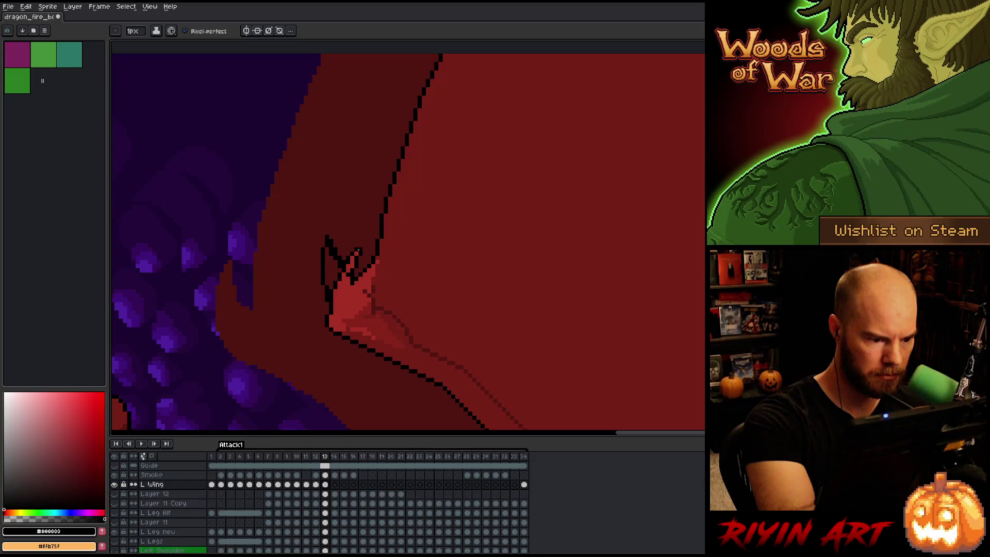
Redraw the claw tip's outline and erase the stray black pixels inside it
left_click_drag(327, 234, 325, 242)
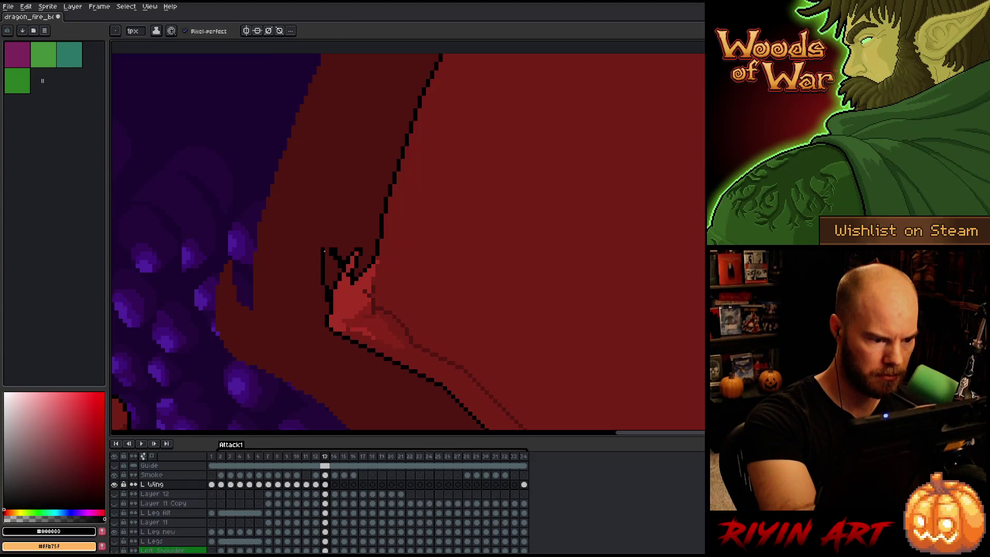
key("e")
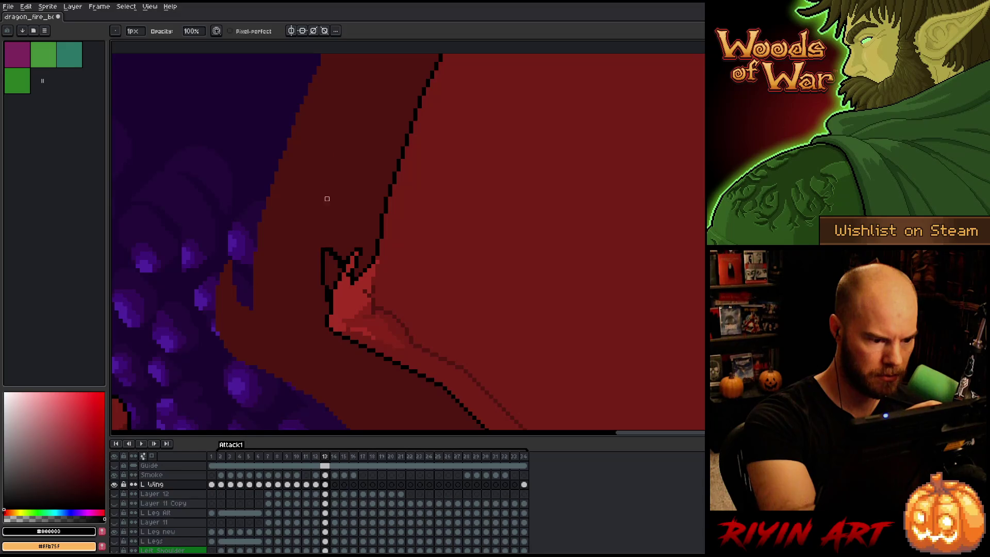
key("b")
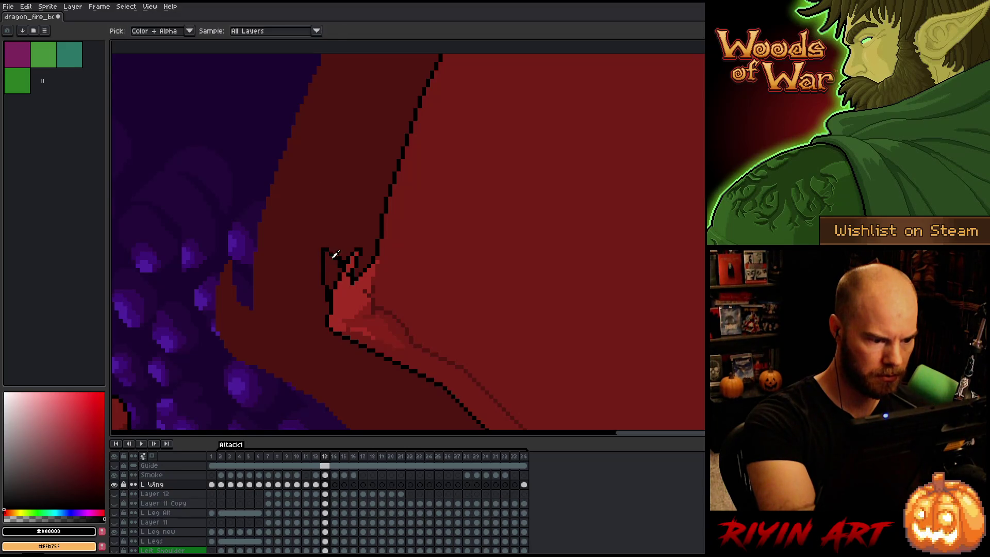
key("e")
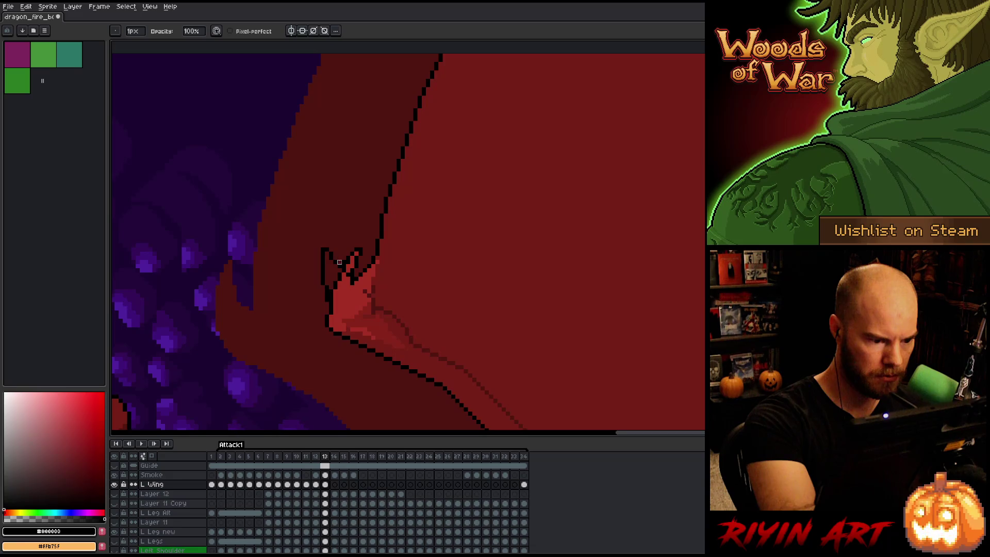
mouse_move(343, 254)
left_mouse_down()
mouse_move(353, 267)
mouse_move(356, 250)
left_mouse_up()
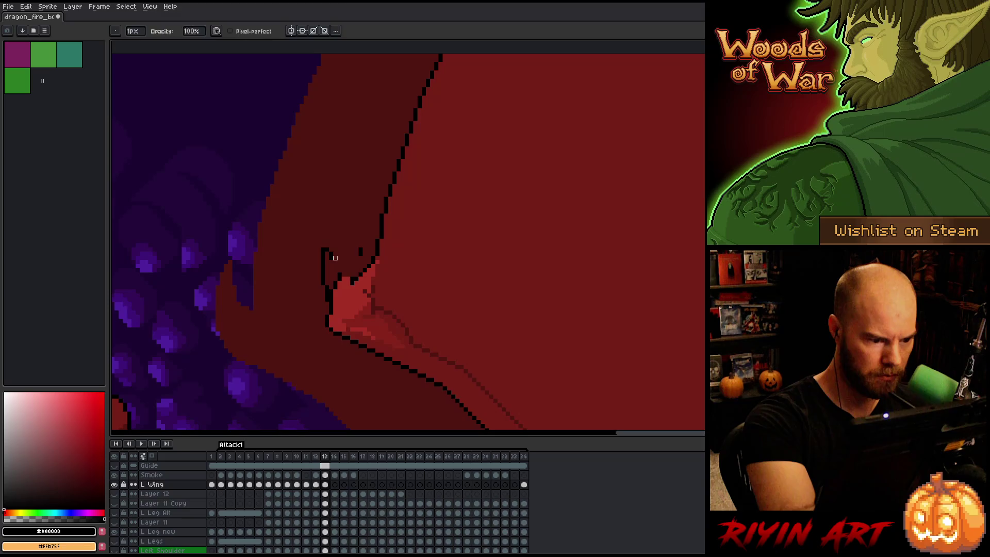
key("b")
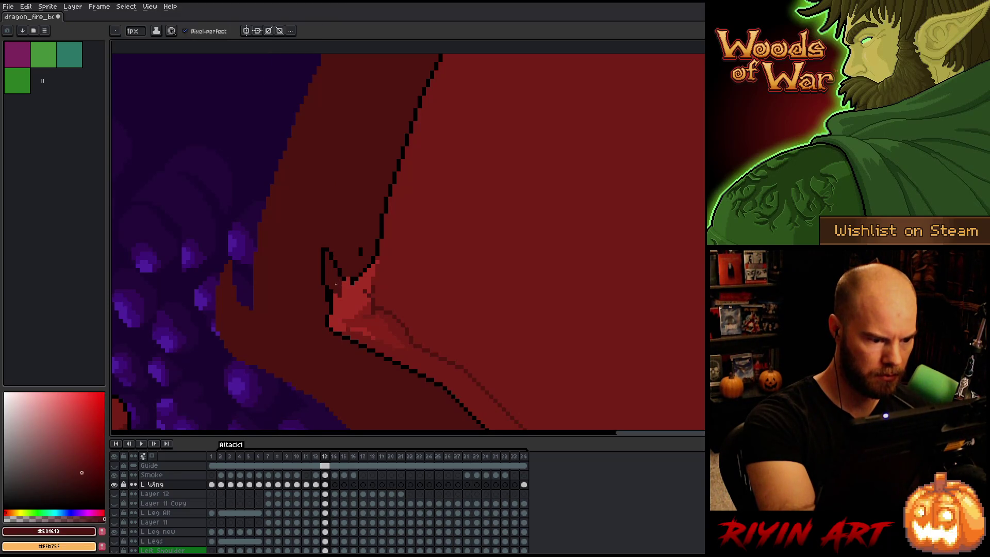
Paint the claw tip's dark inner area with the wing's red, then pick black again
left_click(340, 292, "alt")
left_click_drag(335, 255, 329, 286)
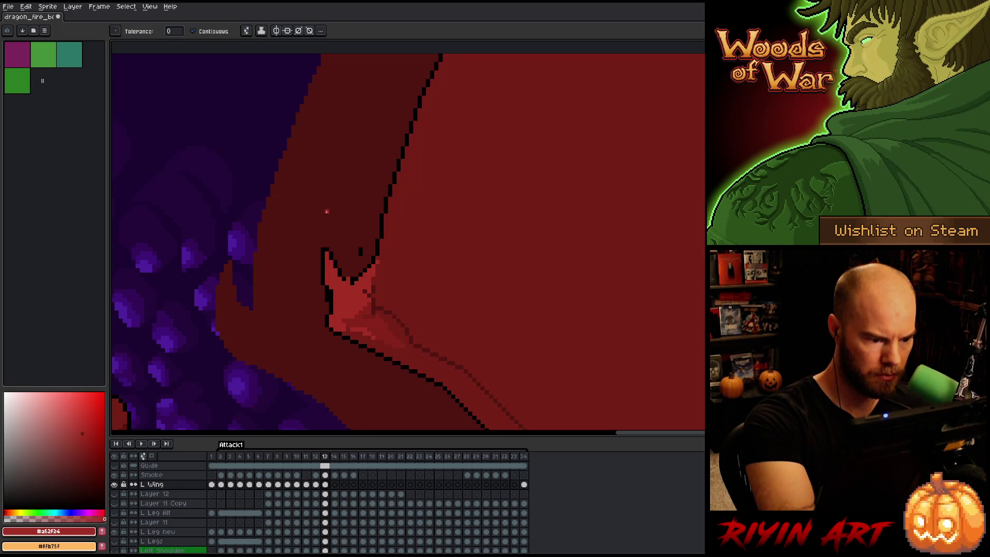
left_click(331, 295, "alt")
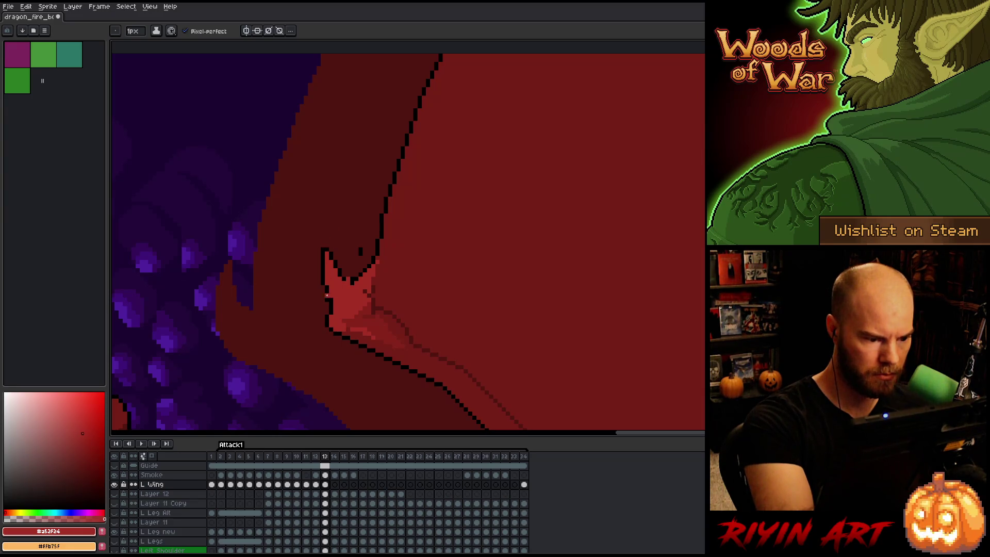
left_click(351, 285, "alt")
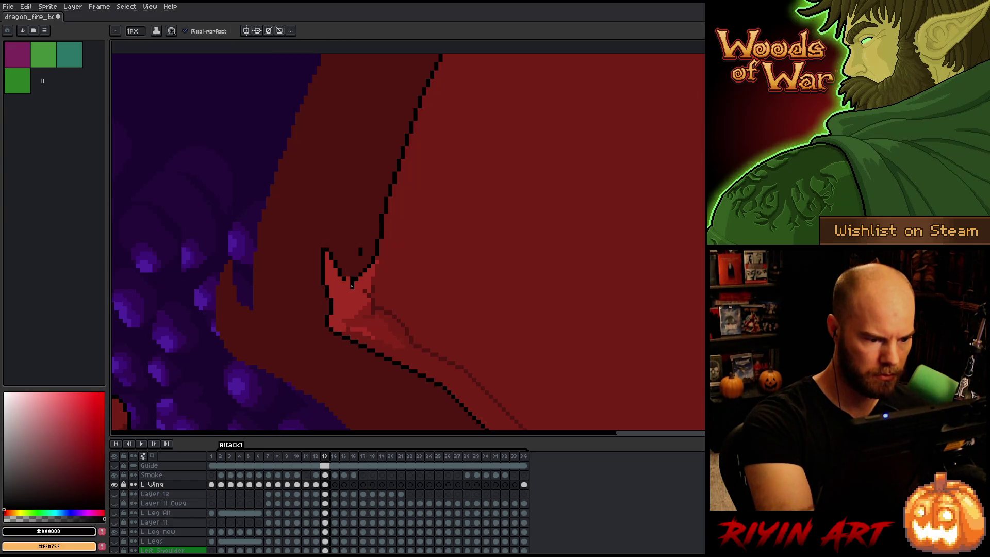
key("l")
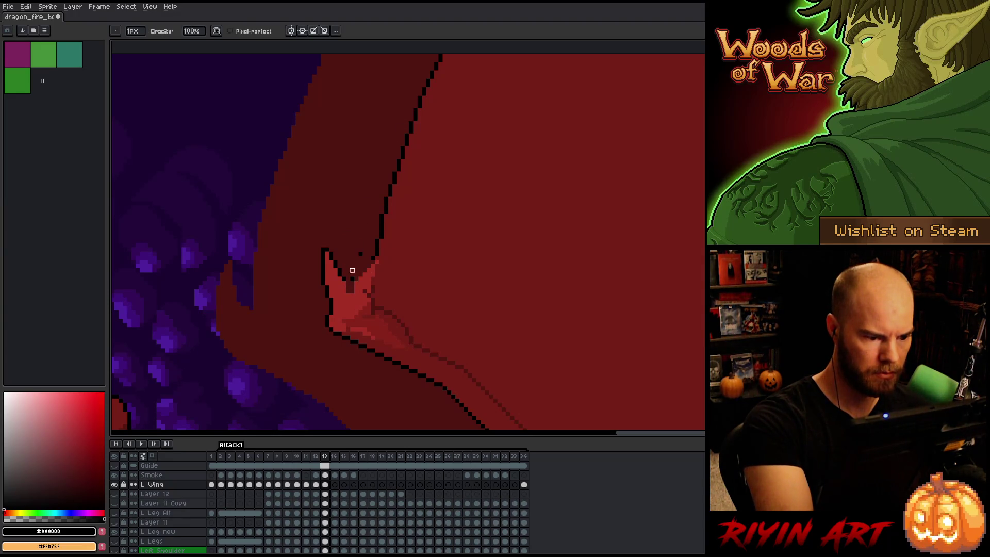
Lasso the wing edge line above the claw and nudge it left
scroll(439, 228, "down", 3)
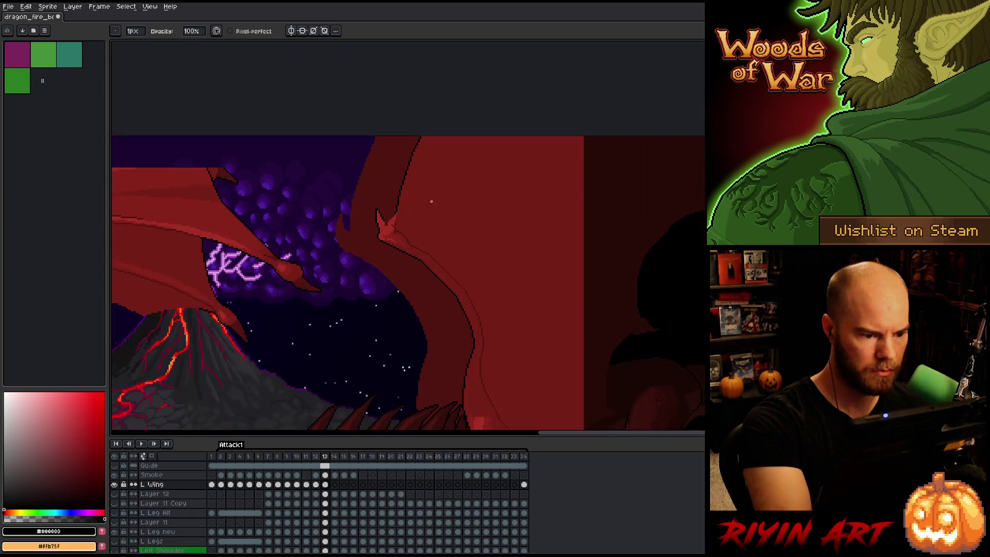
left_click_drag(439, 228, 421, 285)
mouse_move(432, 175)
left_mouse_down()
mouse_move(377, 269)
mouse_move(408, 153)
left_mouse_up()
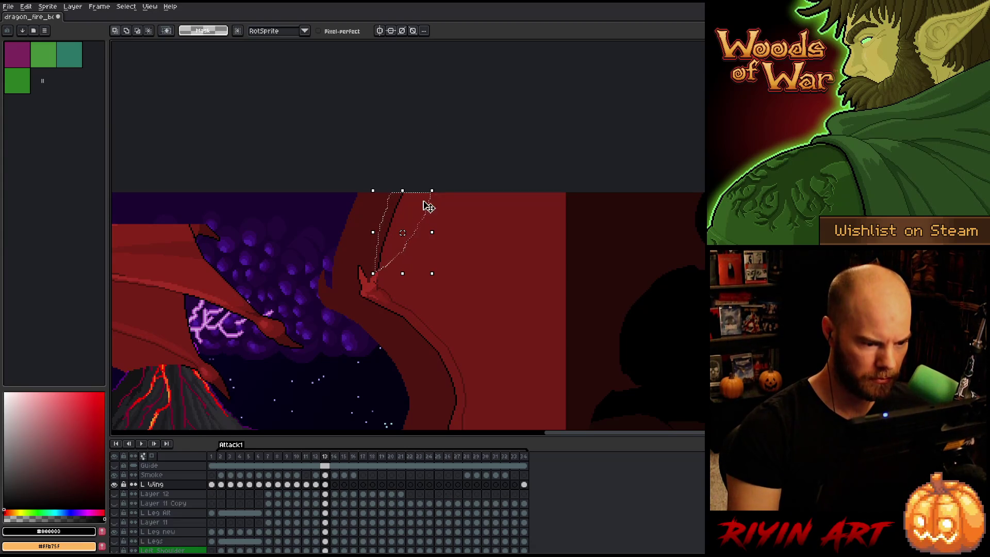
scroll(355, 252, "up", 3)
key("Left")
key("Left")
key("Left")
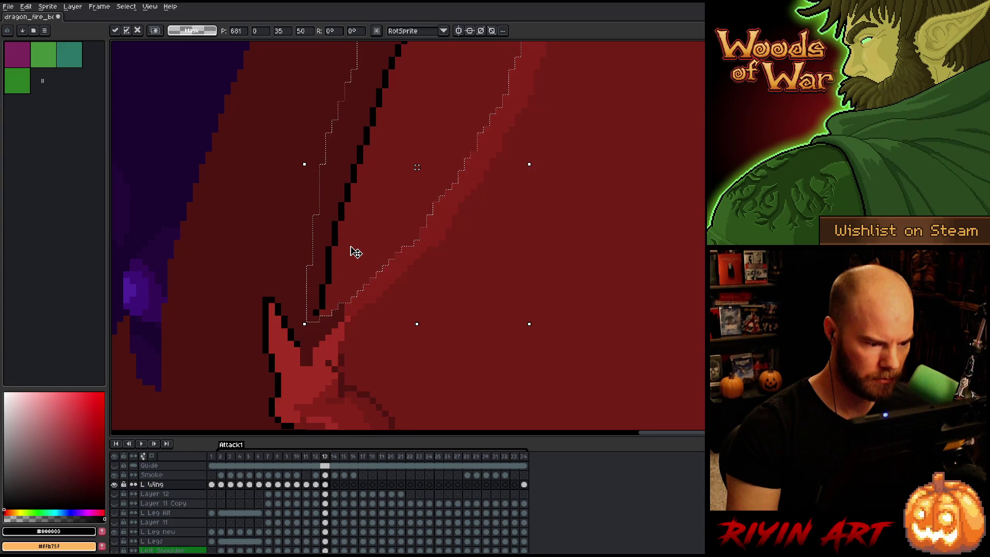
key("ctrl+d")
Patch the gap joining the wing's edge outline to the claw tip
key("b")
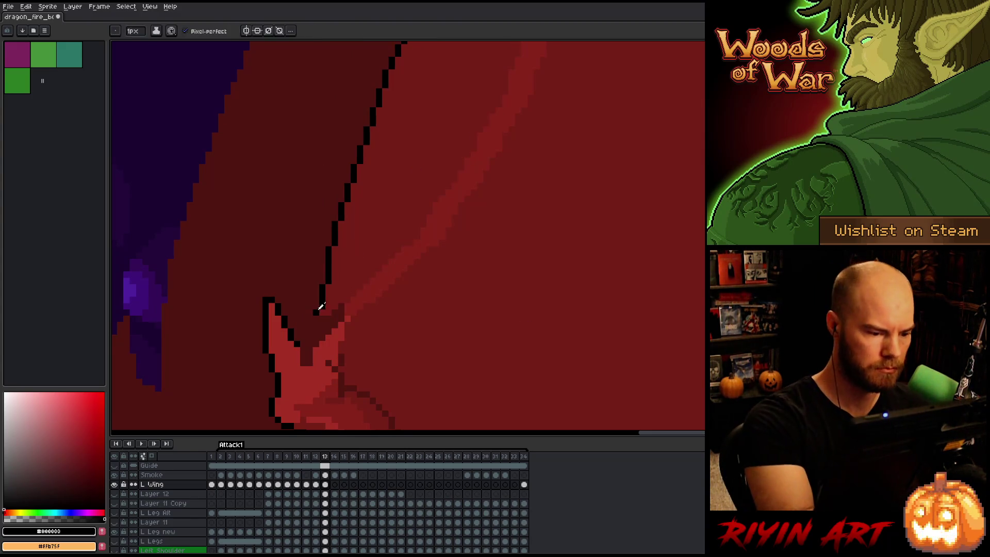
left_click(316, 318)
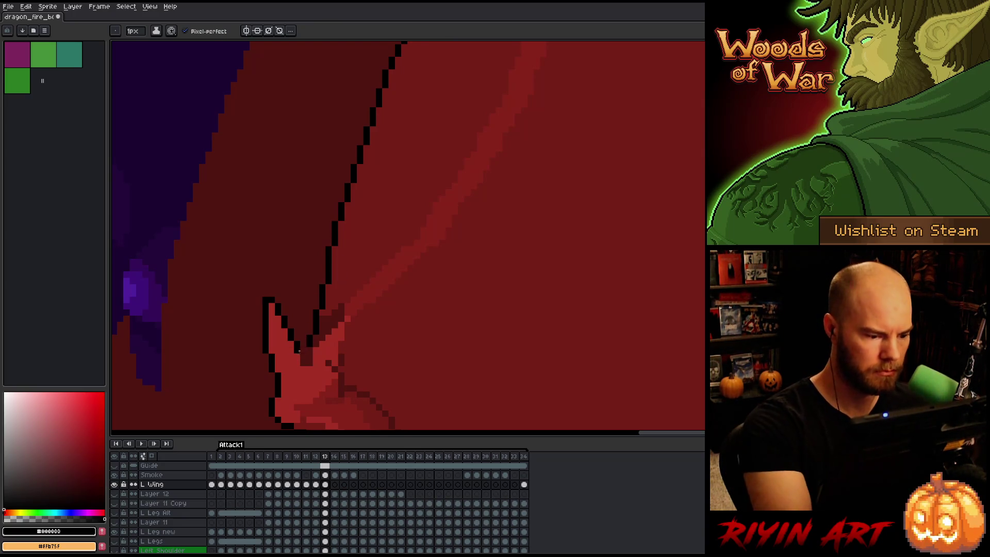
scroll(397, 301, "down", 3)
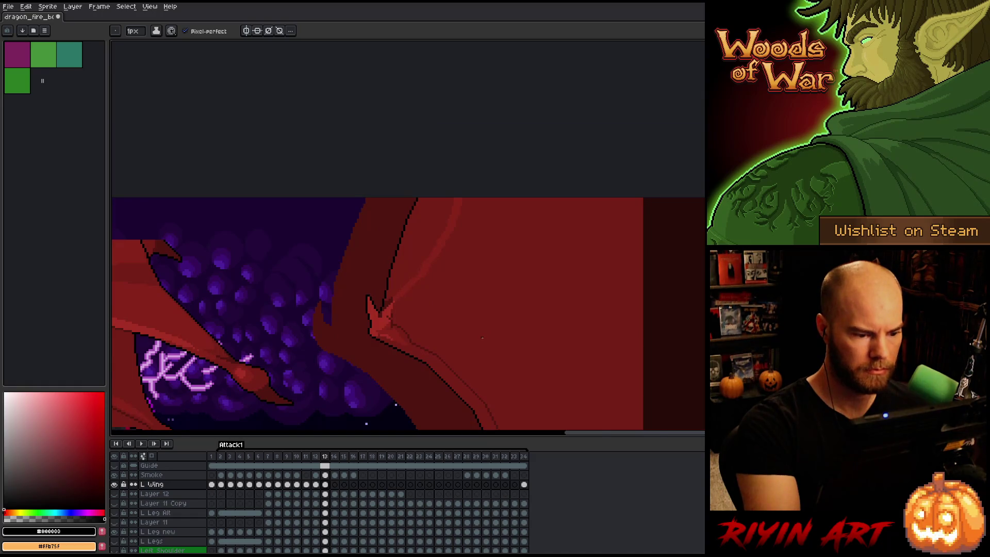
Sample the wing's dark red, the claw's lighter red and a darker shadow red
scroll(481, 337, "up", 1)
left_click(344, 300, "alt")
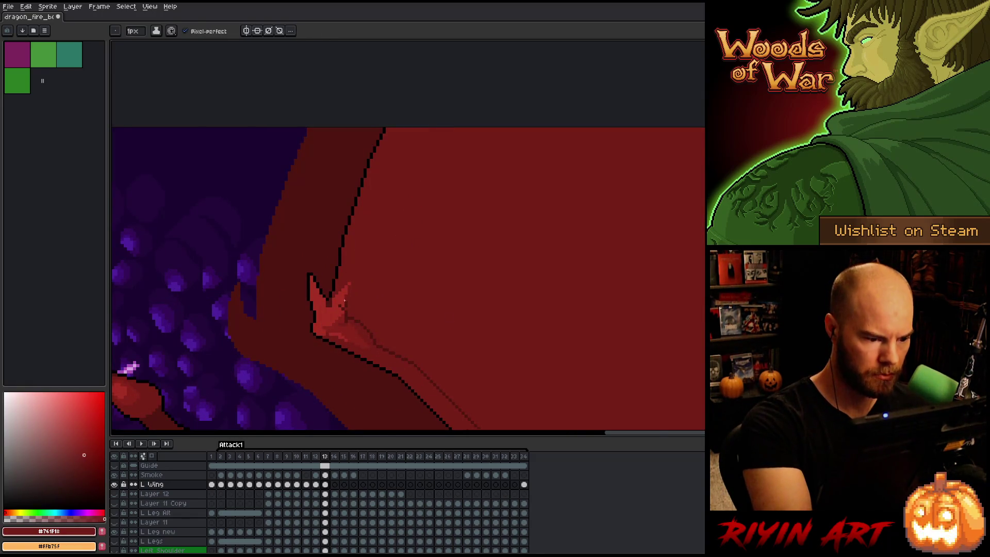
key("g")
left_click(328, 304, "alt")
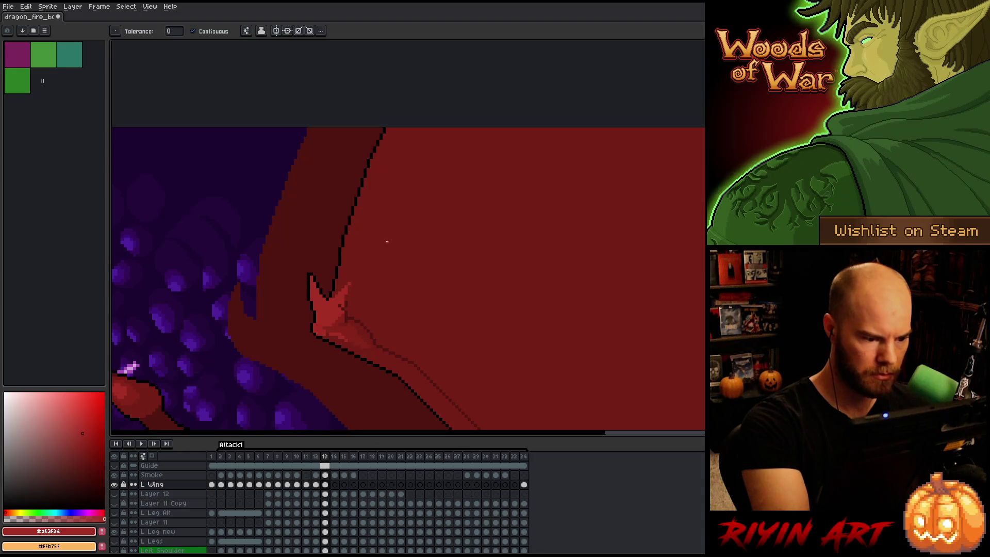
key("b")
left_click(342, 294, "alt")
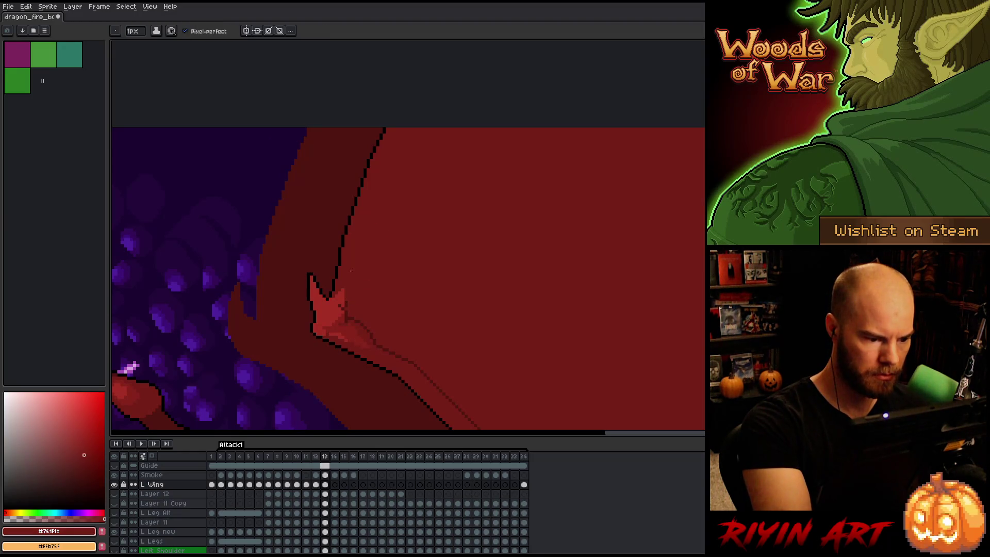
left_click(347, 303, "alt")
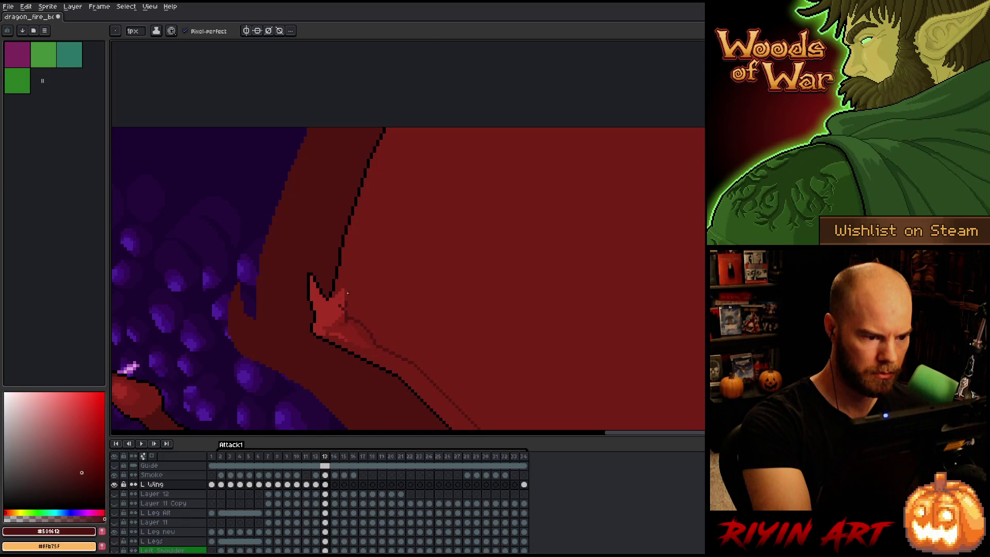
key("q")
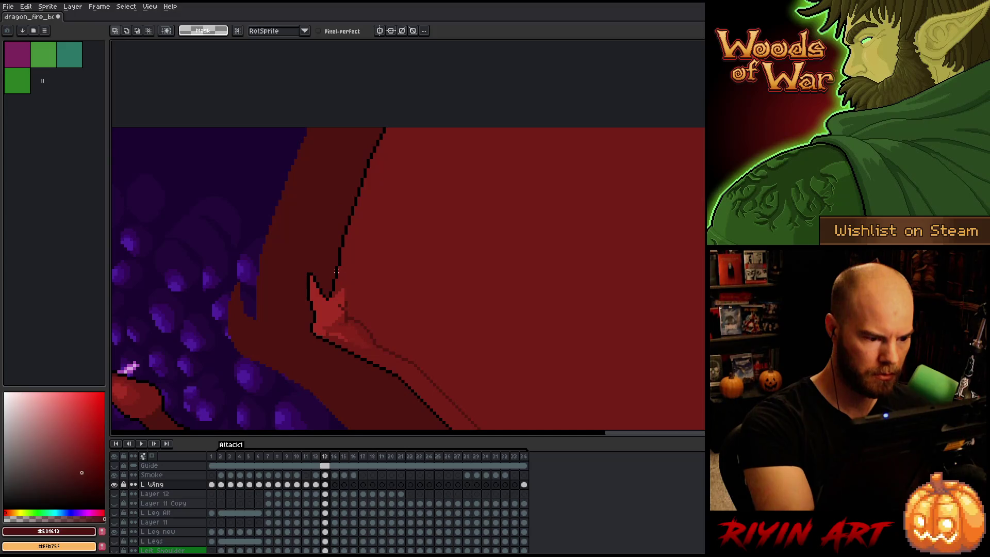
key("b")
left_click(339, 265, "alt")
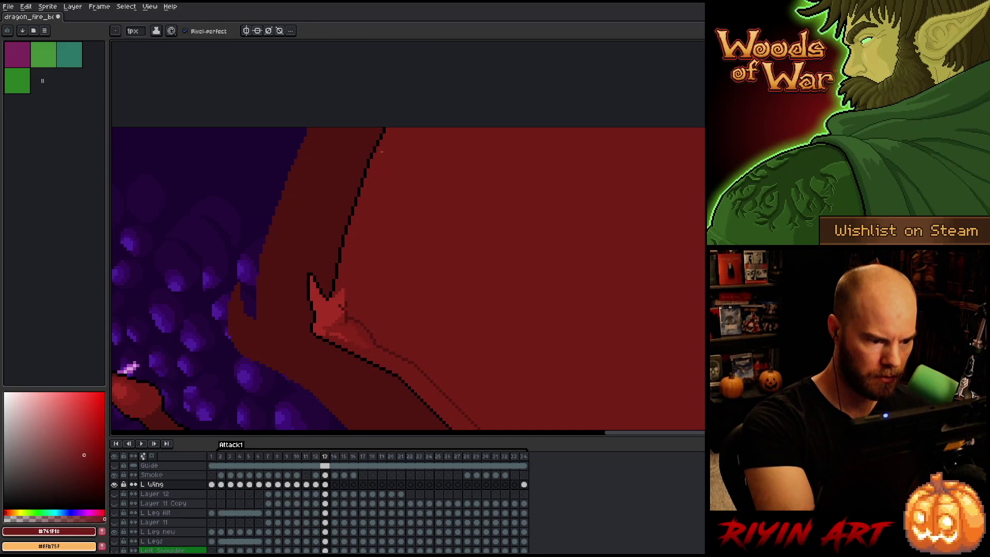
key("q")
Lasso the wing edge line above the claw and shift it to the right
mouse_move(383, 95)
left_mouse_down()
mouse_move(343, 274)
mouse_move(333, 134)
left_mouse_up()
left_click_drag(369, 210, 385, 210)
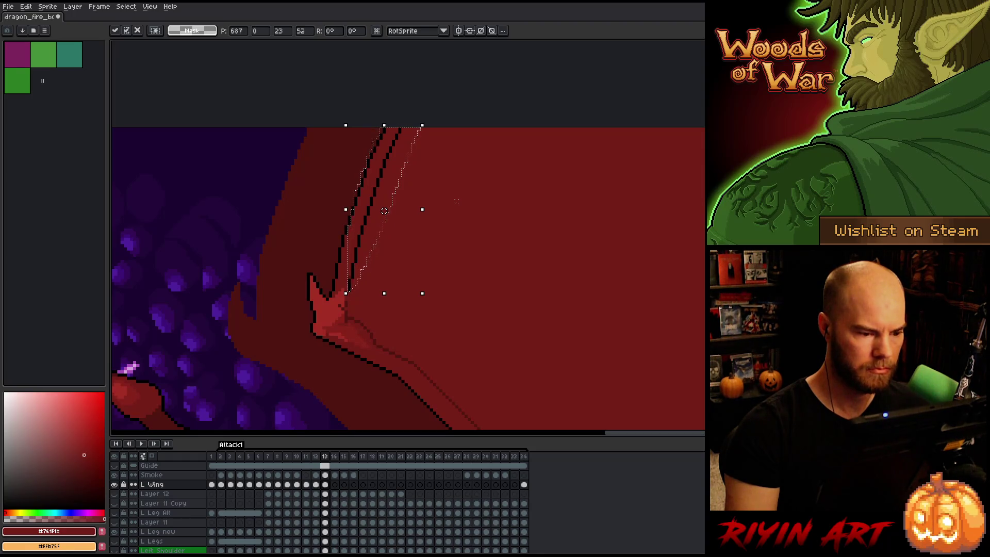
key("Return")
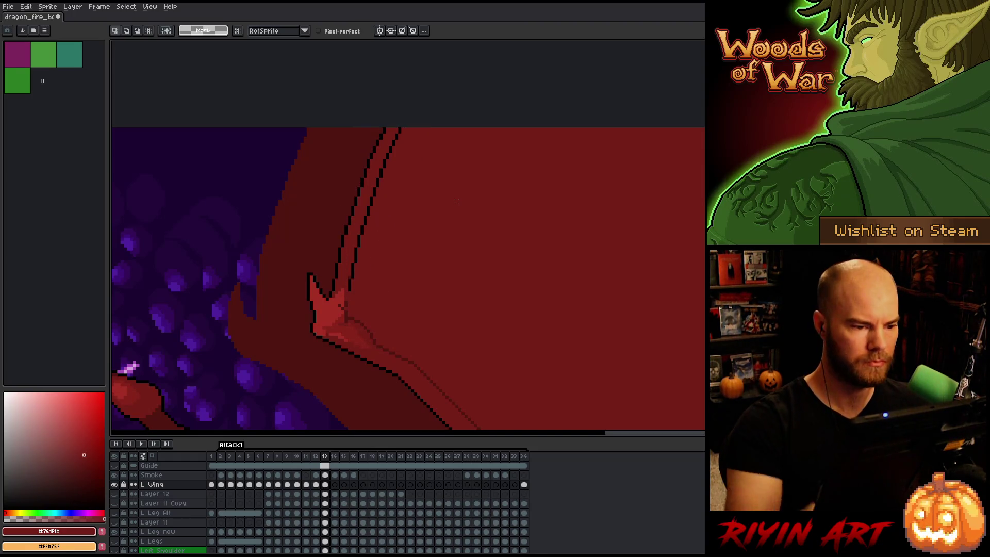
Recolour the new ridge line from black to dark red with Replace Color
mouse_move(415, 191)
left_mouse_down()
mouse_move(421, 107)
mouse_move(388, 136)
mouse_move(354, 242)
mouse_move(371, 308)
left_mouse_up()
key("shift+r")
mouse_move(503, 96)
left_mouse_down()
mouse_move(438, 126)
mouse_move(372, 187)
mouse_move(481, 131)
mouse_move(376, 331)
left_mouse_up()
left_click(551, 95)
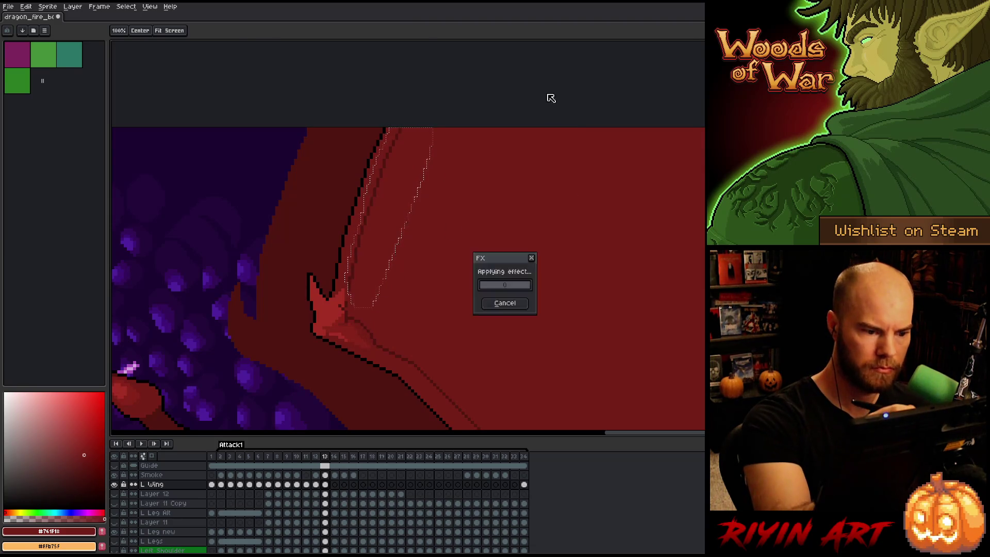
key("b")
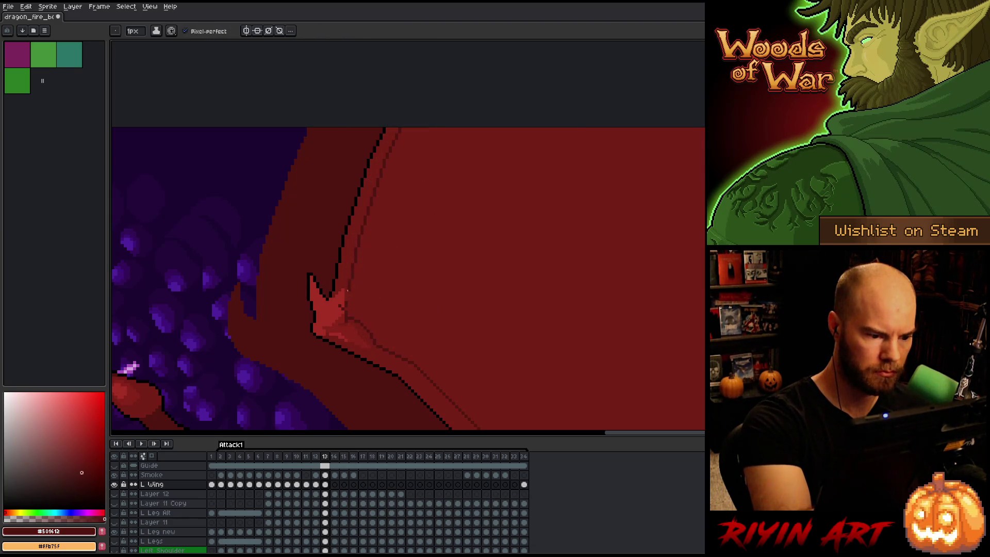
left_click(347, 294, "alt")
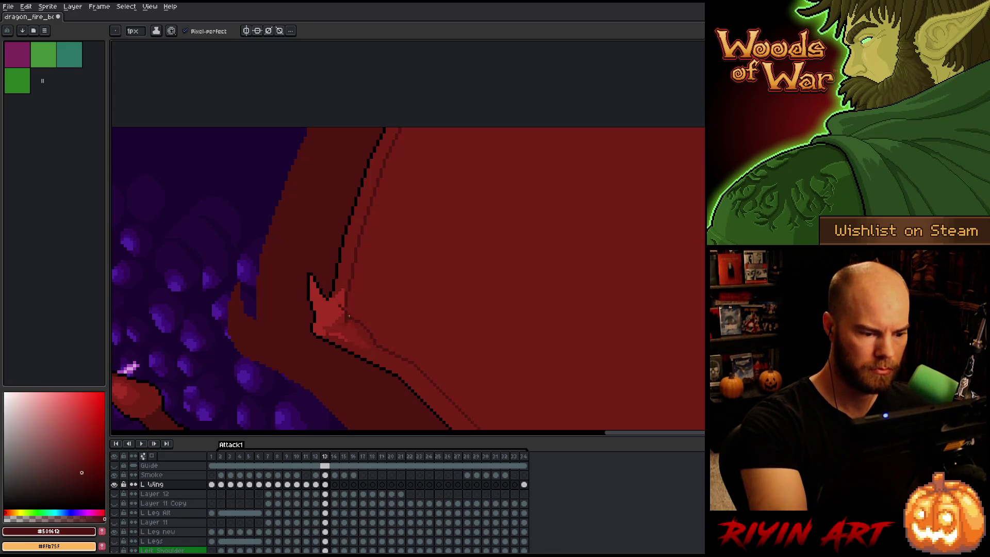
scroll(349, 316, "down", 2)
scroll(582, 309, "down", 3)
mouse_move(692, 350)
left_mouse_down()
mouse_move(692, 305)
mouse_move(604, 240)
left_mouse_up()
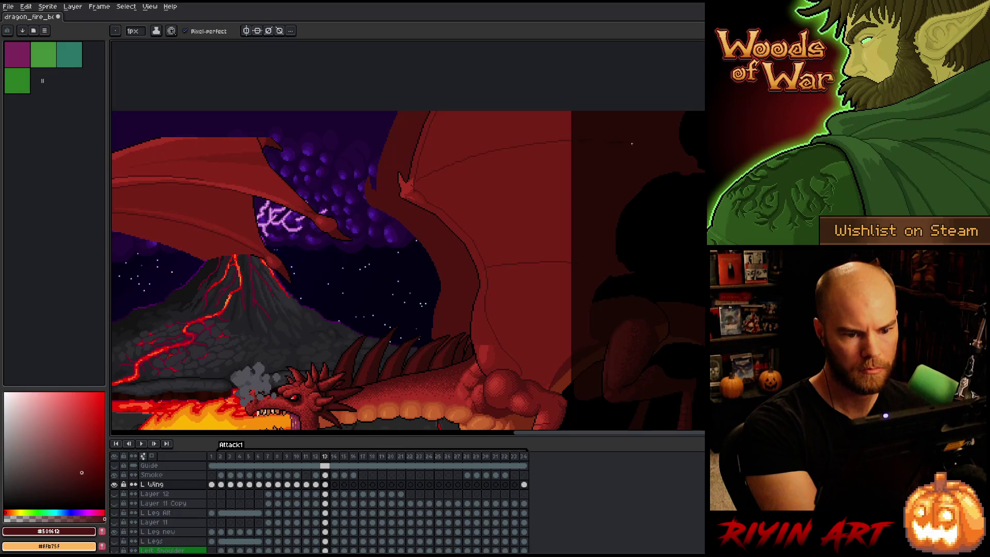
Zoom in on the wing joint and sample its base red and dark ridge colour
scroll(564, 206, "up", 2)
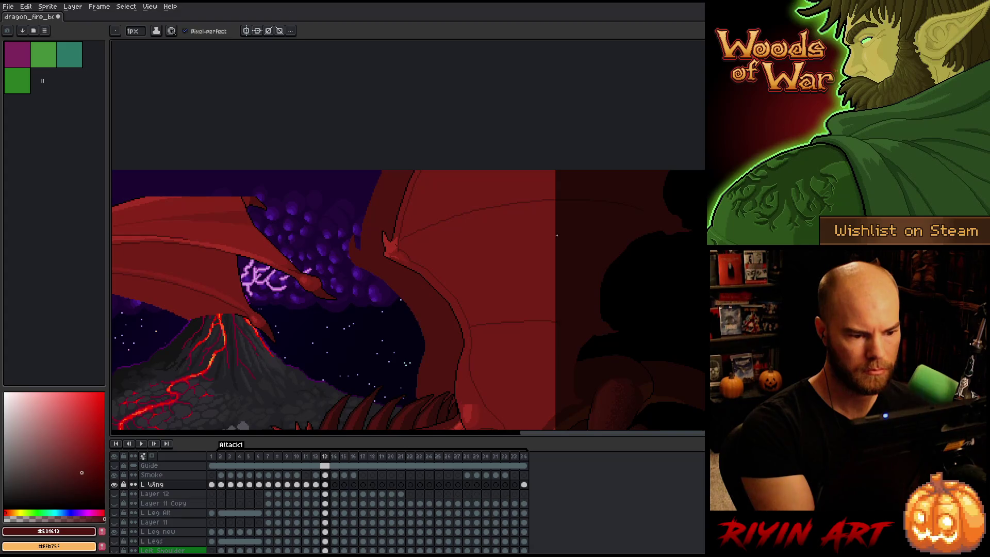
scroll(413, 237, "up", 2)
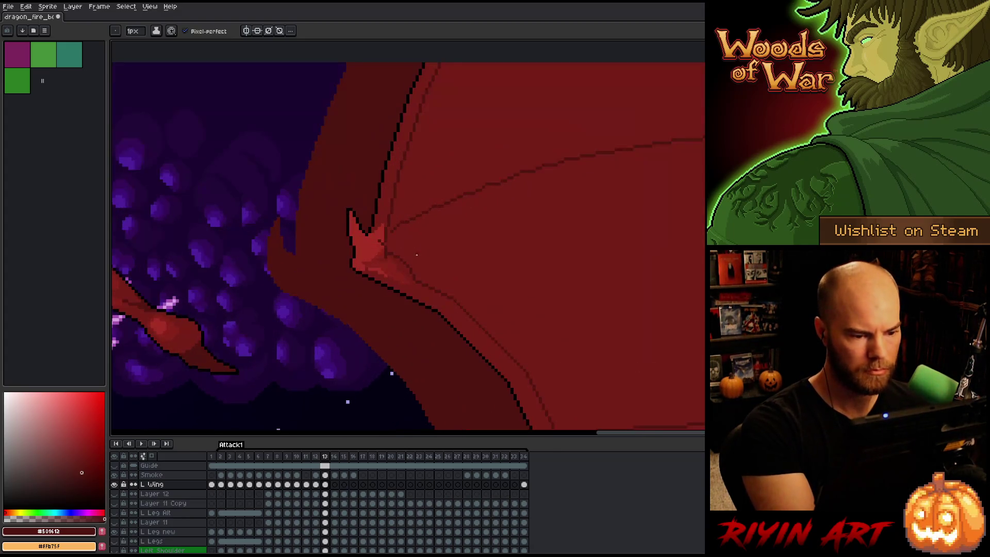
left_click_drag(435, 230, 426, 288)
scroll(384, 302, "up", 1)
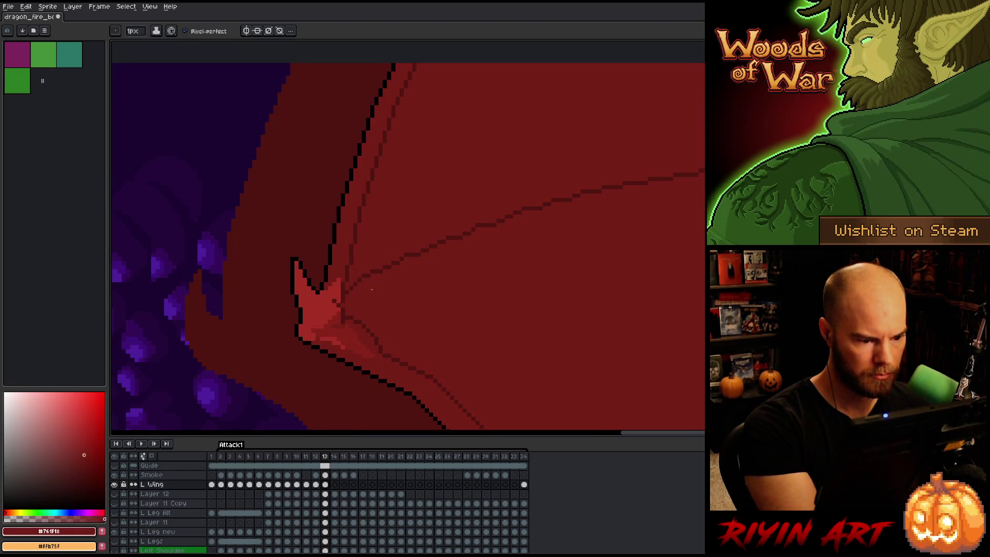
left_click(381, 272, "alt")
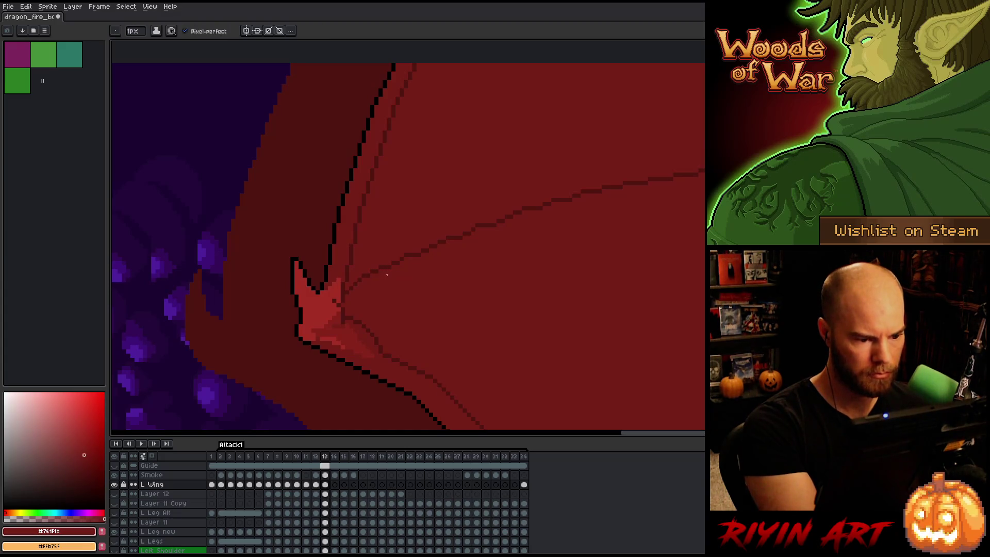
left_click(391, 265, "alt")
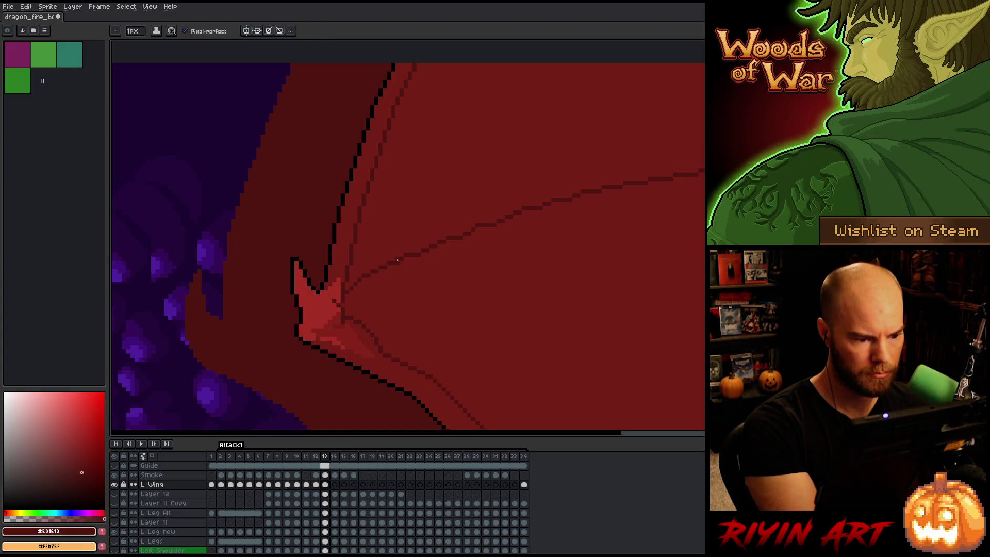
Pan across the wing claw and keep sampling, ending on the dark ridge red #501612
left_click_drag(407, 274, 384, 293)
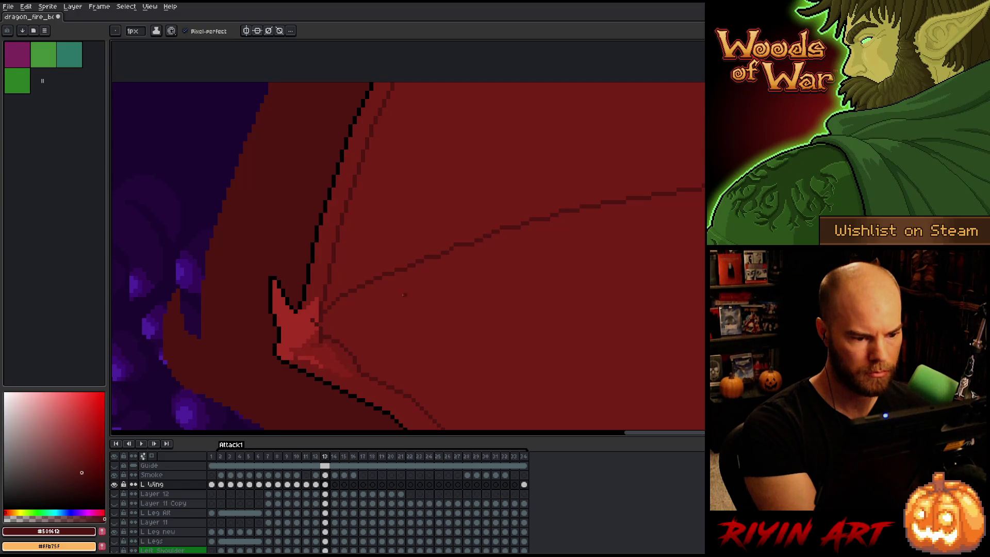
left_click_drag(403, 295, 399, 297)
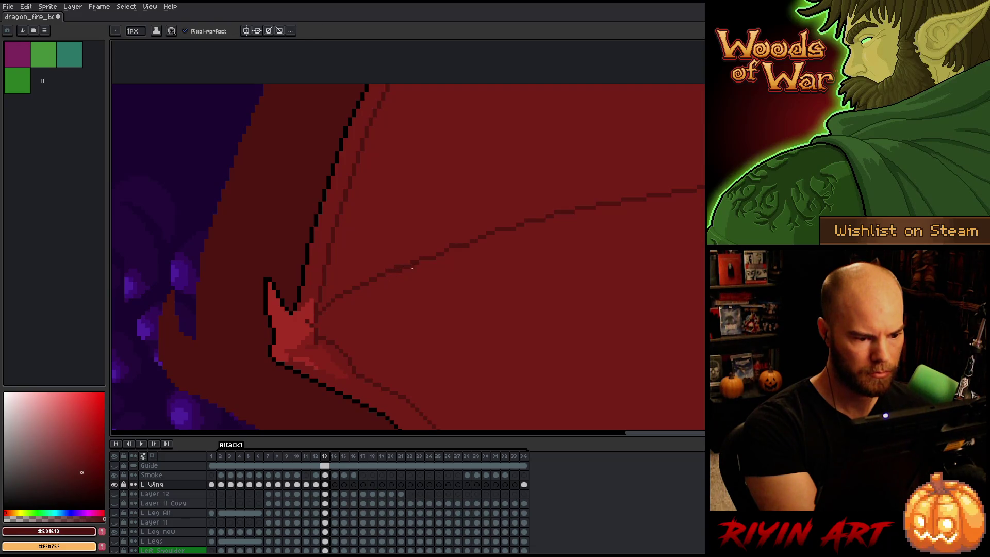
left_click(397, 269, "alt")
left_click(408, 263, "alt")
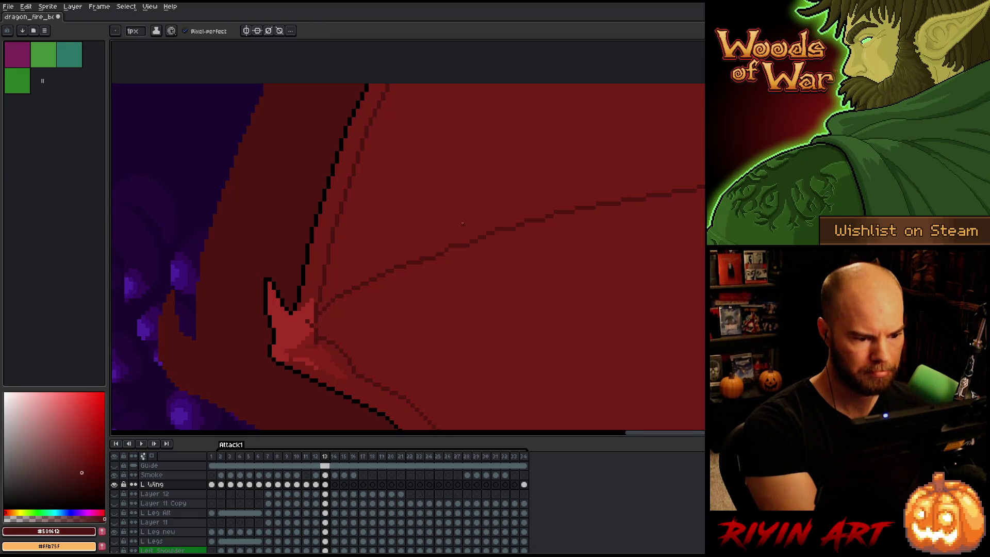
left_click(433, 254, "alt")
mouse_move(433, 255)
left_mouse_down()
mouse_move(448, 280)
mouse_move(398, 305)
left_mouse_up()
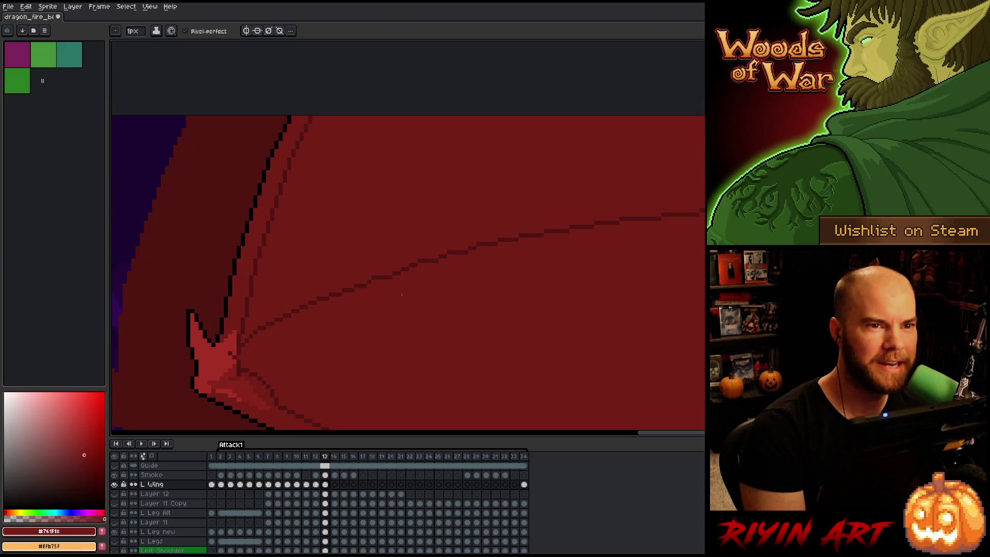
key("alt")
left_click(373, 279, "alt")
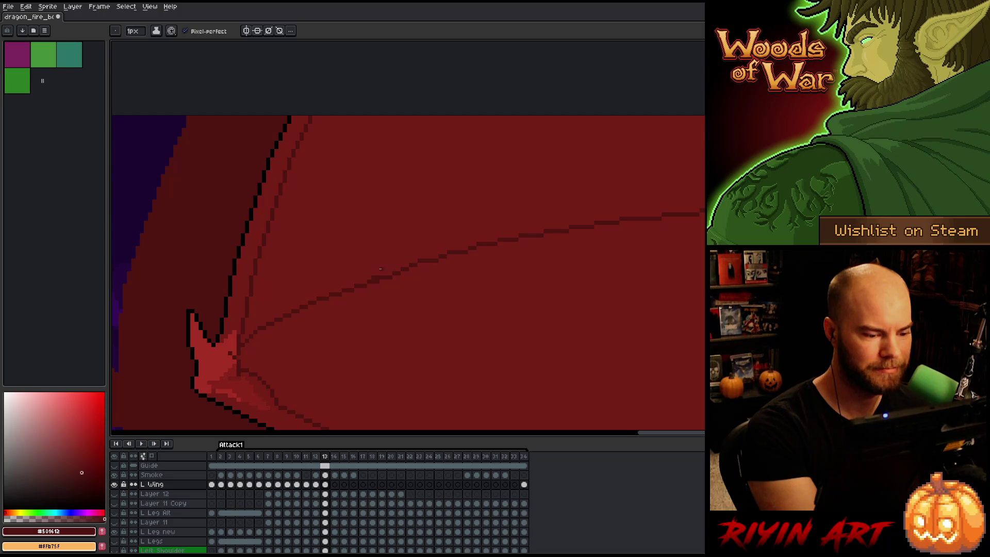
Alternate eyedropping the dark ridge line and base red, ending on #761f18
left_click(381, 268, "alt")
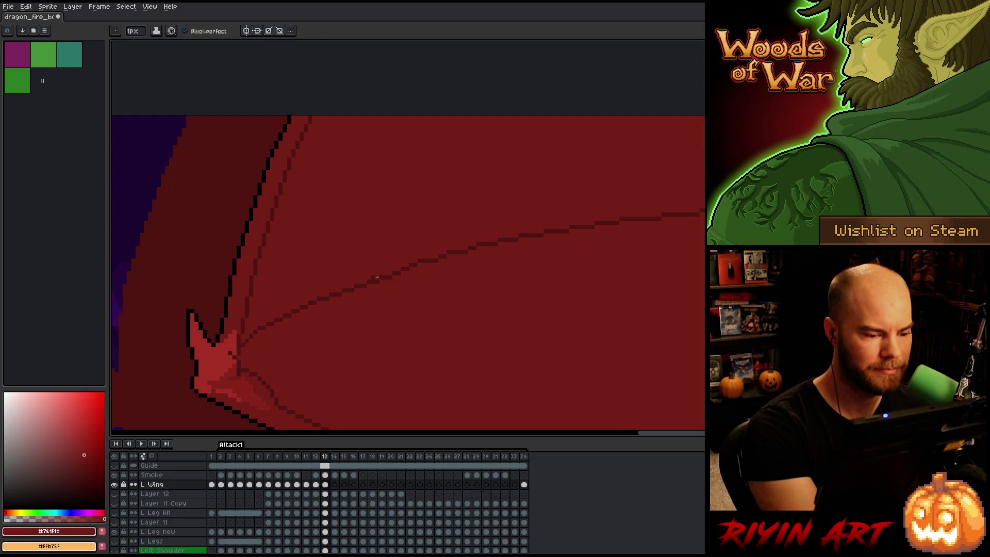
left_click(402, 270, "alt")
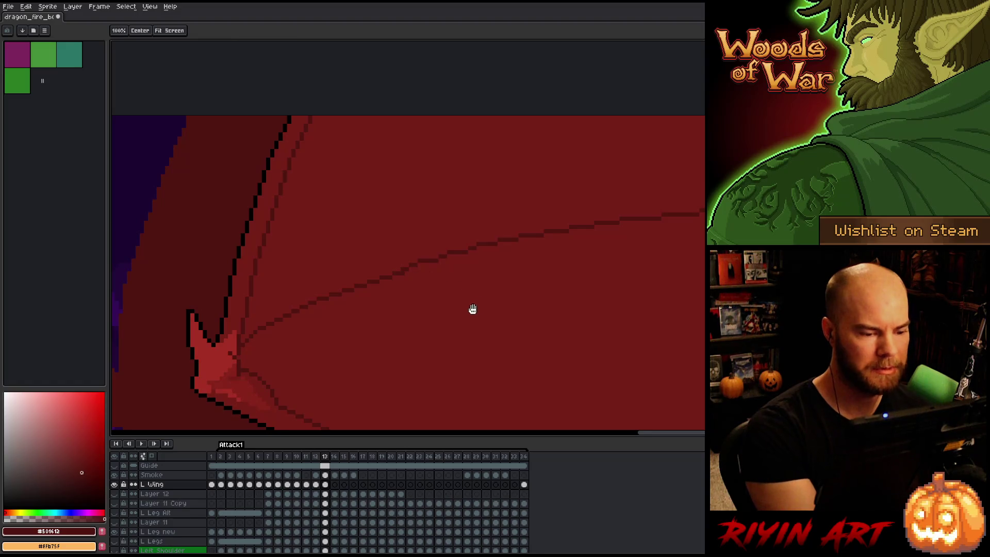
left_click_drag(470, 310, 401, 327)
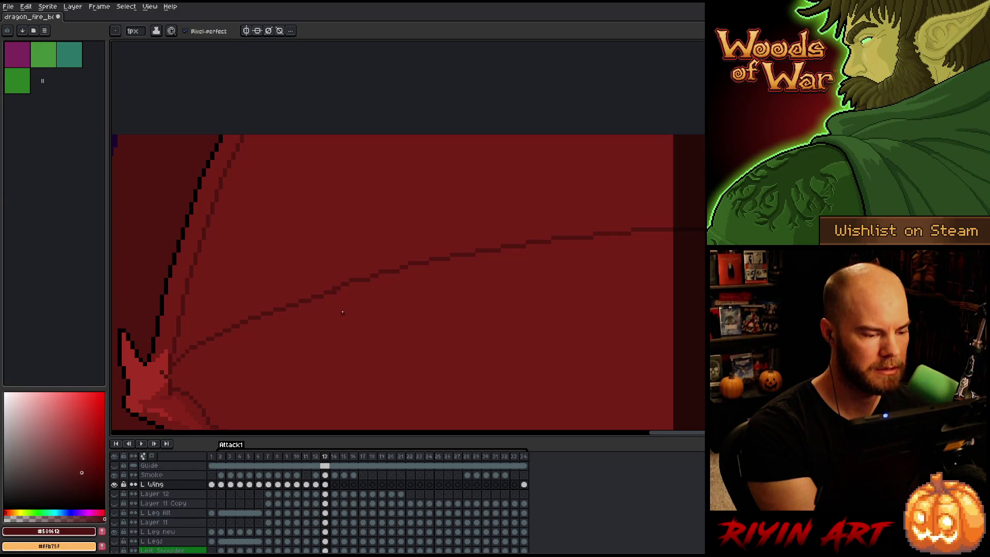
left_click(349, 271, "alt")
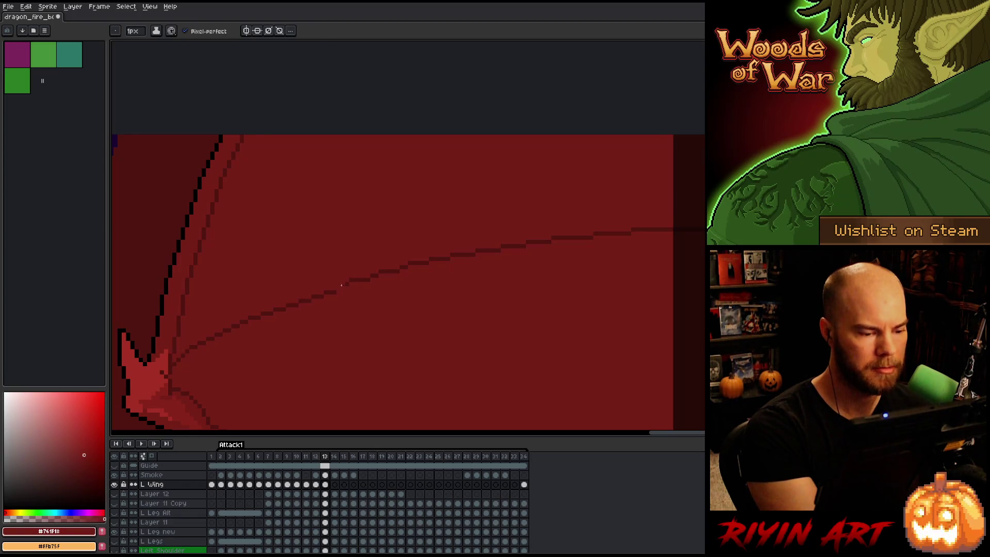
left_click(347, 282, "alt")
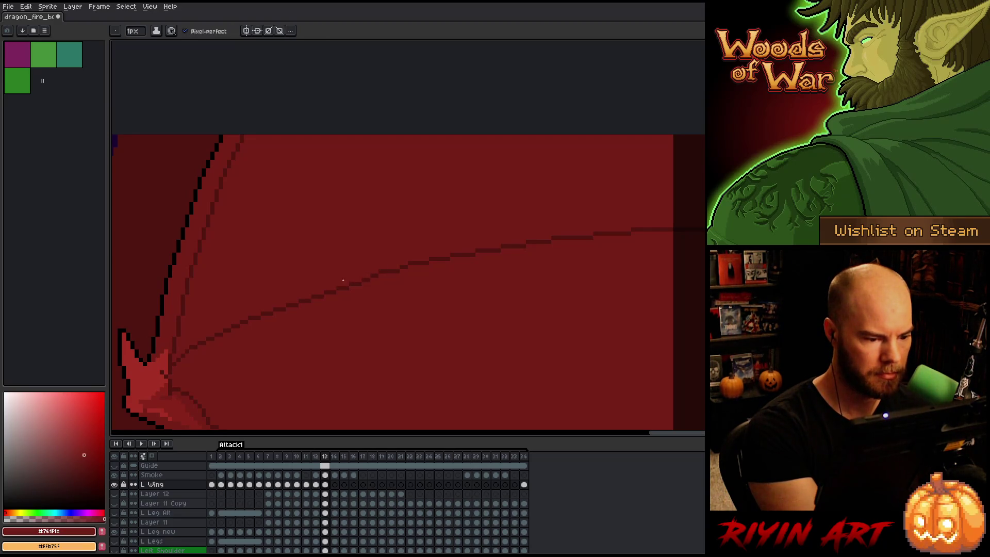
left_click(373, 274, "alt")
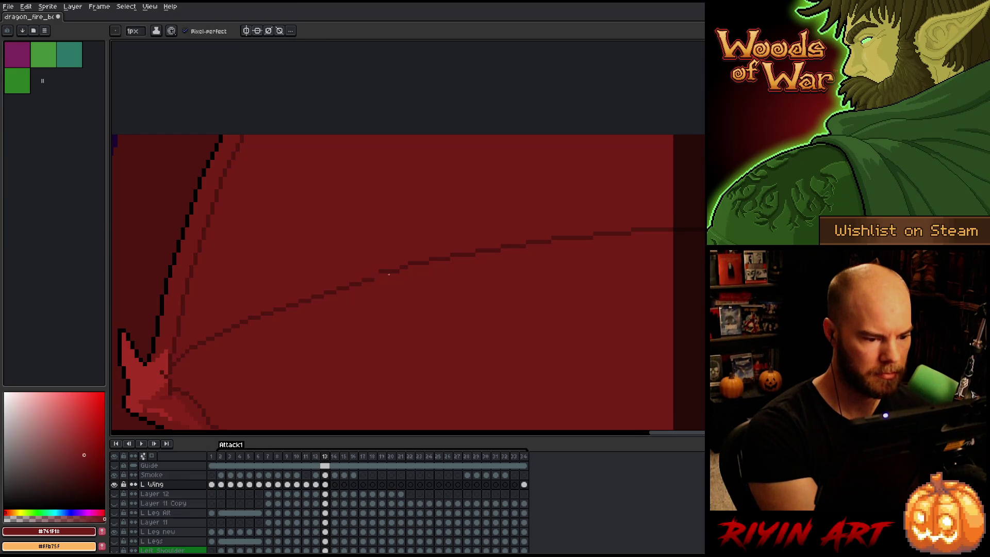
left_click(380, 274, "alt")
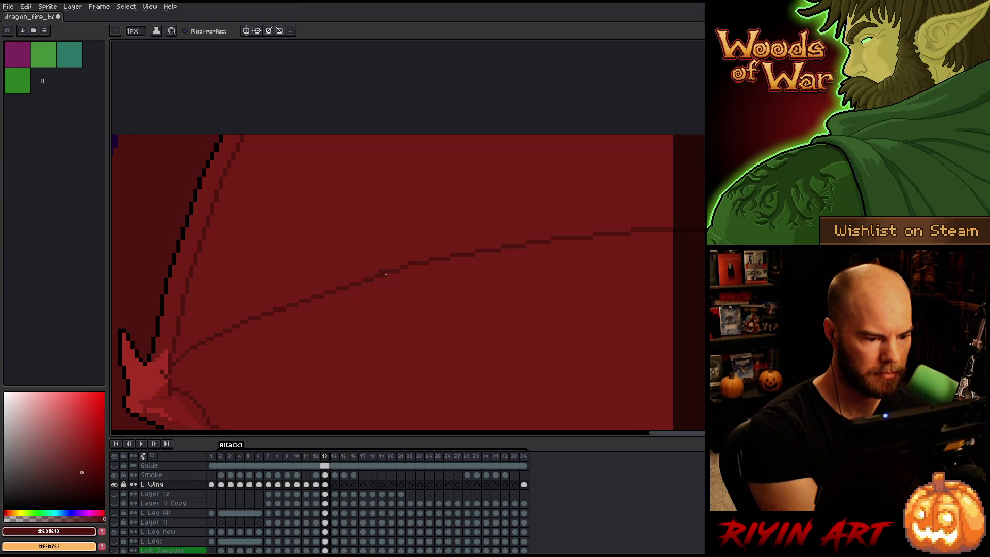
left_click(380, 273, "alt")
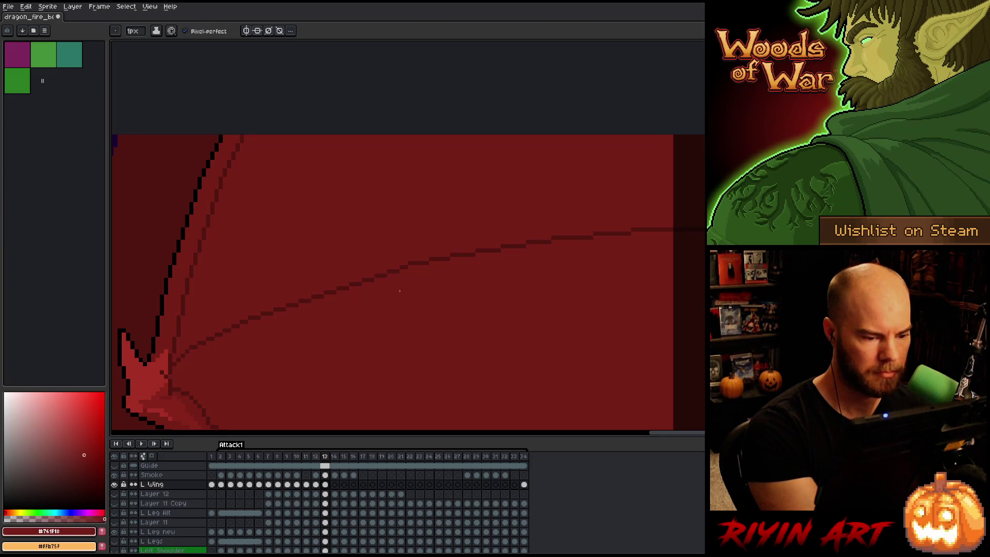
left_click(419, 251, "alt")
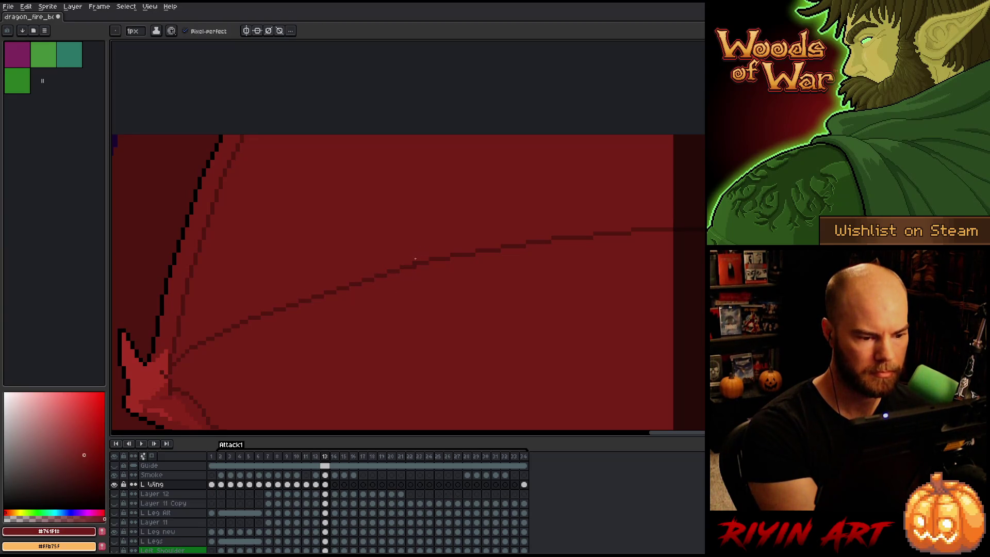
left_click(468, 229, "alt")
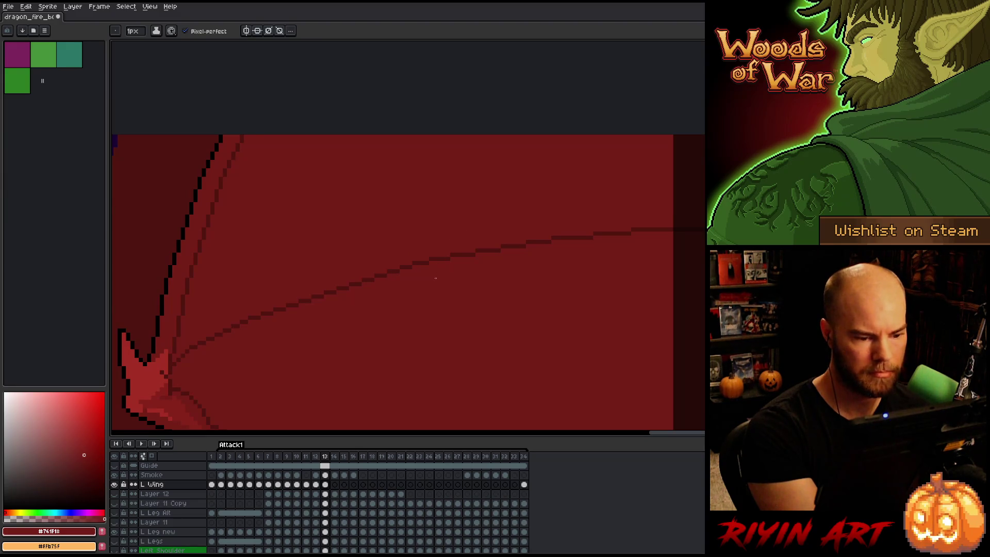
left_click_drag(475, 272, 395, 278)
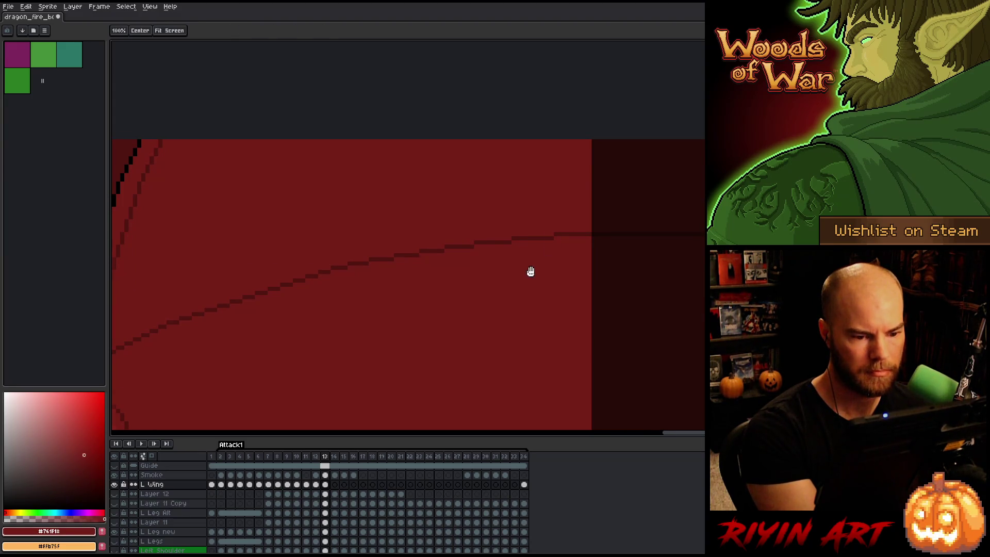
Lasso the membrane ridge lines from the claw and nudge them slightly upward
scroll(530, 270, "down", 2)
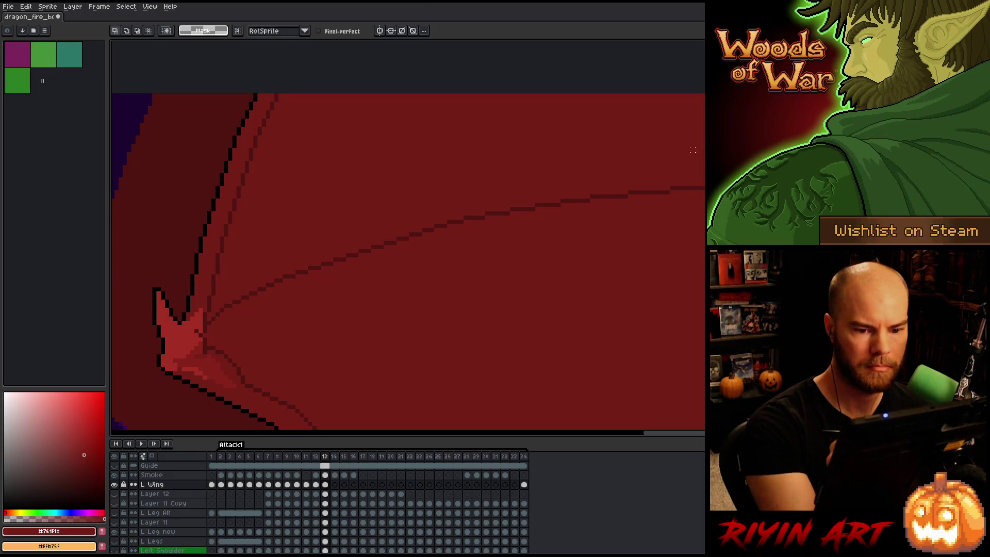
mouse_move(704, 228)
left_mouse_down()
mouse_move(208, 326)
mouse_move(436, 198)
mouse_move(619, 137)
left_mouse_up()
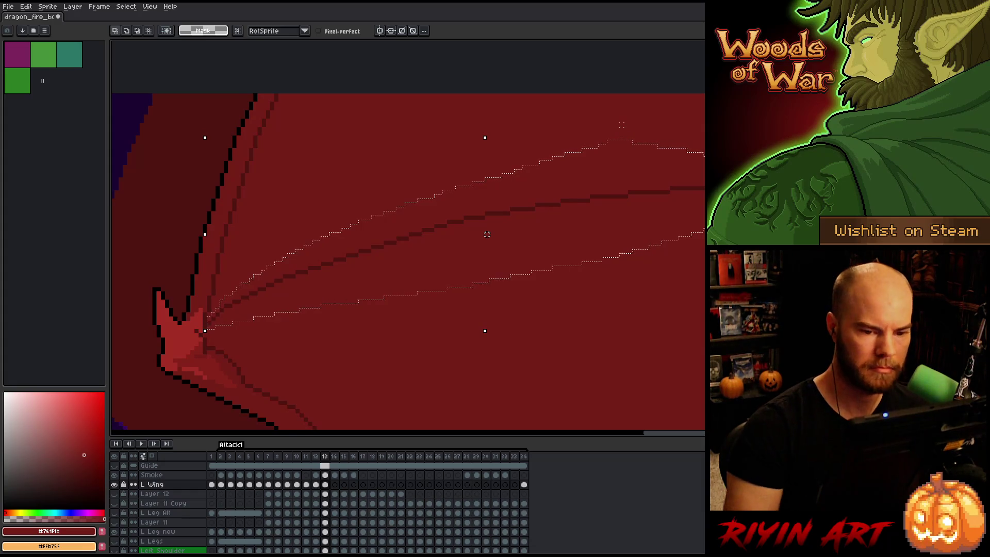
left_click_drag(486, 234, 487, 226)
left_click_drag(486, 225, 487, 230)
key("Return")
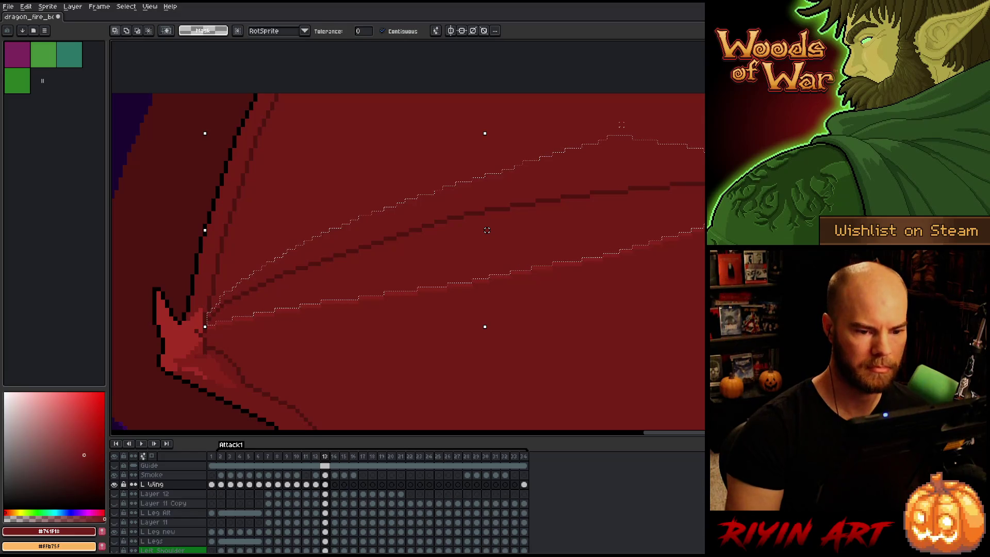
Lower the dark ridge line across the membrane and commit the move
key("ctrl+z")
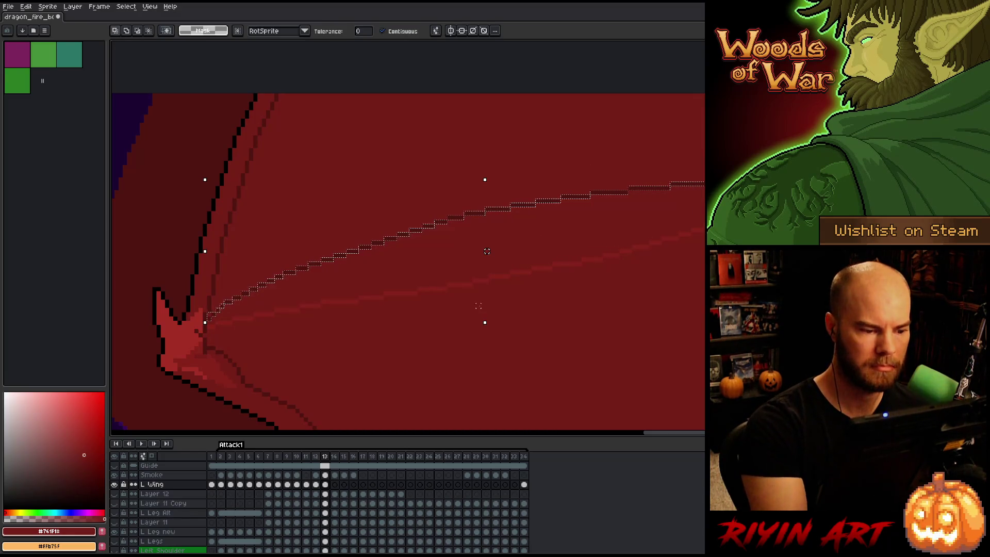
left_click_drag(486, 251, 486, 268)
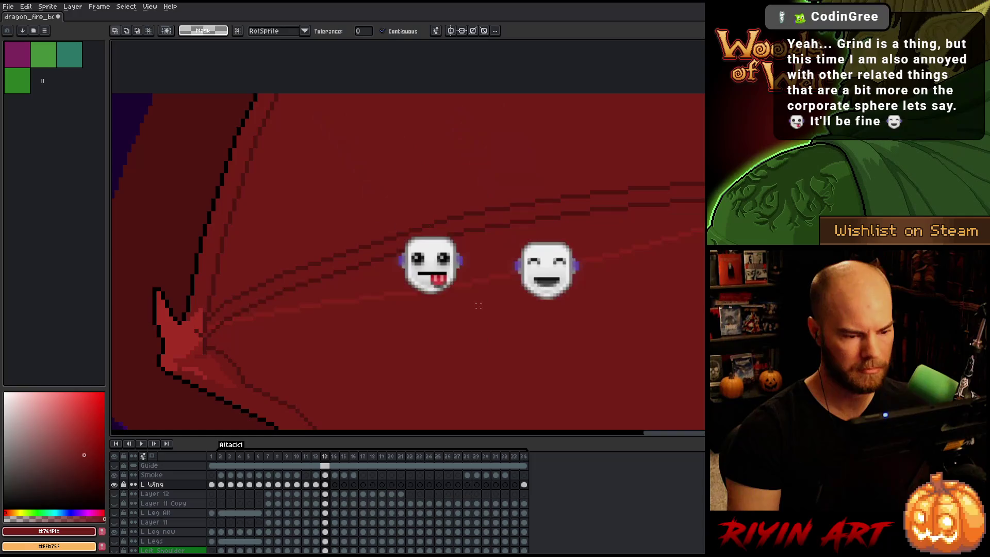
key("ctrl+d")
key("w")
key("b")
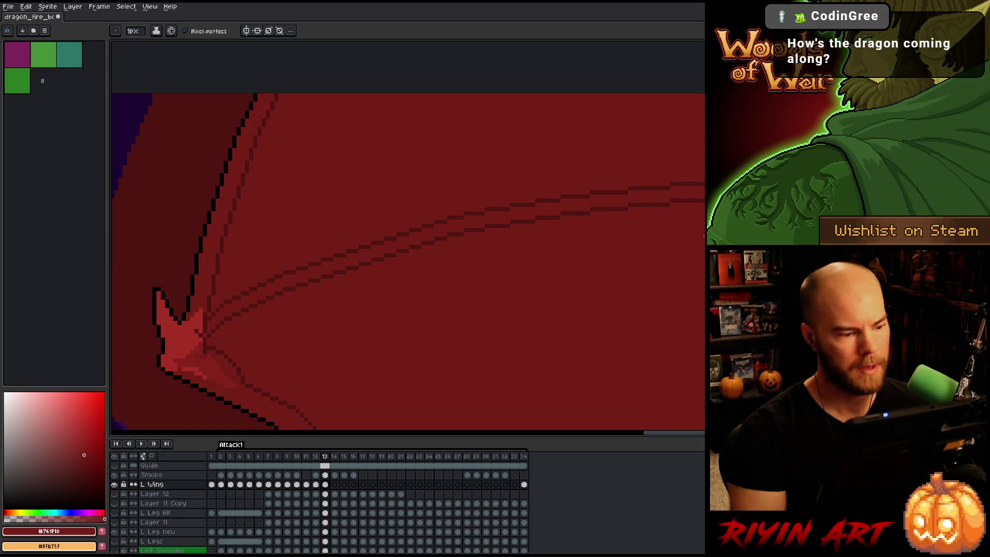
Try filling the gap at the ridge line's left end, then undo it
scroll(526, 251, "down", 2)
left_click_drag(526, 251, 430, 219)
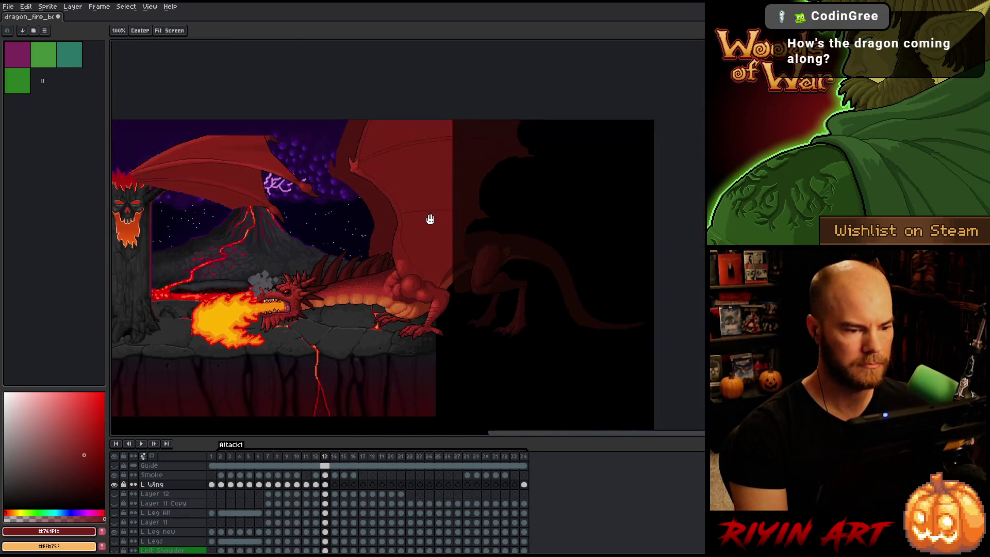
key("b")
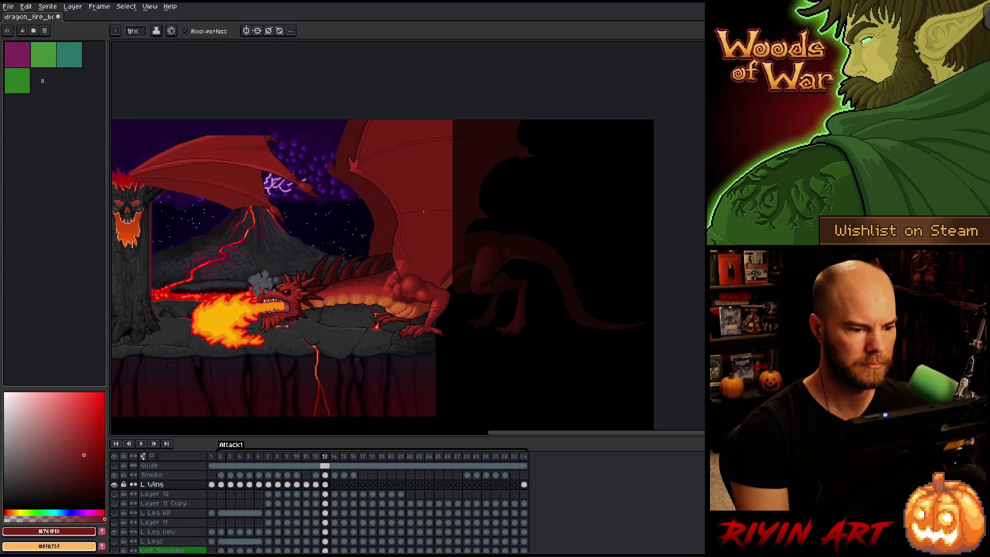
scroll(426, 212, "up", 5)
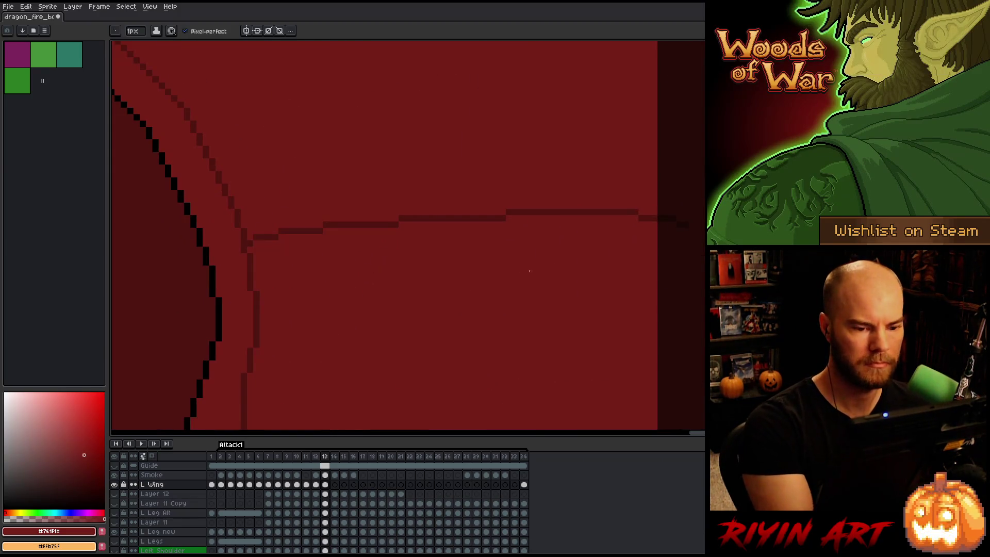
left_click(250, 237)
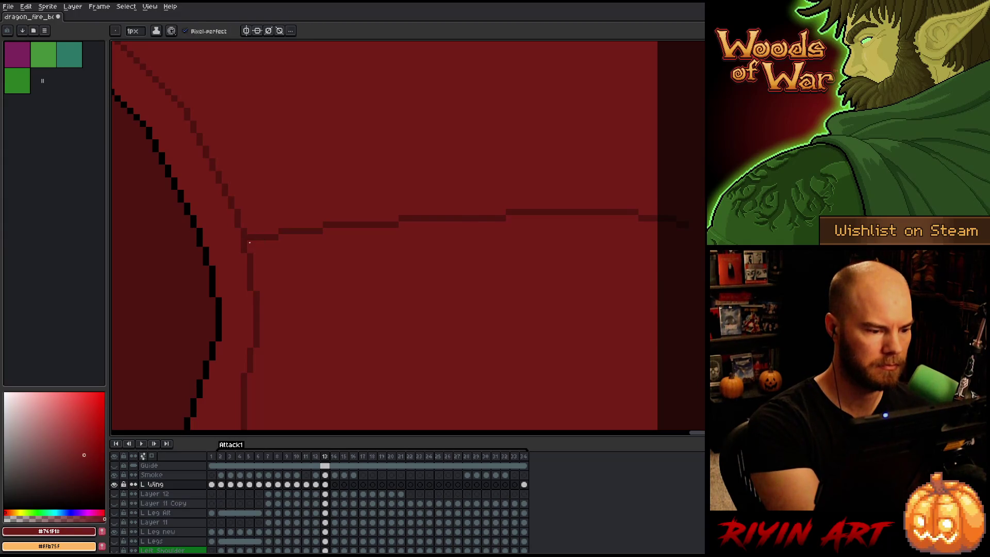
key("ctrl+z")
Select the dark ridge line by colour and move it down and right
key("q")
mouse_move(625, 265)
left_mouse_down()
mouse_move(674, 237)
mouse_move(470, 190)
mouse_move(254, 230)
mouse_move(260, 265)
left_mouse_up()
key("w")
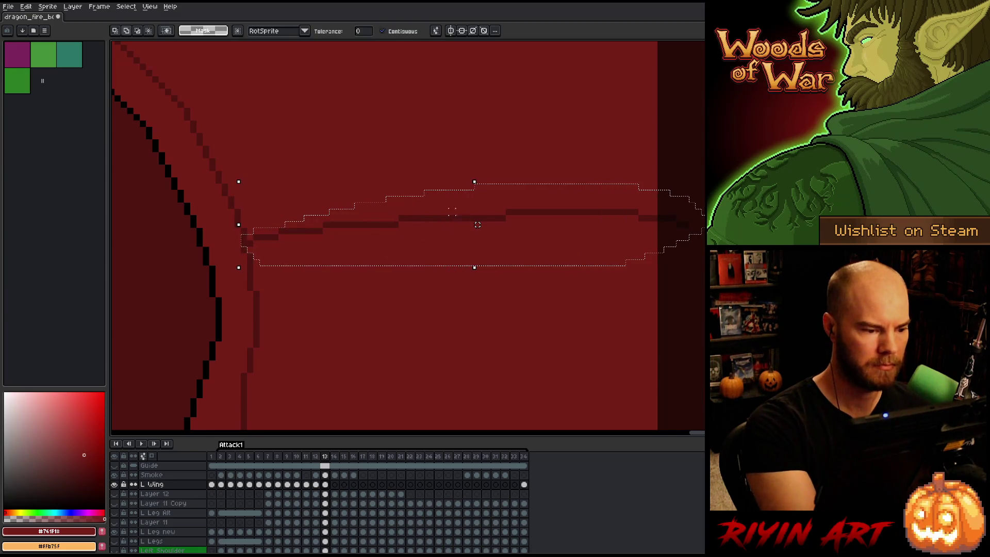
left_click(444, 219)
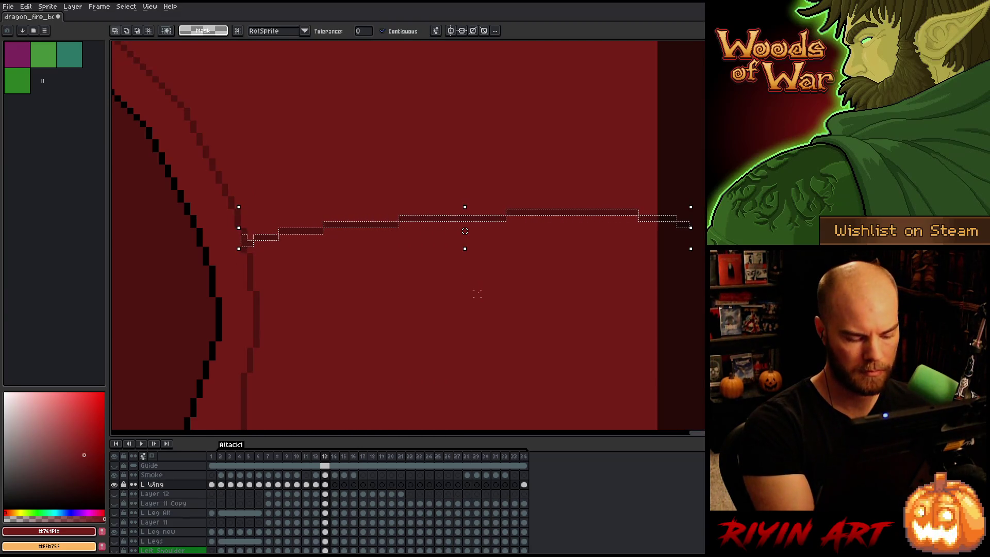
mouse_move(380, 230)
left_mouse_down()
mouse_move(386, 251)
mouse_move(384, 243)
left_mouse_up()
key("Return")
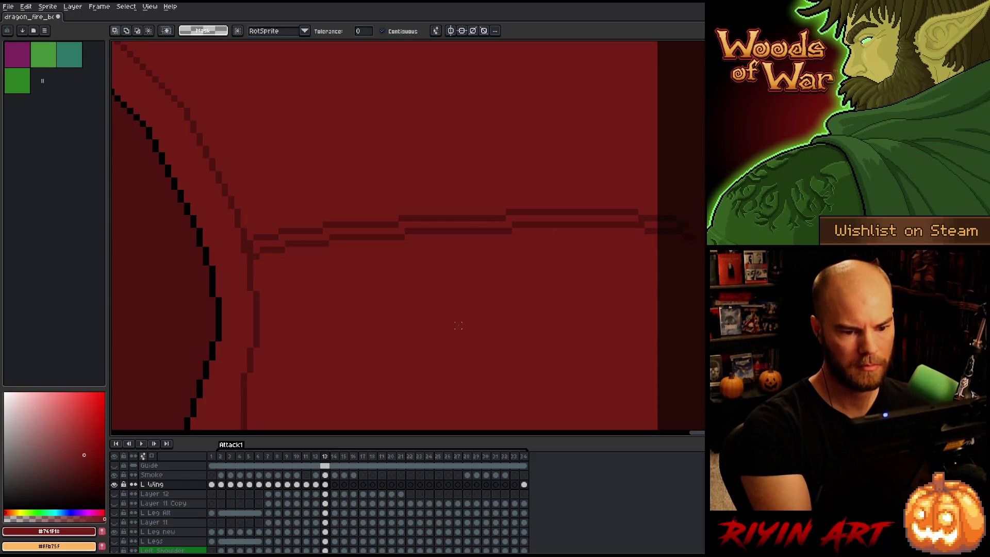
Fine-tune the ridge line's position with arrow nudges, then deselect and preview it
key("Up")
key("Up")
key("Left")
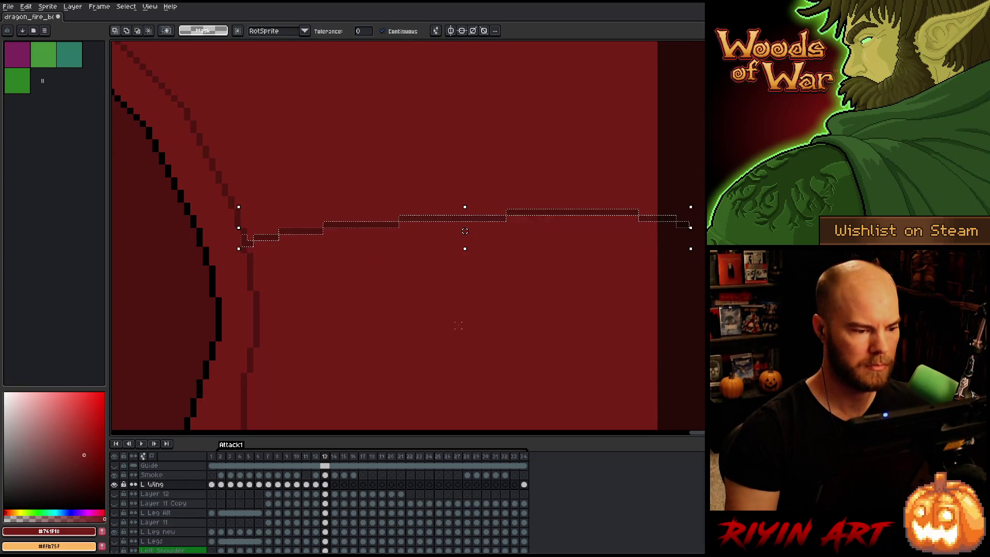
key("Down")
key("Down")
key("Down")
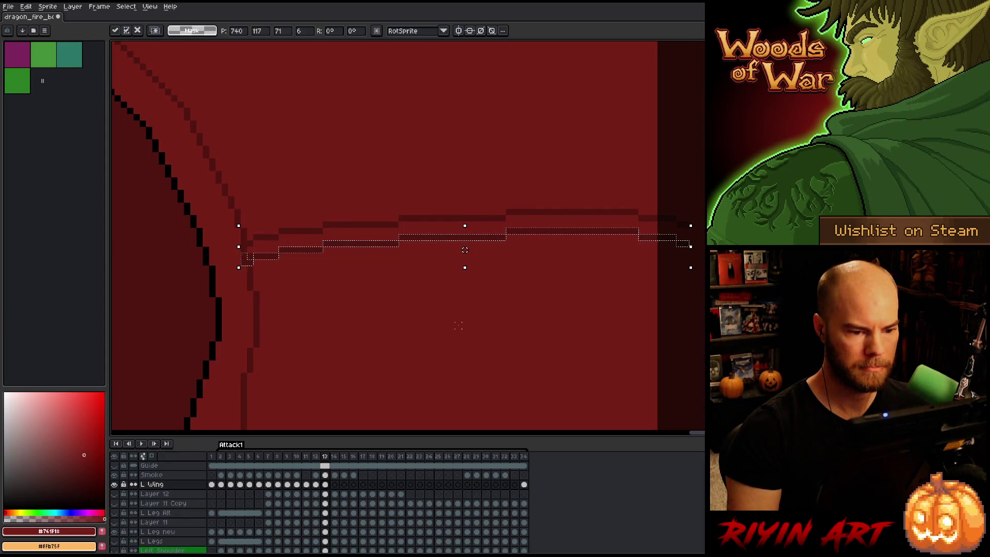
key("Up")
key("ctrl+d")
key("ctrl+f")
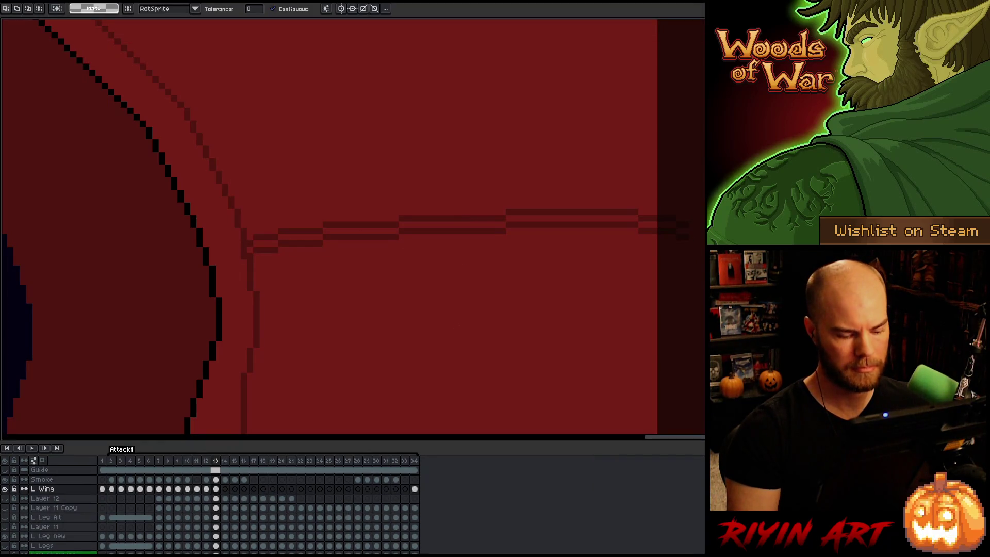
key("ctrl+f")
scroll(449, 340, "down", 3)
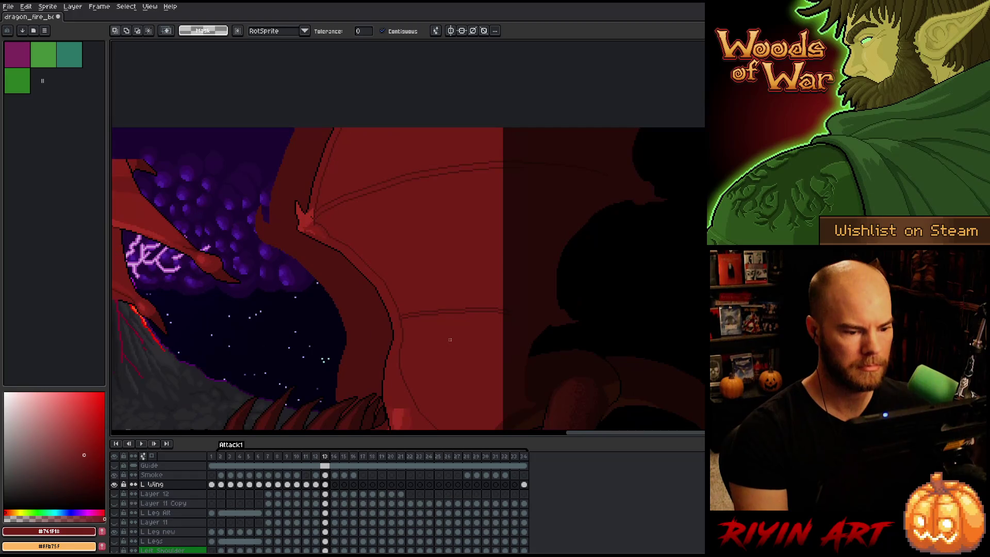
Reselect the horizontal ridge line, nudge it up then down a pixel, and commit
scroll(449, 340, "down", 1)
scroll(437, 347, "down", 1)
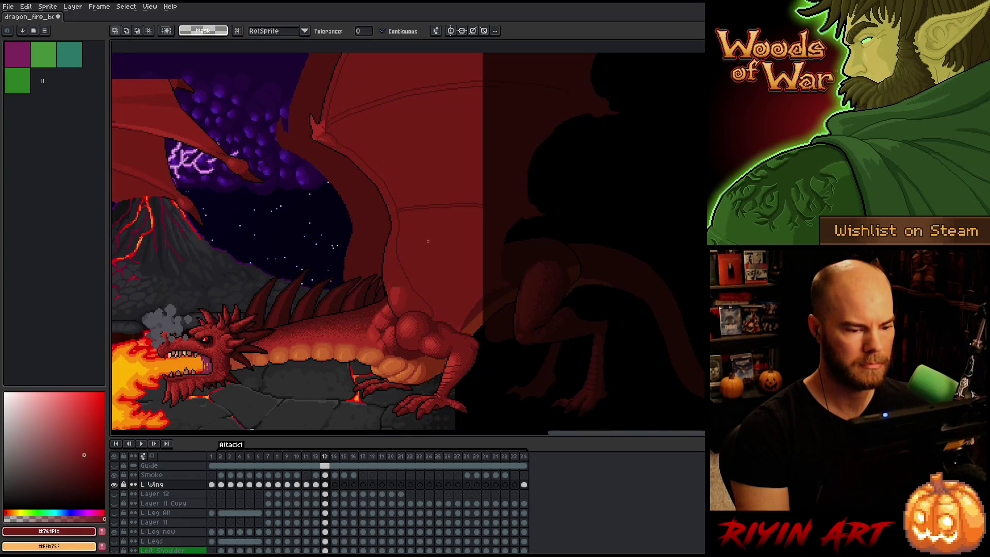
key("ctrl+shift+d")
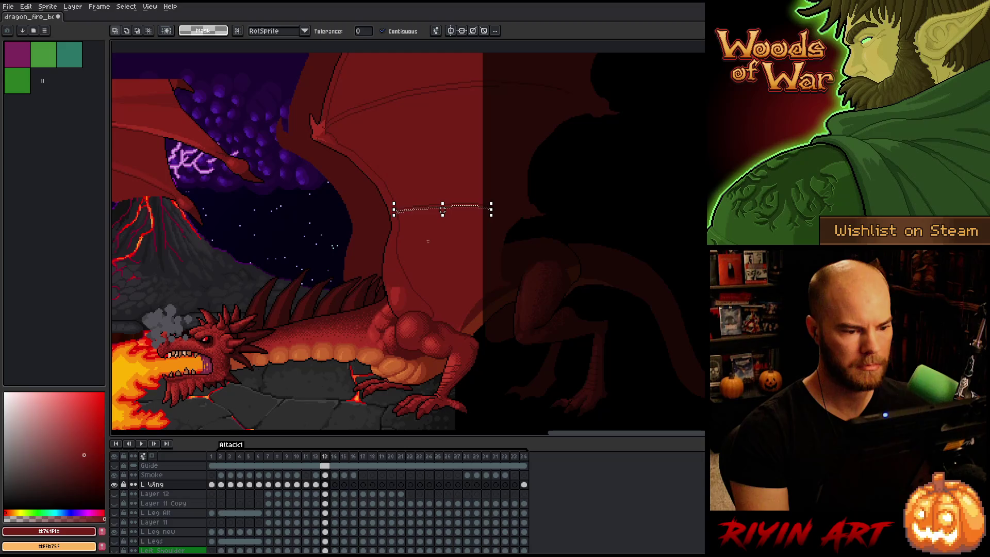
key("Up")
key("Up")
key("Up")
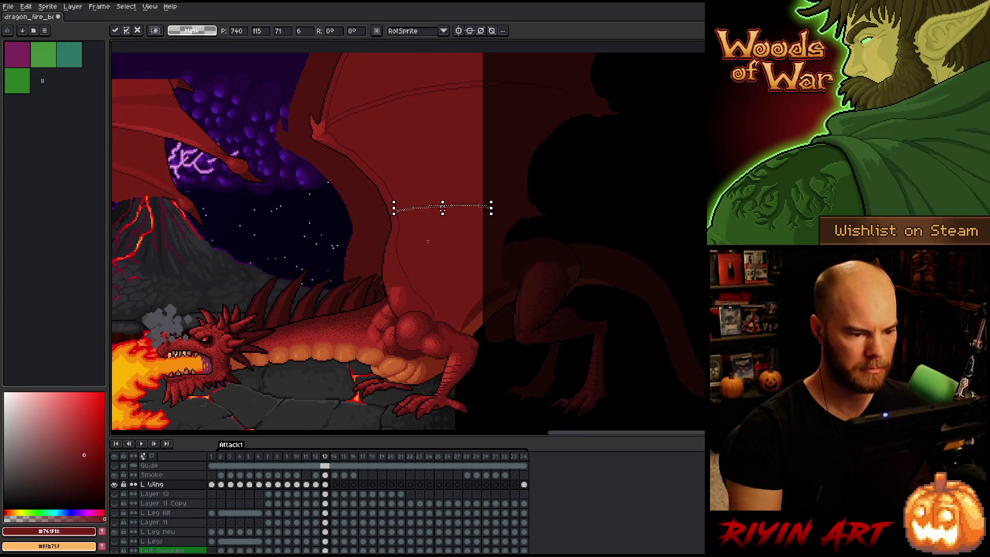
scroll(427, 240, "up", 3)
left_click_drag(410, 130, 431, 261)
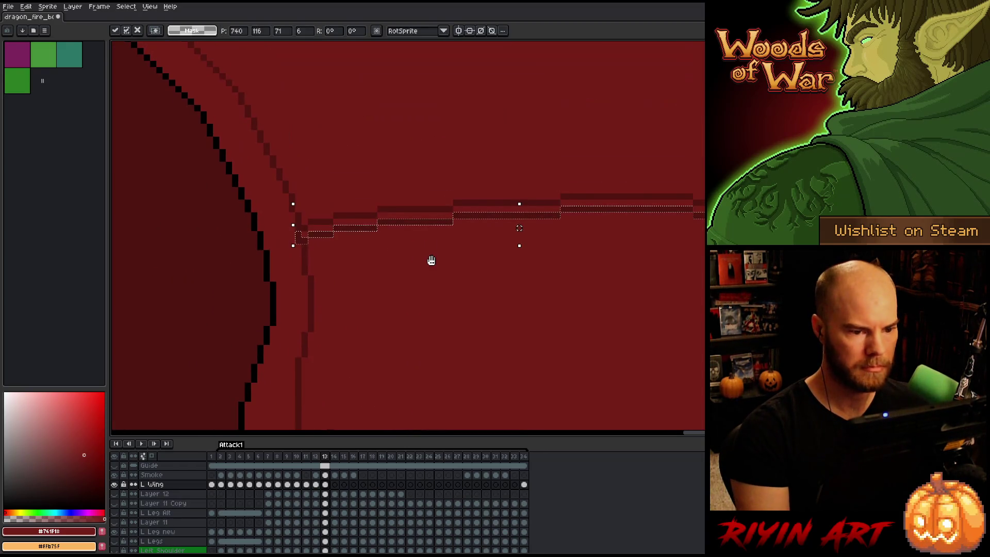
key("Down")
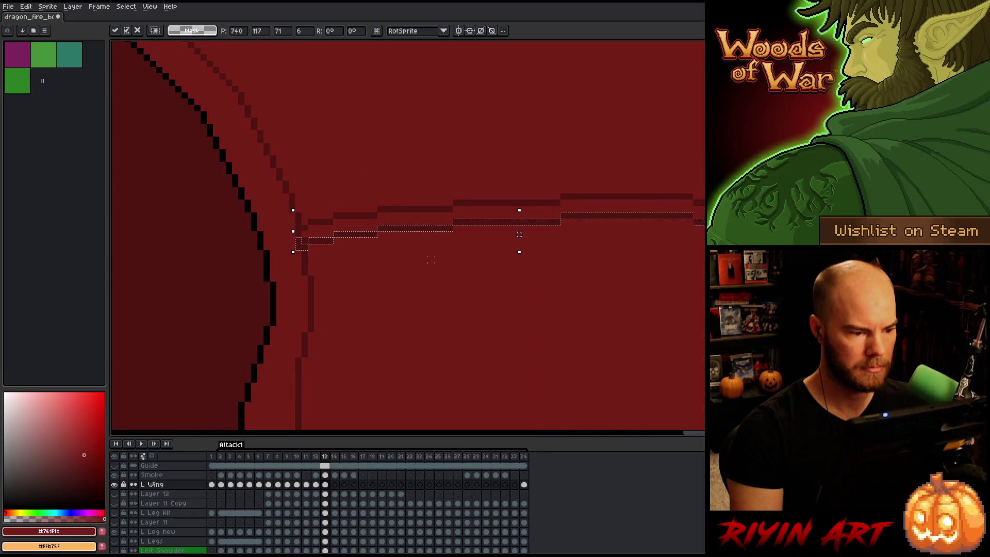
key("ctrl+d")
With the Pencil, eyedrop the dark ridge red #501612 from the line
key("b")
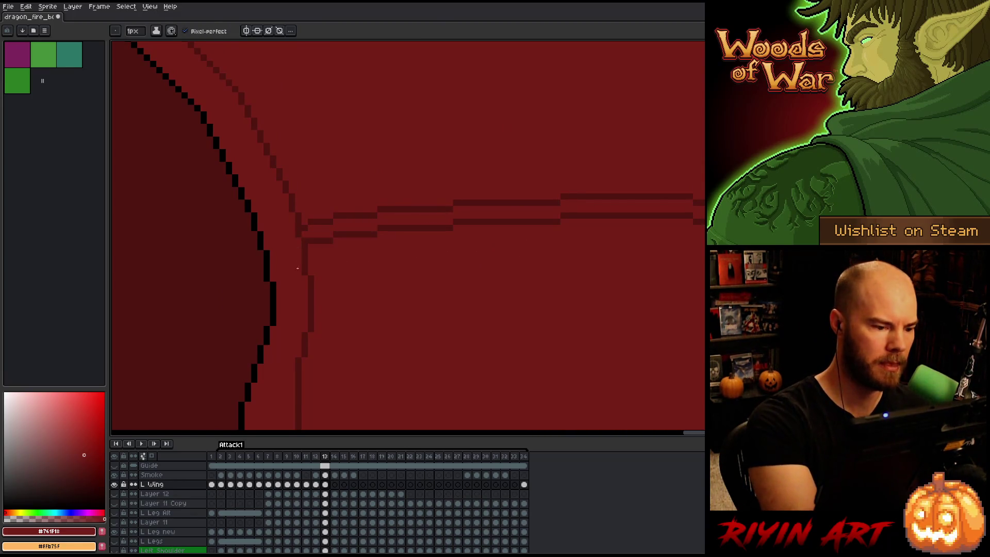
left_click(309, 234, "alt")
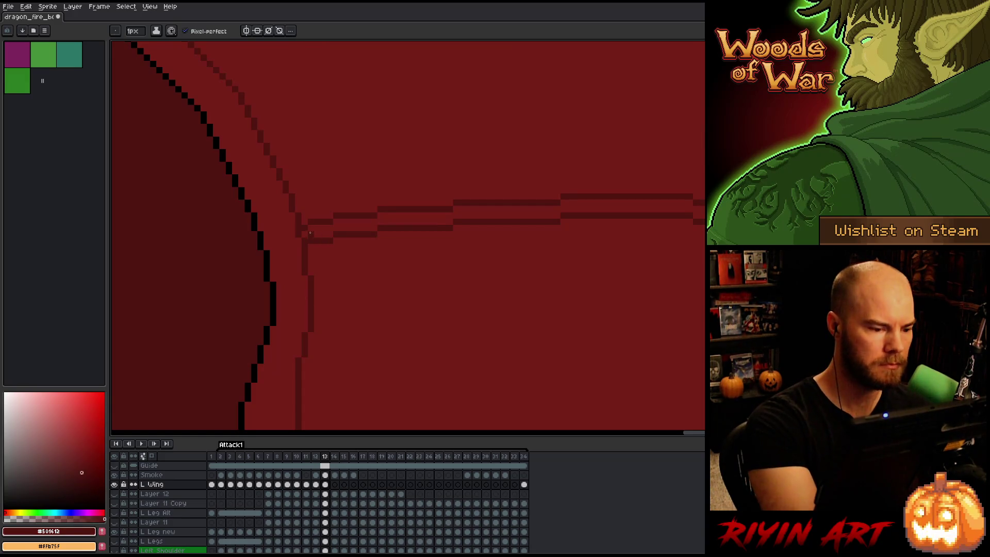
left_click(310, 237, "alt")
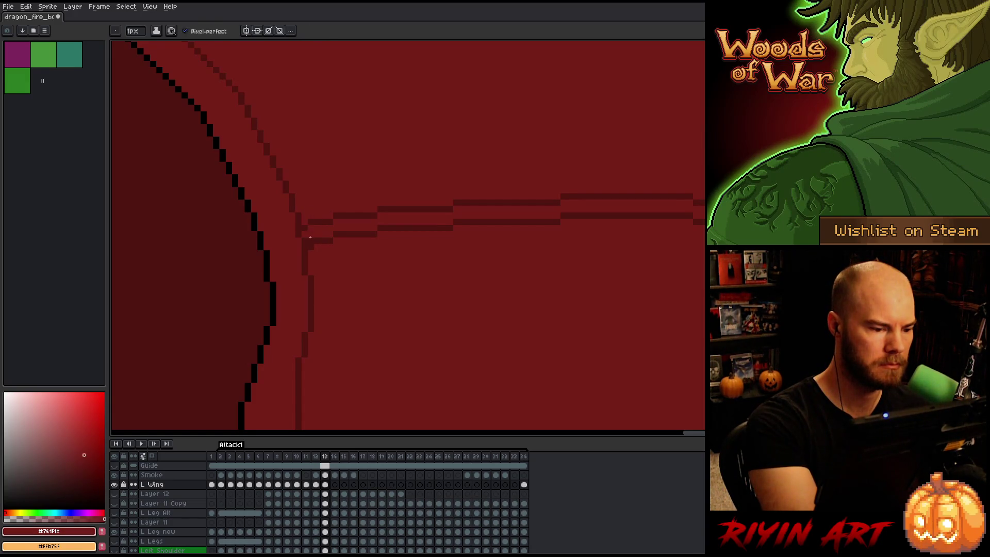
left_click(297, 239, "alt")
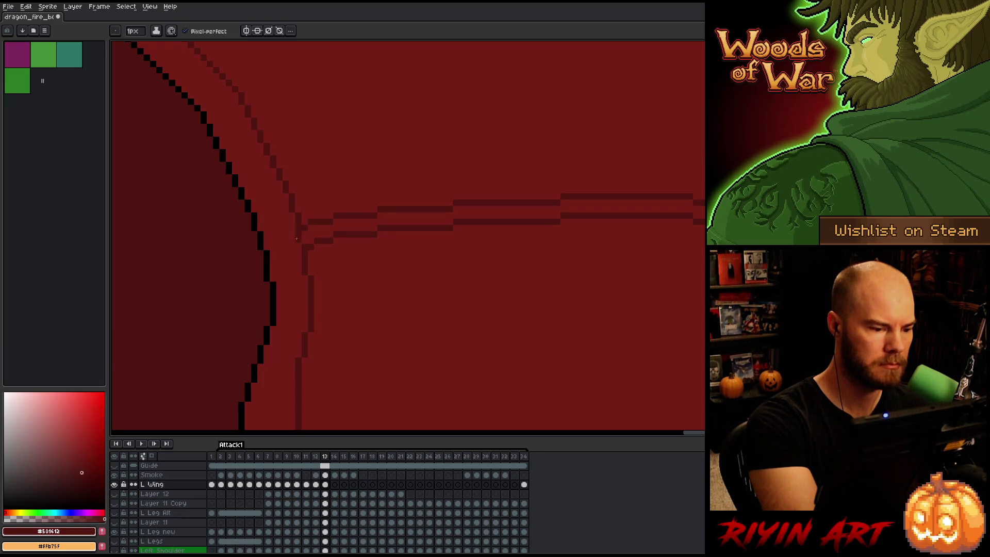
scroll(494, 320, "down", 5)
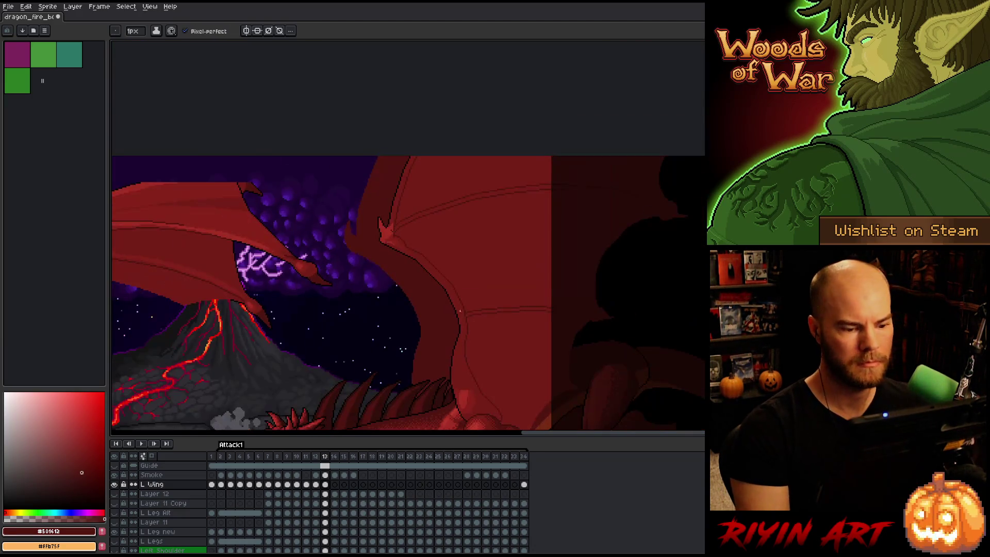
mouse_move(494, 321)
left_mouse_down()
mouse_move(344, 244)
mouse_move(443, 236)
left_mouse_up()
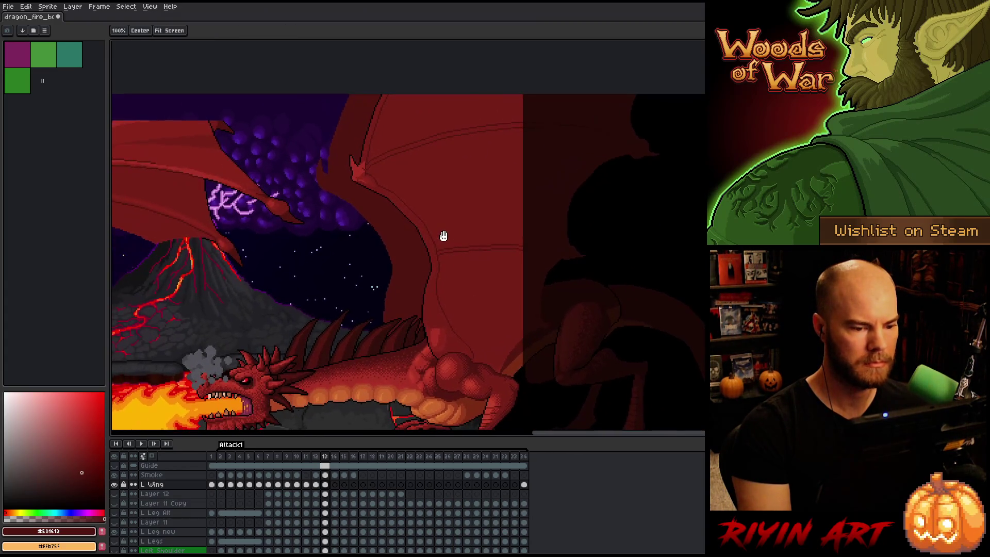
mouse_move(437, 298)
left_mouse_down()
mouse_move(382, 269)
mouse_move(453, 261)
left_mouse_up()
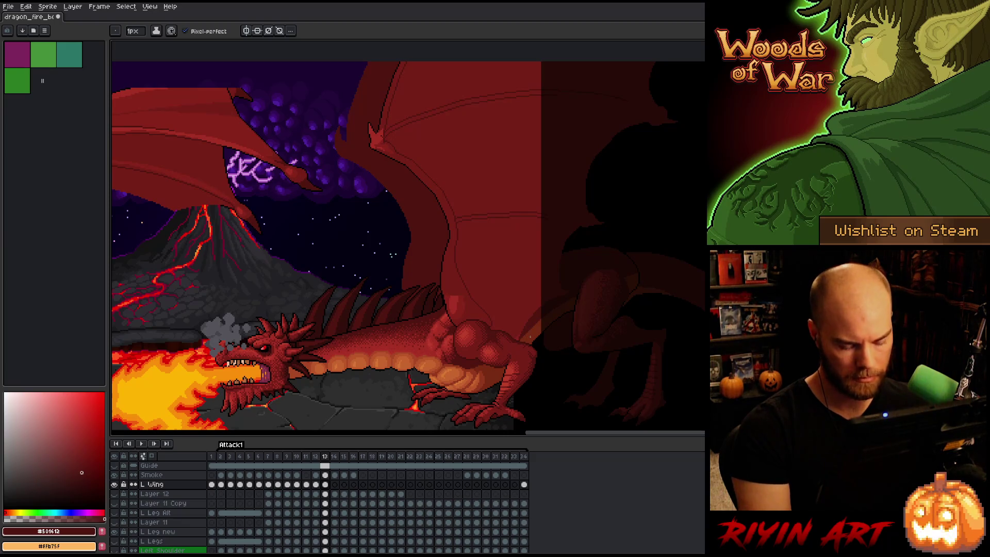
key("v")
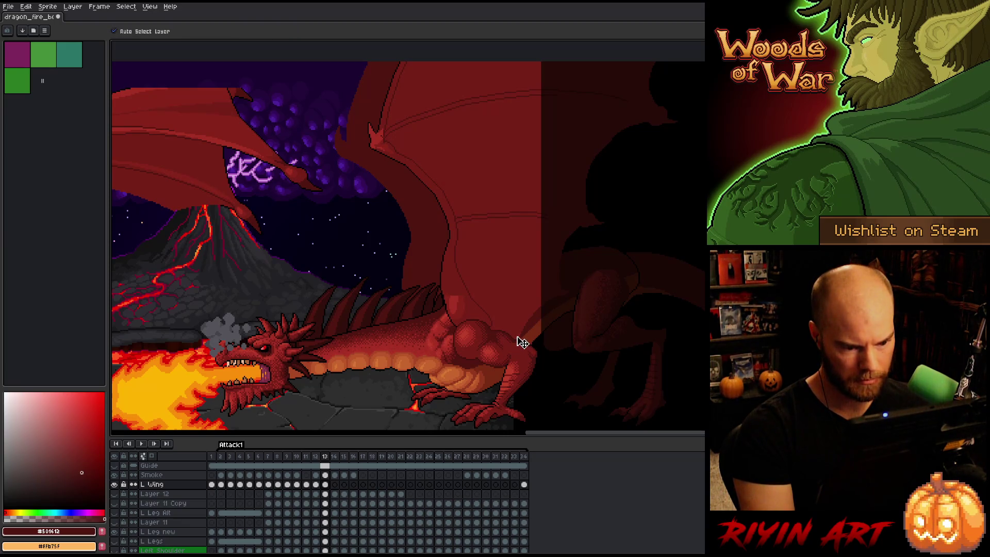
left_click(522, 342)
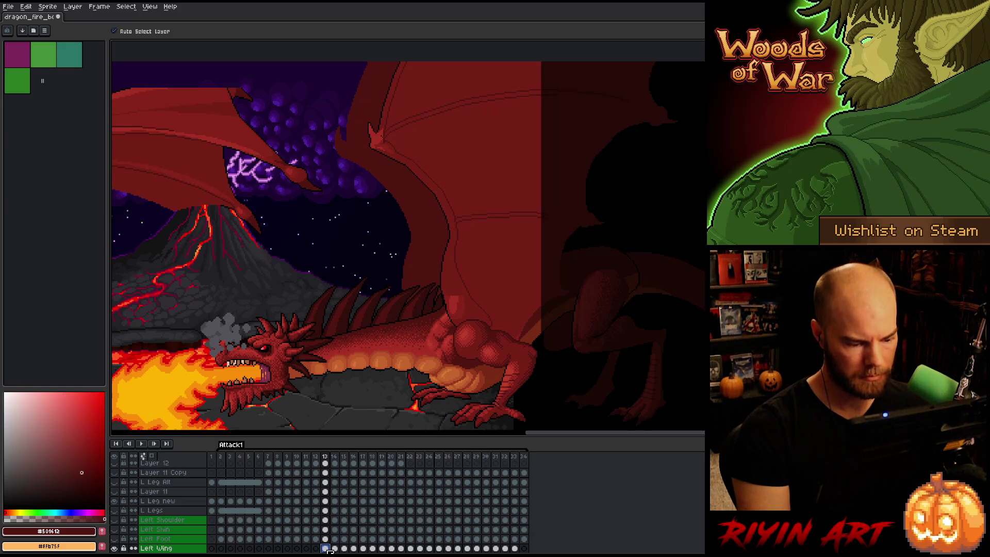
left_click(469, 168)
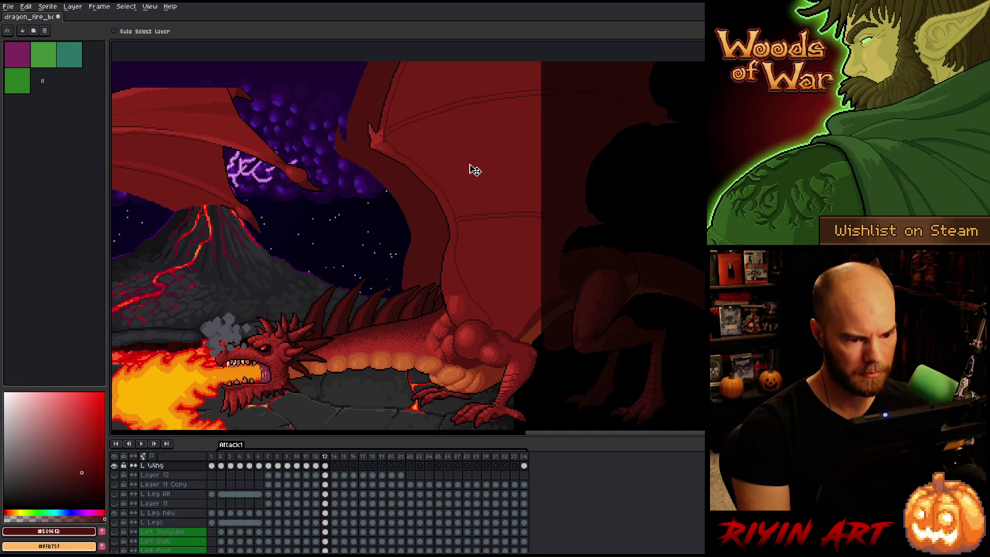
scroll(471, 254, "down", 2)
scroll(433, 216, "up", 2)
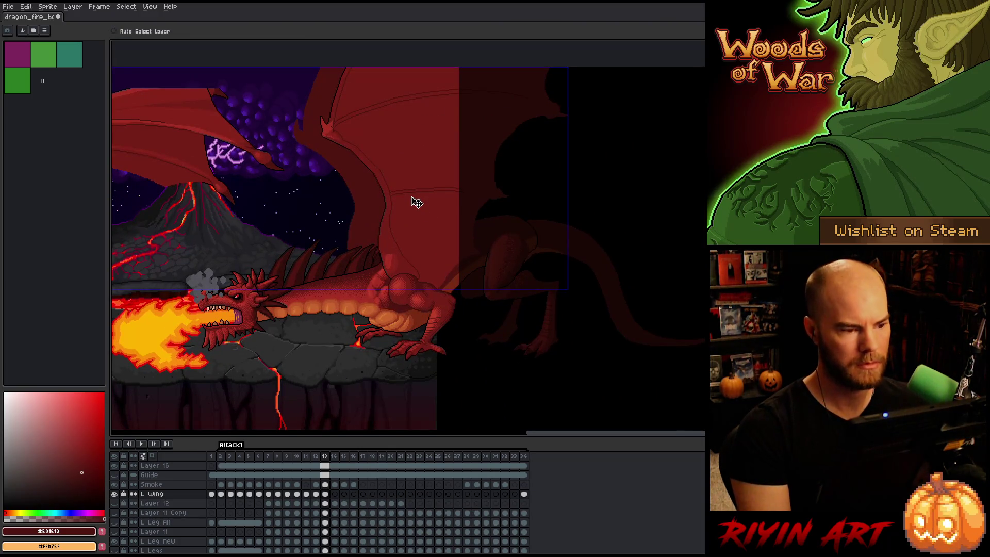
scroll(396, 188, "down", 3)
scroll(397, 189, "up", 3)
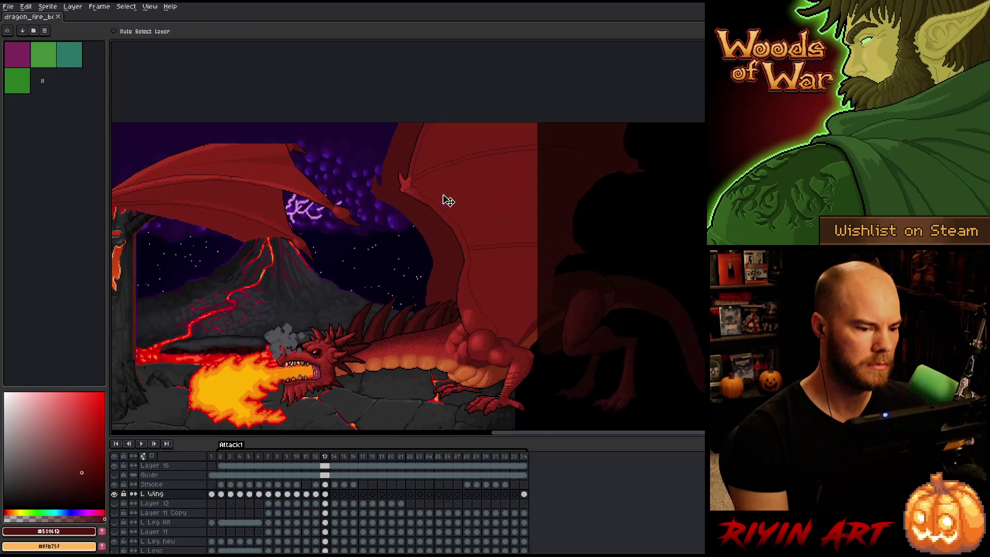
scroll(399, 258, "down", 2)
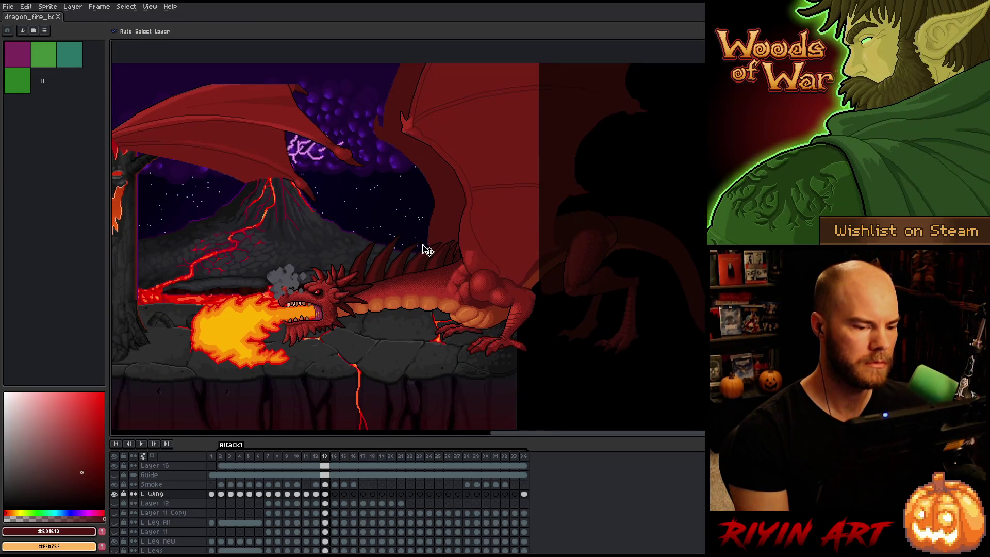
scroll(428, 251, "up", 2)
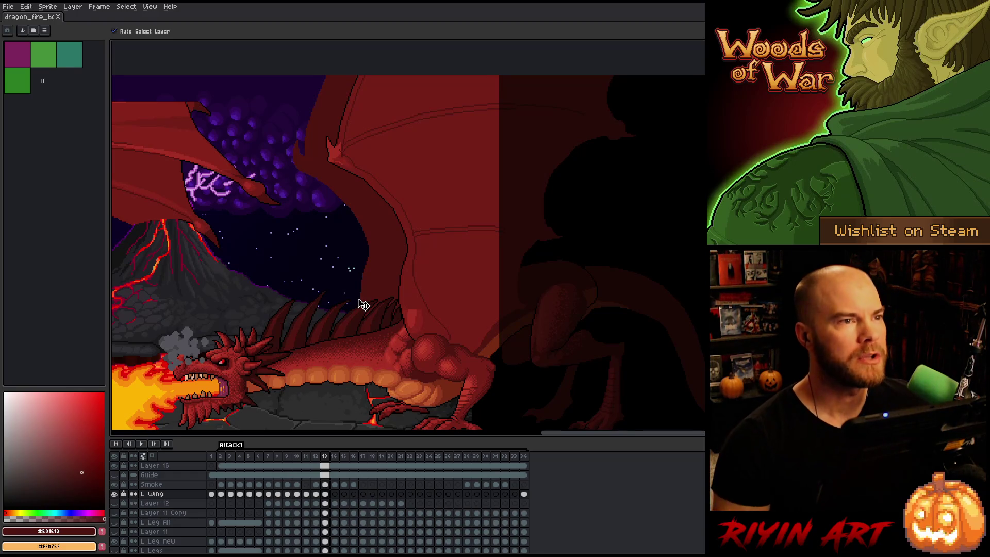
scroll(258, 311, "down", 2)
scroll(278, 311, "up", 1)
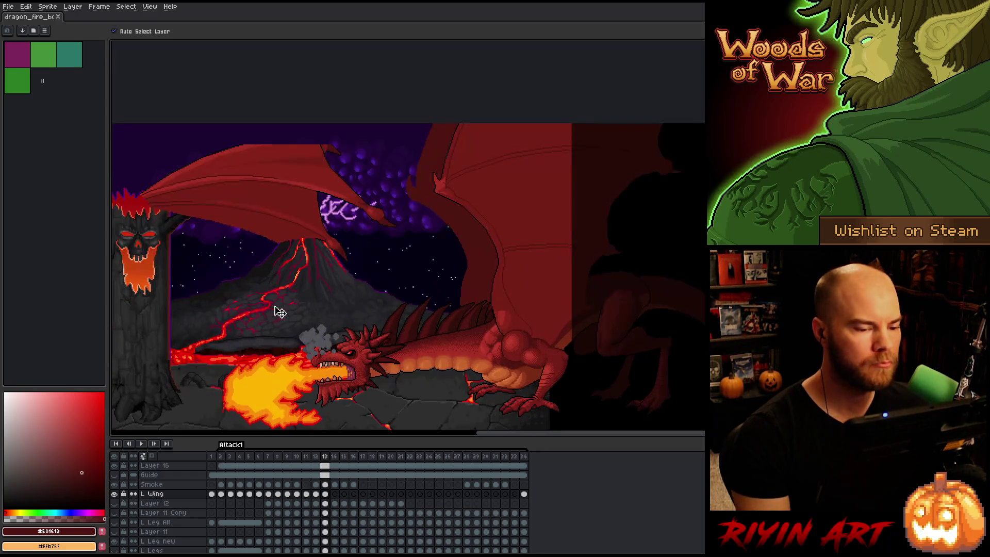
left_click_drag(279, 312, 390, 249)
key("v")
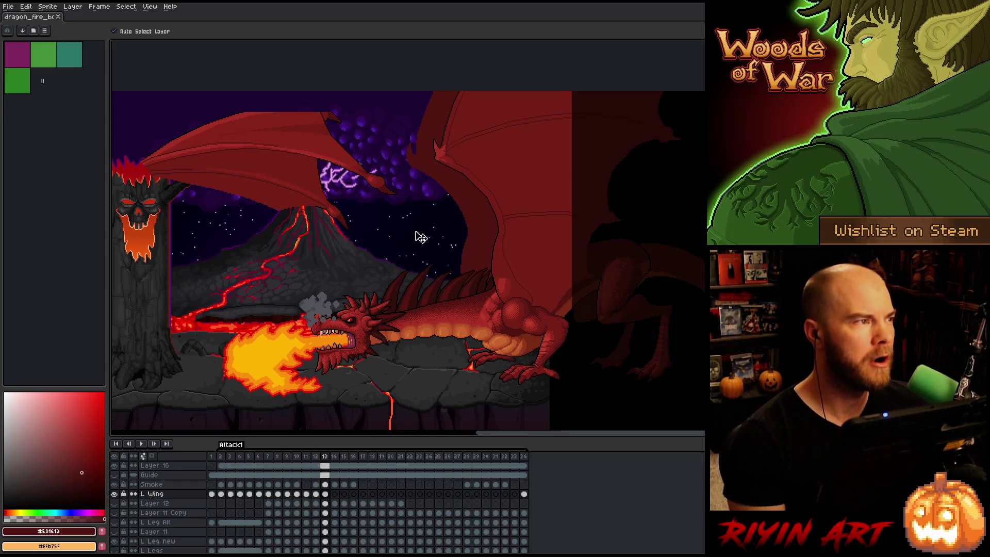
scroll(413, 258, "up", 1)
scroll(457, 226, "right", 3)
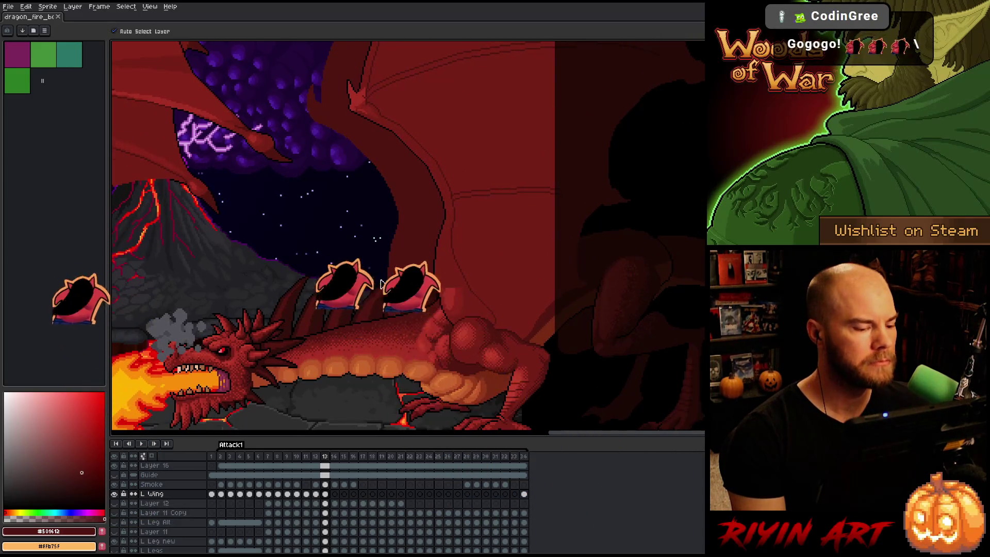
scroll(386, 285, "down", 1)
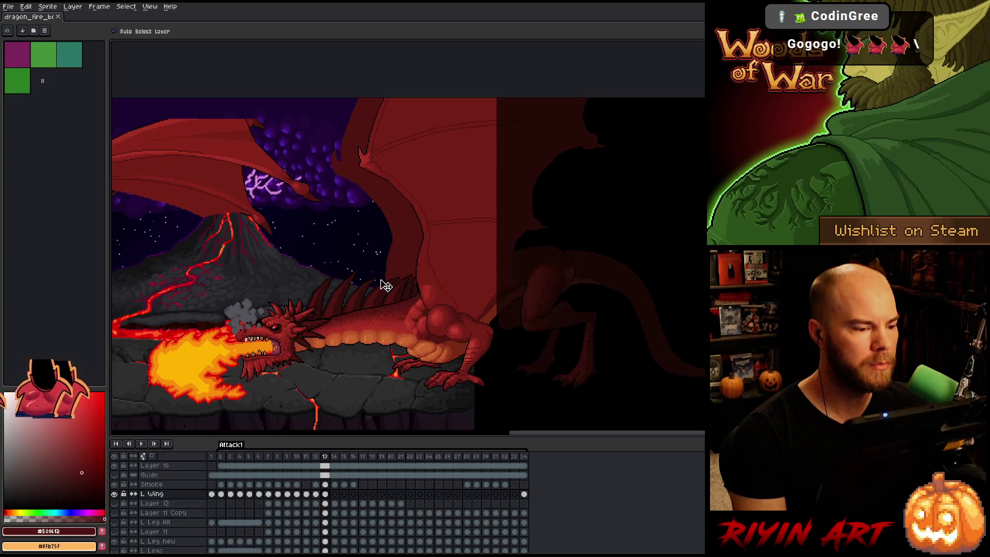
scroll(382, 283, "up", 1)
scroll(370, 277, "down", 1)
scroll(370, 273, "left", 3)
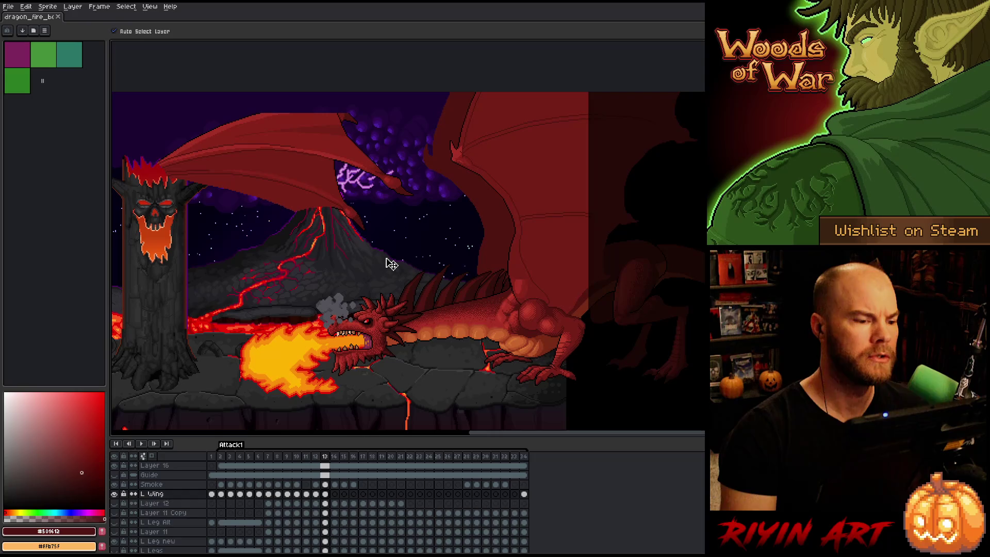
key("q")
scroll(413, 219, "left", 2)
Erase the wing pixels inside a lasso region on the upper left wing, then deselect
mouse_move(417, 96)
left_mouse_down()
mouse_move(462, 219)
mouse_move(247, 271)
mouse_move(252, 100)
mouse_move(276, 95)
left_mouse_up()
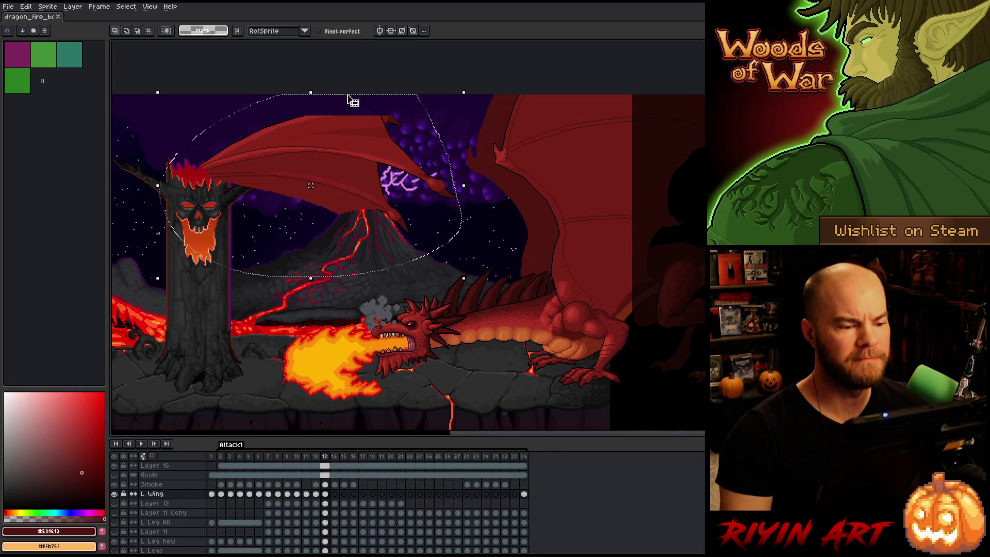
key("Delete")
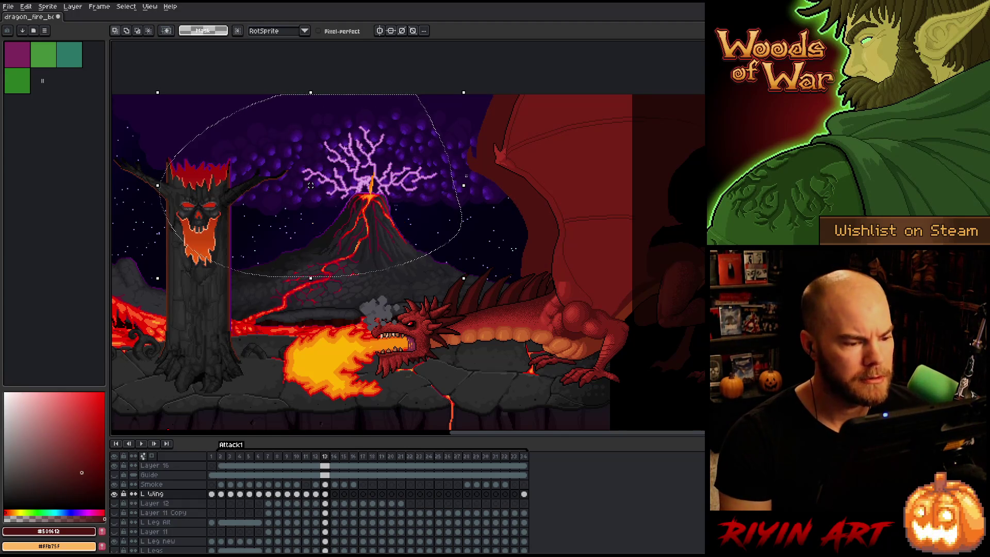
key("Right")
key("Right")
key("Right")
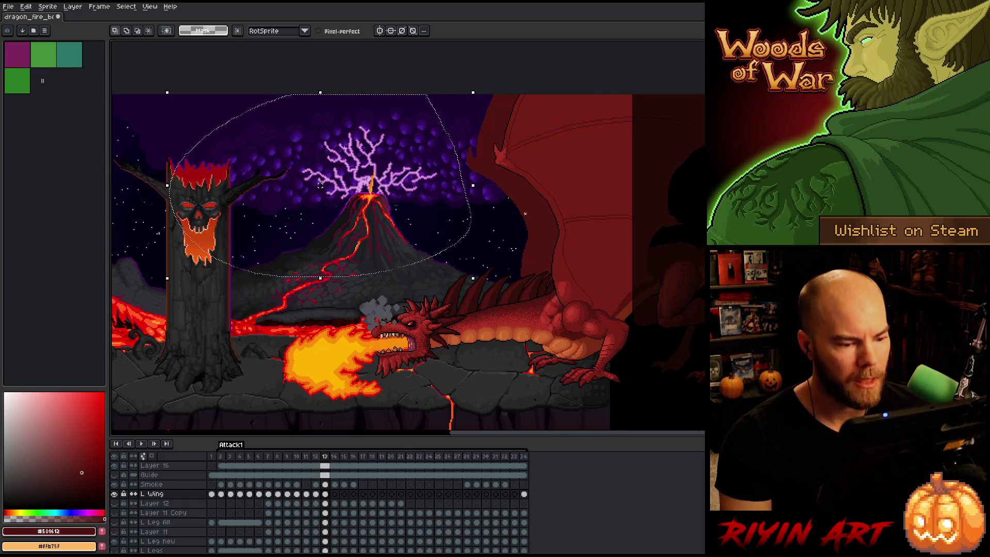
key("ctrl+d")
Hide the L Wing layer to reveal the scene behind it
left_click_drag(585, 193, 335, 204)
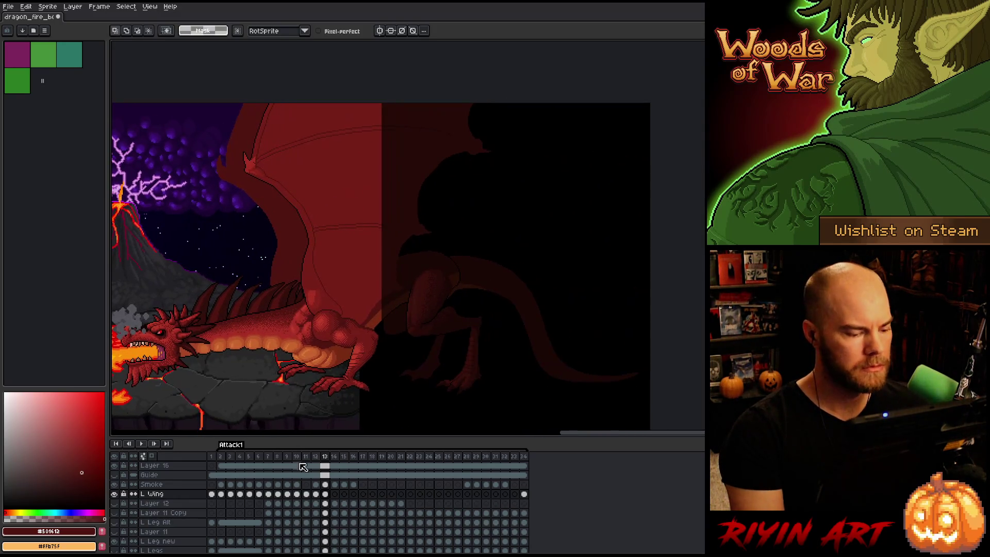
left_click(116, 494)
left_click(115, 494)
right_click(476, 252)
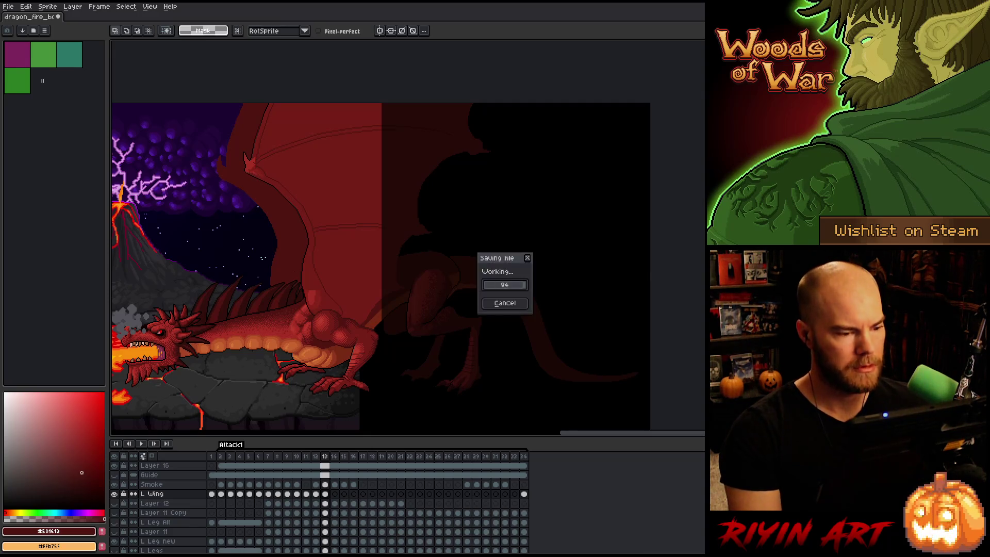
Magic-wand select the wing's edge region above the claw
mouse_move(283, 232)
left_mouse_down()
mouse_move(404, 230)
mouse_move(403, 249)
left_mouse_up()
scroll(403, 248, "up", 1)
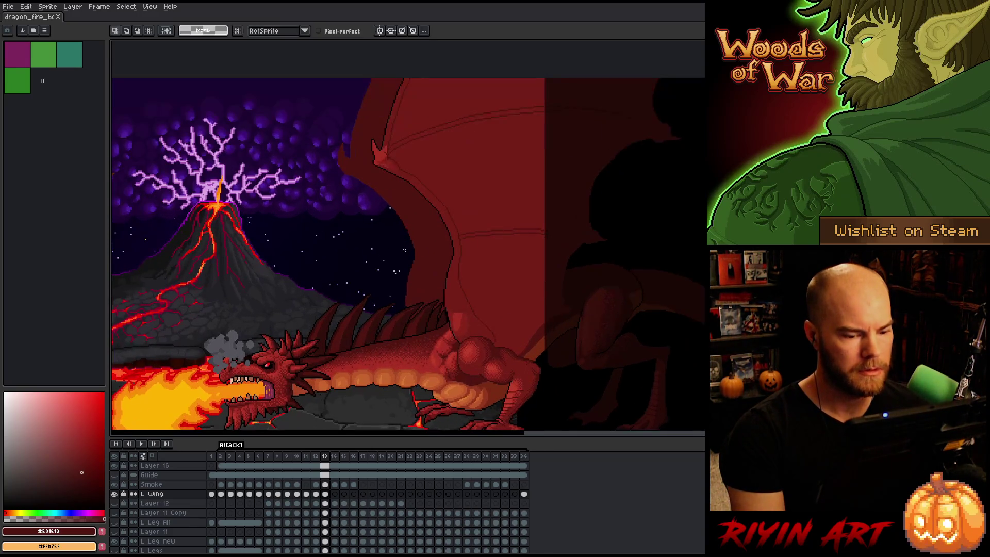
scroll(381, 296, "down", 1)
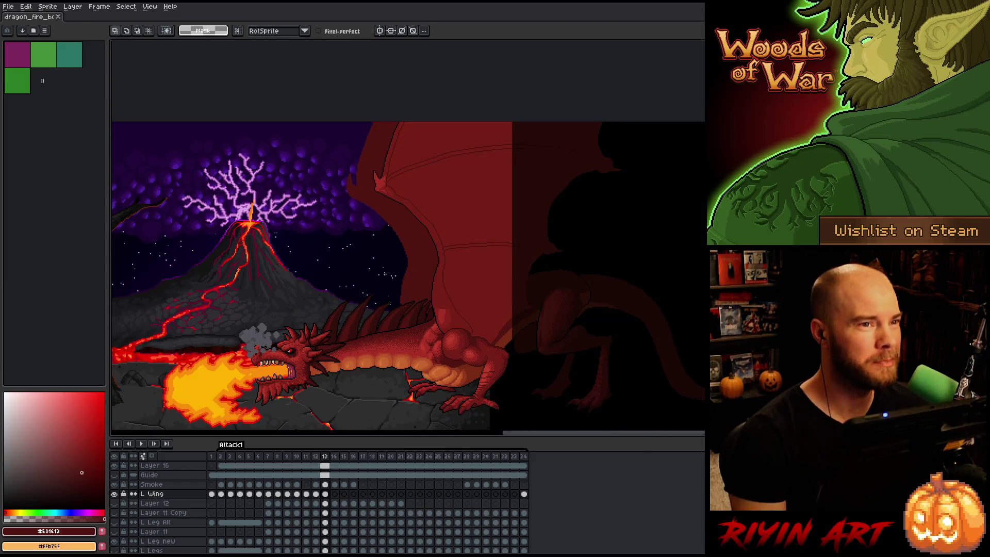
scroll(410, 268, "up", 2)
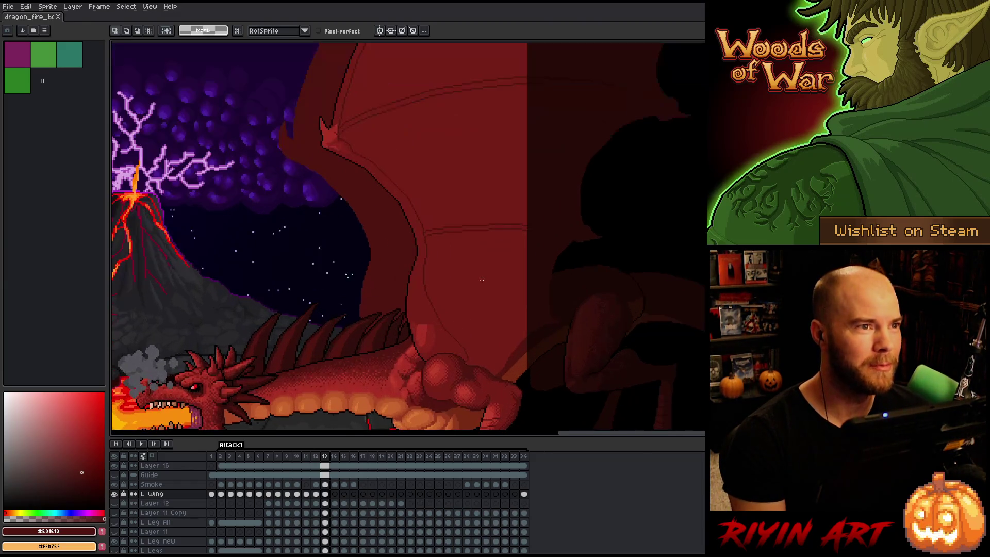
scroll(411, 268, "down", 1)
key("space")
mouse_move(420, 323)
left_mouse_down()
mouse_move(418, 290)
mouse_move(415, 315)
left_mouse_up()
scroll(418, 290, "up", 2)
key("space")
scroll(415, 315, "down", 2)
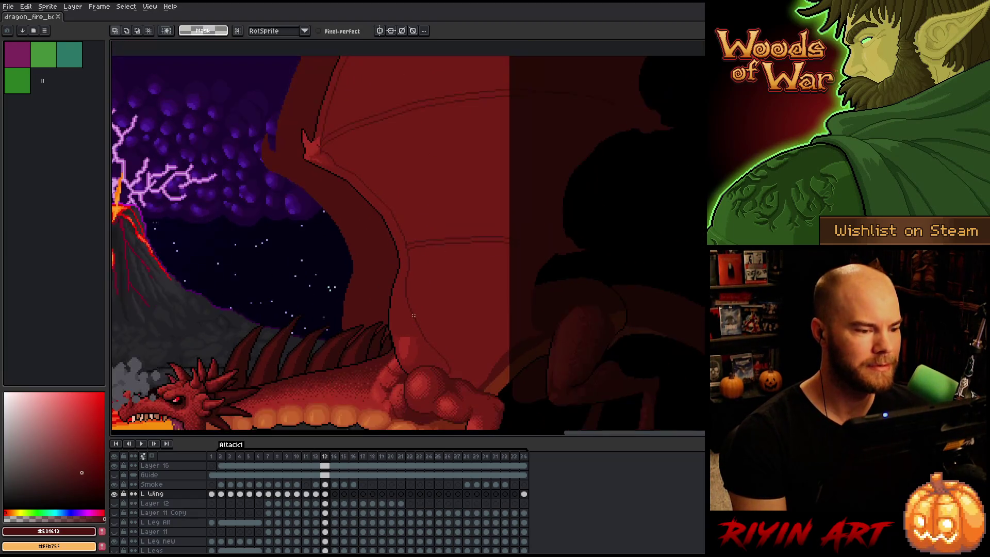
scroll(414, 315, "up", 2)
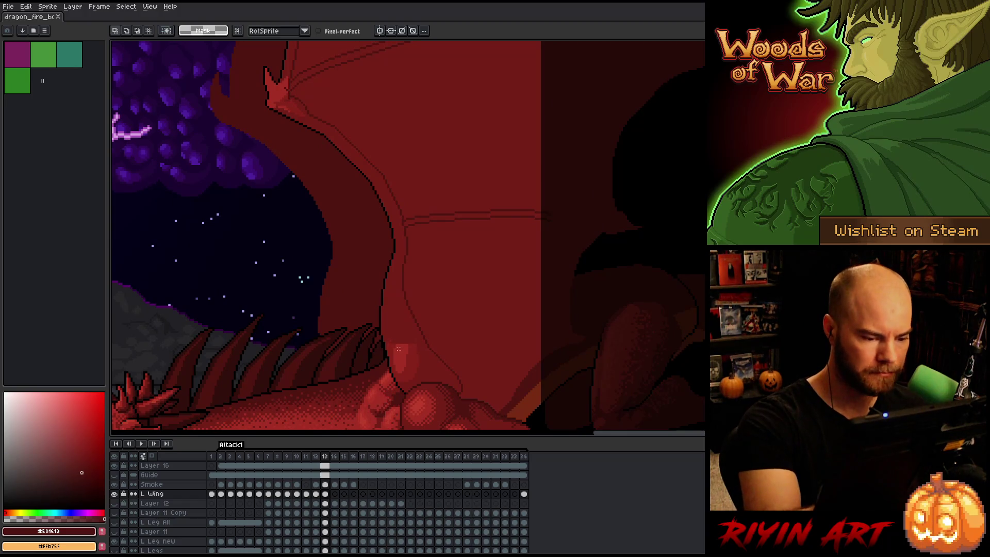
key("w")
left_click(401, 328)
Set a 4px Pencil and eyedrop the wing reds, ending on lighter #a52f24
key("b")
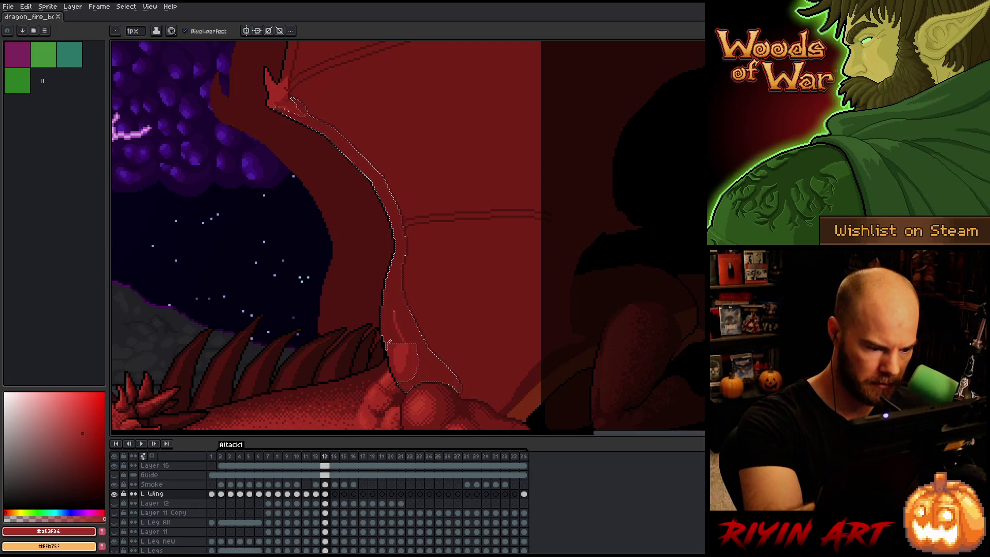
left_click(390, 341, "alt")
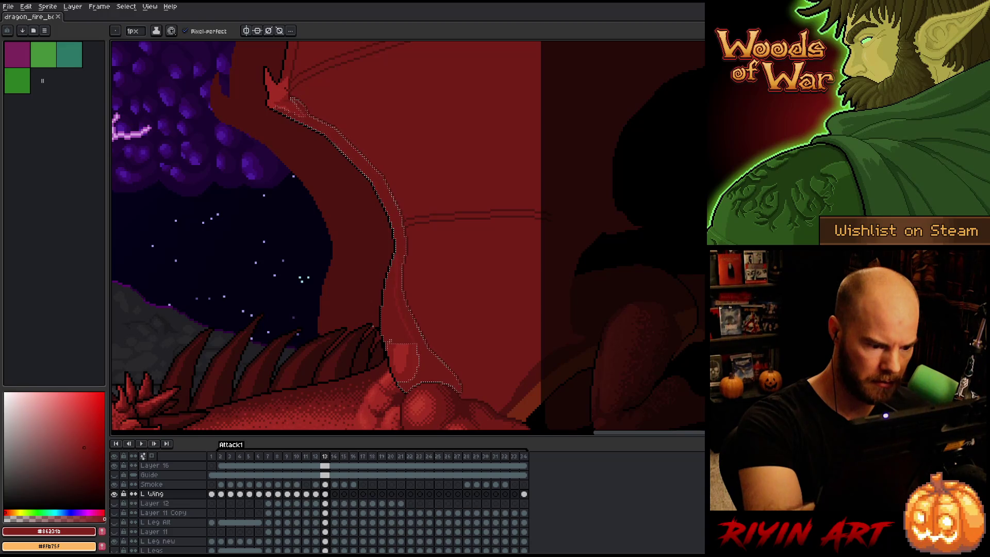
key("g")
key("alt")
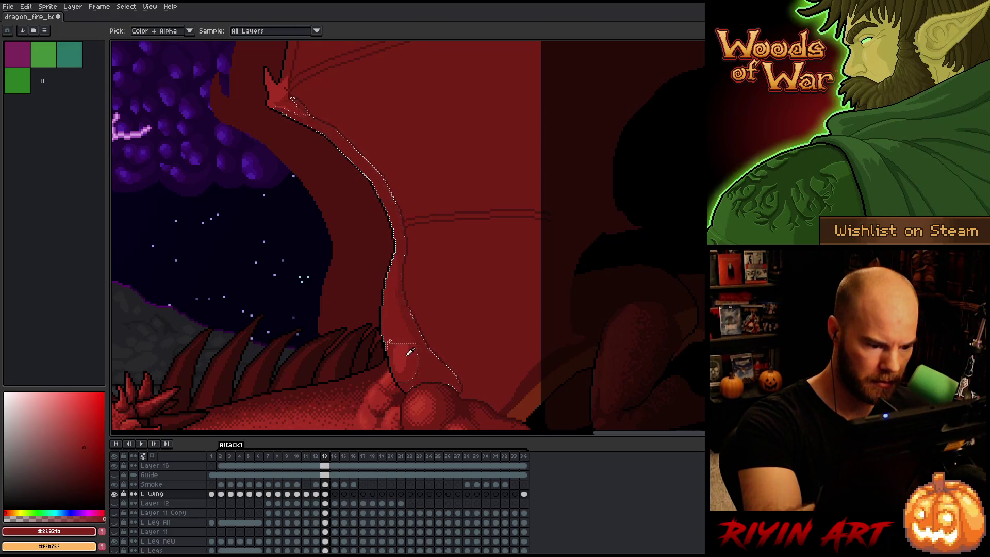
key("b")
key("b")
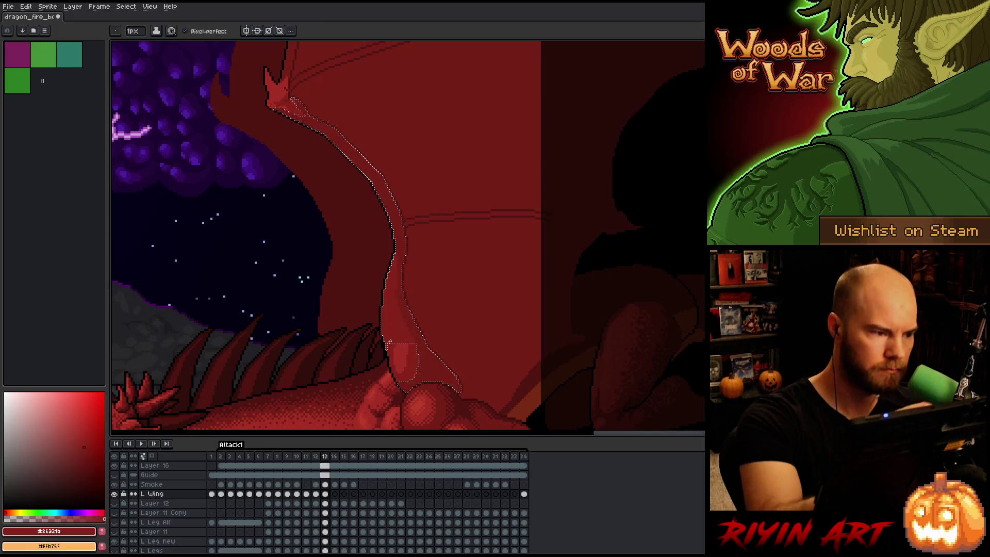
type("4")
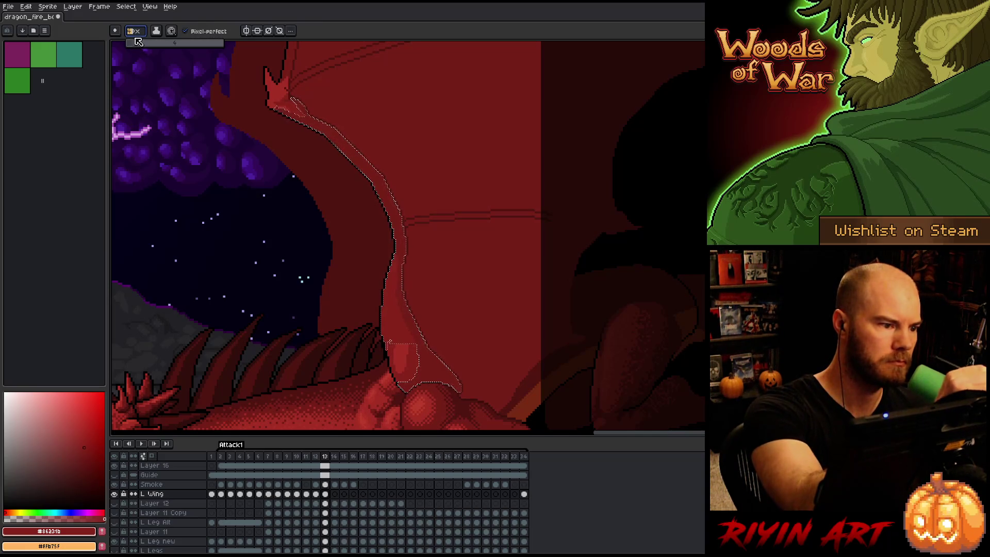
key("Return")
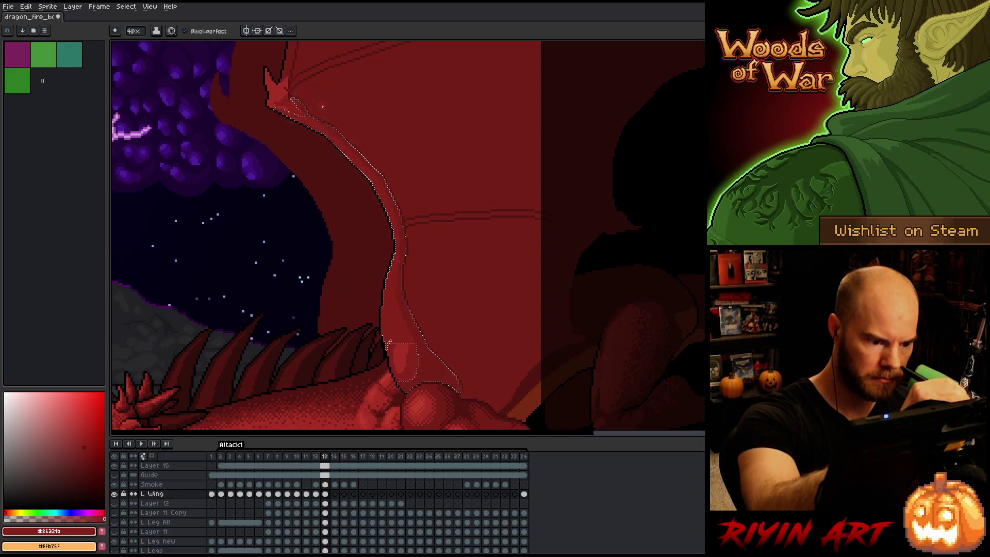
left_click(323, 109, "alt")
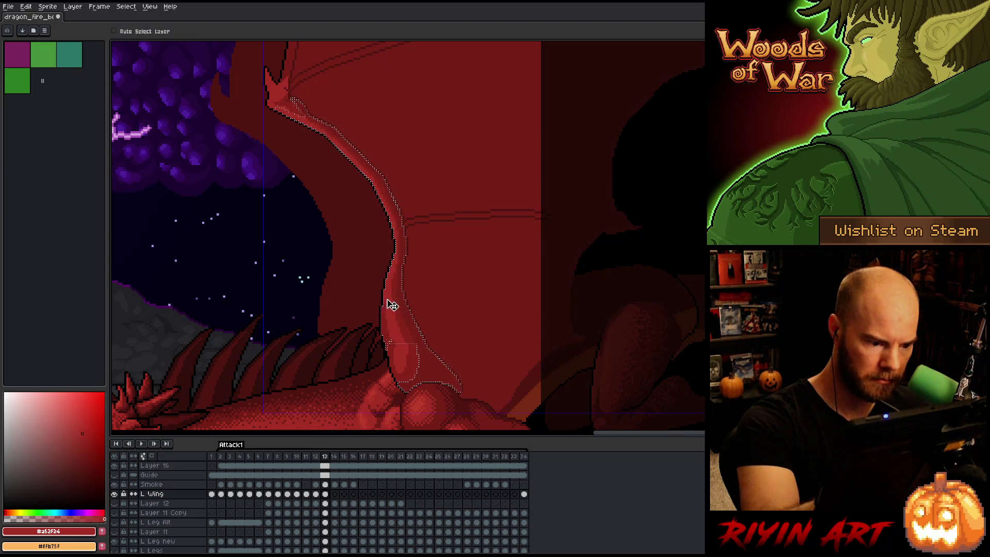
Shade the wing's edge ridge inside its selection with the 4px Pencil, alternating #86231b and #a52f24
key("w")
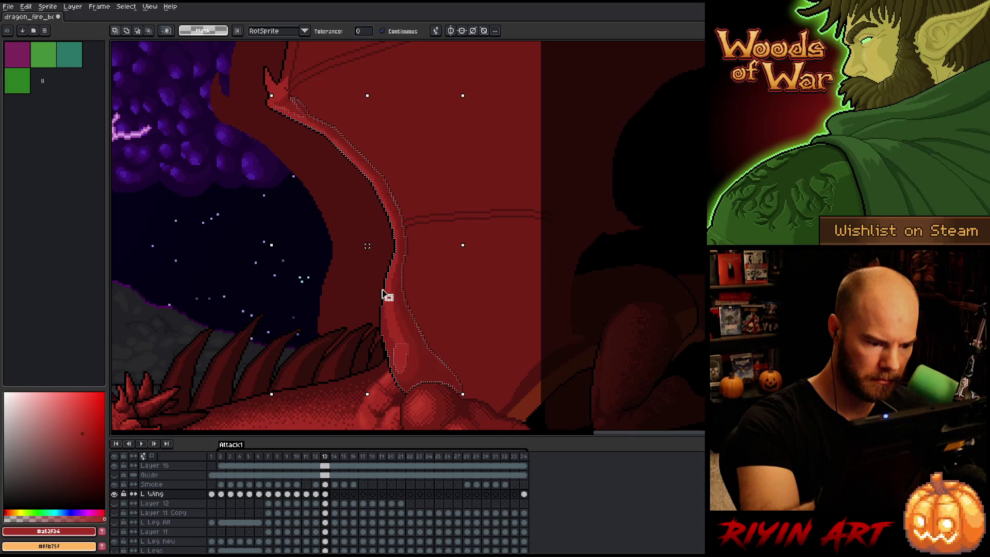
key("b")
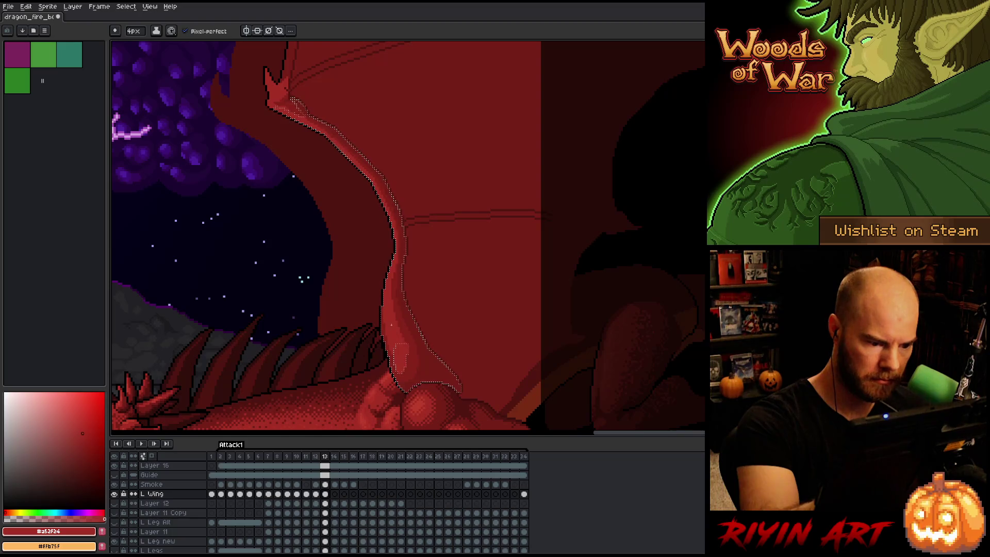
key("ctrl+d")
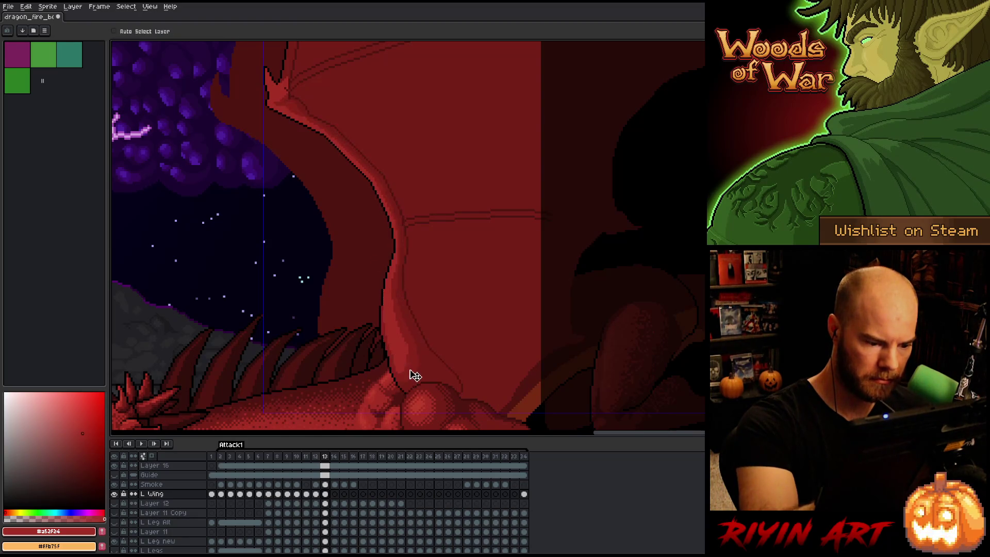
left_click(411, 366, "alt")
key("ctrl+shift+d")
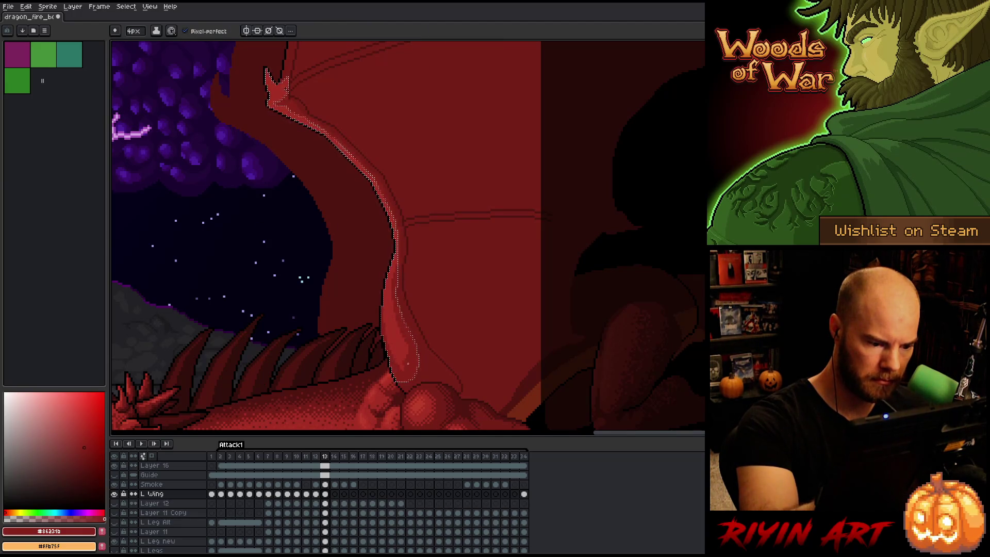
left_click(396, 354, "alt")
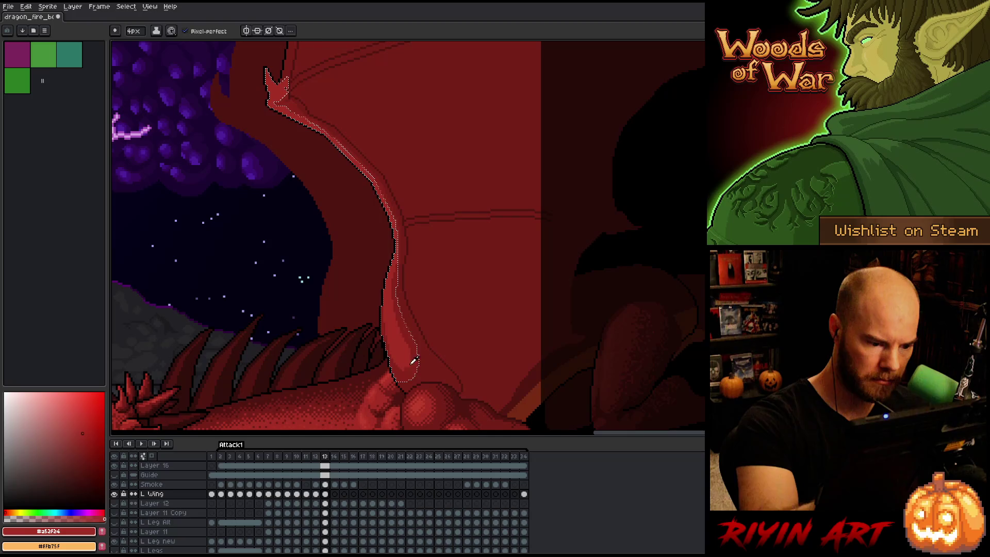
left_click(413, 361, "alt")
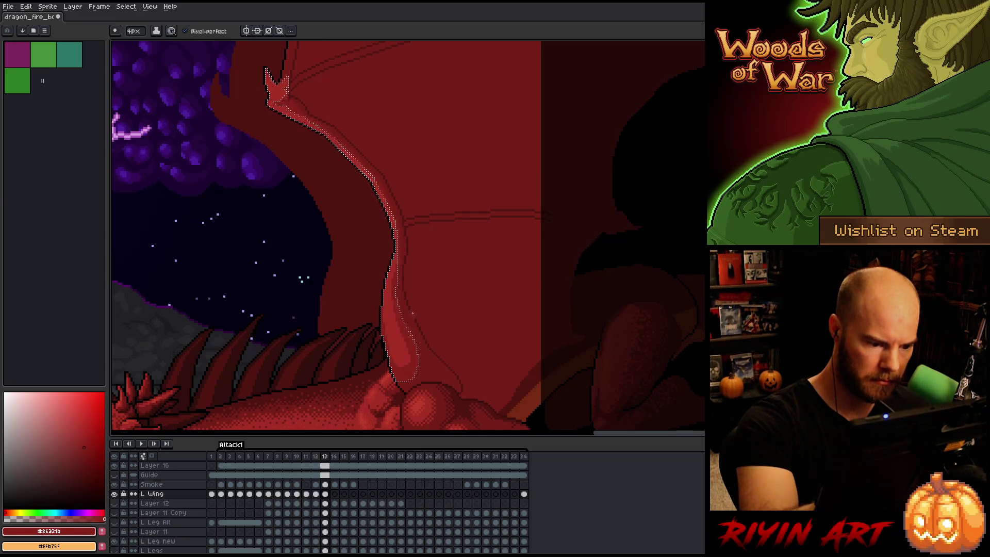
Continue blending the ridge with #a52f24, #86231b and deeper #761f16, toggling the selection off
left_click(403, 359, "alt")
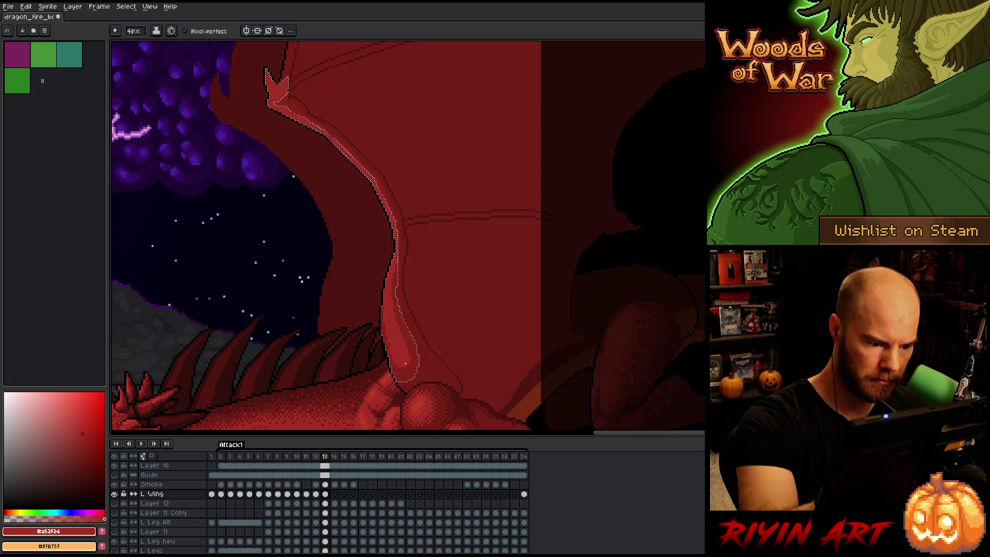
key("ctrl+d")
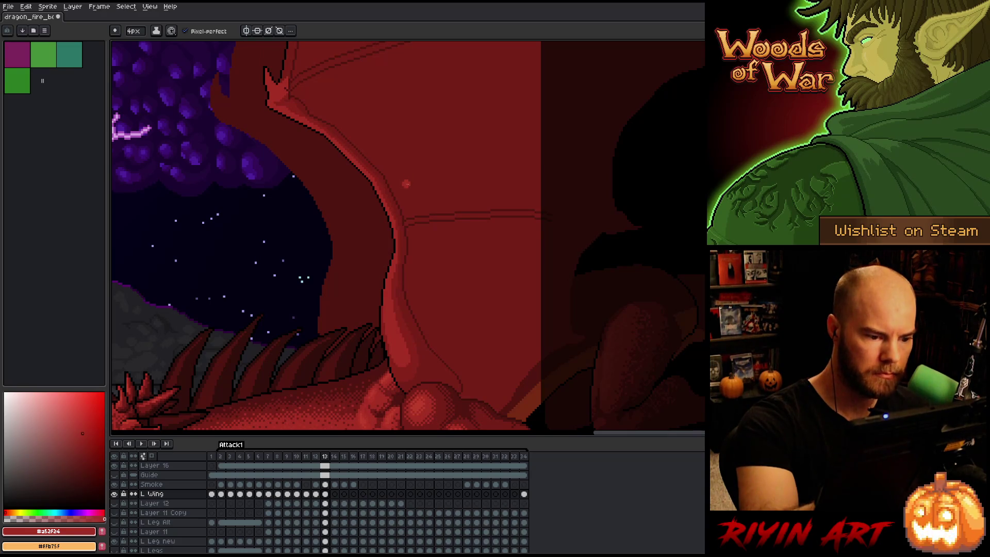
left_click(403, 278, "alt")
key("ctrl+shift+d")
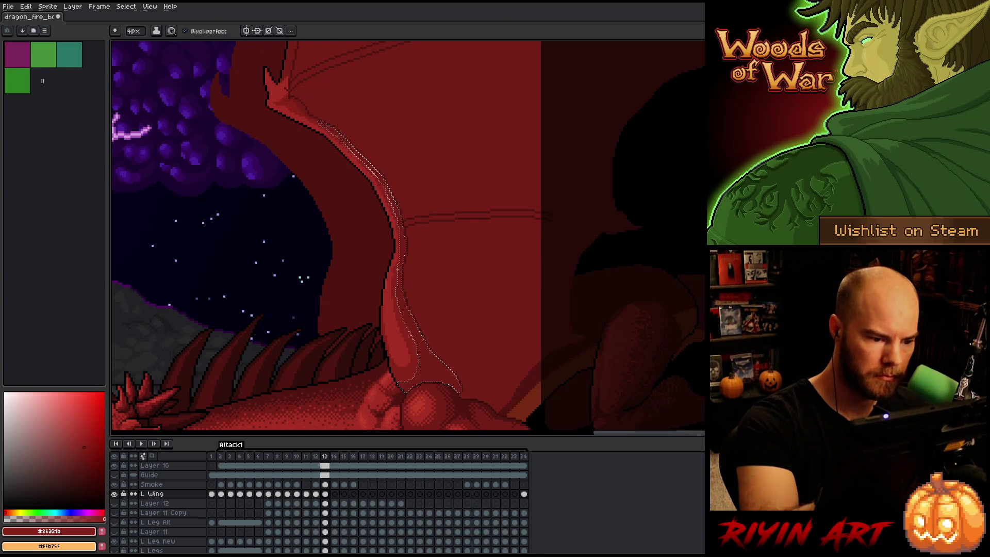
key("ctrl+d")
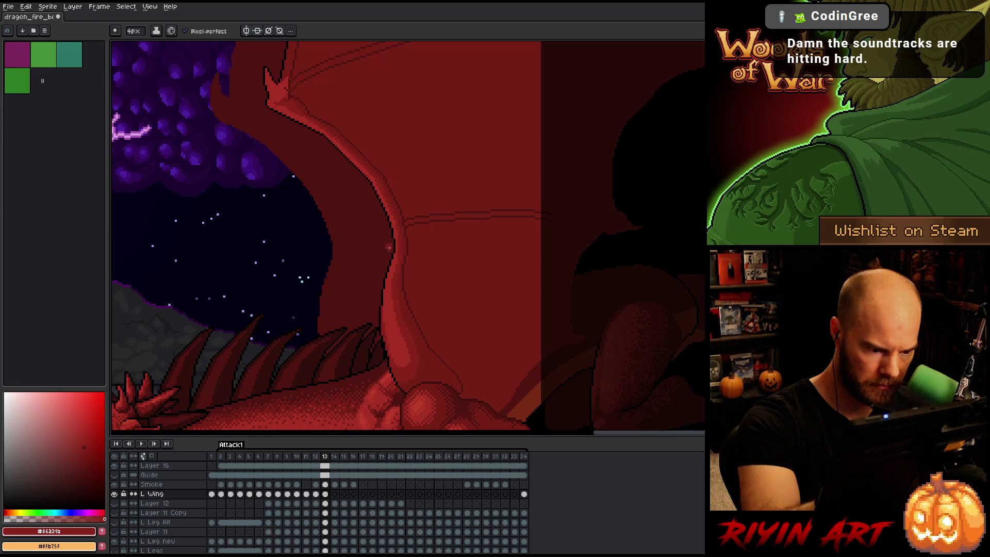
left_click(403, 303, "alt")
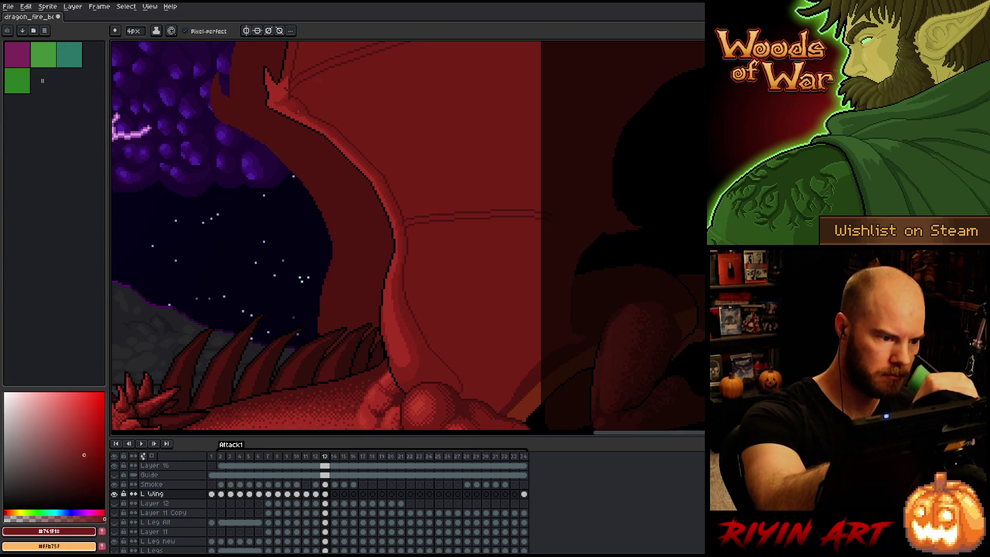
left_click_drag(314, 122, 367, 232)
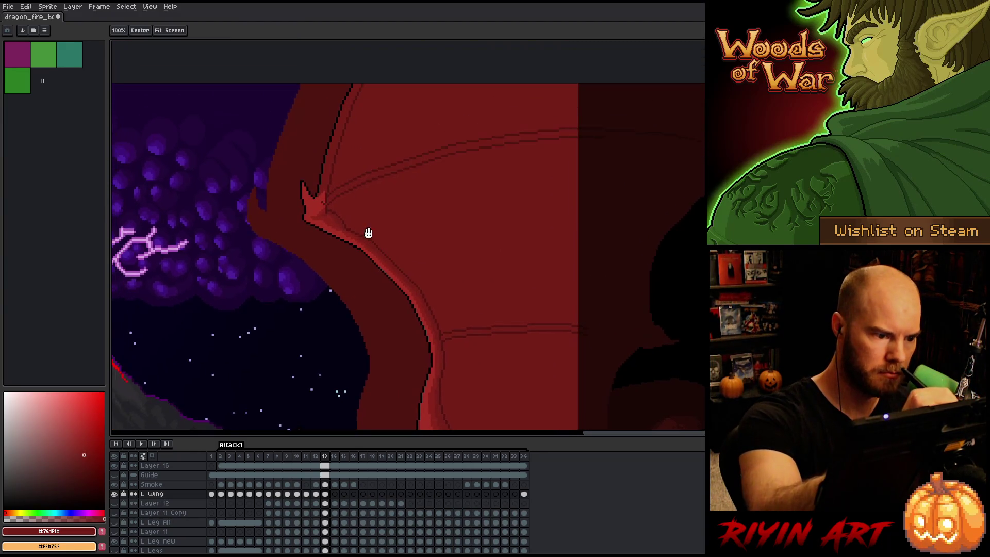
Magic-wand select the wing's lower and upper edge lines and shade them with #86231b and #a52f24
key("w")
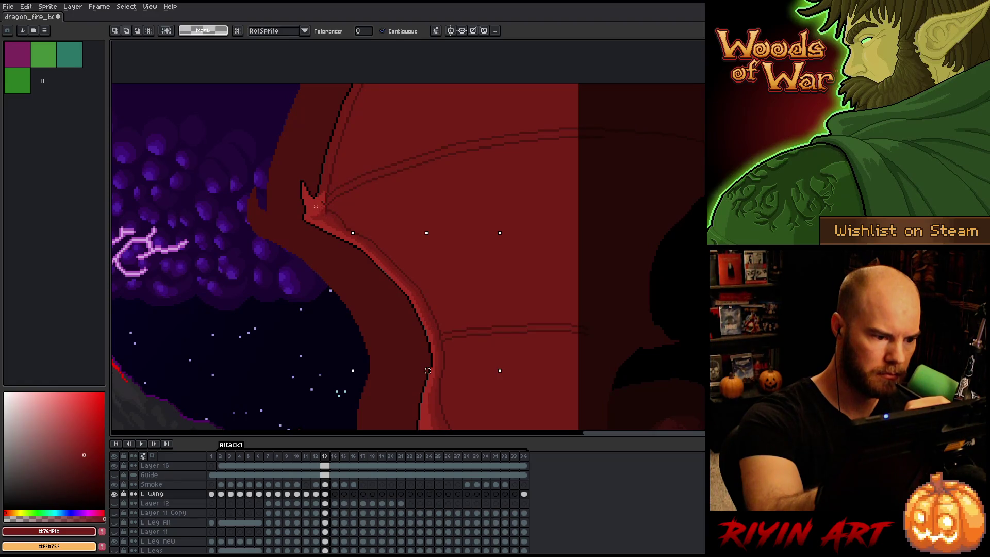
left_click(336, 230)
left_click(331, 169, "shift")
key("b")
left_click(330, 198, "alt")
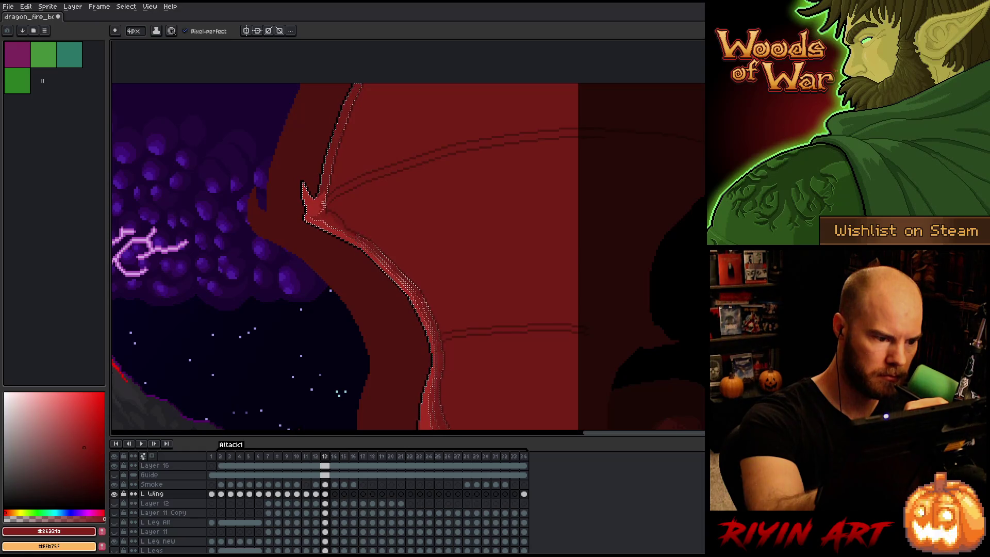
key("alt")
left_click(320, 201, "alt")
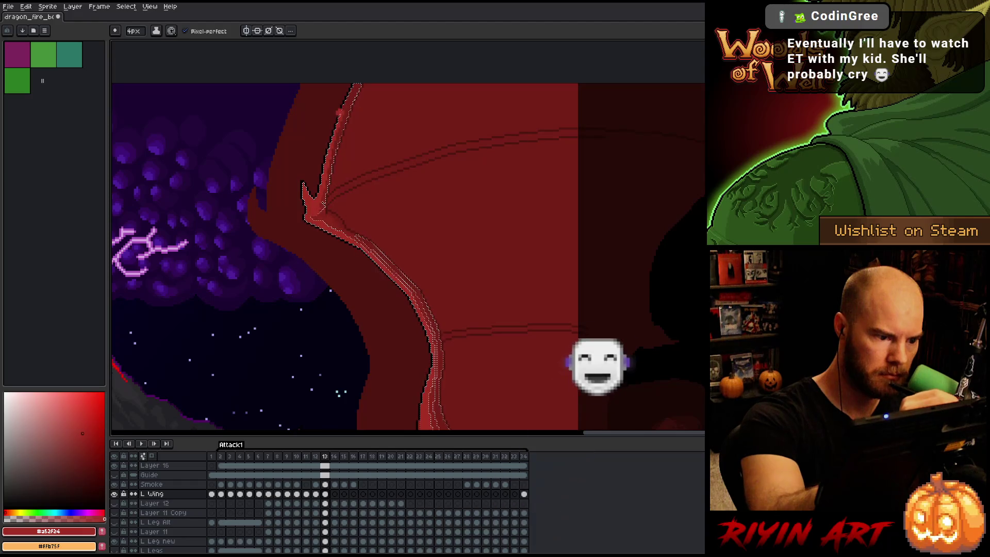
left_click_drag(367, 79, 331, 192)
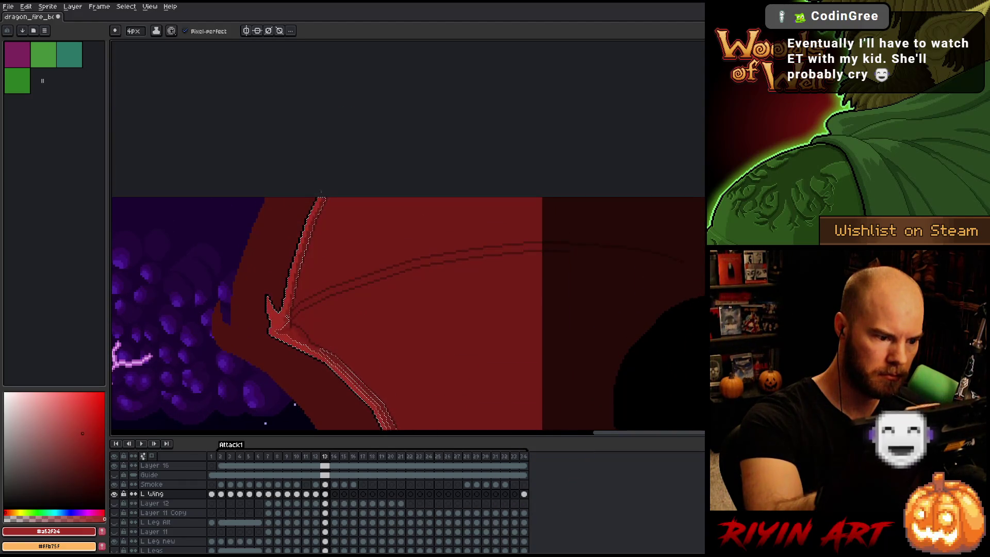
key("alt")
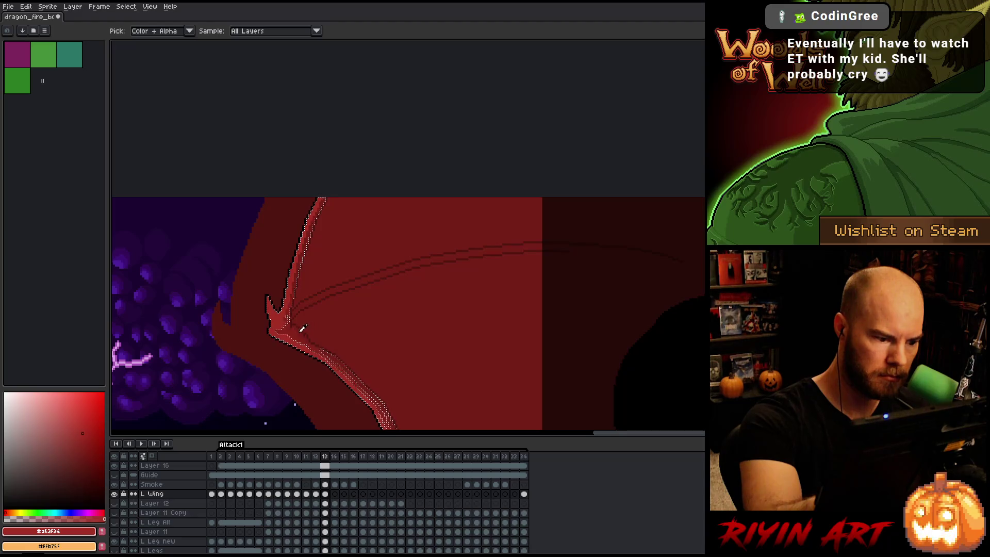
left_click(356, 382, "alt")
Shade the ridge near the joint with #761f16, #86231b and #a52f24, then deselect
key("w")
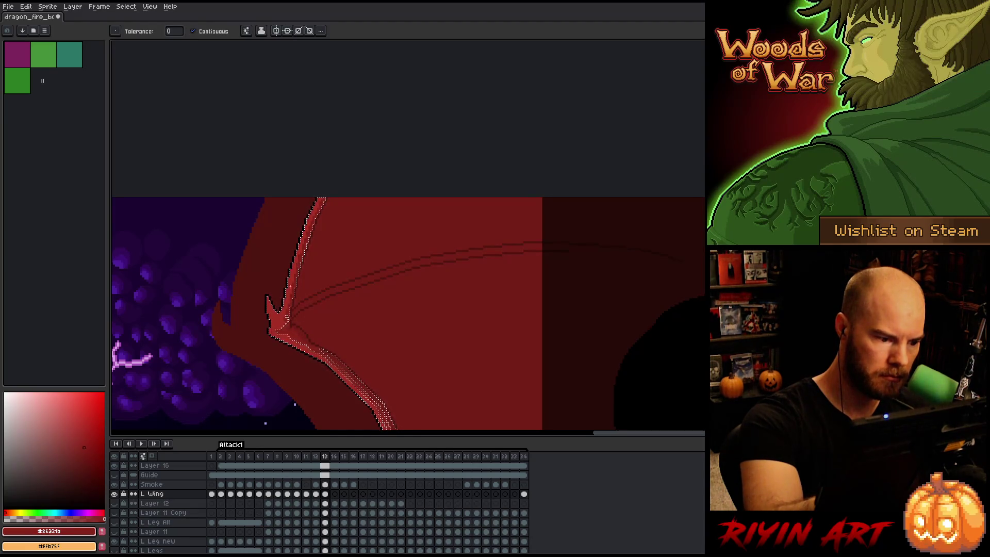
key("b")
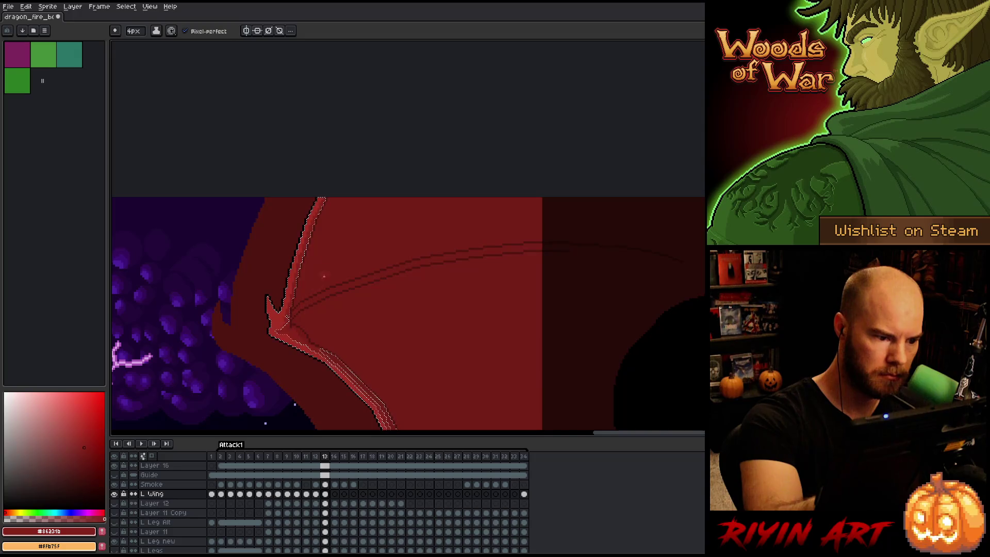
left_click_drag(315, 339, 339, 291)
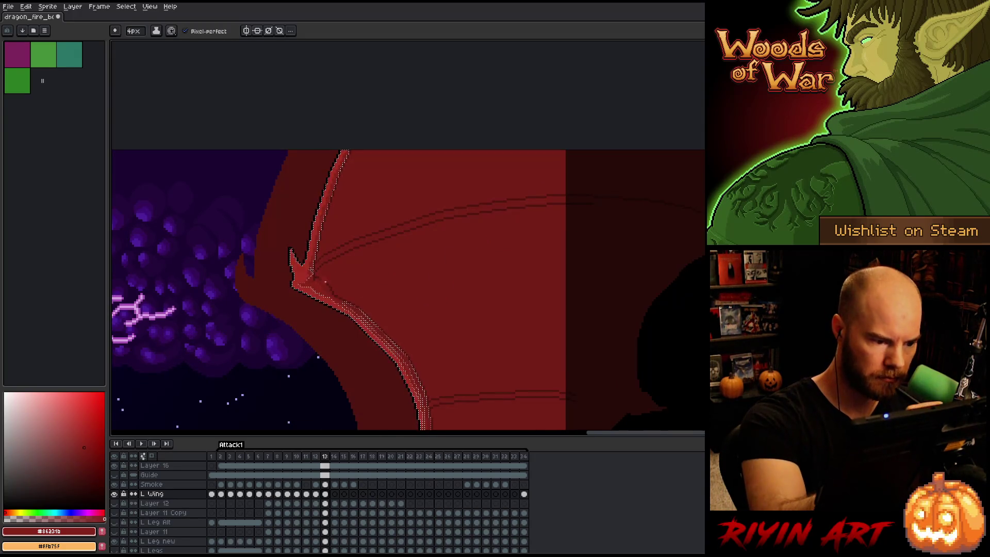
key("w")
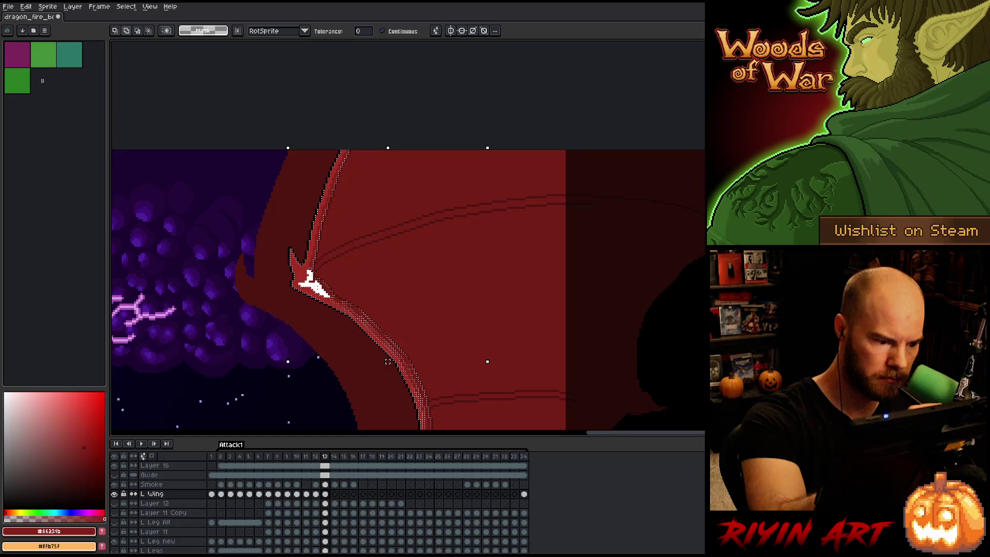
key("b")
key("alt")
left_click(330, 284, "alt")
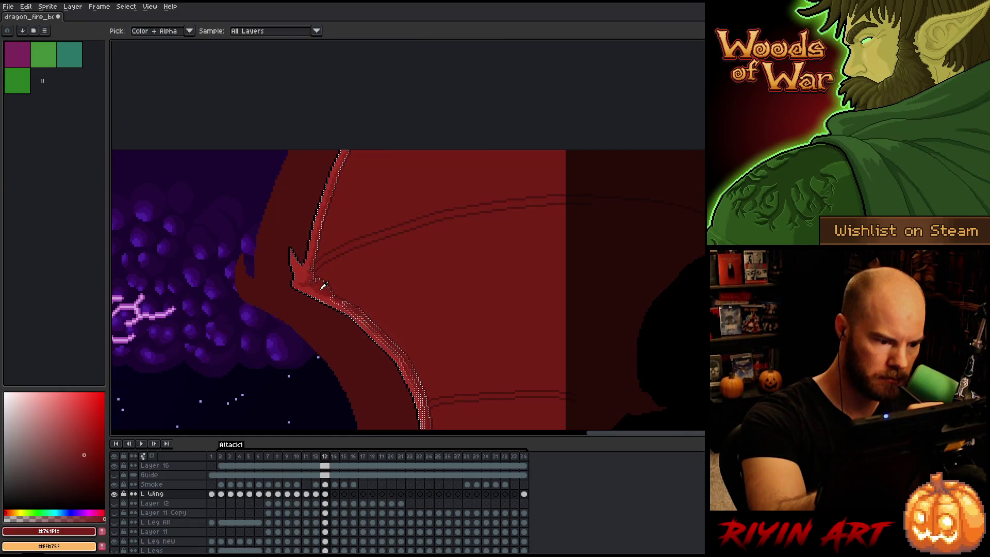
left_click(313, 285, "alt")
left_click(312, 282, "alt")
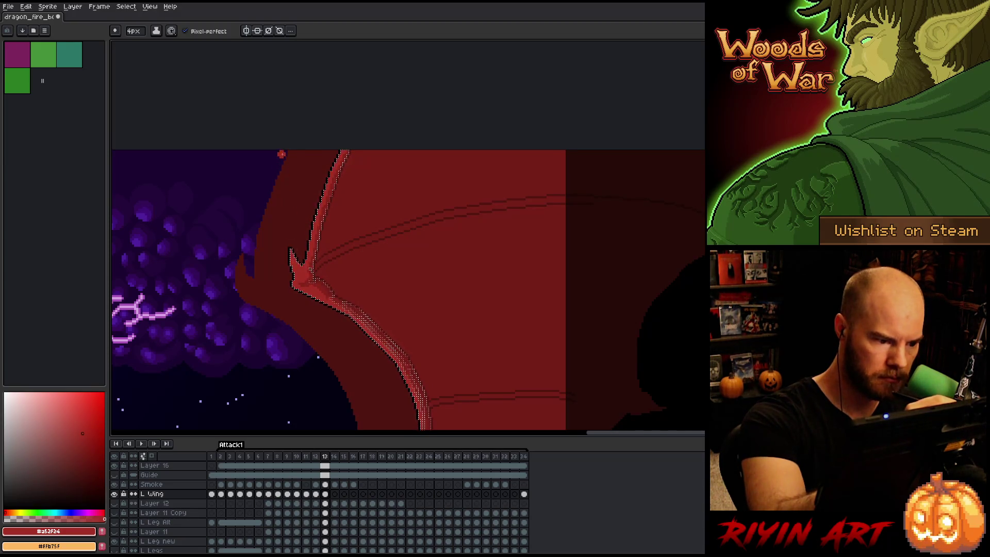
left_click(297, 250, "alt")
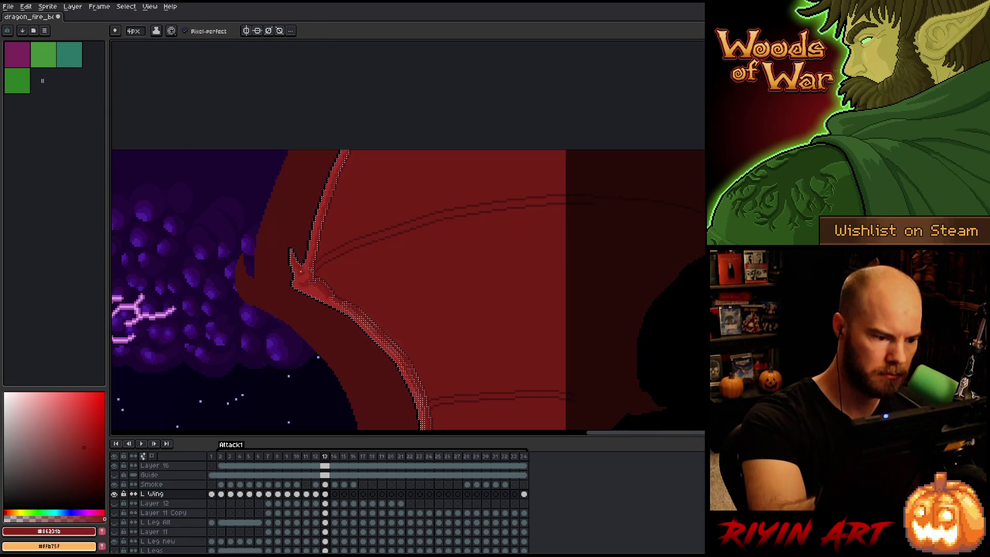
left_click(317, 217, "alt")
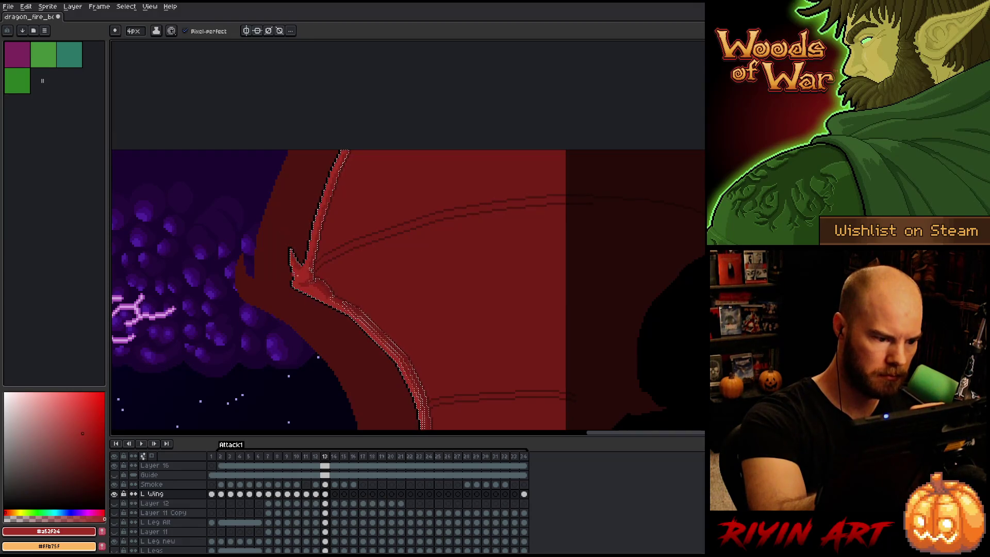
left_click(285, 242, "alt")
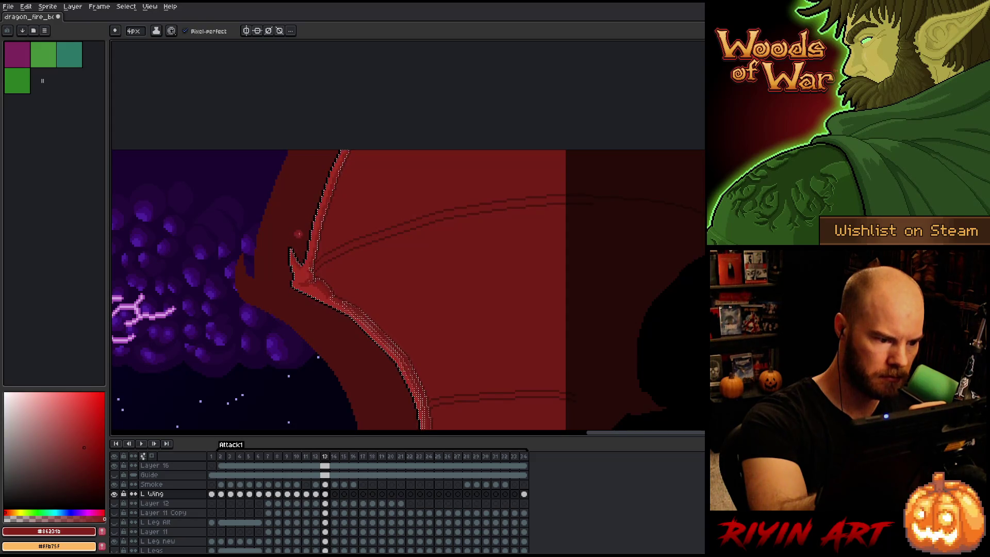
key("ctrl+d")
Set the Pencil brush size to 1px and pick the main wing red #a52f24
key("v")
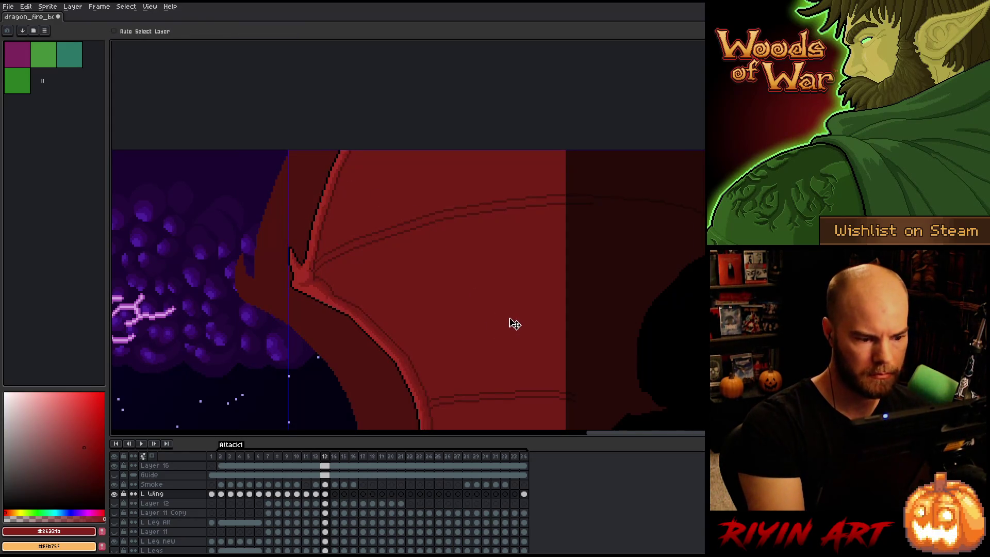
key("b")
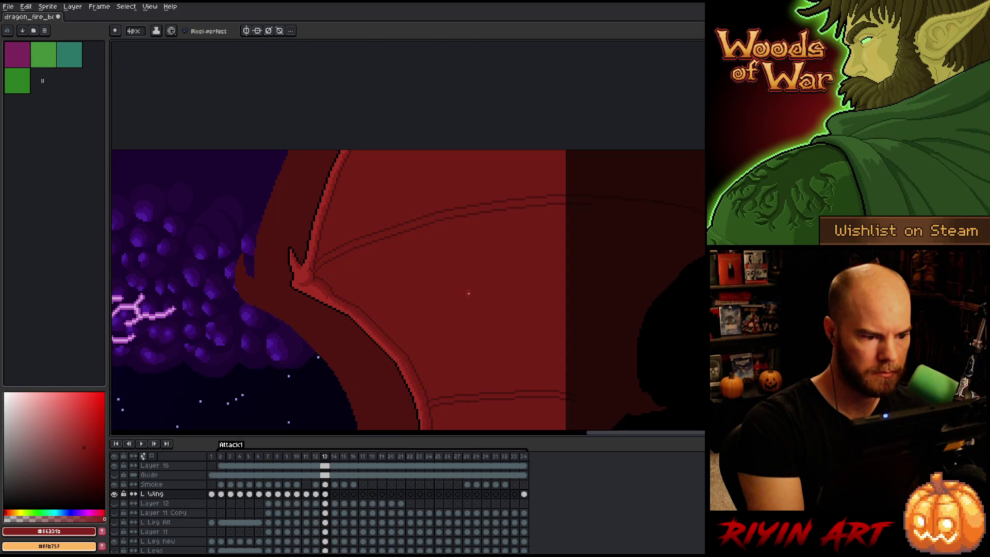
left_click(133, 32)
type("1")
key("Return")
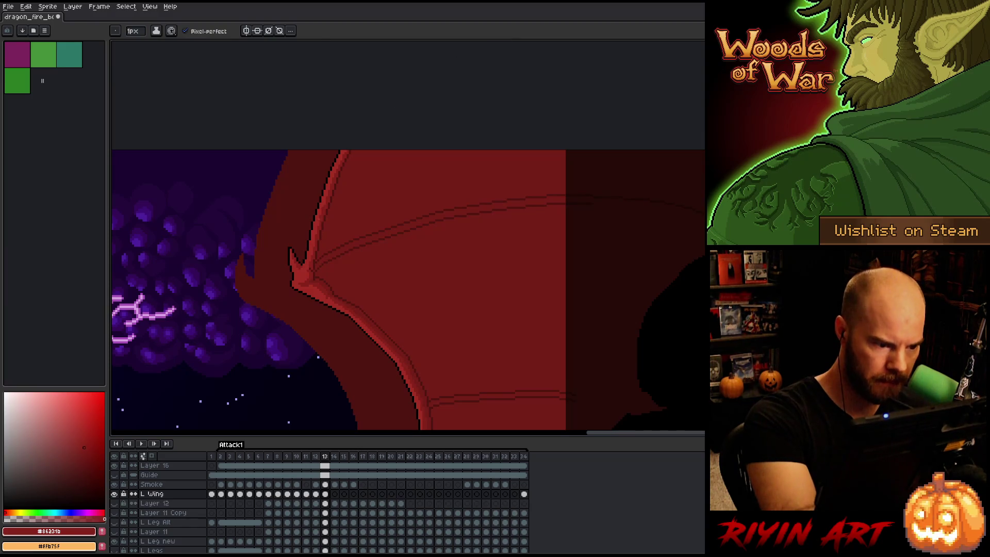
left_click(329, 194, "alt")
Save the dragon animation file and zoom in over the wing edge
key("ctrl+s")
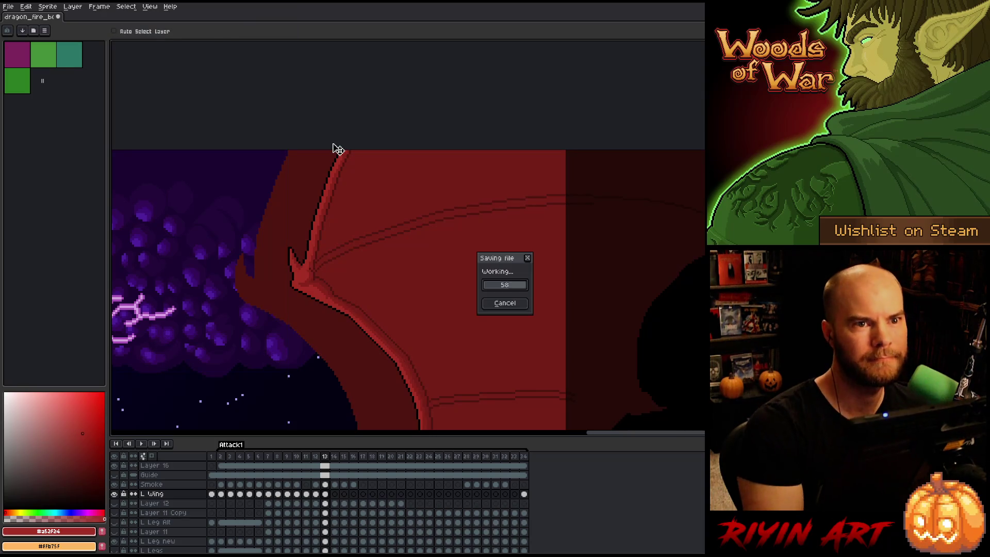
key("ctrl+s")
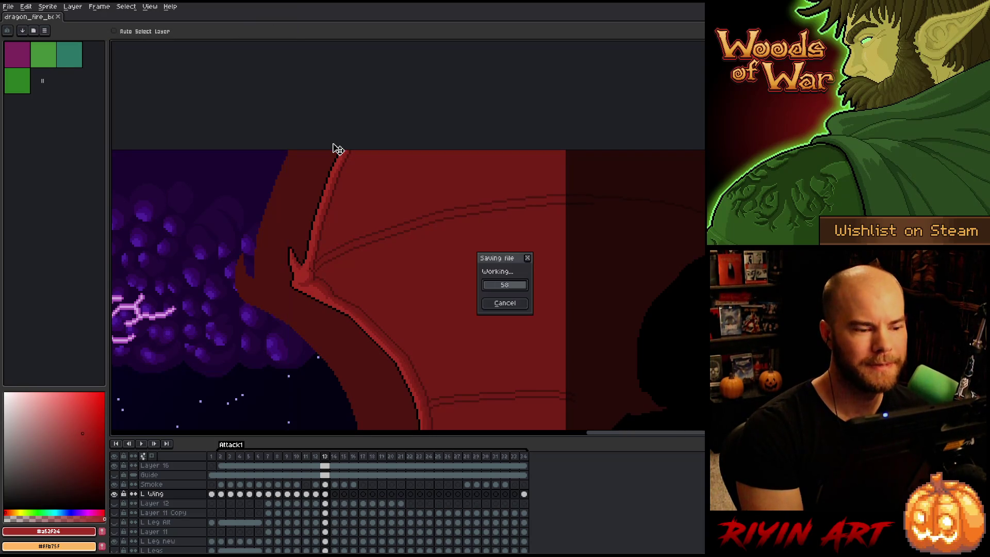
scroll(486, 272, "down", 3)
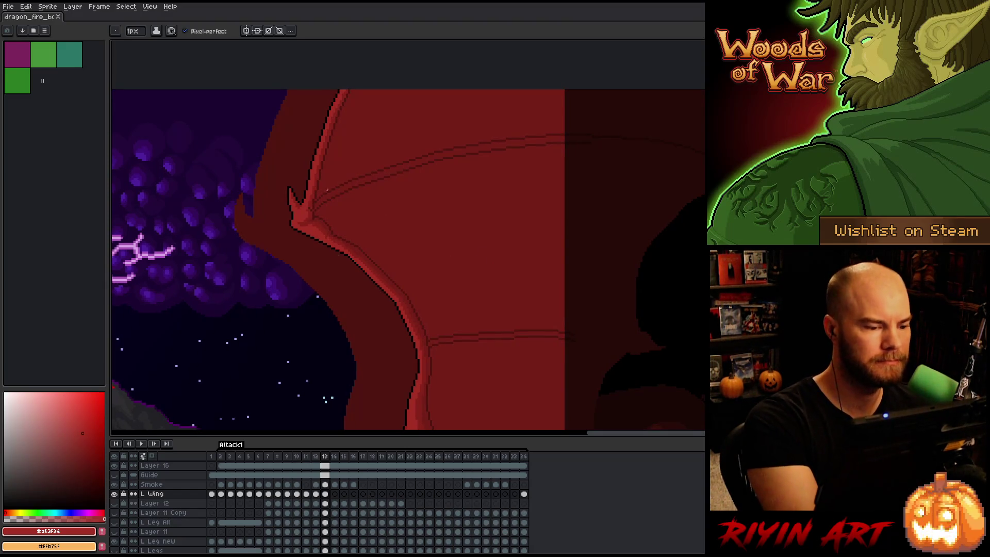
scroll(539, 319, "down", 2)
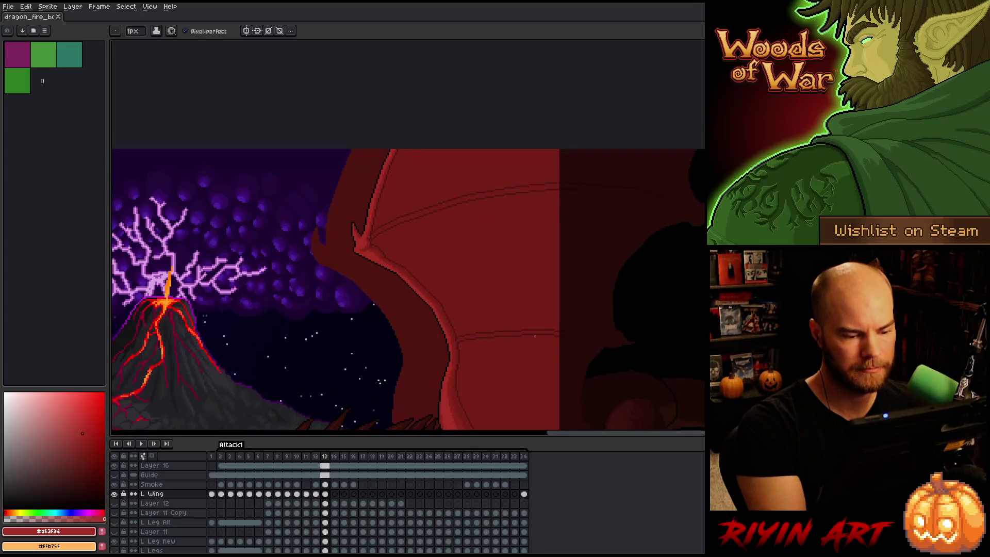
scroll(513, 347, "up", 1)
left_click_drag(513, 347, 458, 278)
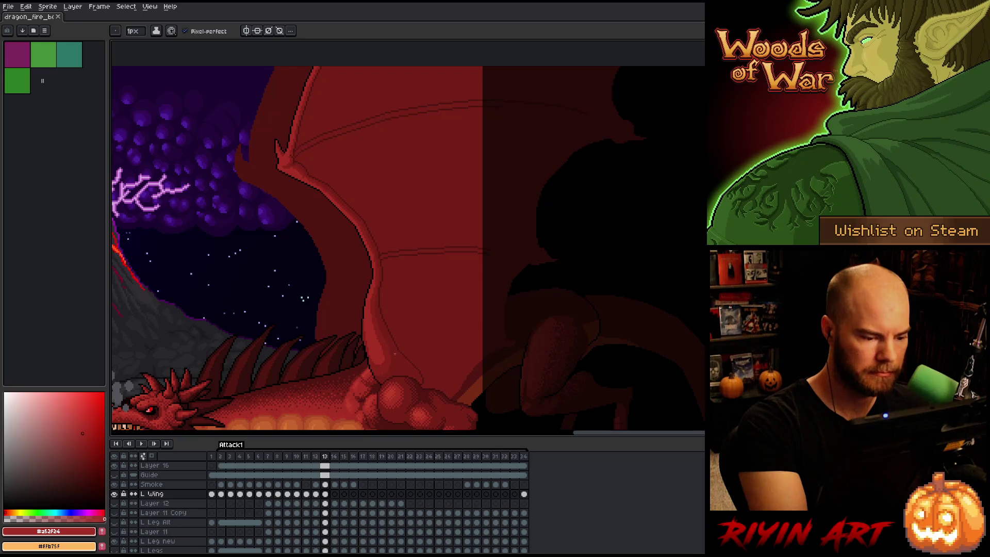
scroll(368, 354, "up", 3)
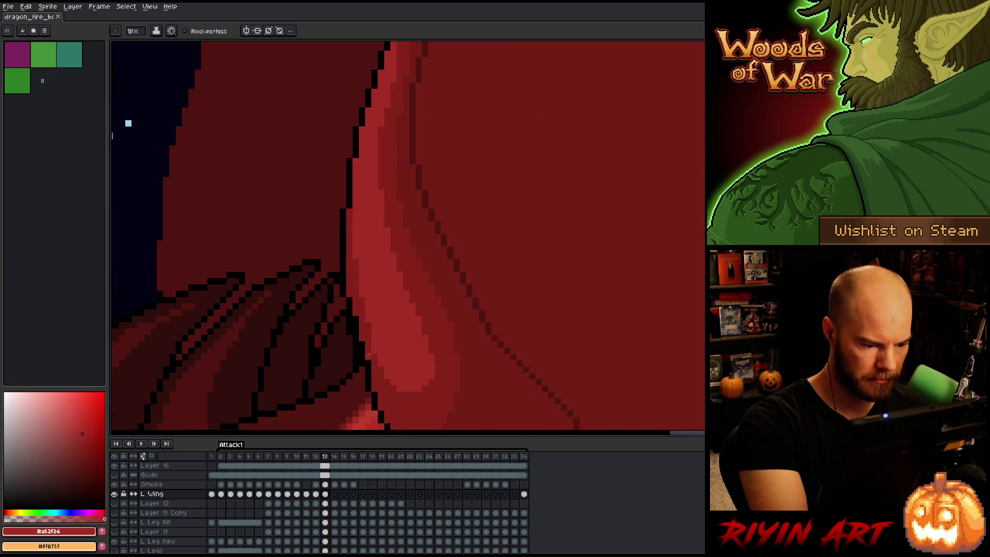
Show only the L Wing layer and fill gaps in the wing's black outline with single pixels
left_click(114, 493, "alt")
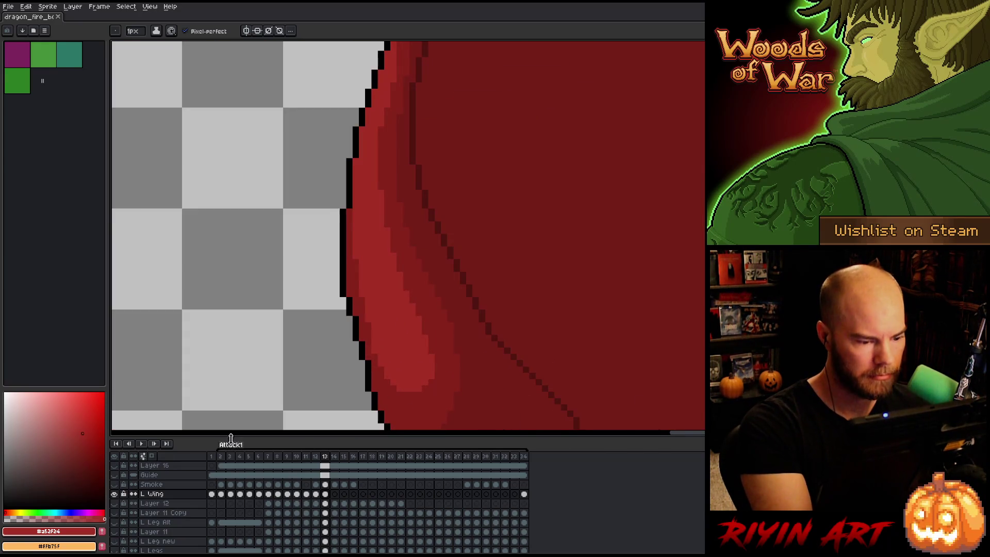
left_click(368, 365, "alt")
mouse_move(368, 365)
left_mouse_down()
mouse_move(409, 236)
mouse_move(365, 289)
left_mouse_up()
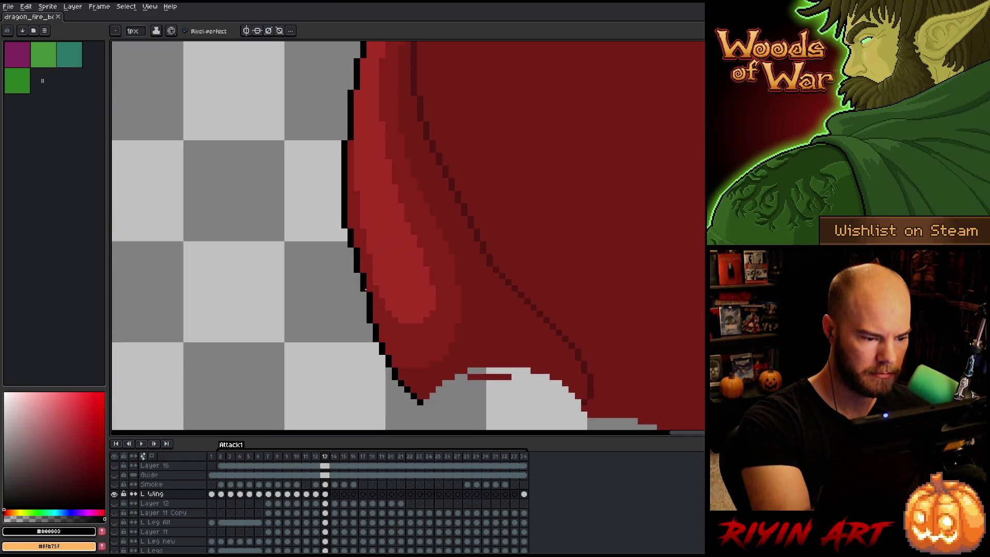
left_click(364, 298)
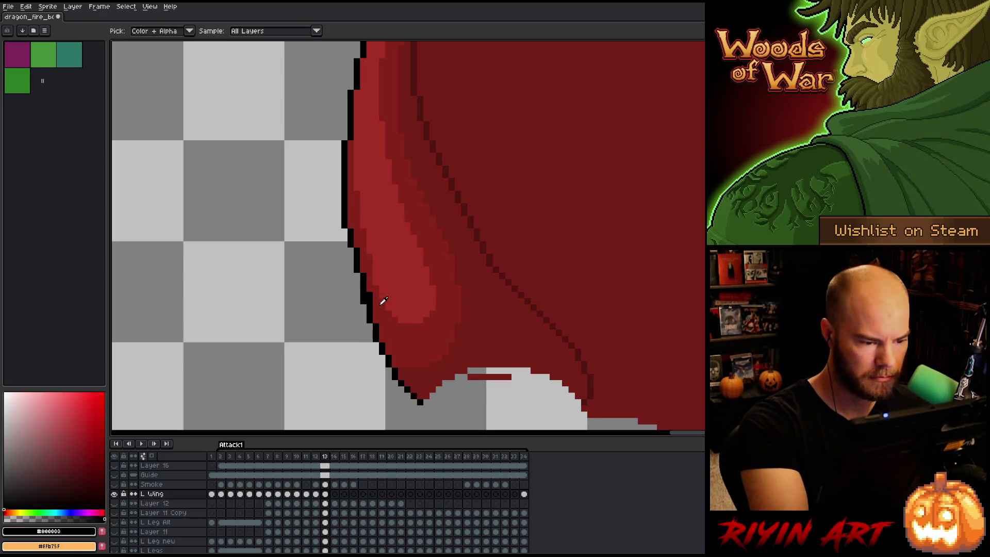
left_click(380, 302, "alt")
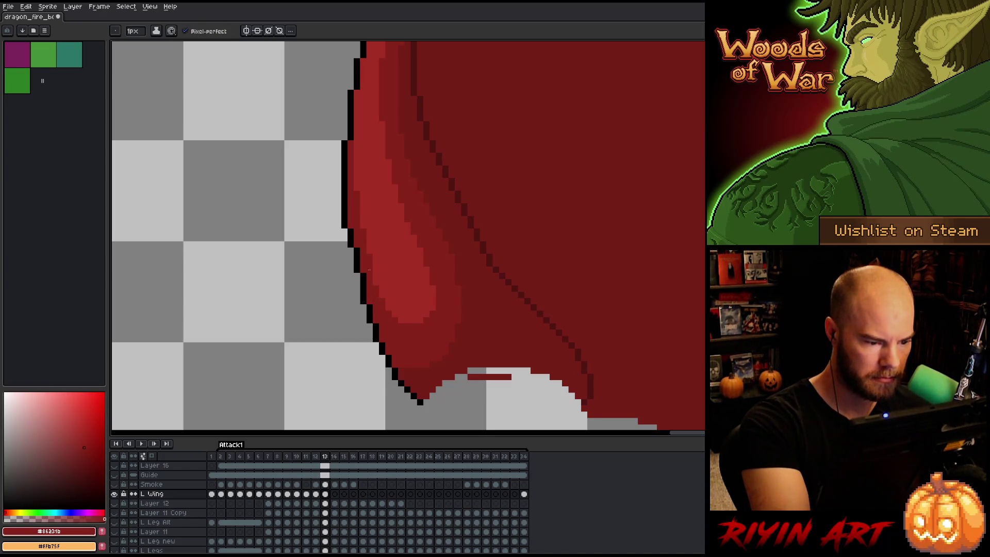
left_click(358, 271, "alt")
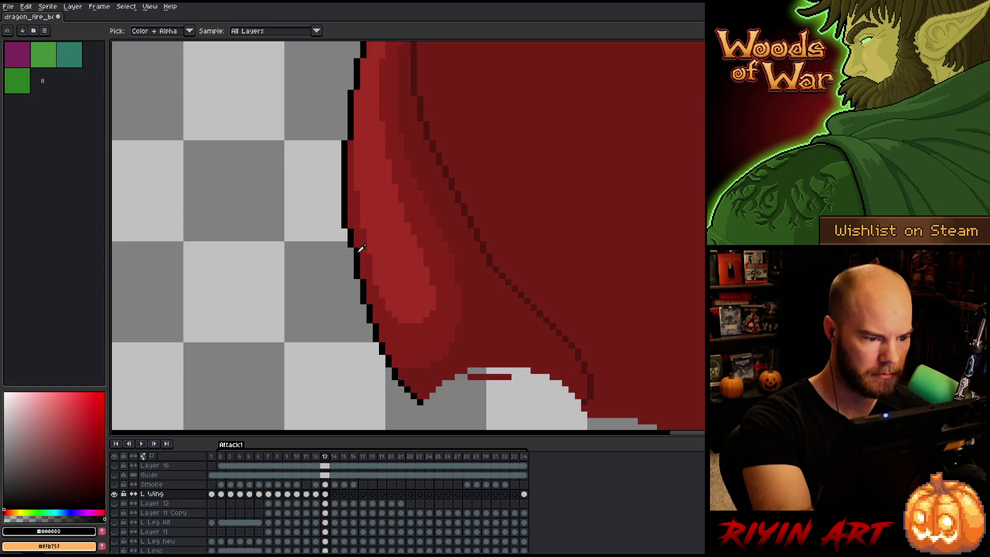
left_click(350, 257)
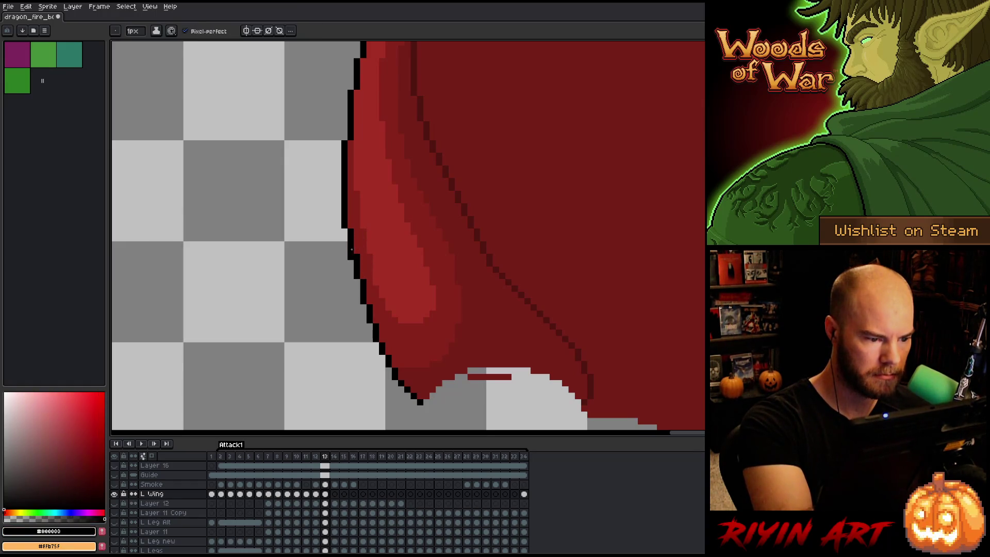
Switch to the Eraser and sample the wing reds #a52f24 and #86231b
key("e")
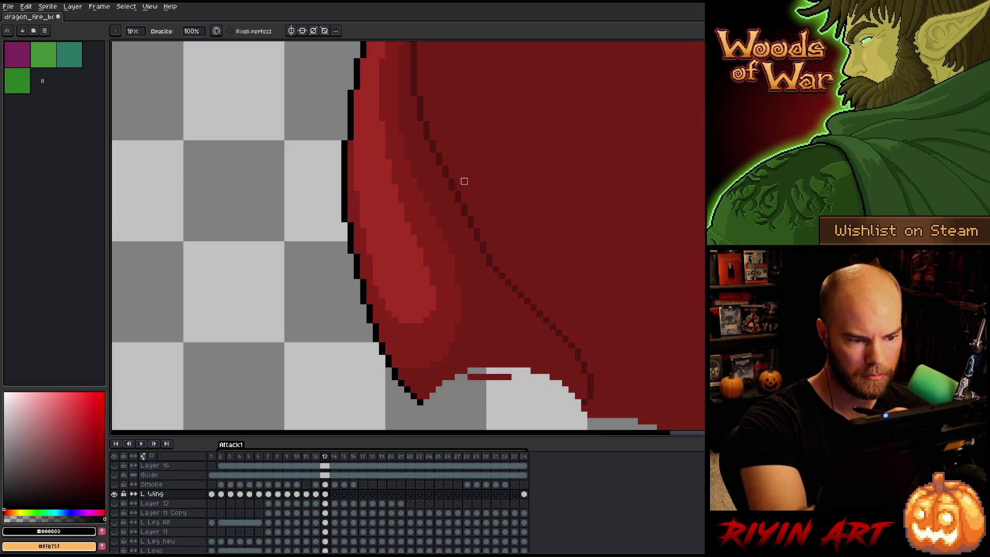
left_click(427, 264, "alt")
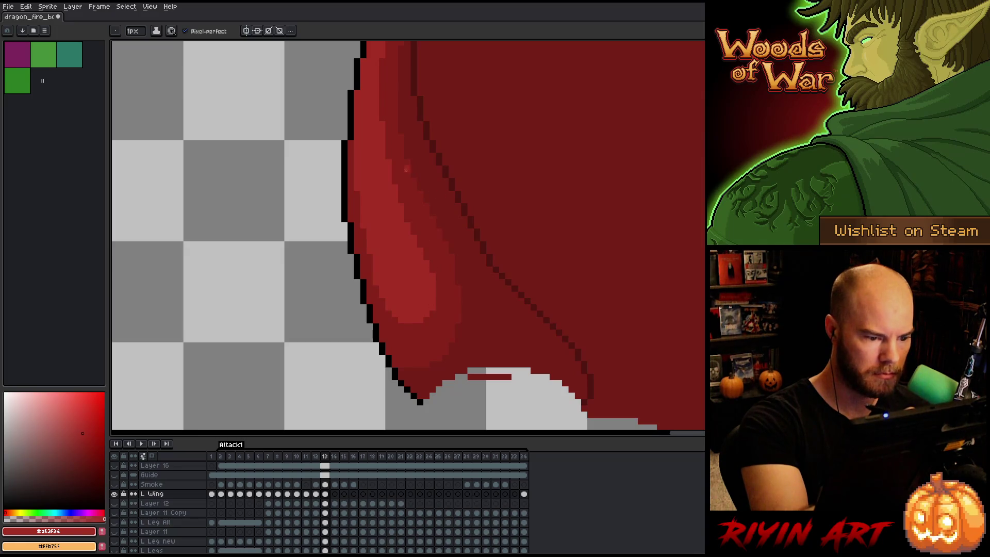
left_click(380, 305, "alt")
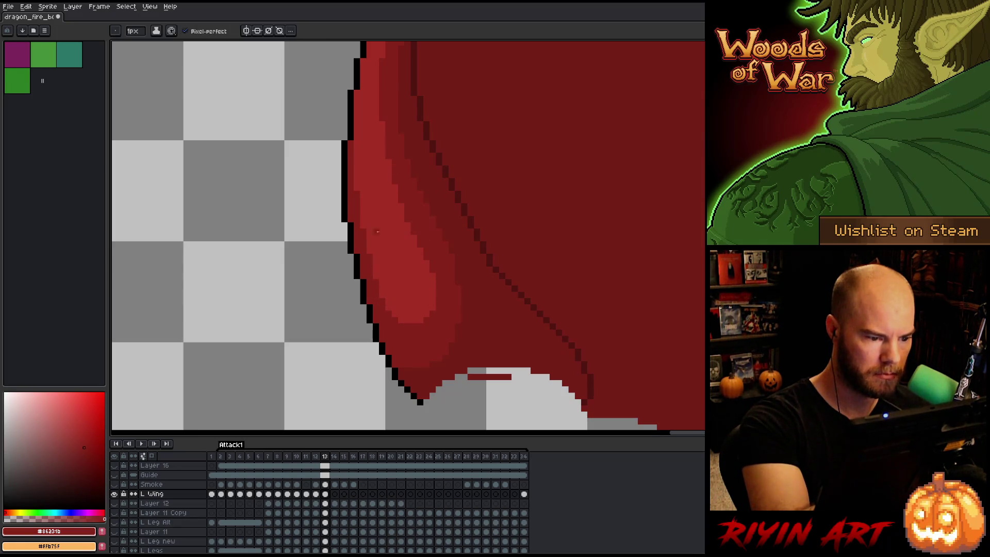
left_click_drag(380, 208, 376, 306)
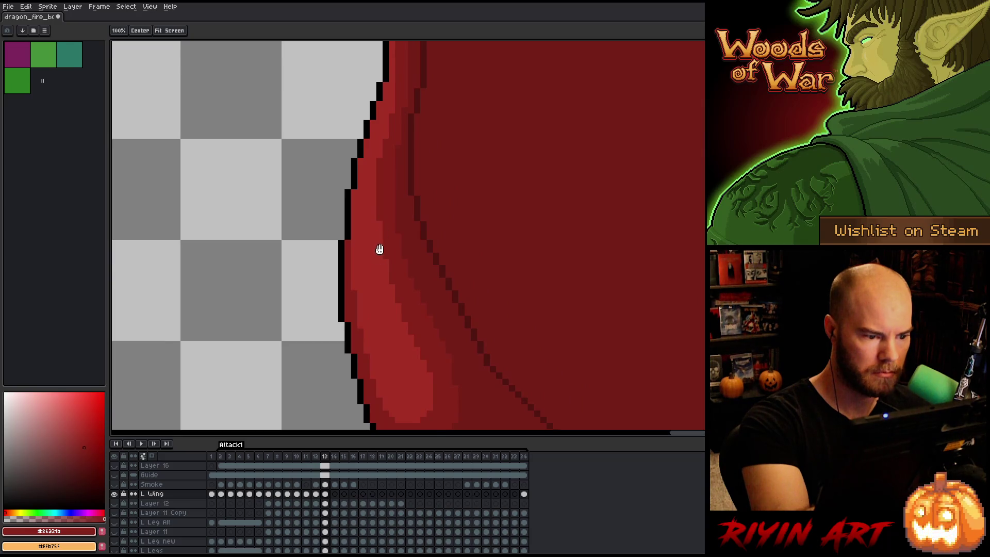
Paint a #a52f24 strip along the wing edge, take the darker edge red, and move to the claw
left_click_drag(395, 194, 385, 245)
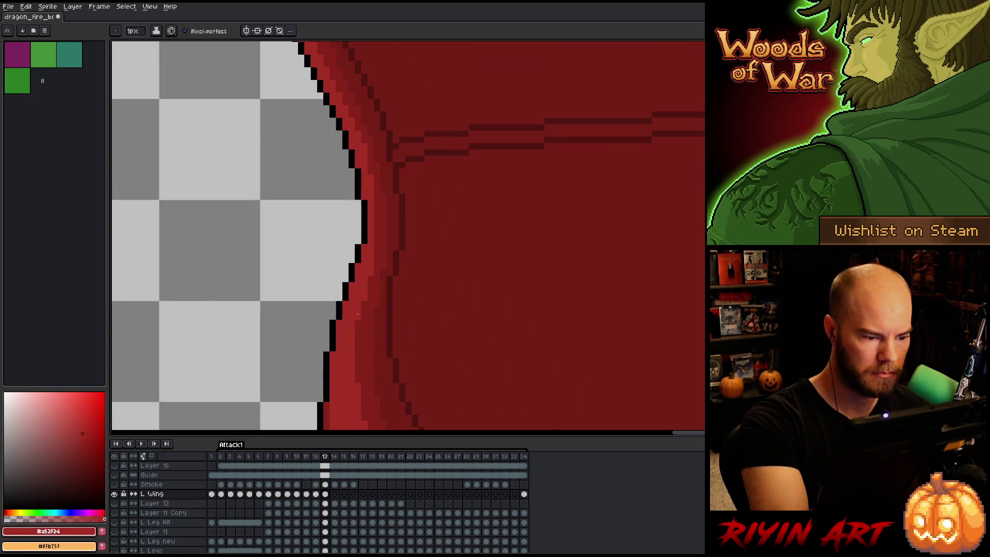
left_click(369, 272, "alt")
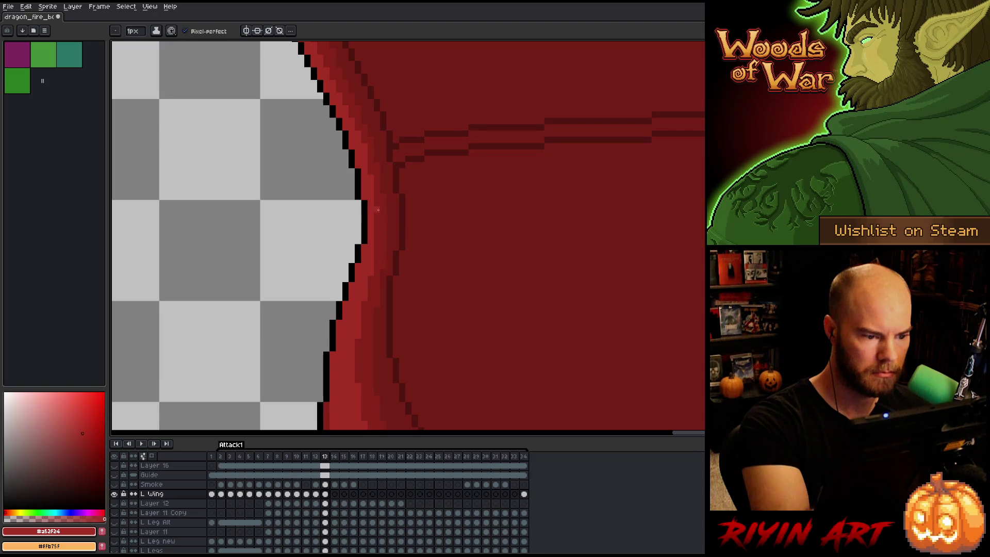
left_click_drag(377, 220, 375, 253)
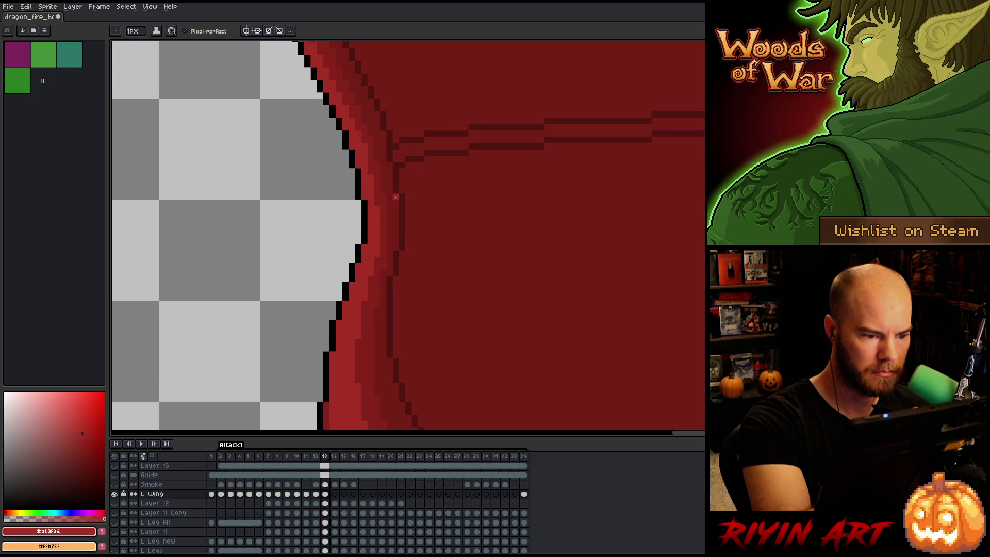
left_click(385, 219, "alt")
scroll(392, 209, "up", 2)
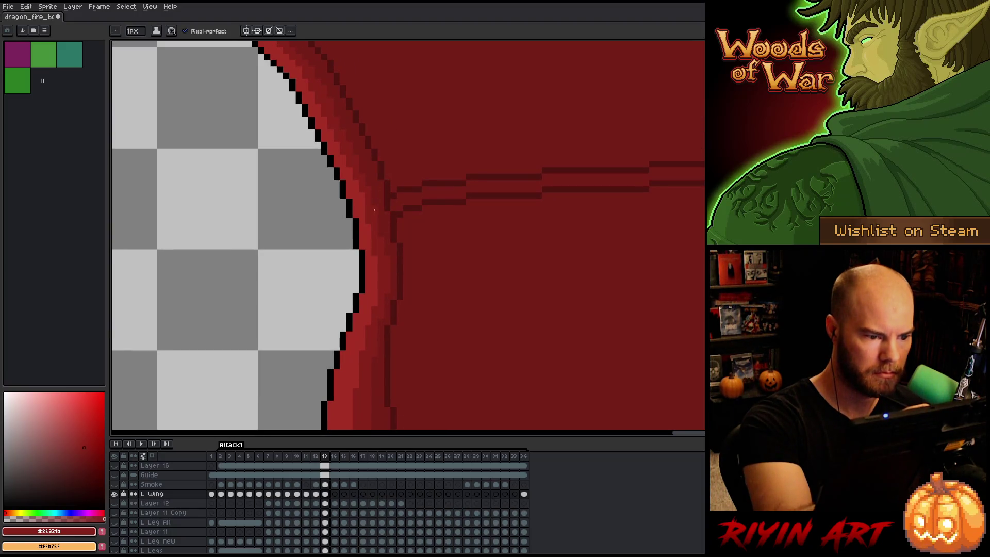
scroll(372, 203, "up", 3)
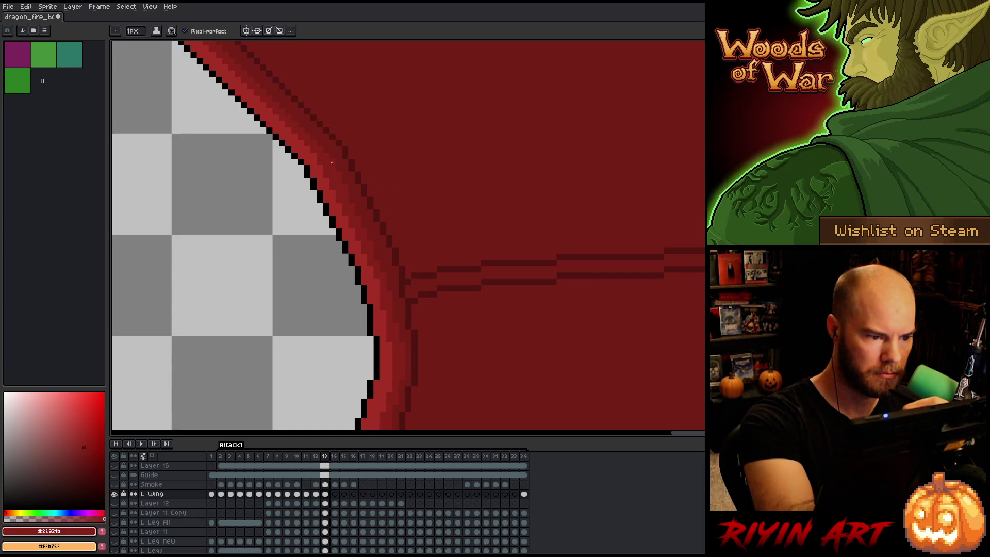
scroll(409, 243, "up", 2)
scroll(410, 243, "right", 2)
left_click_drag(390, 224, 442, 280)
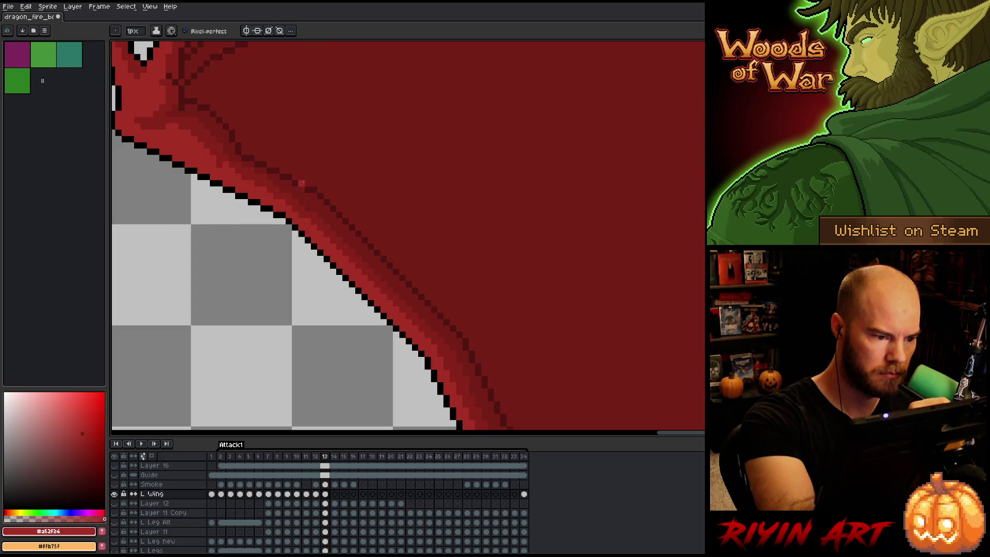
Darken a ridge pixel near the claw with #761f18, then sample the mid, bone and membrane reds
mouse_move(294, 137)
left_mouse_down()
mouse_move(342, 195)
mouse_move(350, 189)
left_mouse_up()
left_click(366, 212, "alt")
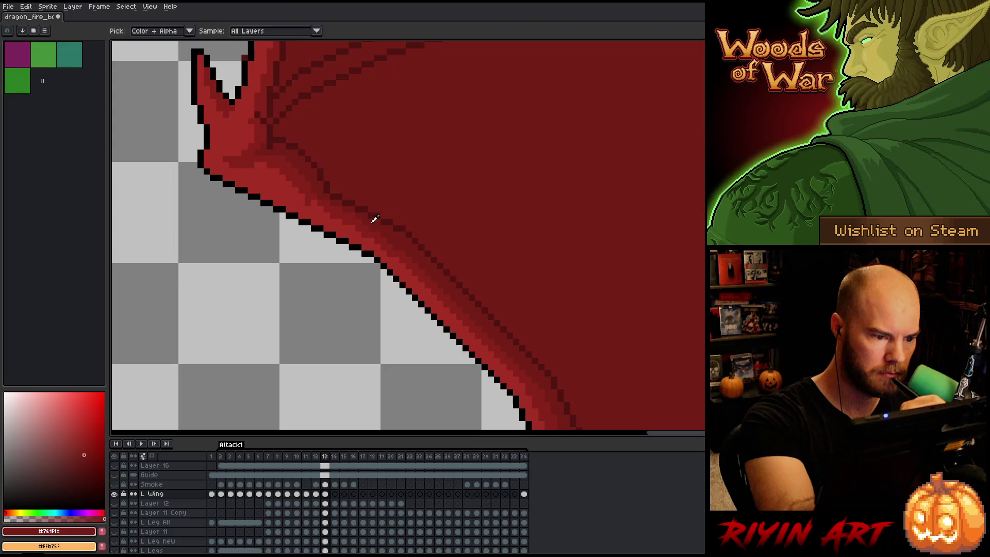
left_click(355, 204)
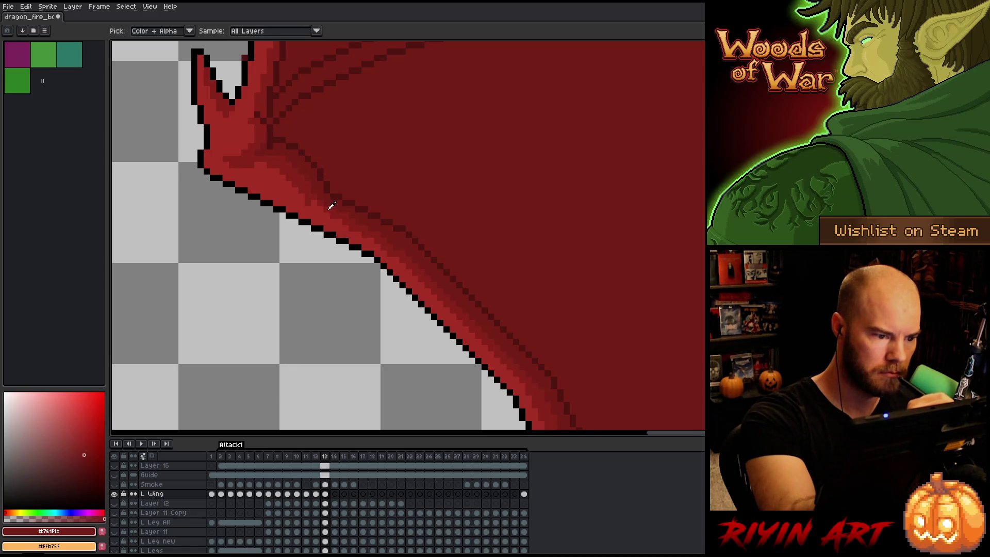
left_click(323, 208, "alt")
left_click(283, 165, "alt")
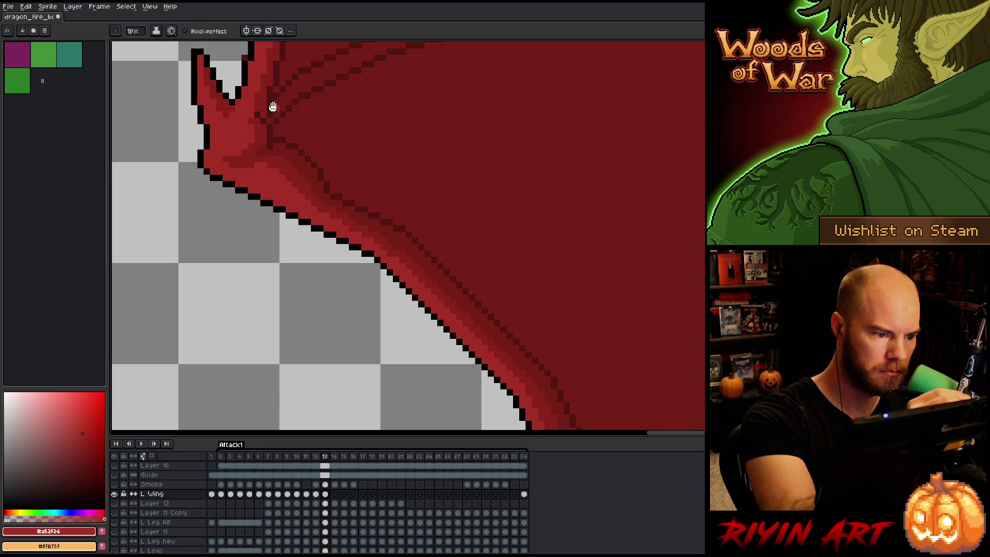
left_click_drag(272, 101, 323, 177)
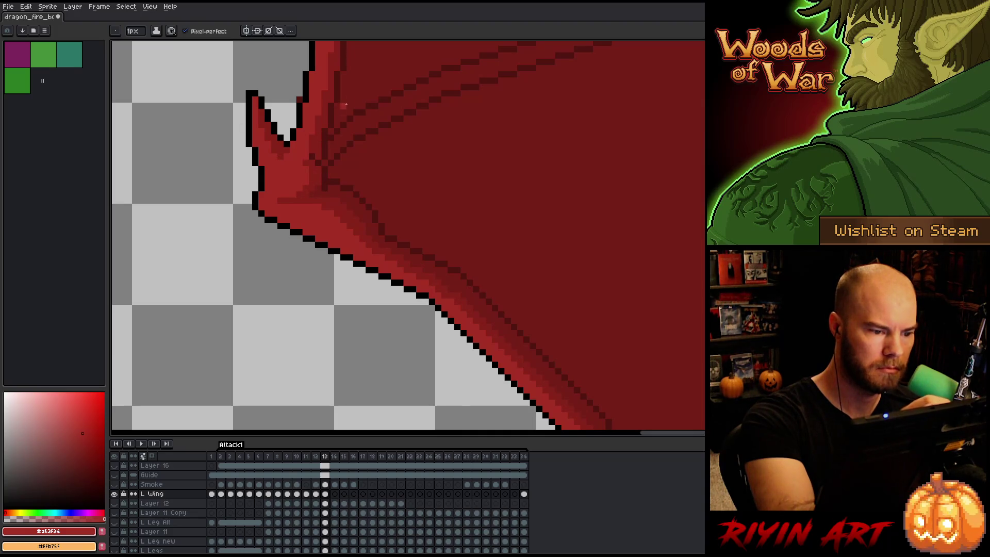
left_click_drag(404, 174, 420, 260)
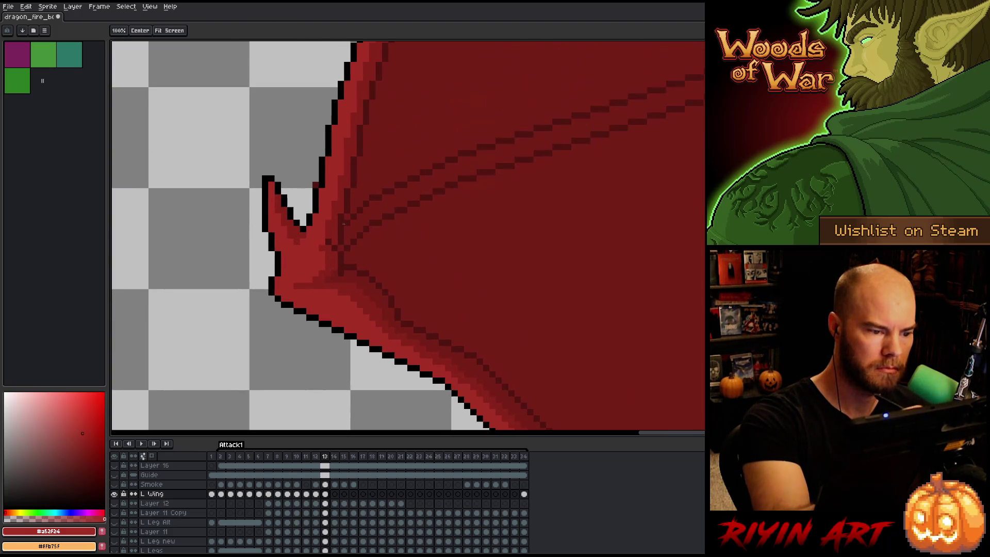
left_click(326, 244, "alt")
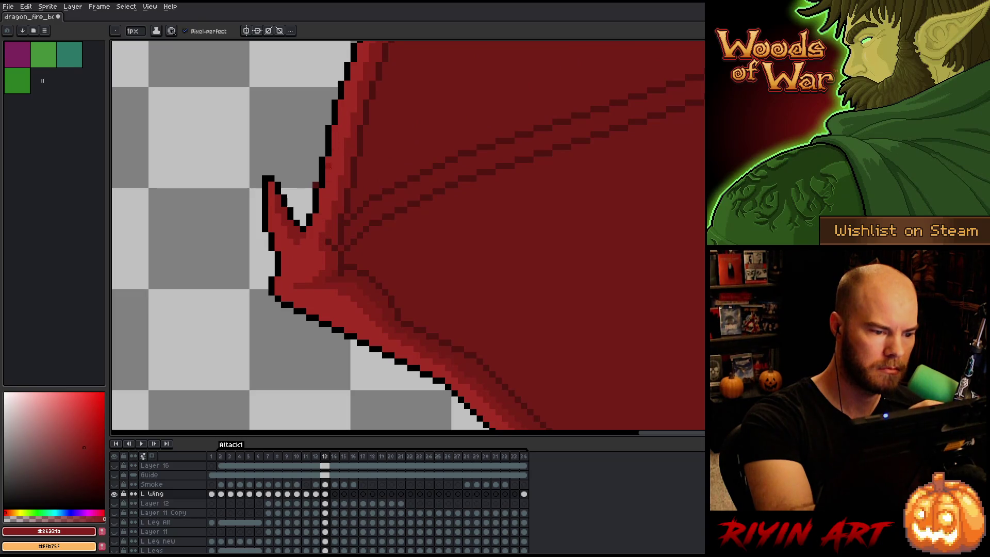
left_click(320, 222, "alt")
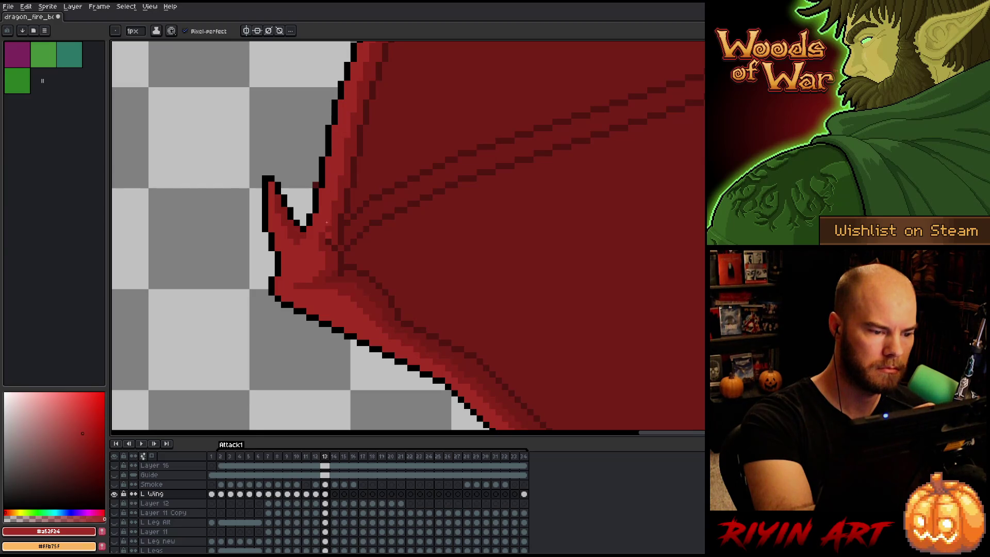
left_click(331, 185, "alt")
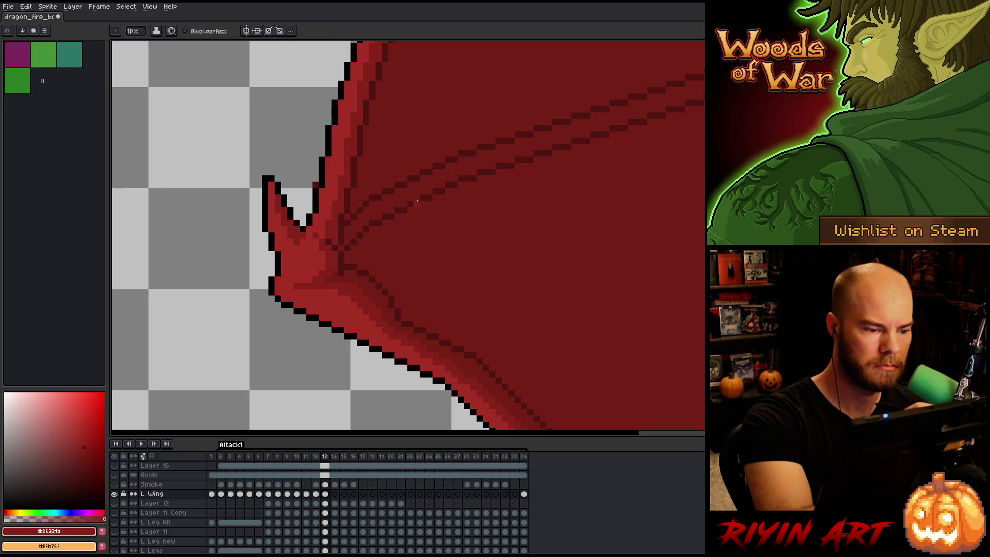
key("e")
scroll(334, 116, "down", 3)
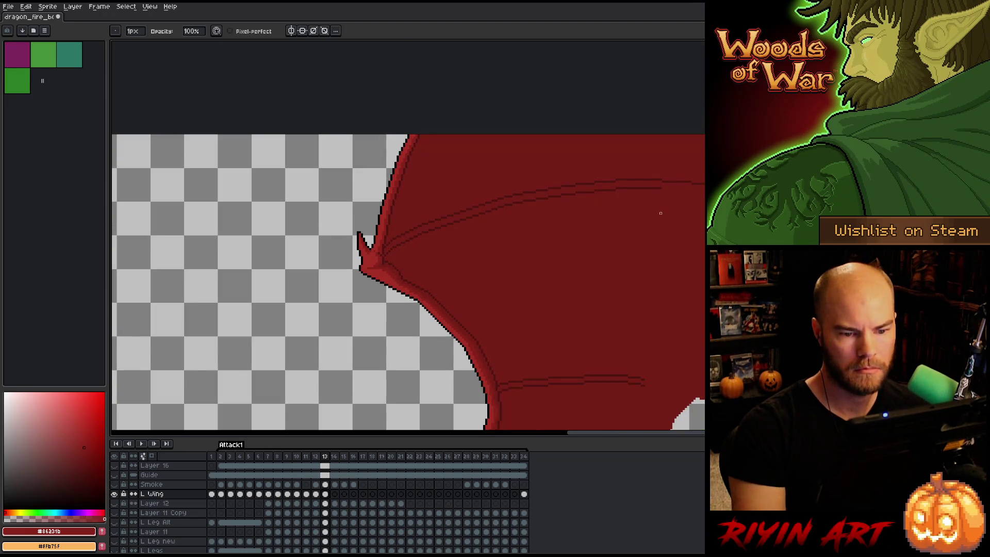
scroll(369, 245, "up", 2)
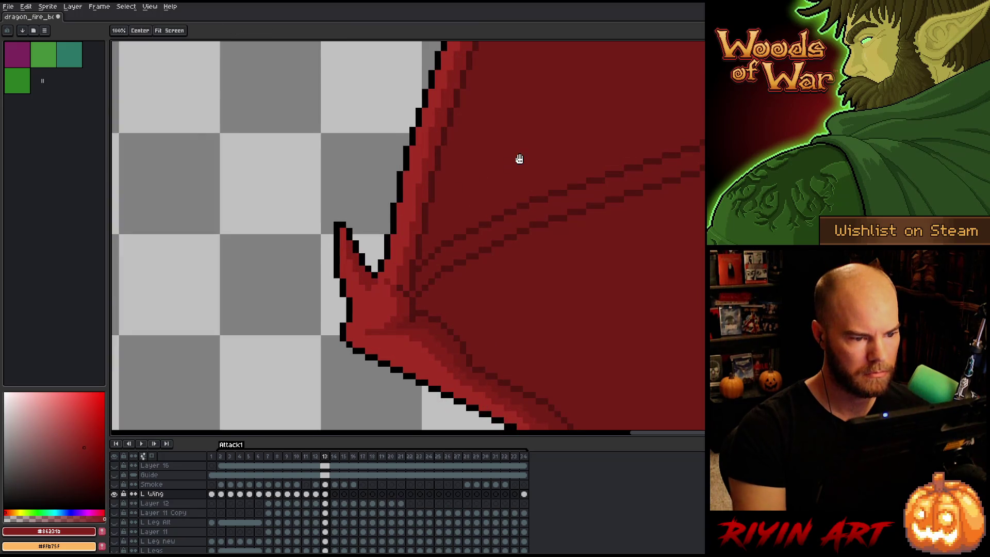
left_click_drag(517, 157, 453, 287)
key("e")
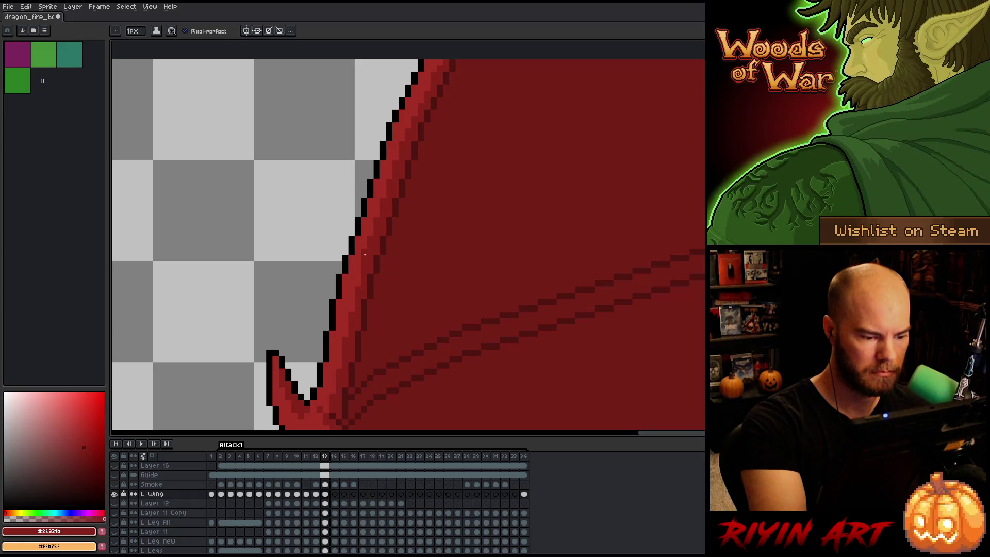
left_click_drag(430, 177, 393, 274)
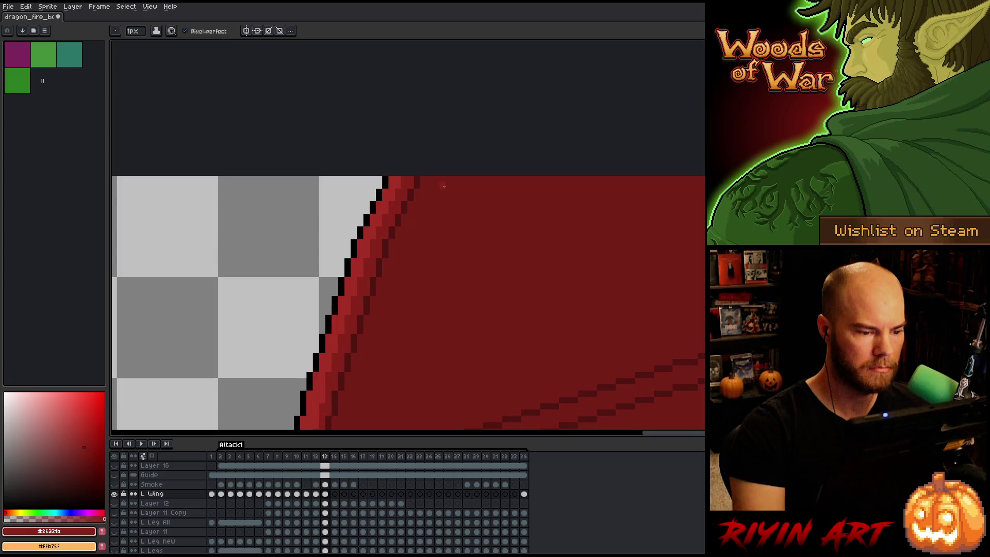
Zoom around the wing joint, sampling the darkest ridge, membrane and mid reds
scroll(398, 249, "down", 1)
scroll(398, 249, "down", 1)
scroll(360, 188, "up", 3)
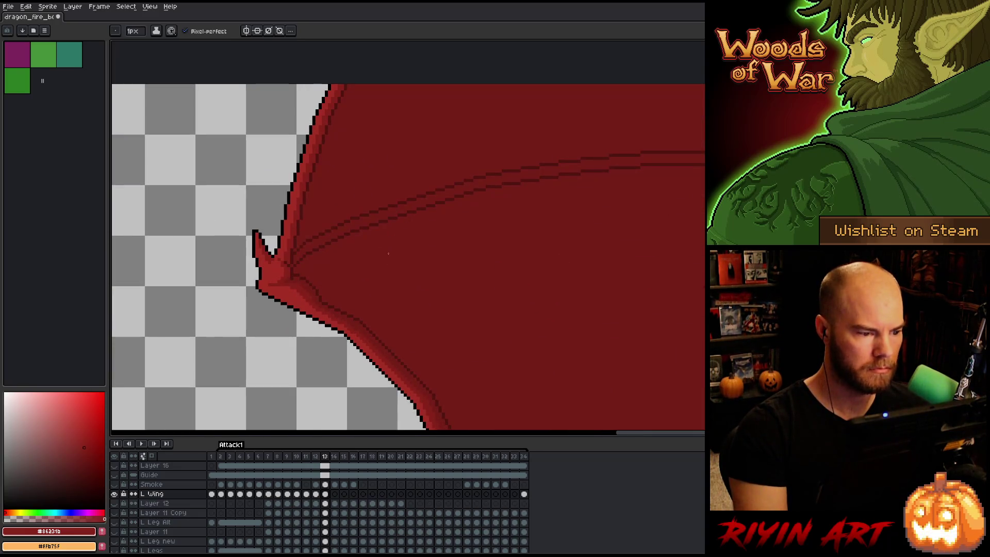
scroll(283, 189, "up", 2)
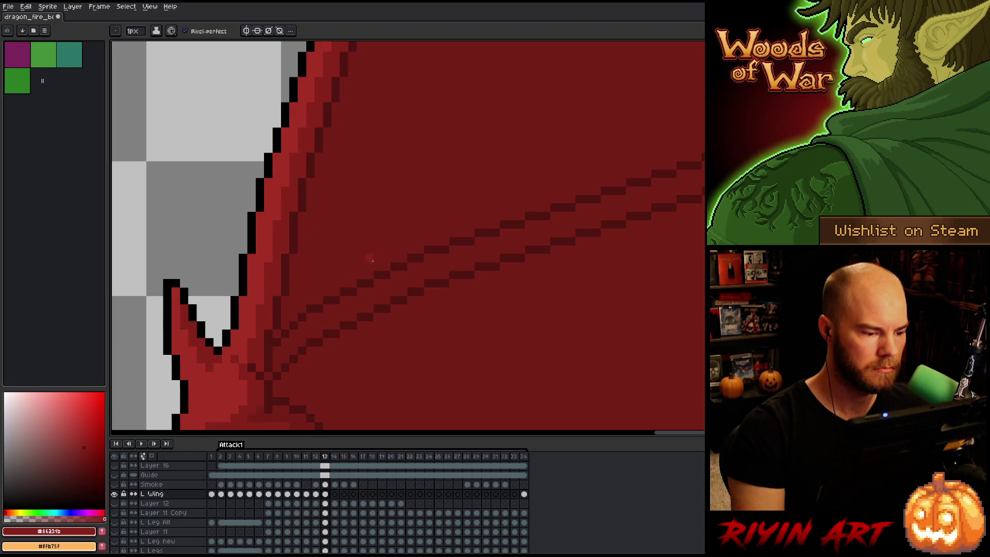
scroll(371, 261, "down", 3)
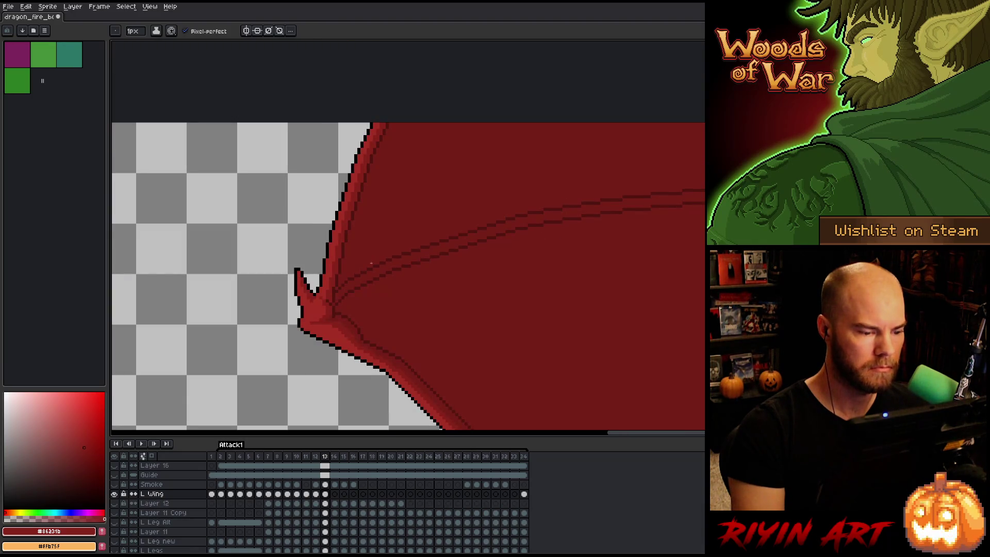
scroll(347, 301, "down", 2)
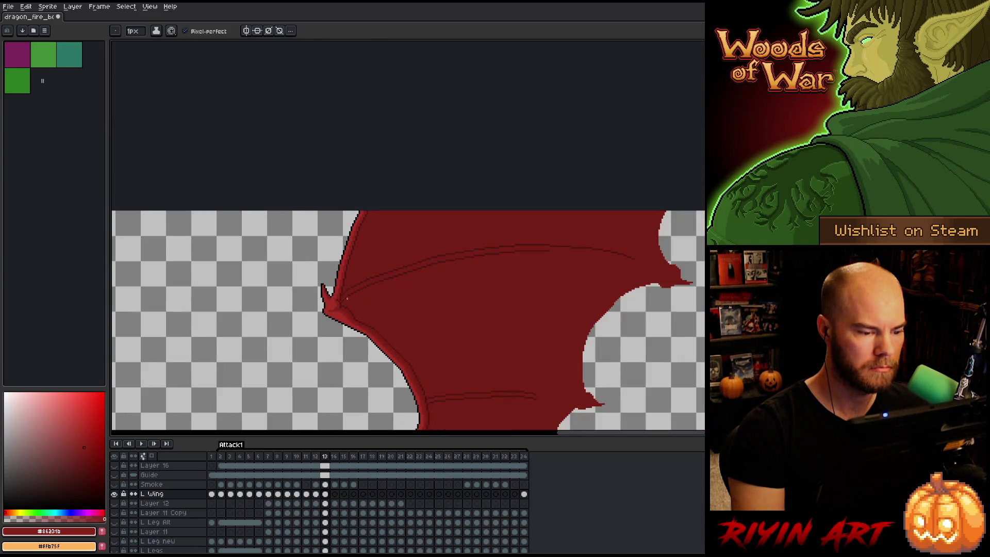
scroll(349, 277, "up", 4)
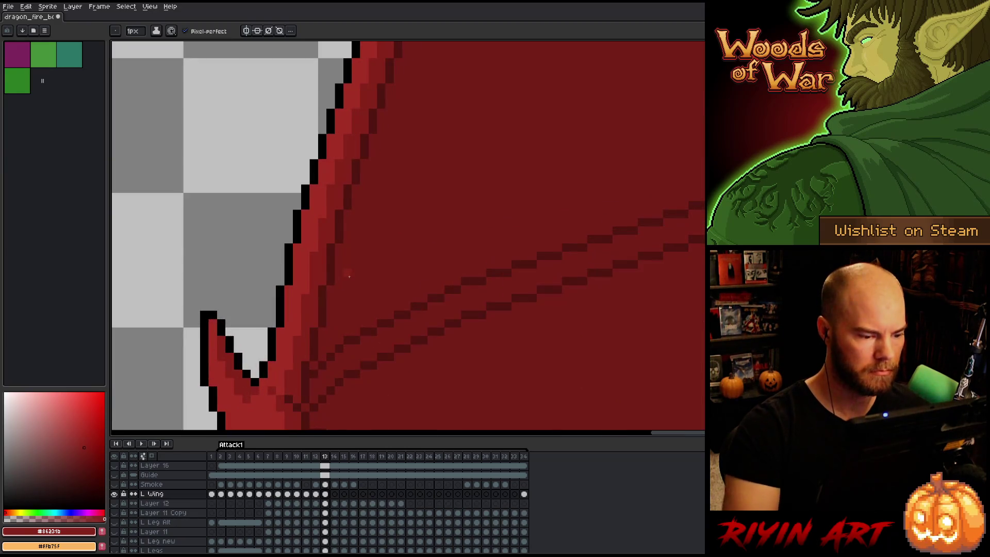
left_click(309, 360, "alt")
left_click(318, 353, "alt")
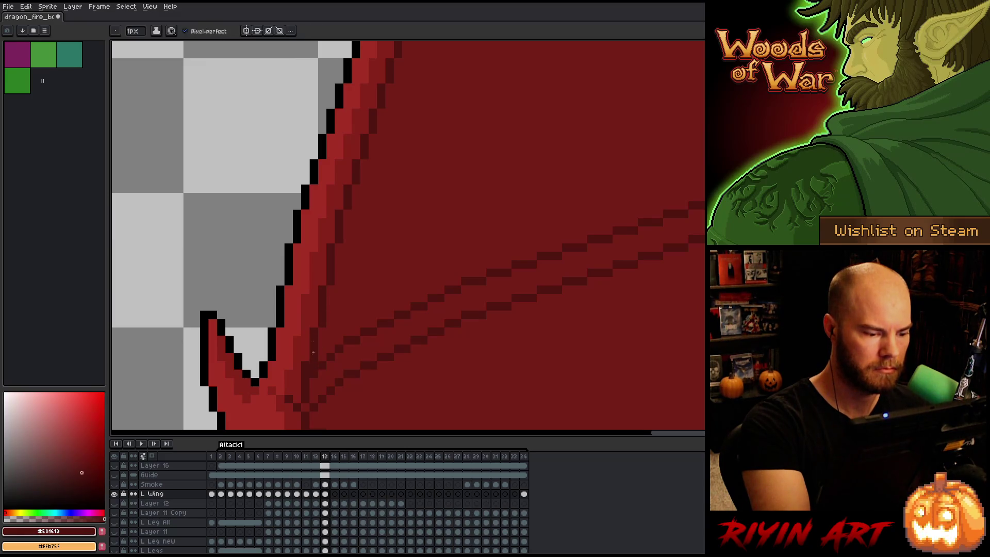
left_click(307, 362, "alt")
left_click(384, 339, "alt")
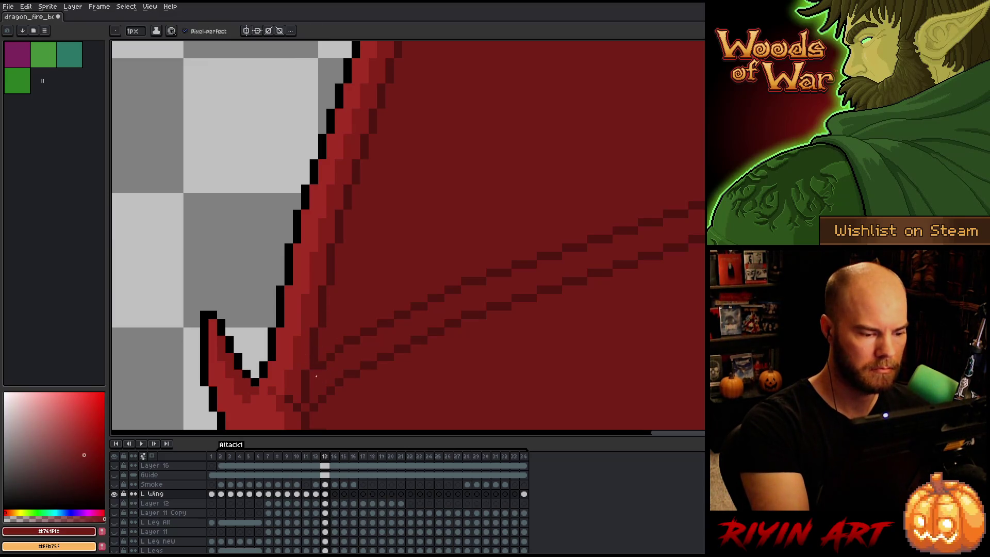
left_click_drag(384, 339, 421, 257)
Alternate the darkest ridge red and membrane red at the claw joint, ending on #761f18, then zoom out to the whole wing
left_click(356, 324, "alt")
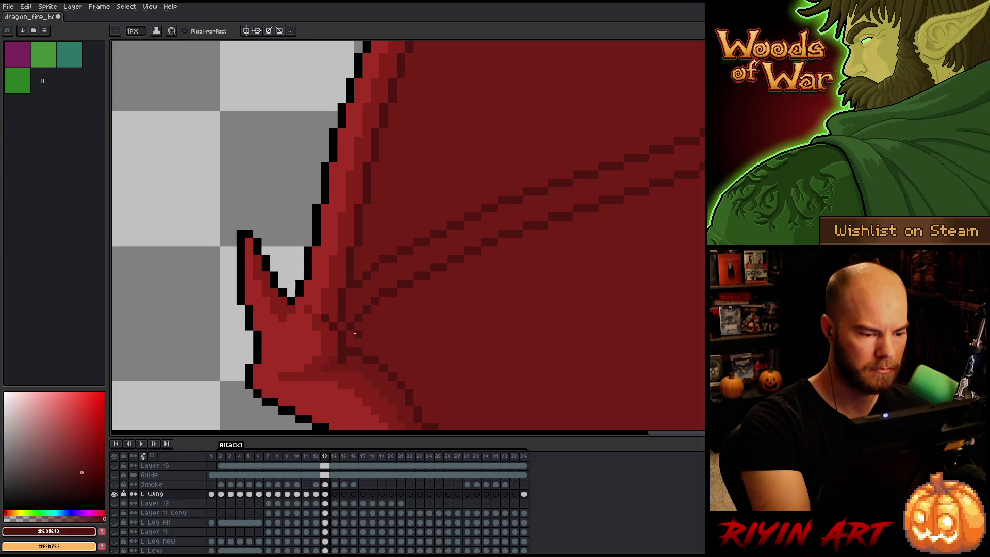
left_click(350, 326, "alt")
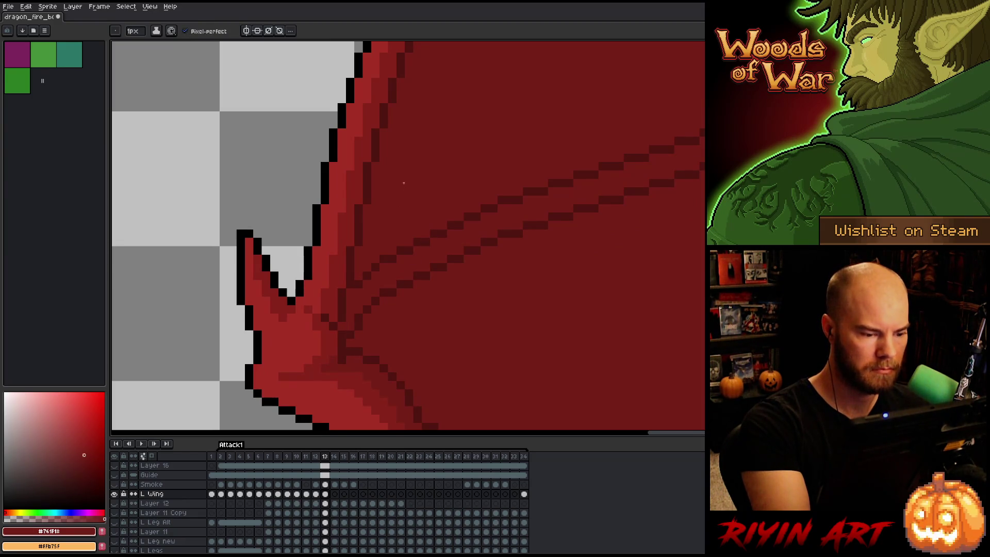
left_click(344, 314, "alt")
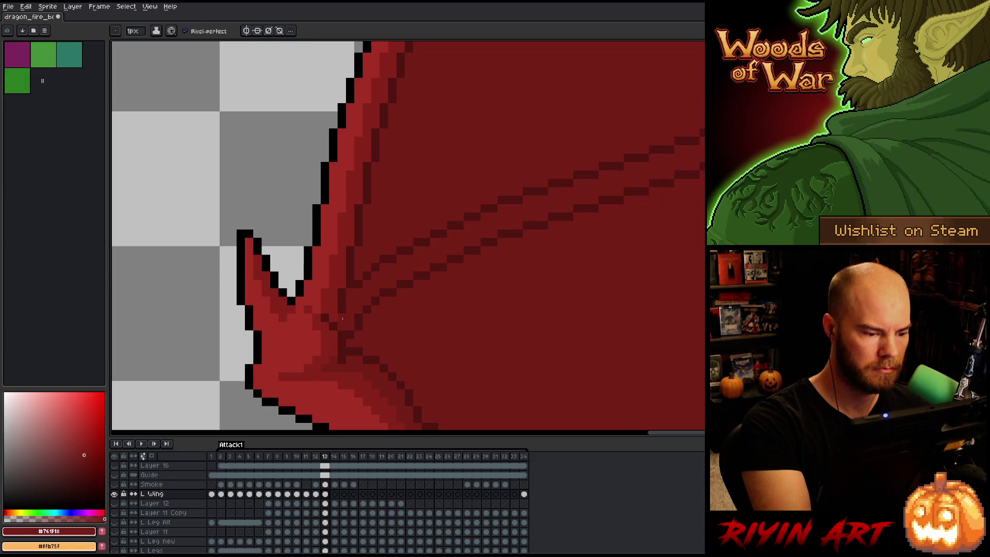
left_click(355, 267, "alt")
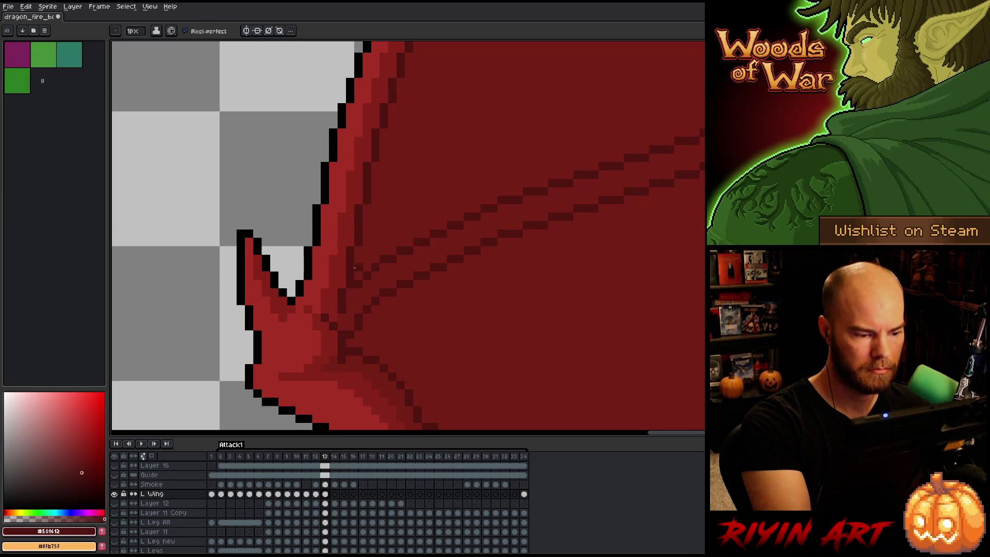
left_click(347, 312, "alt")
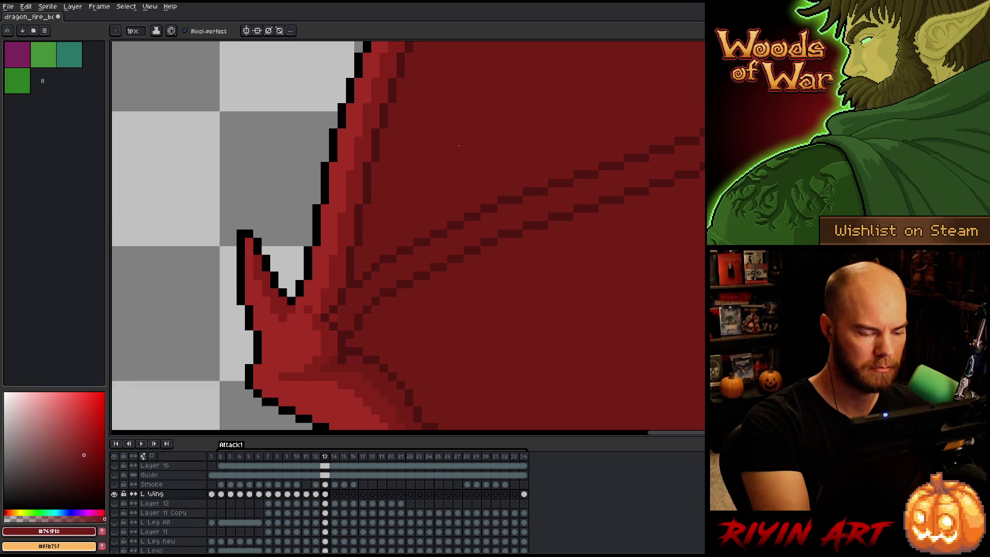
left_click(342, 313, "alt")
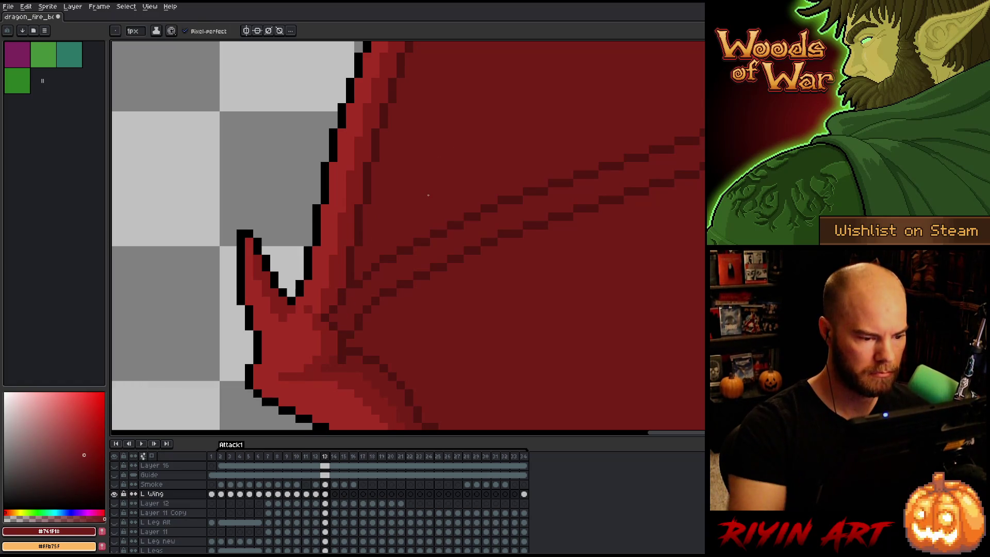
scroll(428, 195, "down", 4)
scroll(442, 251, "up", 3)
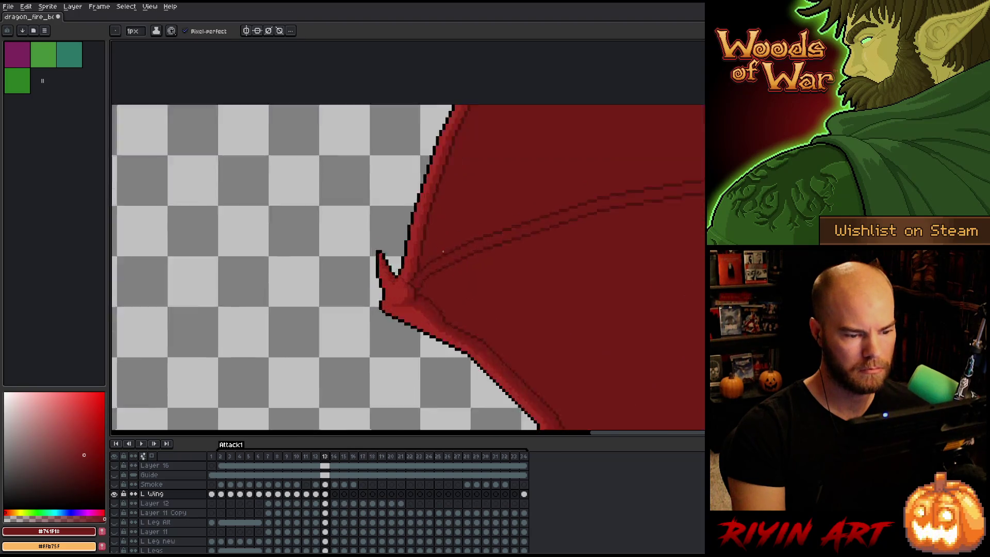
scroll(442, 252, "up", 2)
left_click(410, 274, "alt")
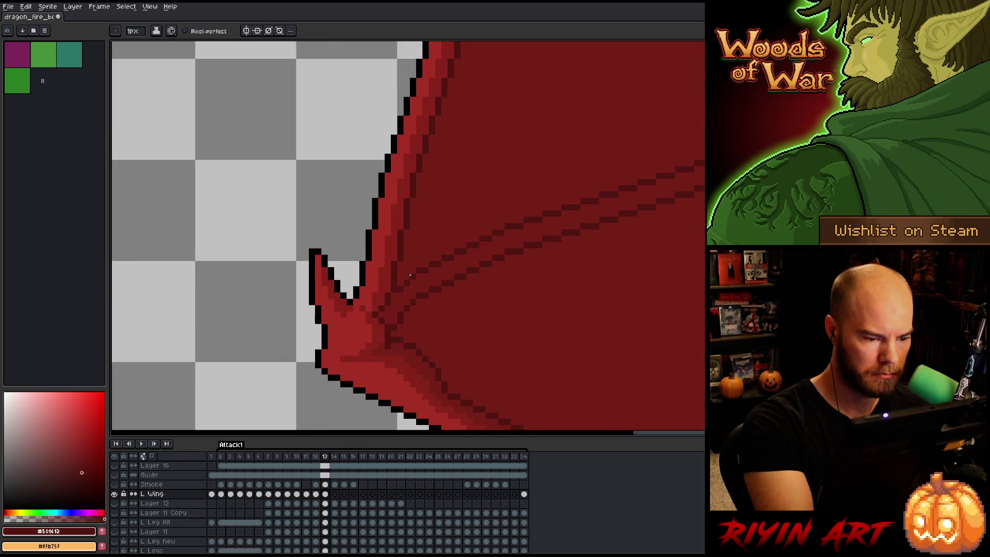
left_click(400, 288, "alt")
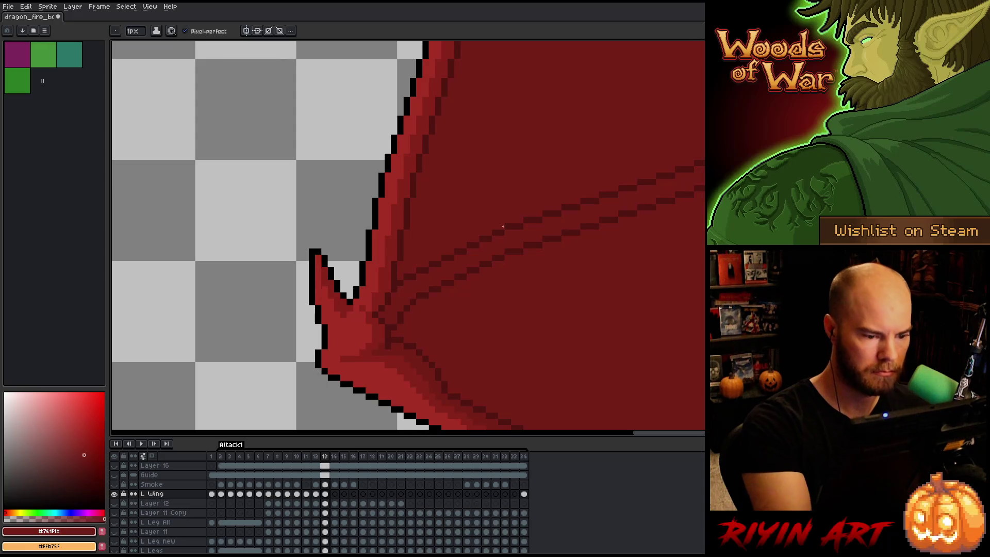
scroll(425, 328, "down", 3)
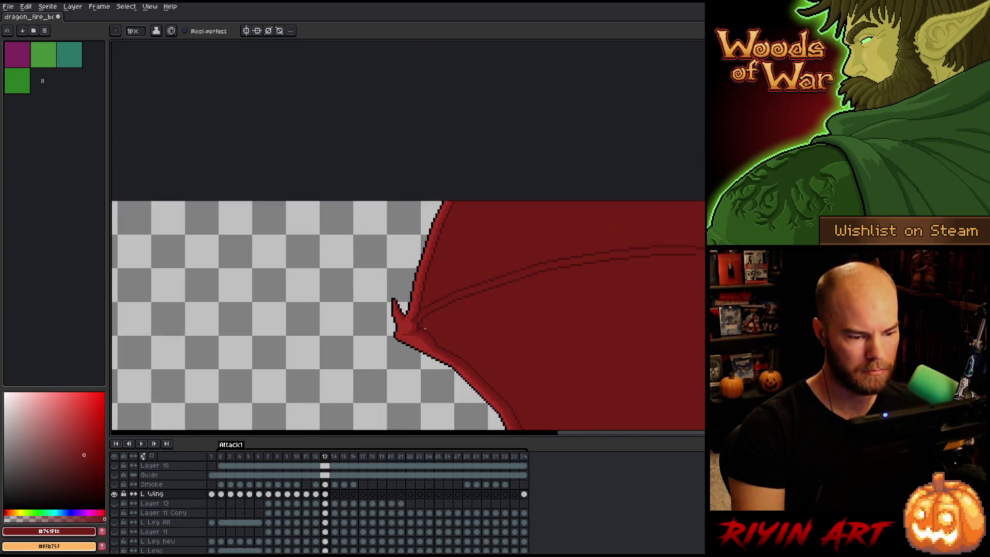
scroll(428, 316, "up", 3)
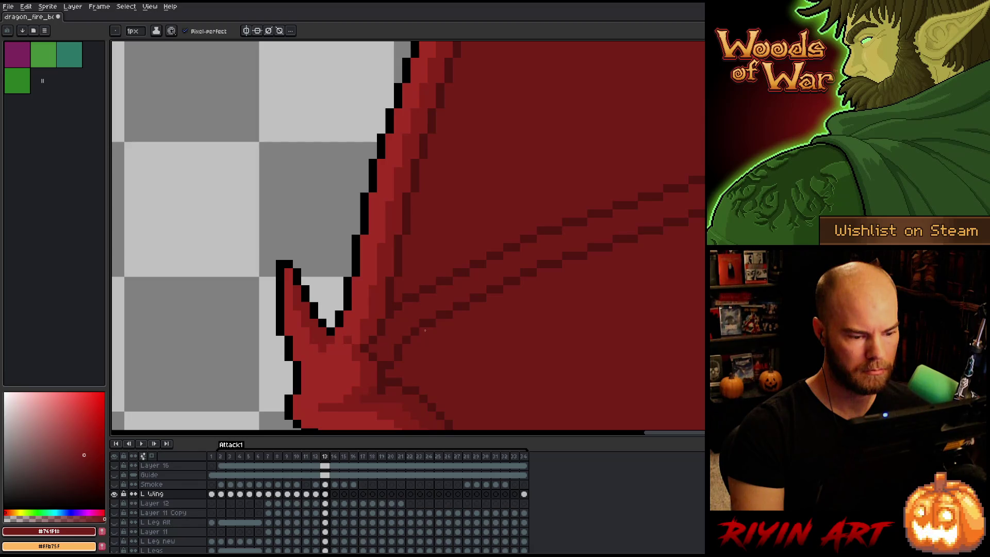
scroll(424, 329, "down", 2)
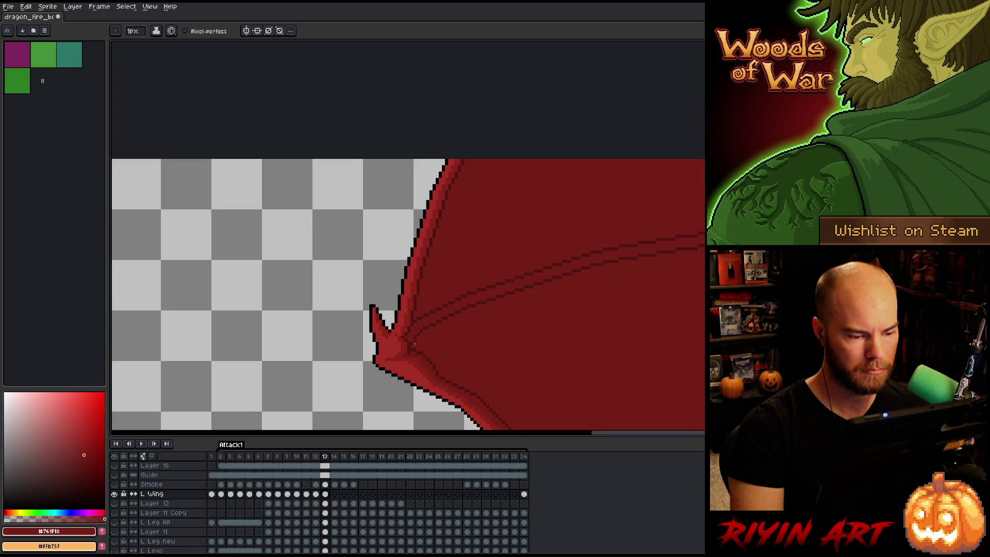
scroll(414, 344, "down", 2)
mouse_move(490, 332)
left_mouse_down()
mouse_move(298, 258)
mouse_move(348, 242)
left_mouse_up()
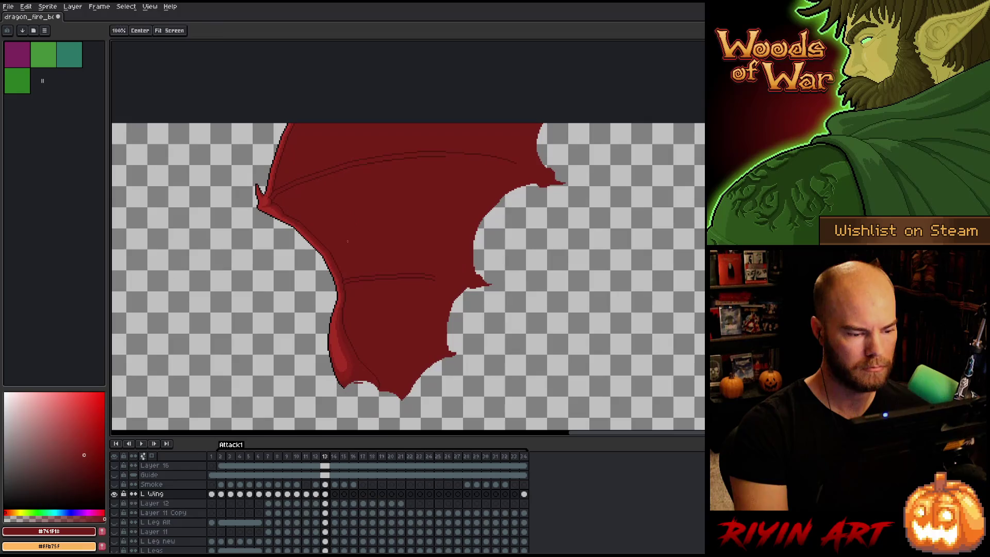
Magic-wand select the wing membrane fill and draw two ridge lines across it in #8e231b
scroll(297, 275, "down", 2)
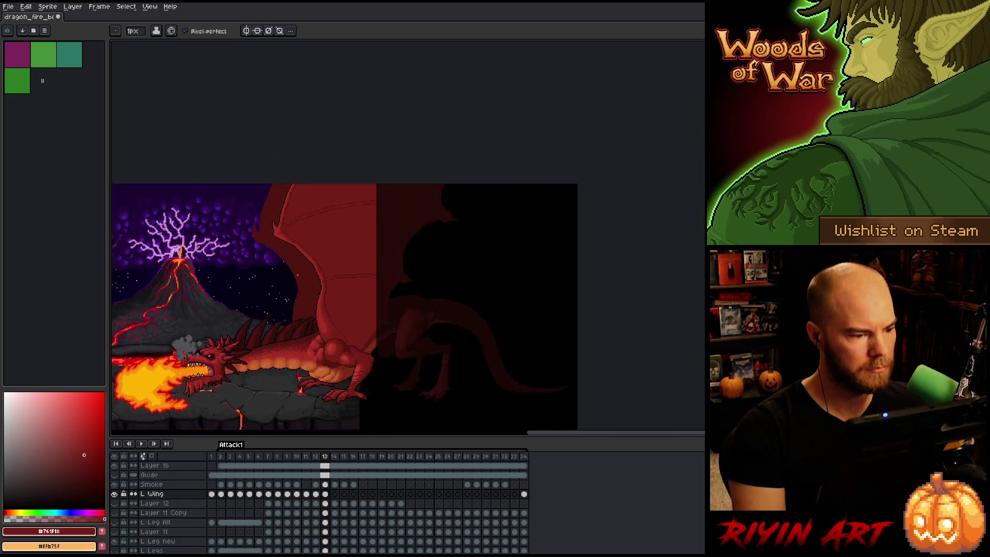
scroll(297, 275, "up", 2)
scroll(297, 275, "up", 1)
mouse_move(468, 313)
left_mouse_down()
mouse_move(409, 216)
mouse_move(431, 244)
left_mouse_up()
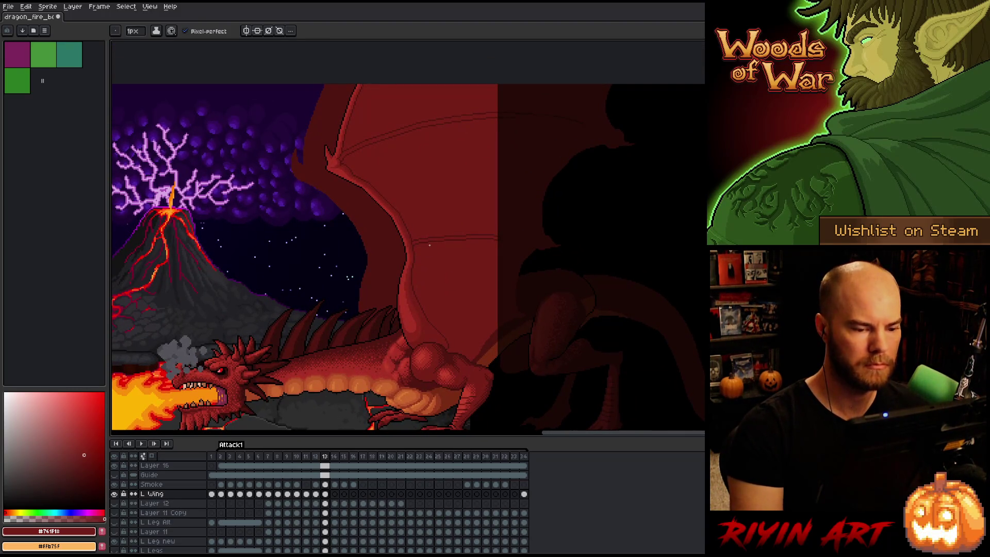
key("w")
left_click(464, 274)
key("b")
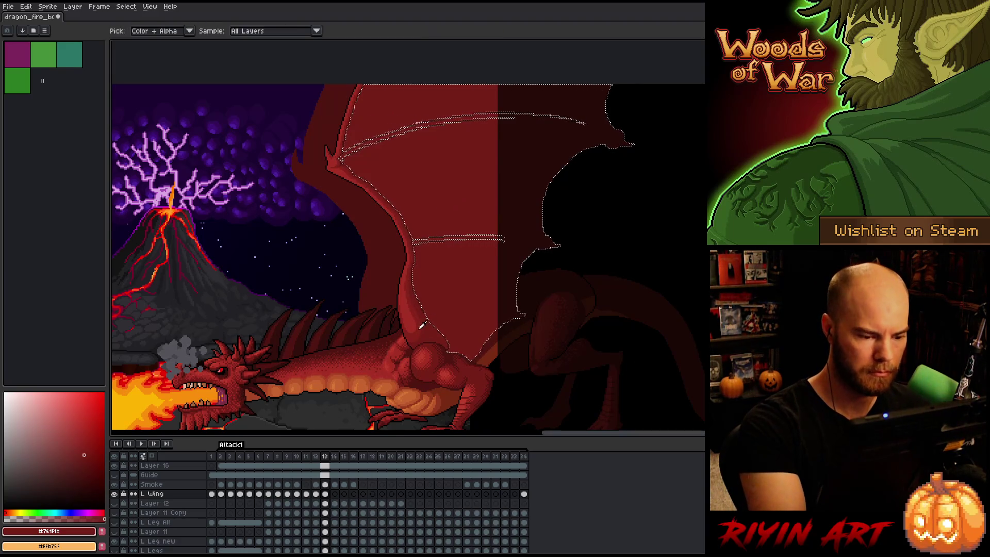
left_click(451, 275, "alt")
left_click_drag(451, 274, 489, 254)
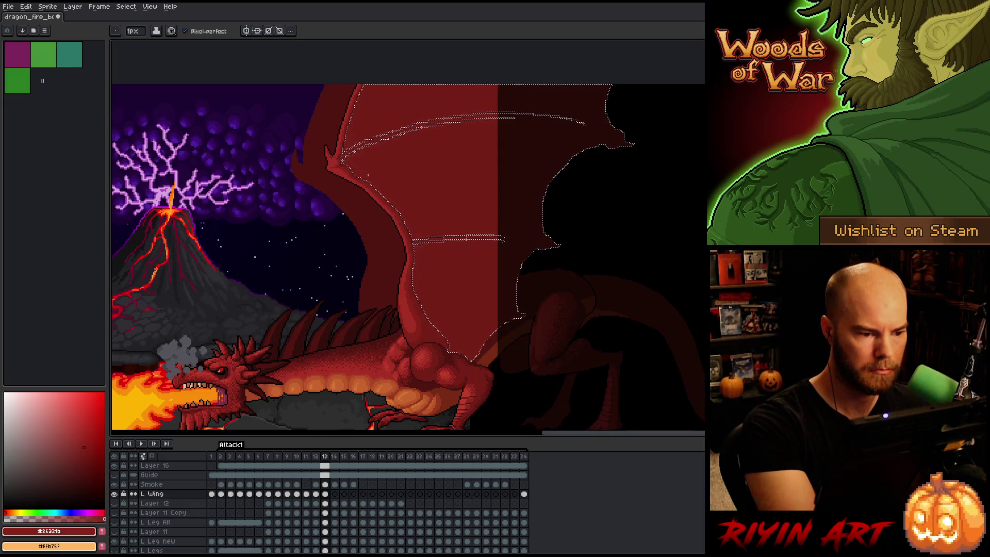
left_click_drag(389, 192, 515, 186)
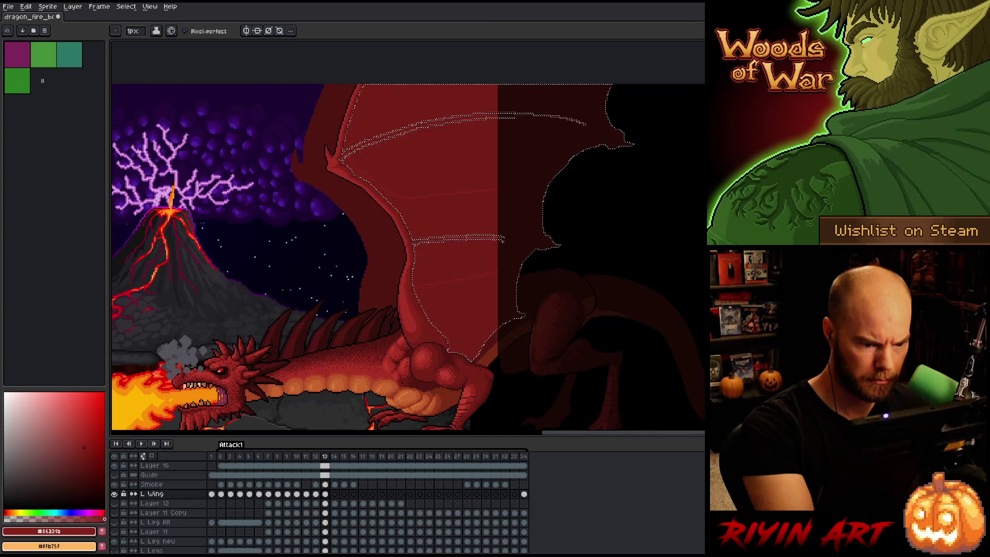
key("g")
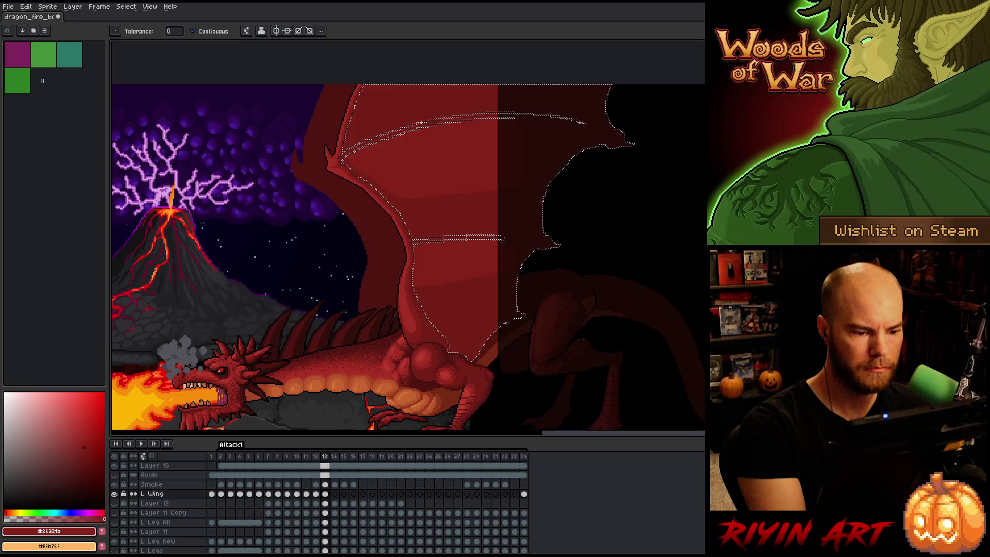
Zoom in along the two new ridge lines to where they meet the wing joint, Pencil active
scroll(486, 228, "up", 4)
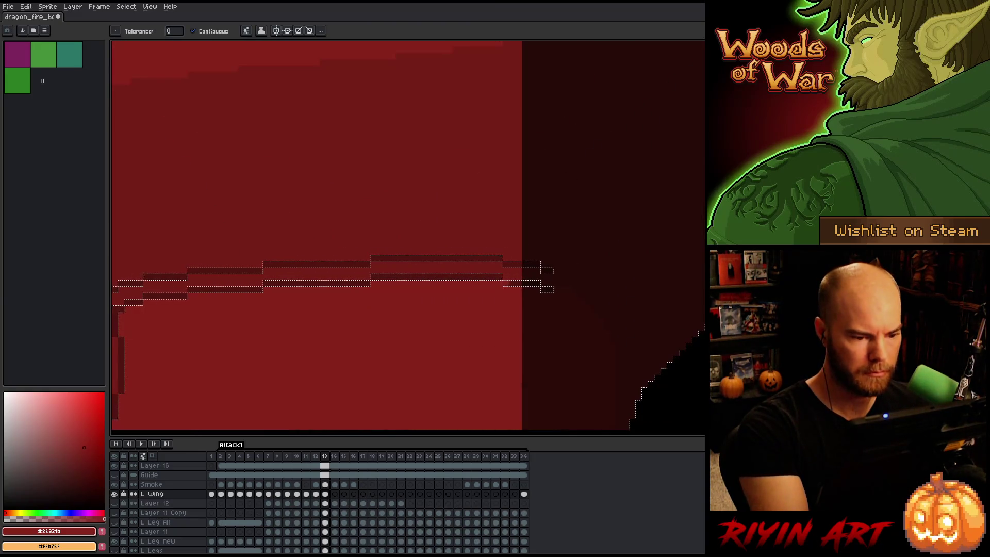
left_click_drag(433, 327, 610, 315)
key("b")
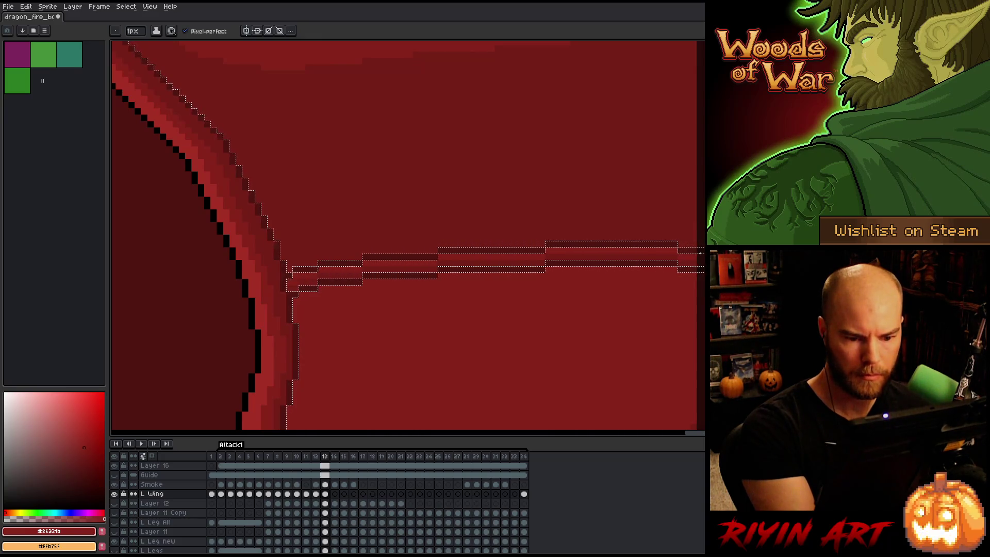
scroll(623, 193, "up", 2)
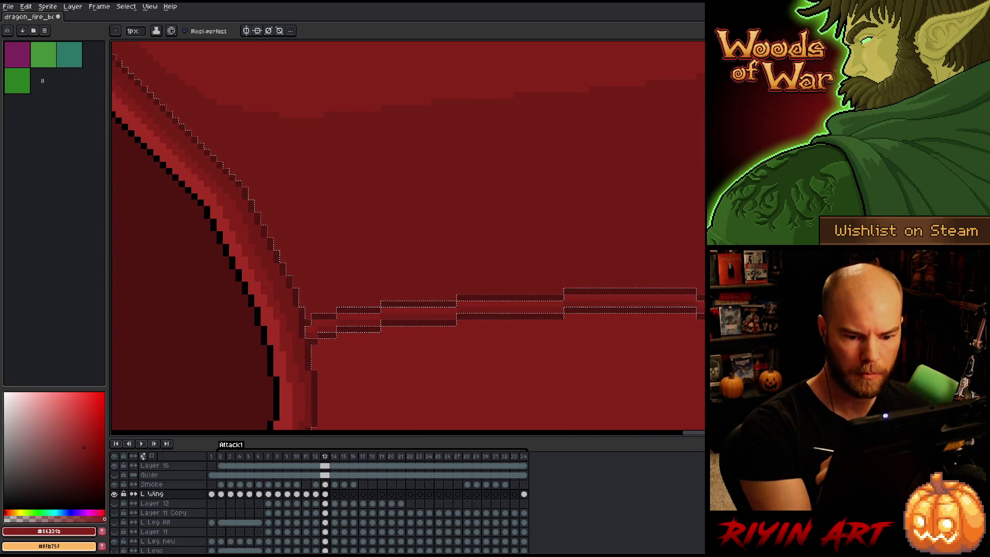
left_click_drag(636, 252, 636, 402)
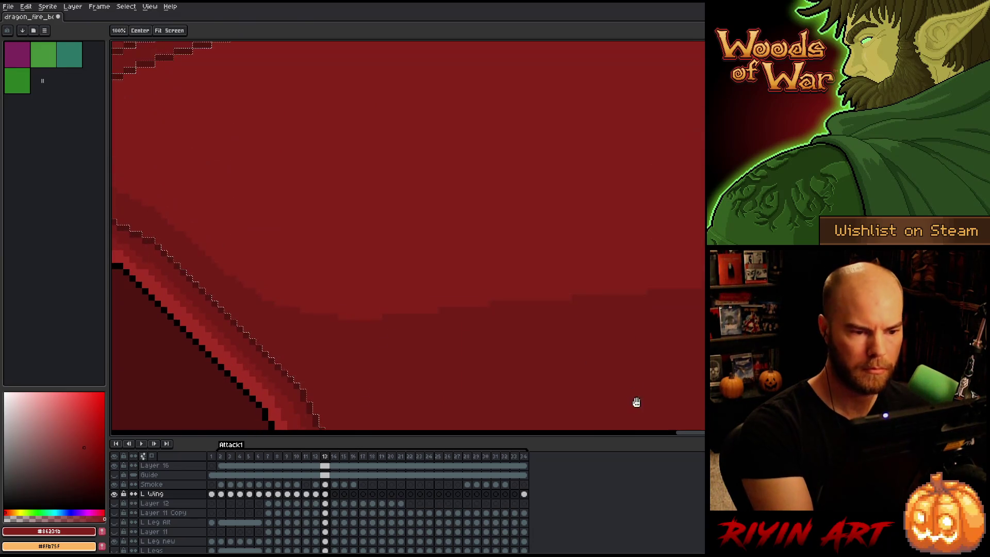
scroll(656, 342, "up", 5)
scroll(639, 232, "left", 3)
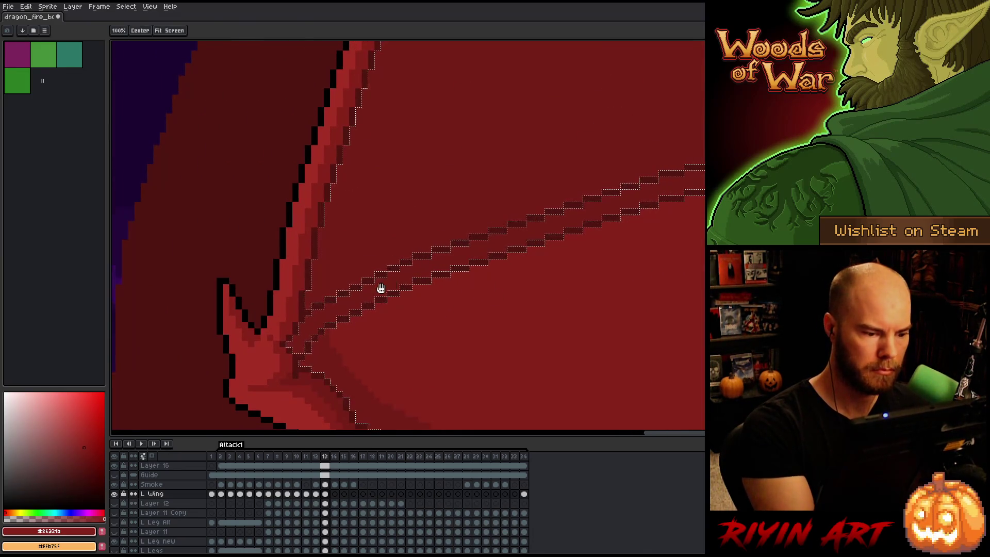
Redraw the ridge pixels at the wing joint with the 1px pixel-perfect Pencil so both ridges taper in
key("b")
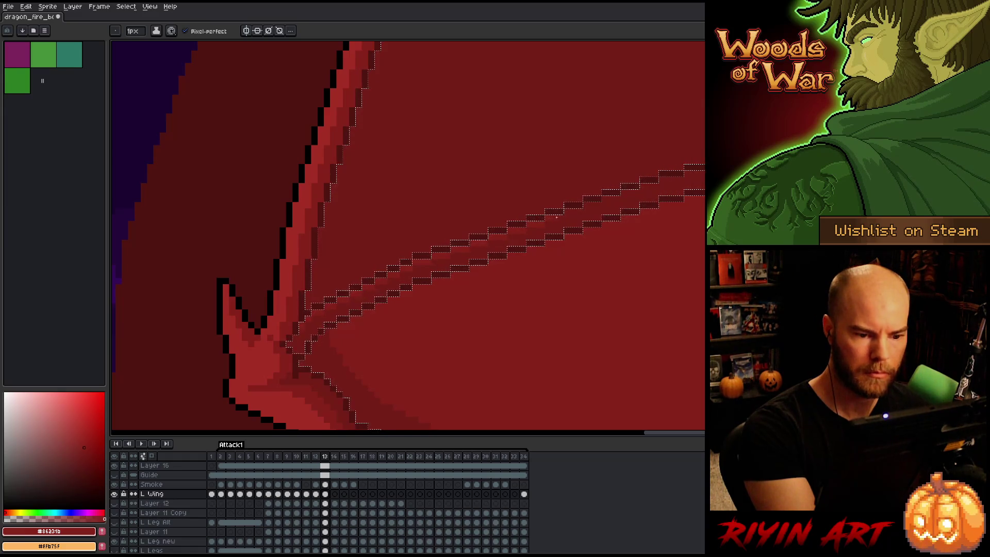
left_click_drag(585, 193, 482, 265)
key("b")
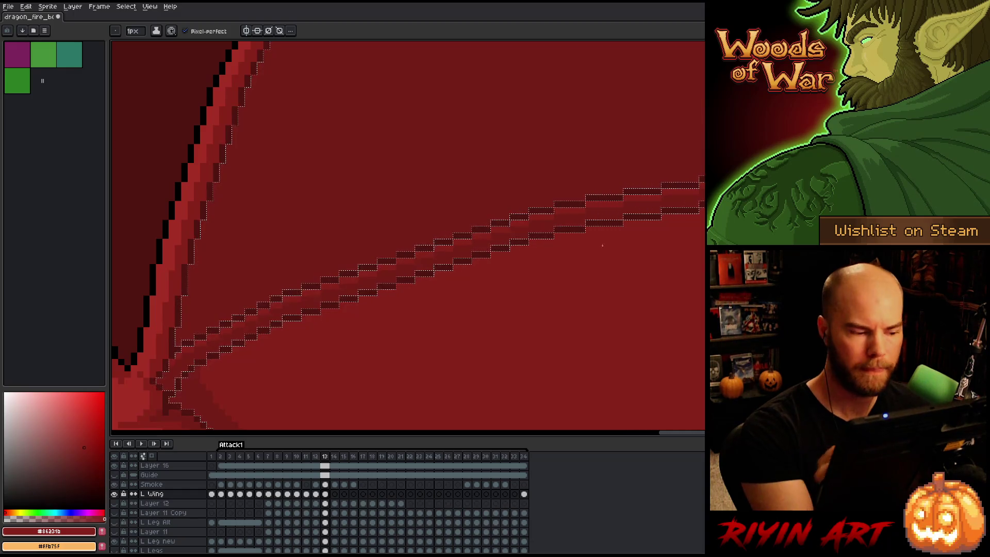
scroll(493, 288, "down", 2)
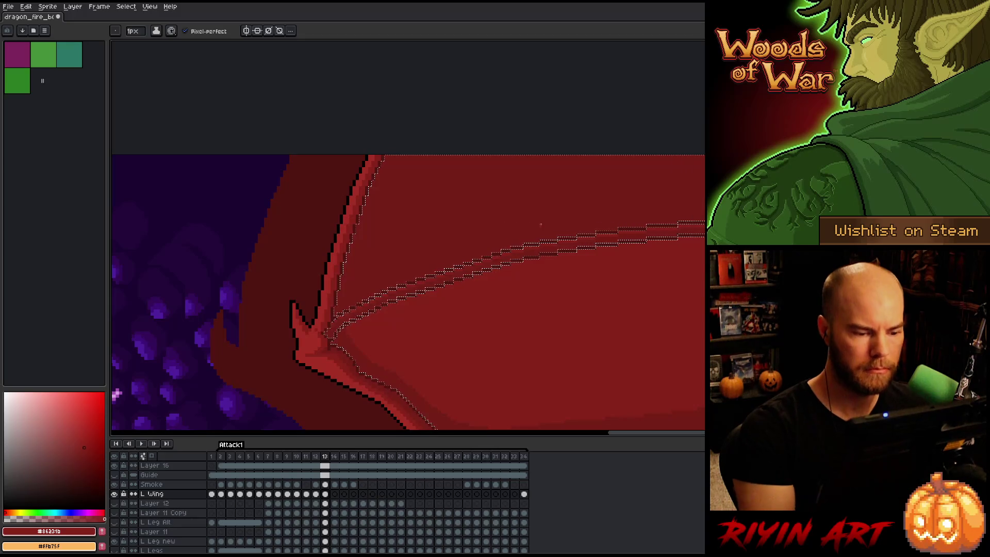
scroll(363, 330, "up", 3)
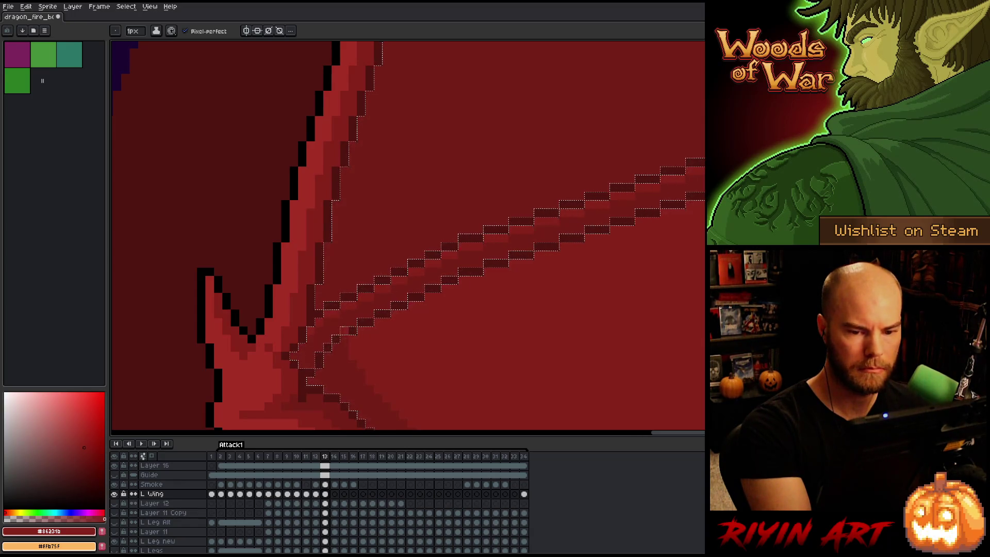
Replace the previous wing selection with a Magic Wand selection of the wing membrane
key("w")
key("ctrl+d")
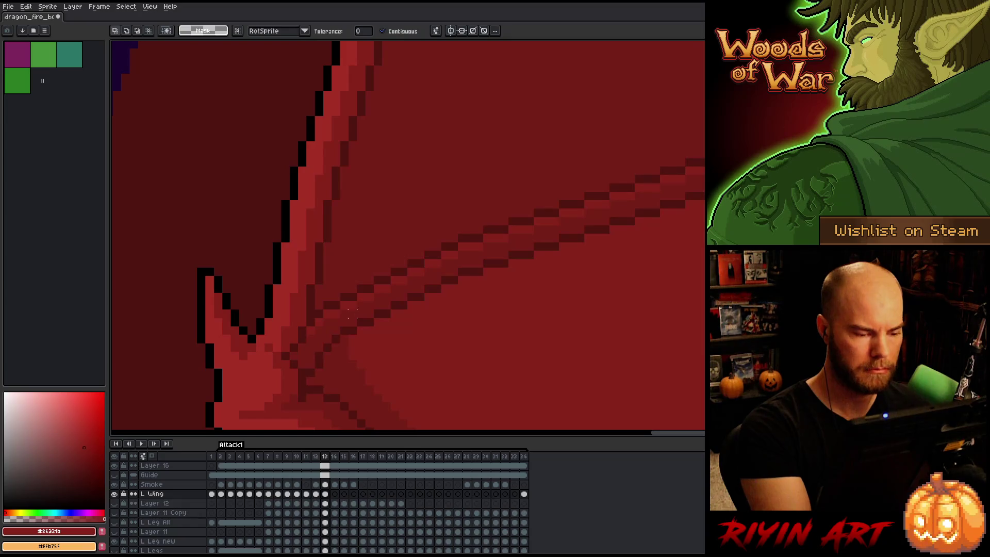
left_click(353, 314)
Shift the selected membrane one pixel right, then pan to the stepped lower wing edge
key("b")
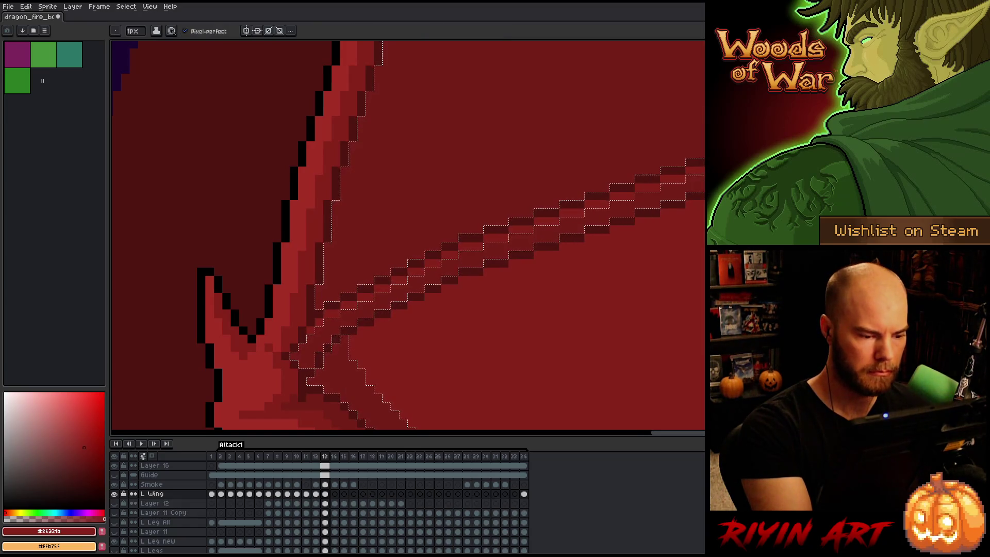
key("m")
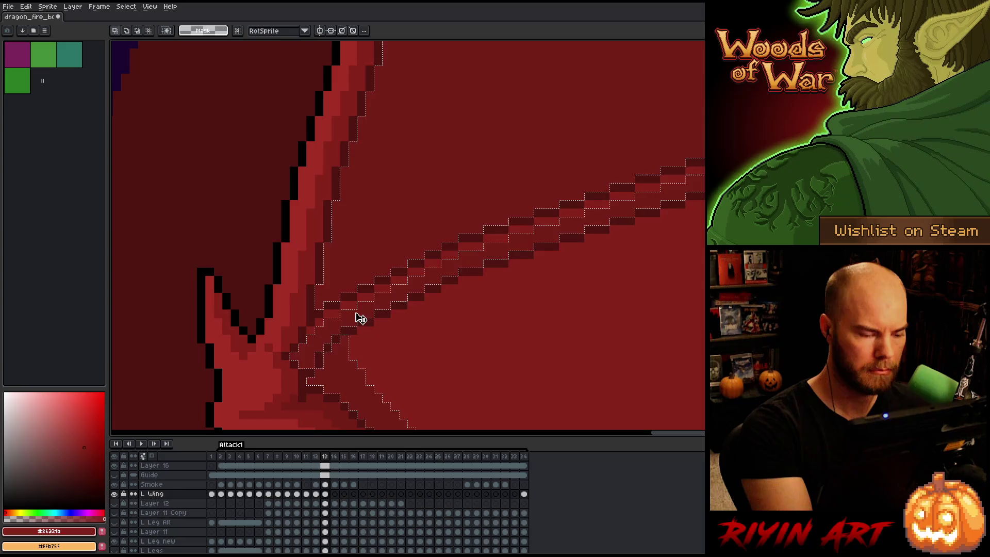
left_click_drag(355, 312, 359, 317)
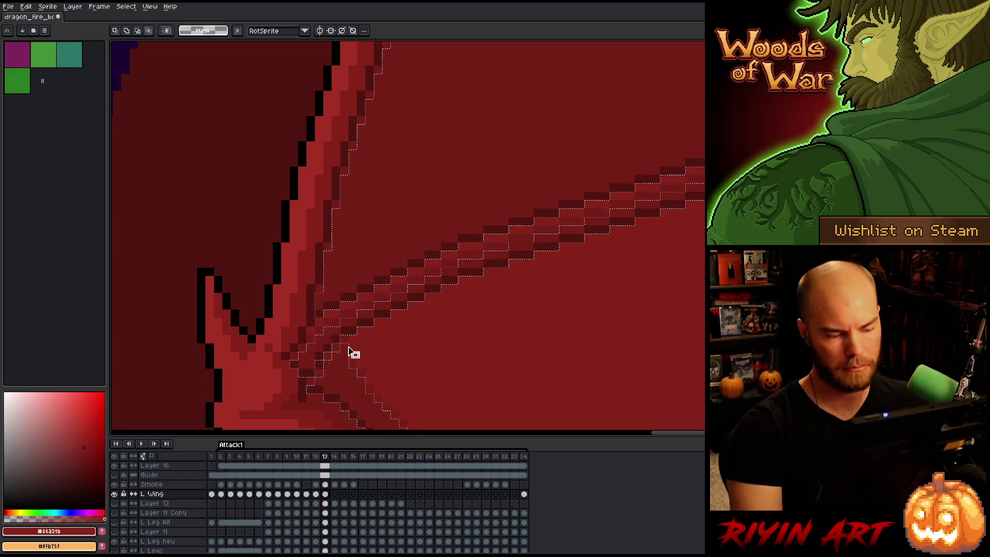
key("b")
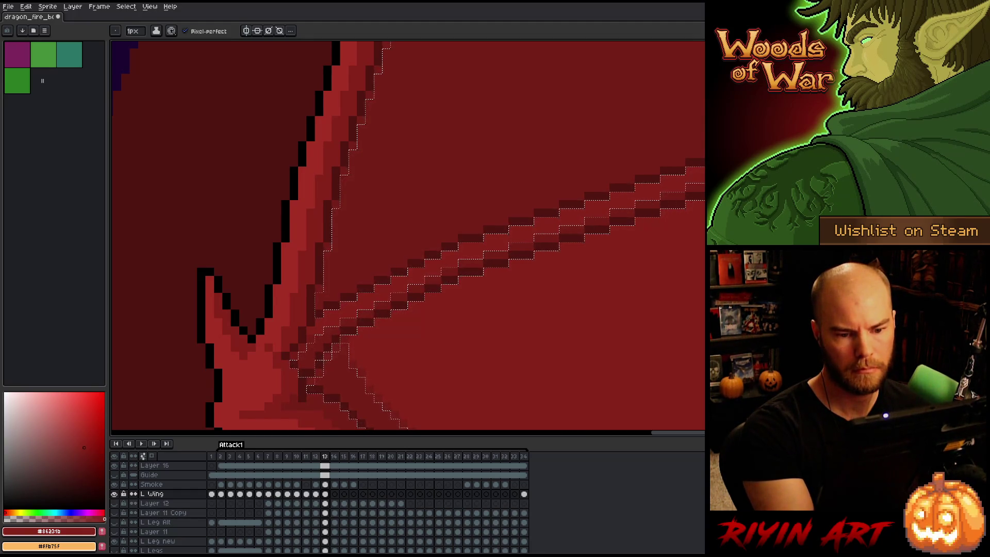
left_click_drag(650, 245, 324, 343)
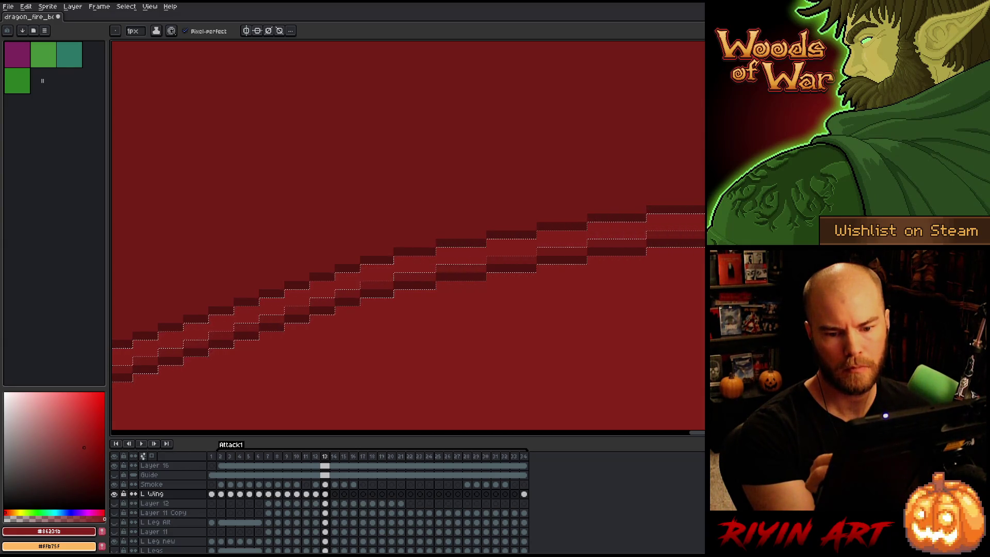
Sample the mid-red wing colour and draw a mid-red line inside the membrane selection
scroll(588, 264, "down", 3)
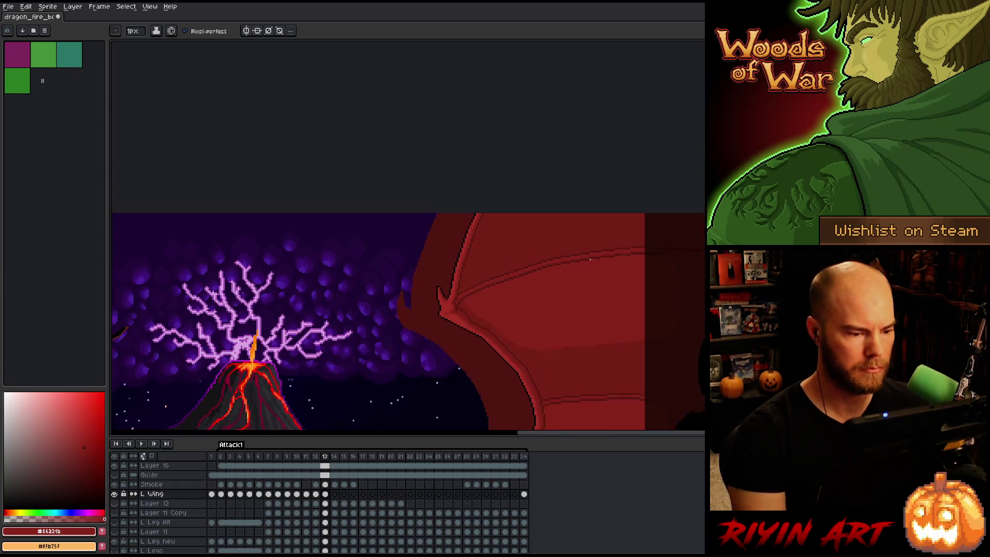
scroll(595, 311, "down", 1)
scroll(365, 295, "up", 4)
left_click(365, 294, "alt")
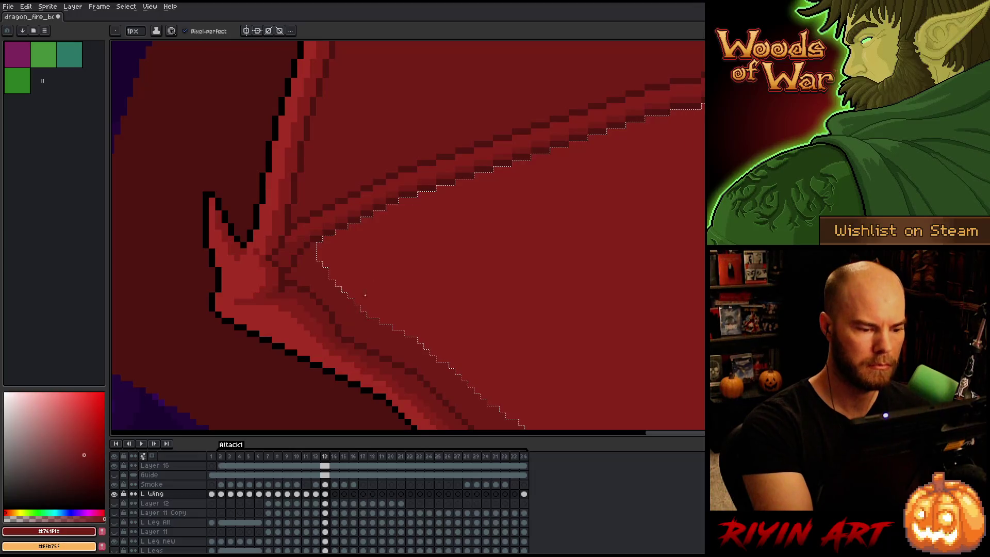
left_click_drag(350, 310, 383, 219)
key("g")
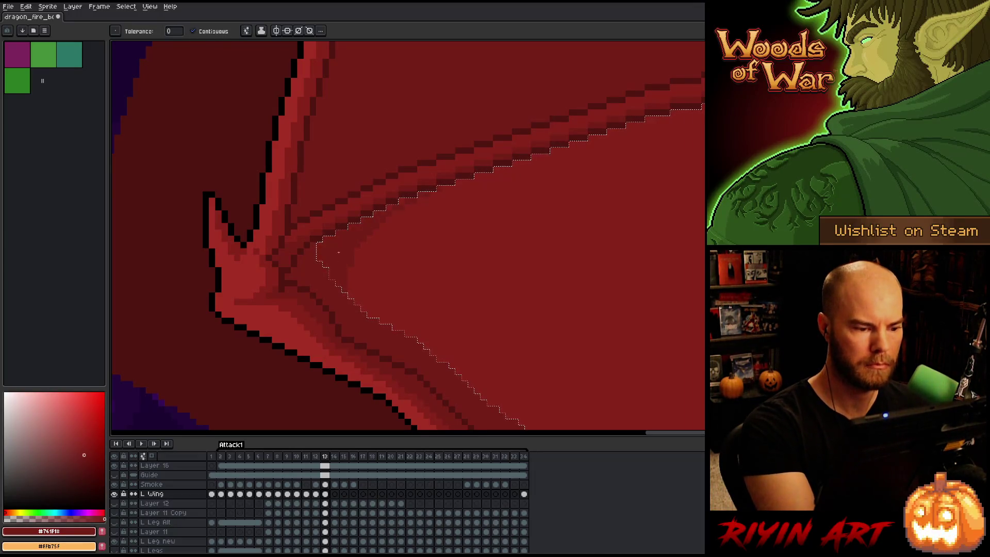
key("b")
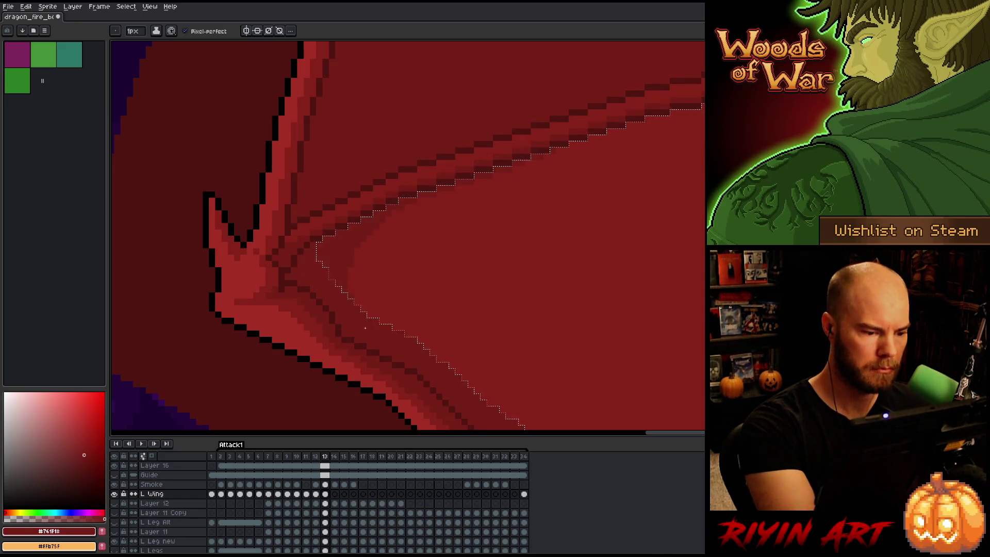
Deselect the membrane and pick the darker membrane red #761f1b from the wing
key("ctrl+d")
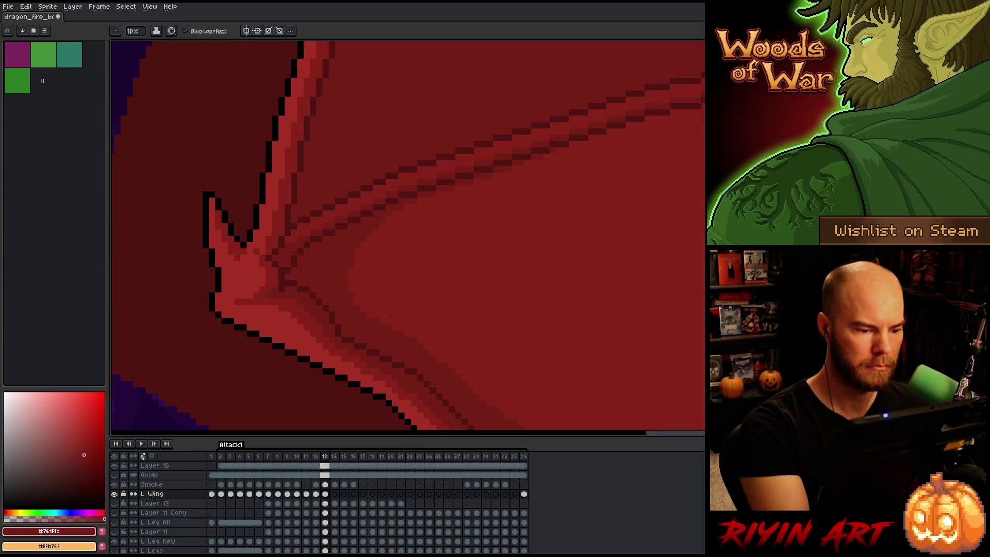
left_click(354, 266, "alt")
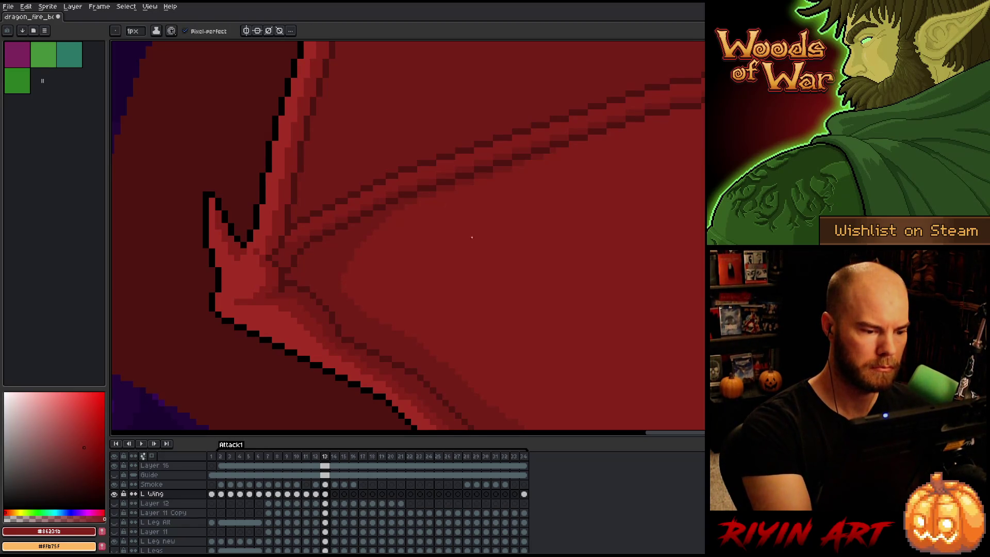
left_click(347, 261, "alt")
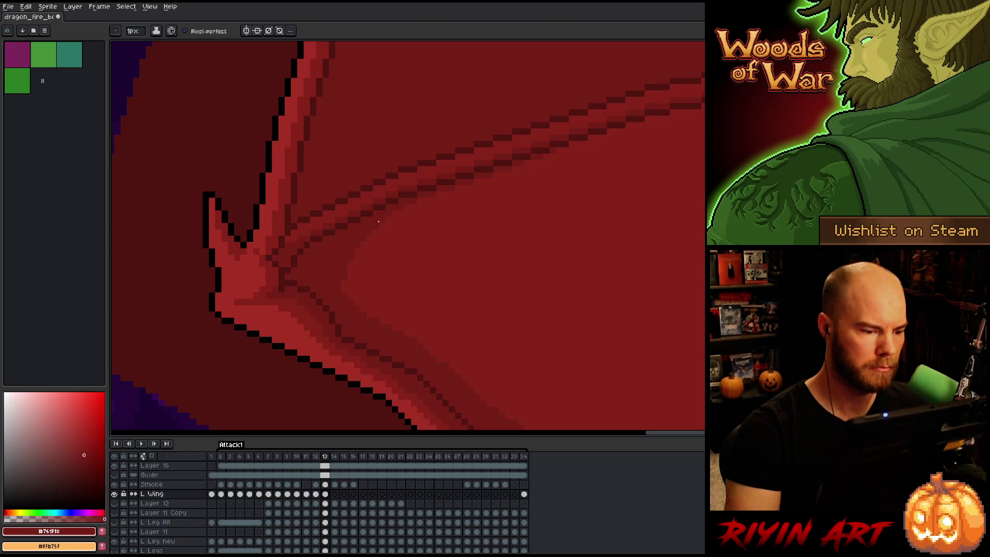
scroll(379, 222, "down", 5)
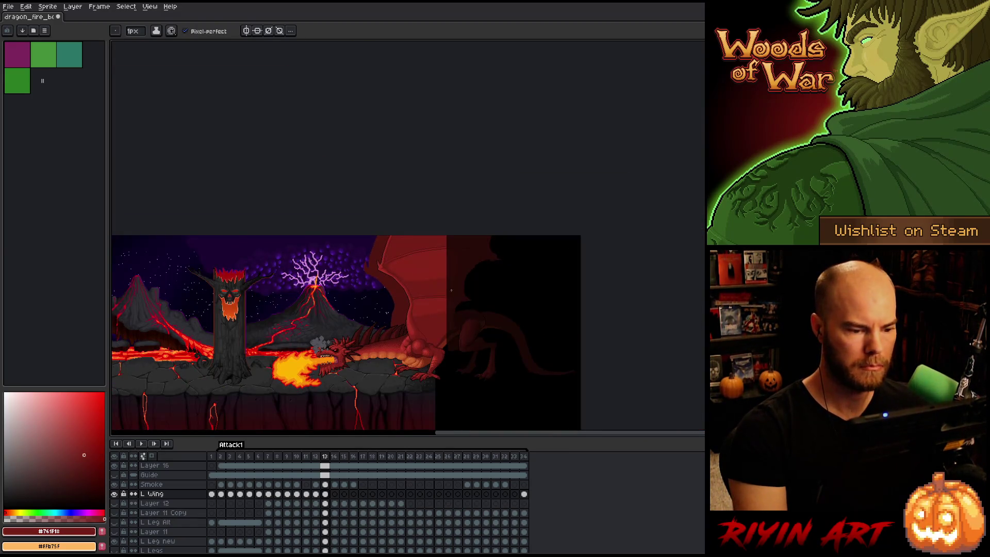
scroll(430, 295, "up", 4)
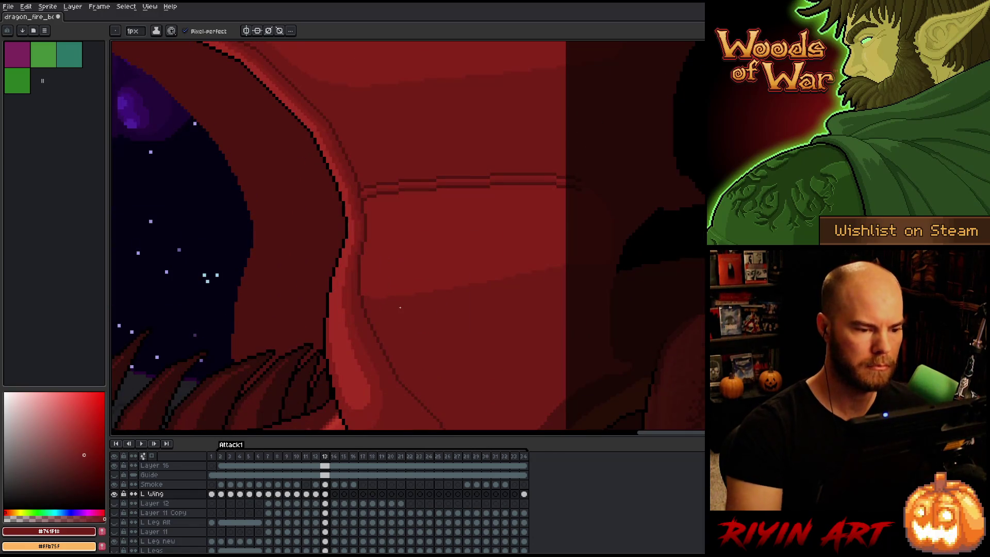
key("w")
left_click(400, 240)
key("b")
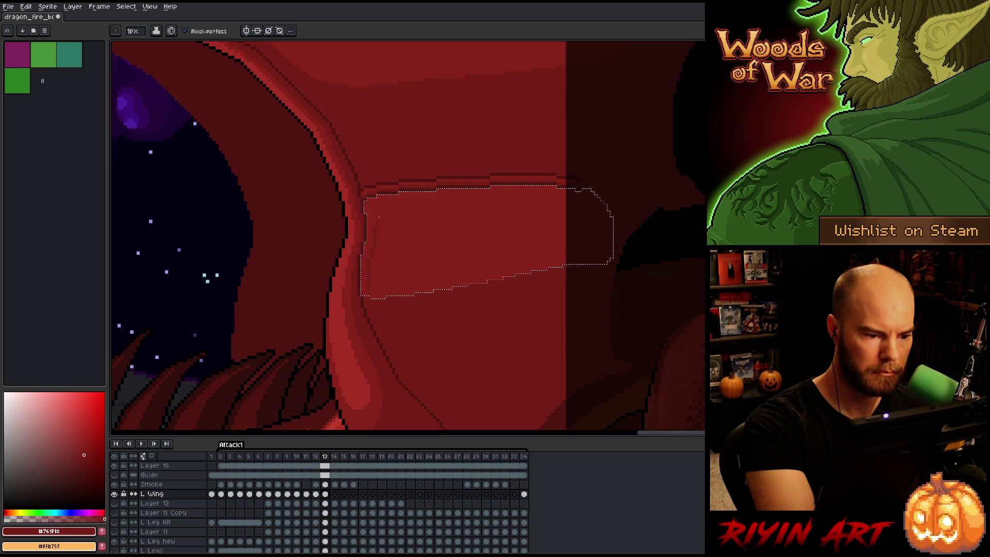
key("w")
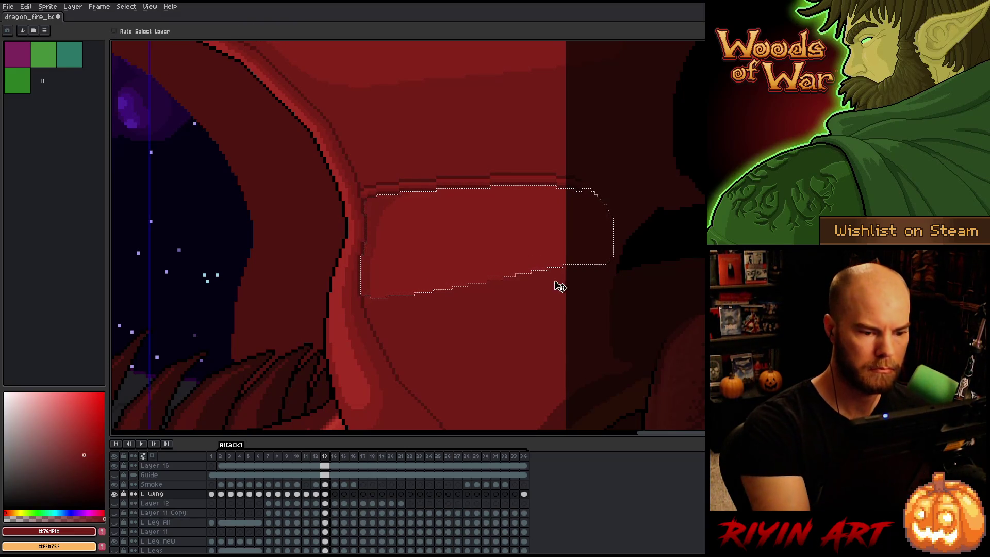
key("ctrl+d")
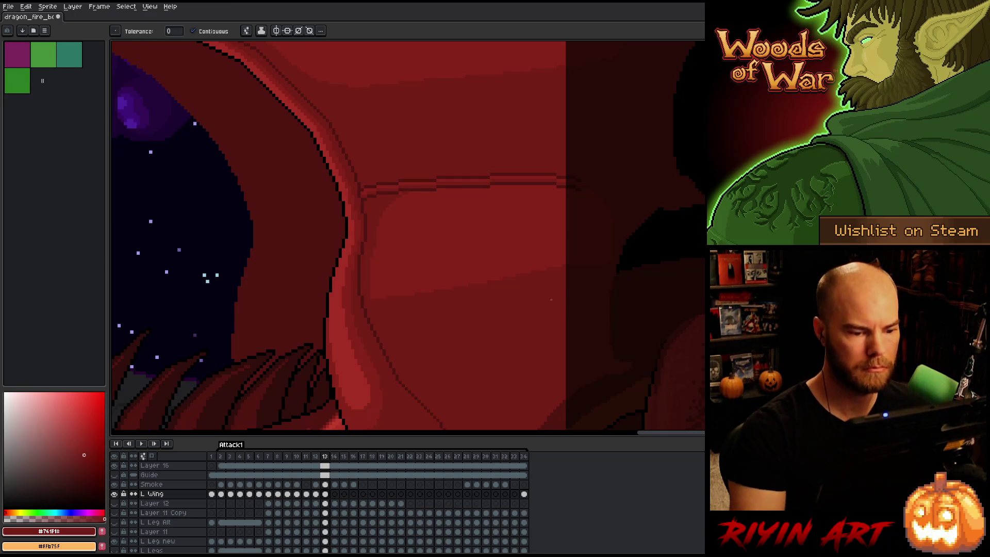
scroll(551, 300, "down", 3)
scroll(509, 291, "down", 1)
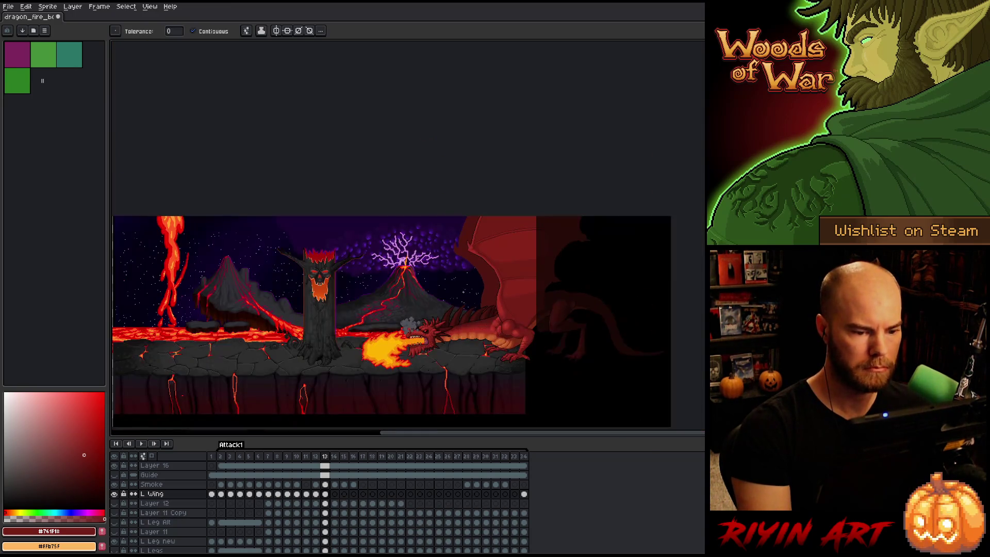
scroll(361, 240, "up", 2)
key("space")
mouse_move(479, 289)
left_mouse_down()
mouse_move(464, 247)
mouse_move(474, 239)
left_mouse_up()
scroll(474, 239, "up", 3)
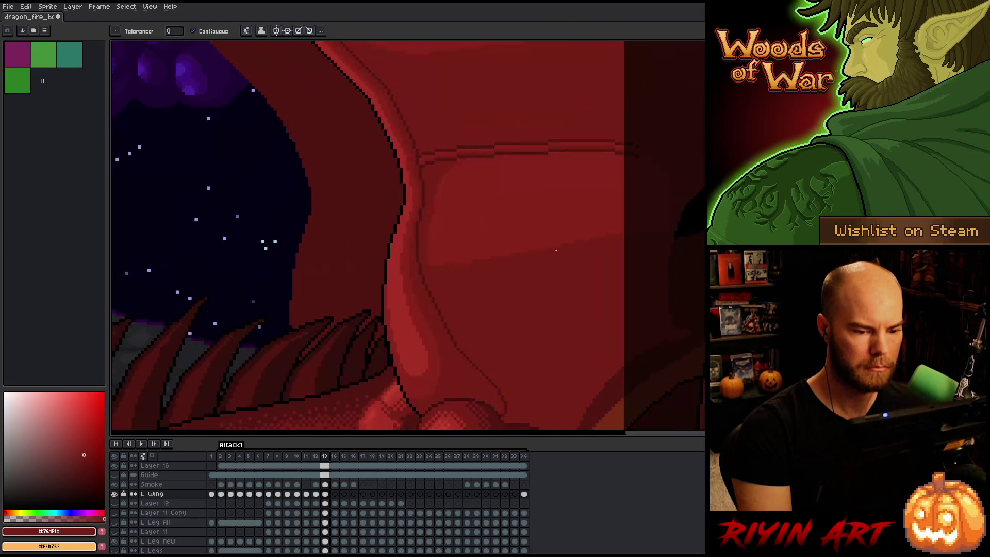
scroll(474, 238, "down", 3)
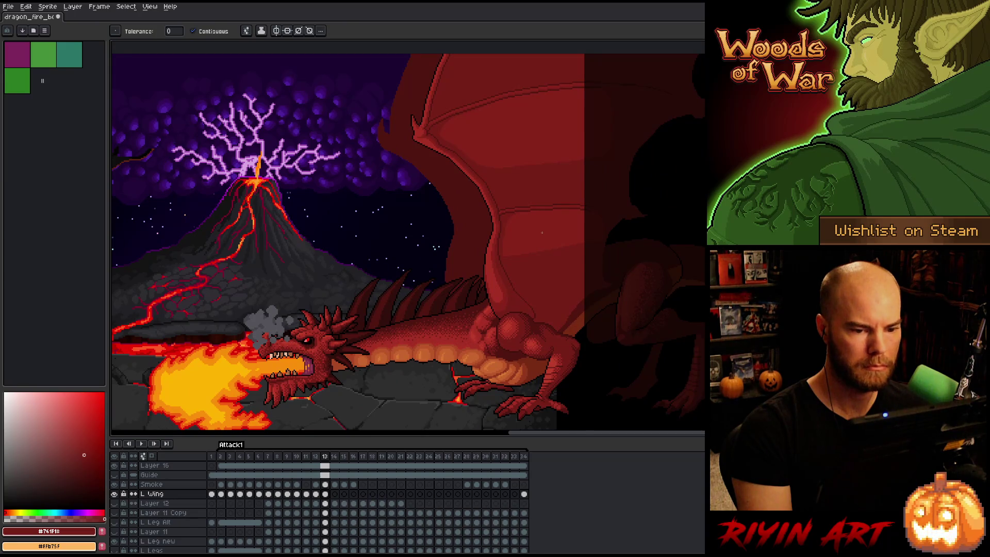
scroll(686, 211, "up", 1)
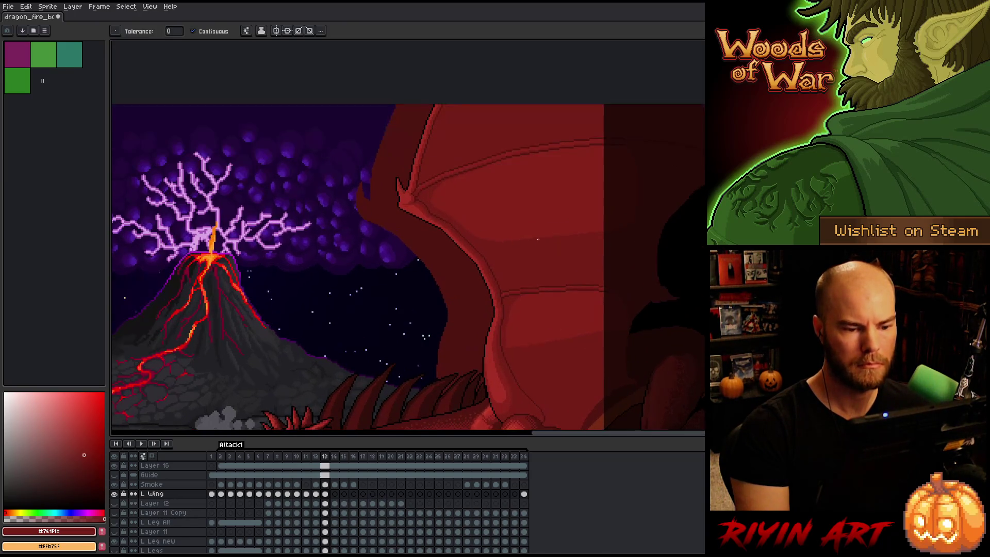
key("m")
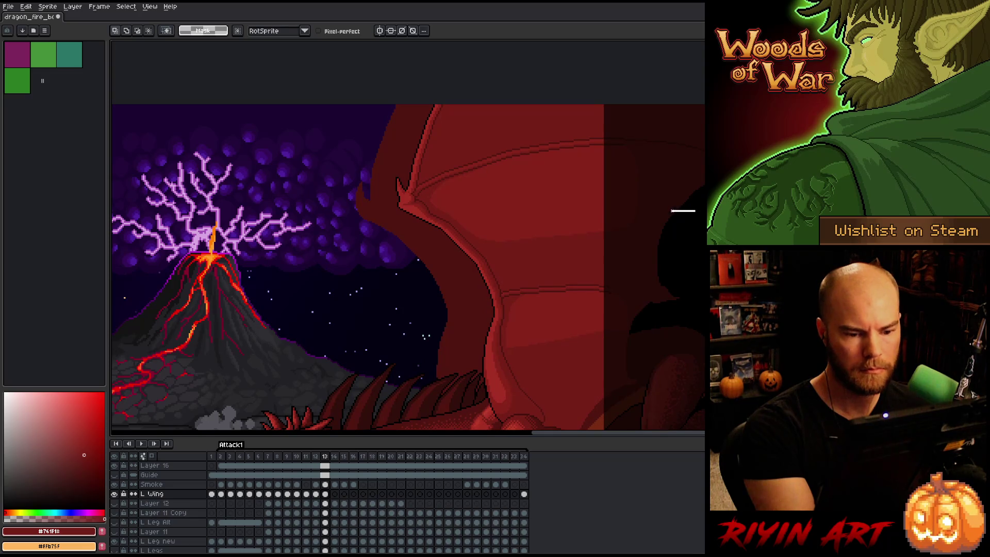
Lasso and transform bands across the upper and lower wing membrane
mouse_move(672, 211)
left_mouse_down()
mouse_move(577, 218)
mouse_move(442, 257)
mouse_move(704, 251)
left_mouse_up()
key("b")
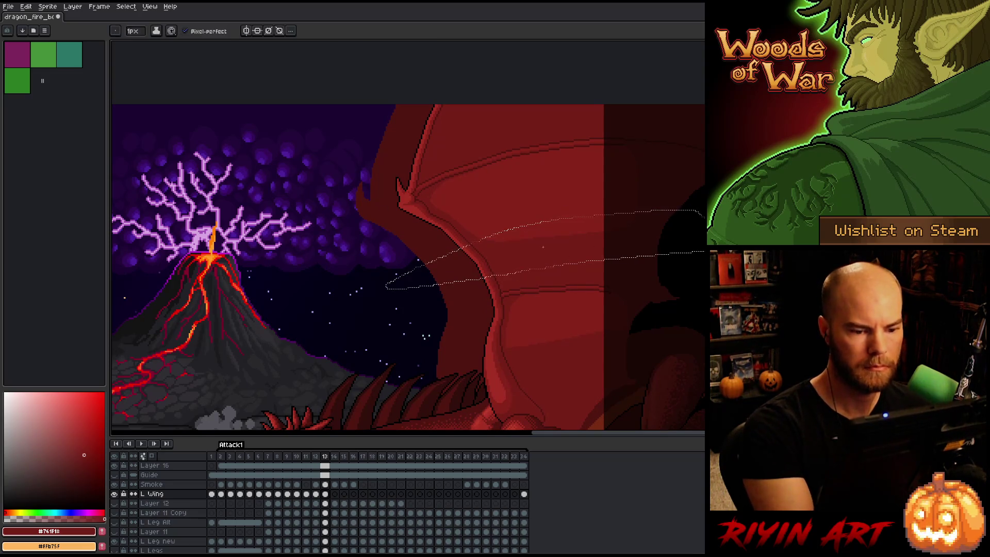
key("g")
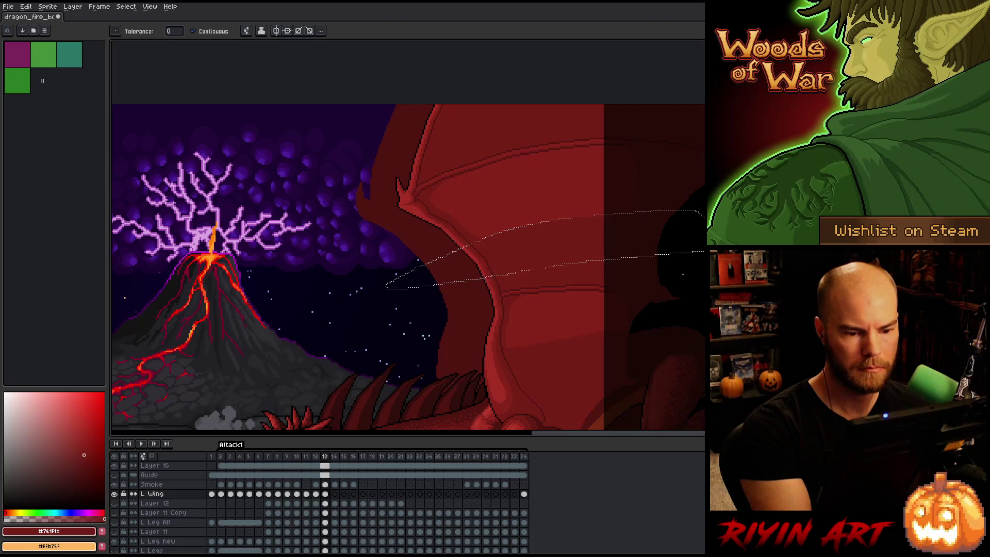
key("m")
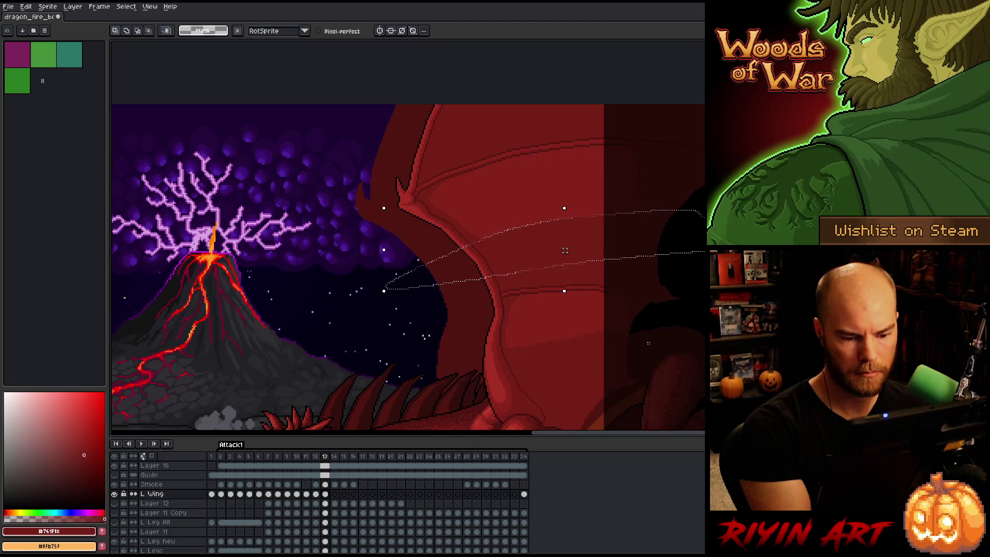
mouse_move(646, 343)
left_mouse_down()
mouse_move(583, 342)
mouse_move(449, 372)
mouse_move(687, 324)
left_mouse_up()
key("b")
left_click(521, 342, "alt")
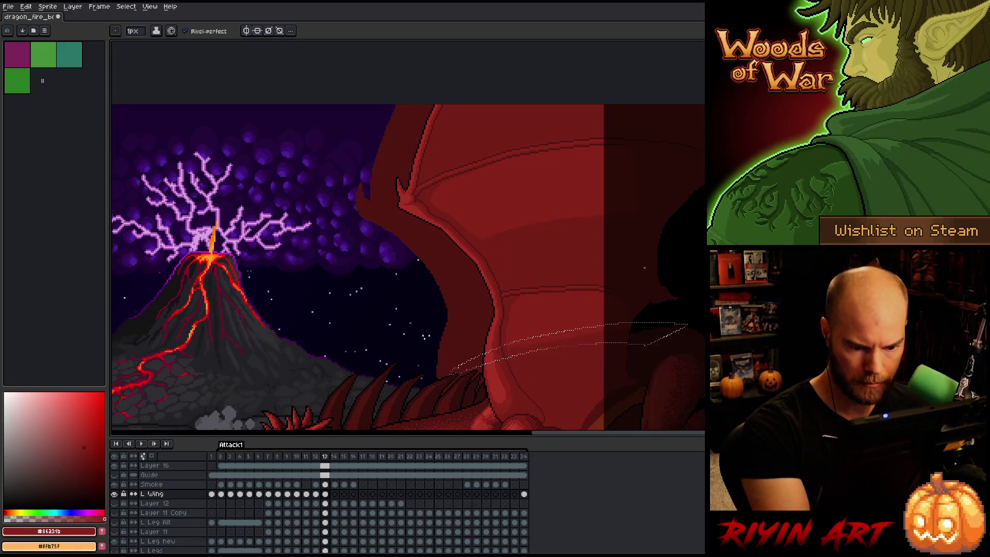
key("g")
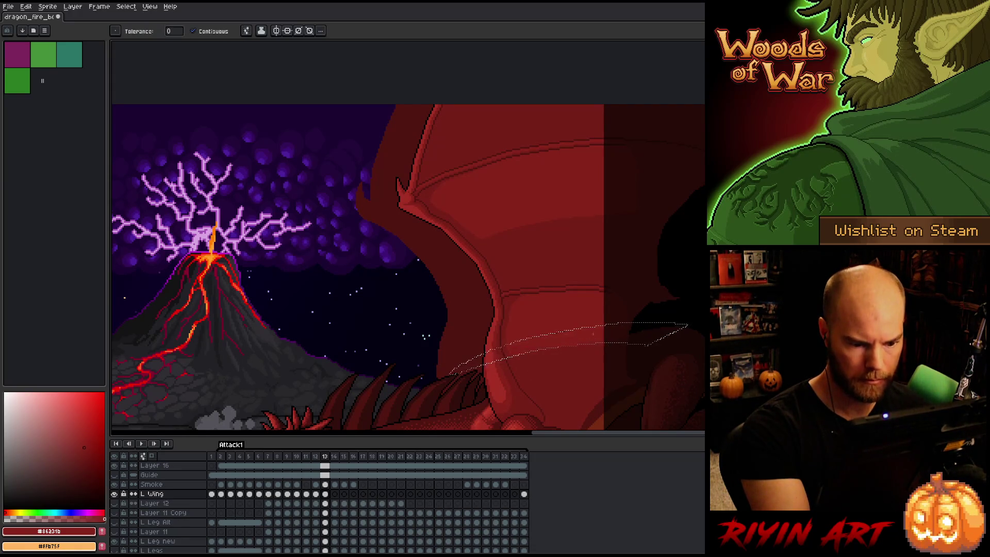
Deselect, zoom in and sample the darker membrane red at the vein junction
key("ctrl+d")
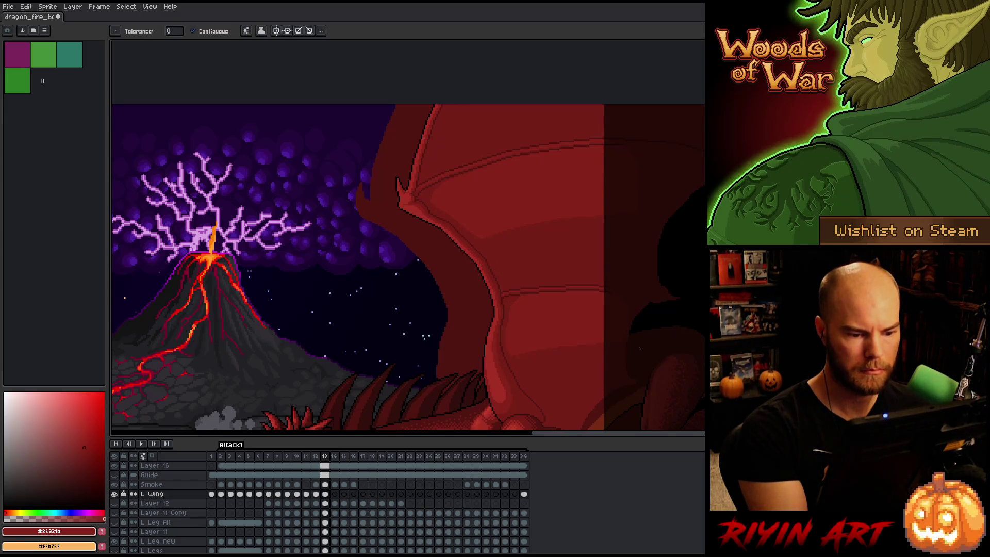
scroll(533, 294, "up", 5)
key("b")
left_click(532, 313, "alt")
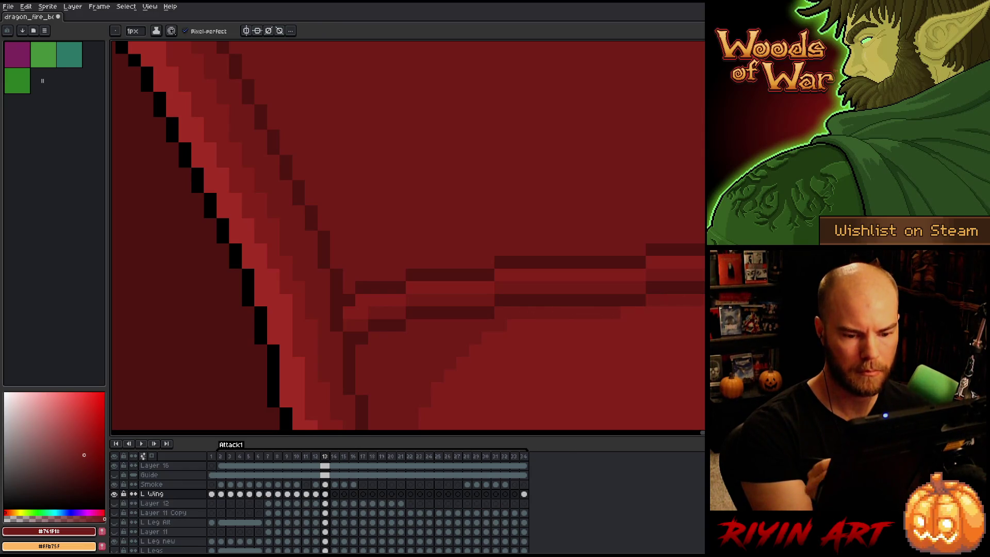
scroll(407, 234, "down", 6)
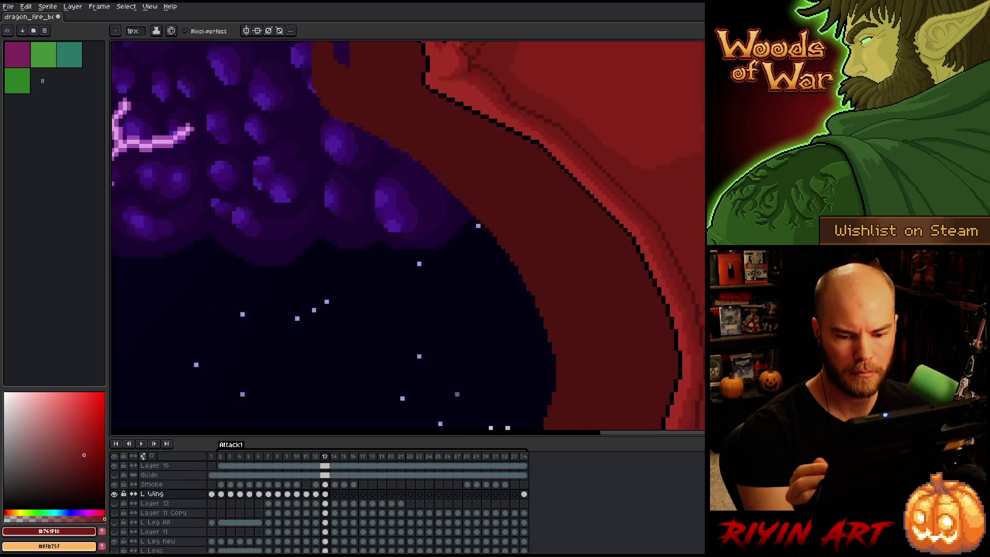
key("z")
scroll(474, 183, "down", 5)
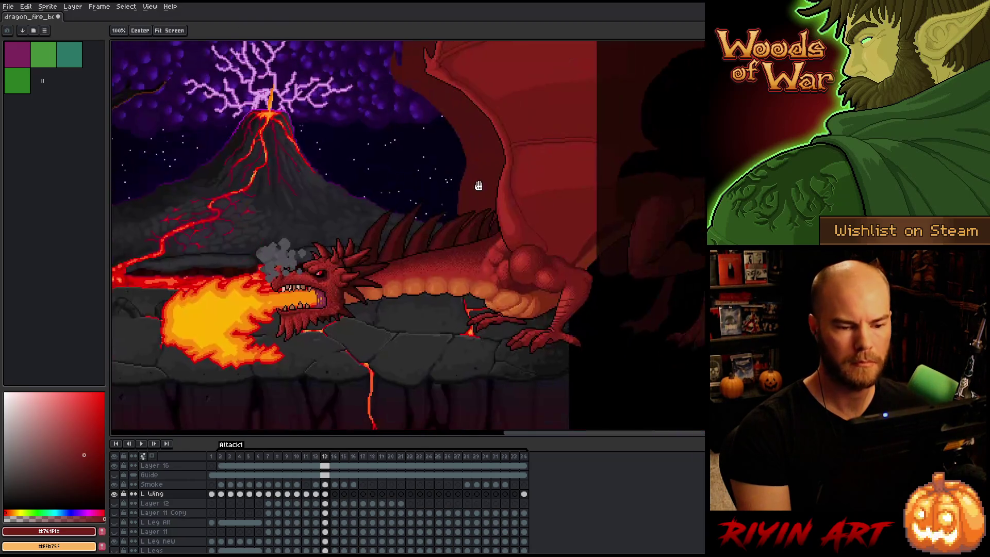
scroll(534, 214, "up", 3)
key("b")
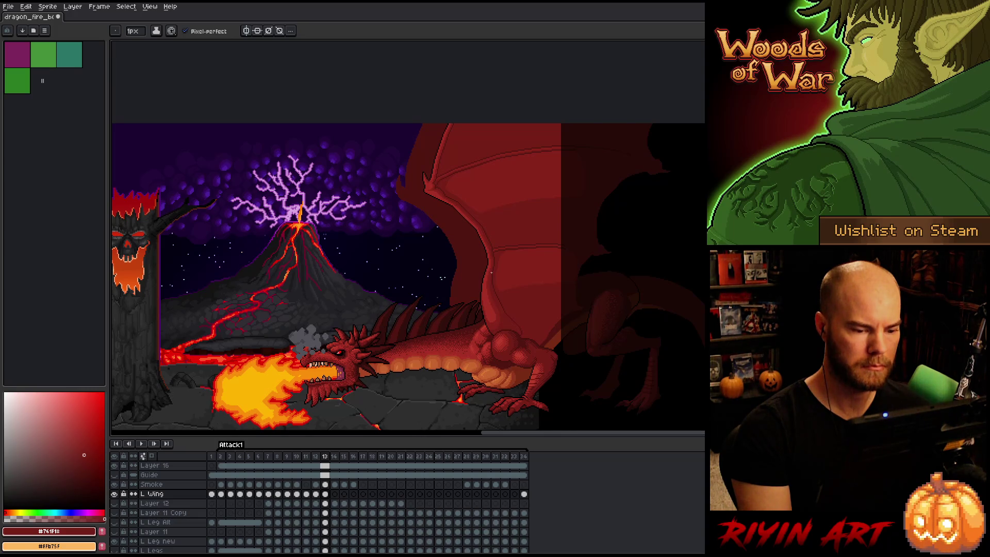
scroll(466, 315, "down", 2)
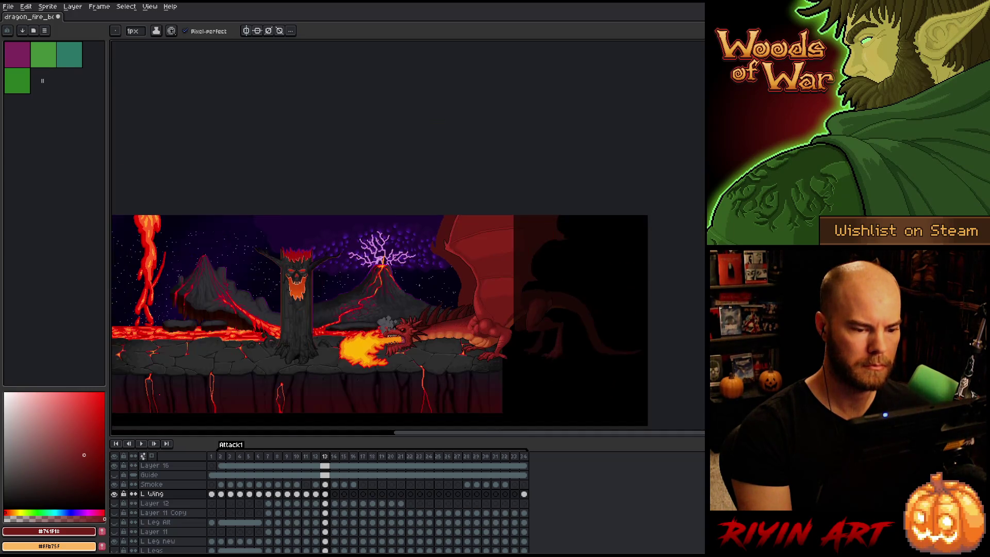
scroll(458, 296, "up", 2)
scroll(458, 295, "down", 1)
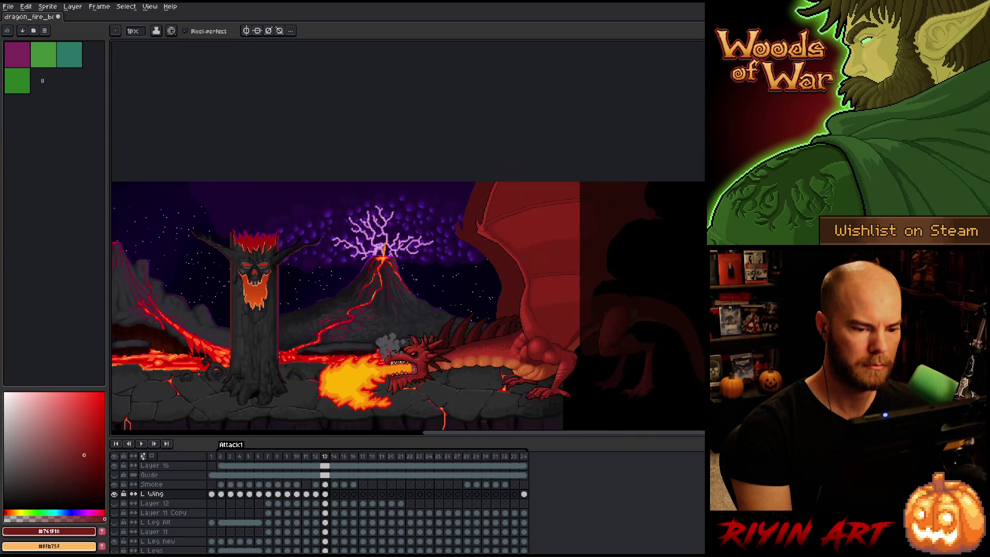
key("h")
left_click_drag(458, 296, 435, 279)
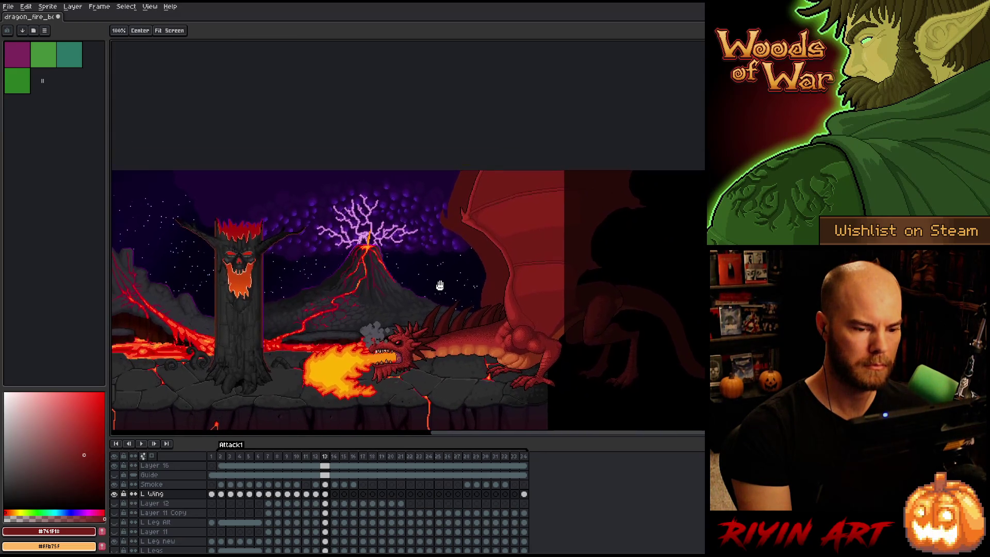
key("b")
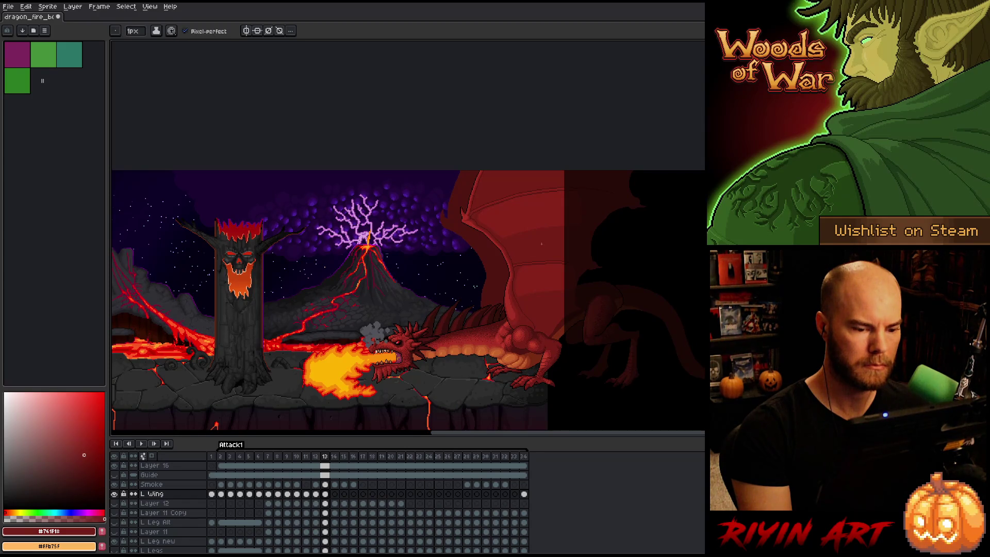
scroll(541, 244, "up", 1)
key("m")
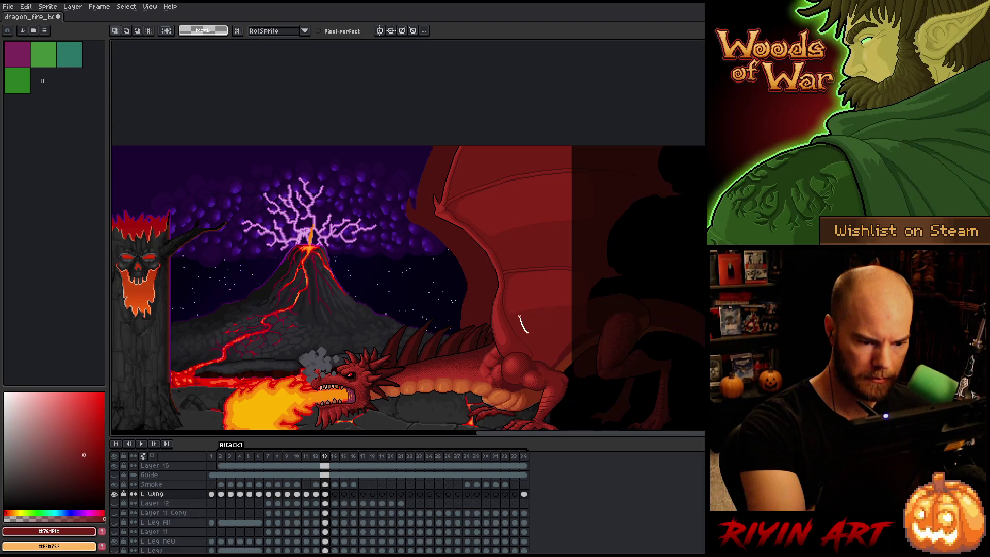
mouse_move(518, 315)
left_mouse_down()
mouse_move(526, 270)
mouse_move(522, 330)
mouse_move(517, 282)
mouse_move(535, 267)
mouse_move(473, 199)
mouse_move(494, 170)
mouse_move(420, 211)
mouse_move(475, 378)
left_mouse_up()
key("g")
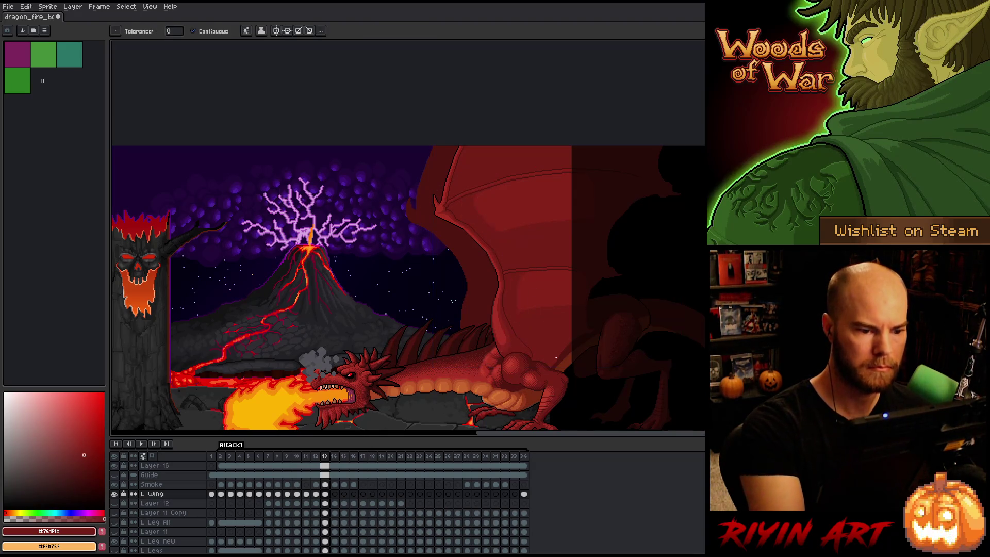
scroll(497, 248, "down", 3)
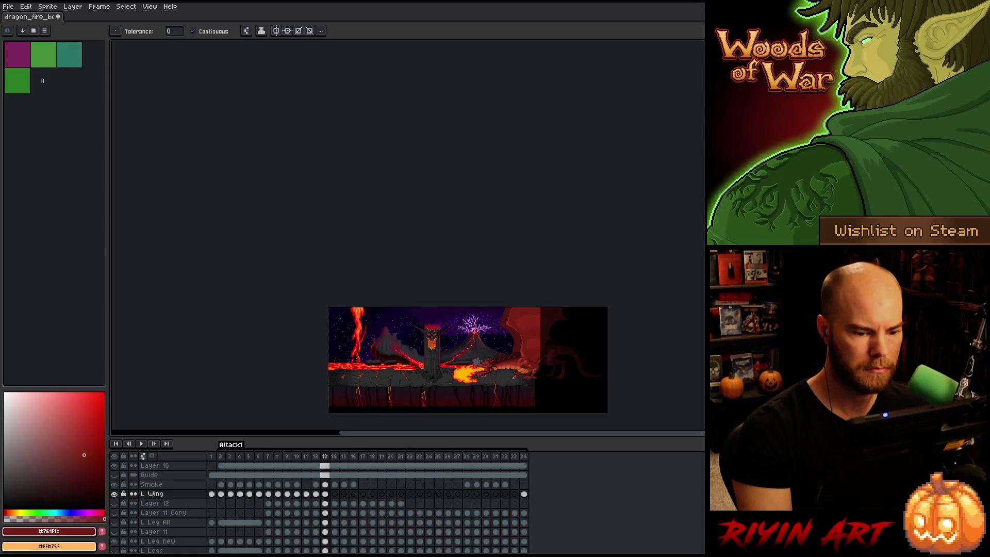
scroll(466, 303, "up", 3)
mouse_move(467, 303)
left_mouse_down()
mouse_move(490, 275)
mouse_move(470, 254)
left_mouse_up()
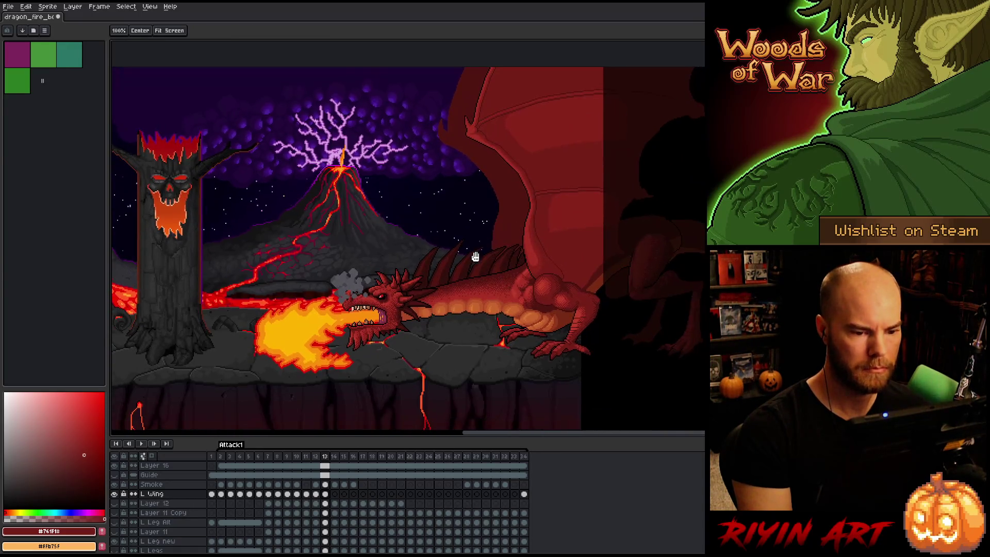
left_click_drag(533, 201, 479, 228)
key("w")
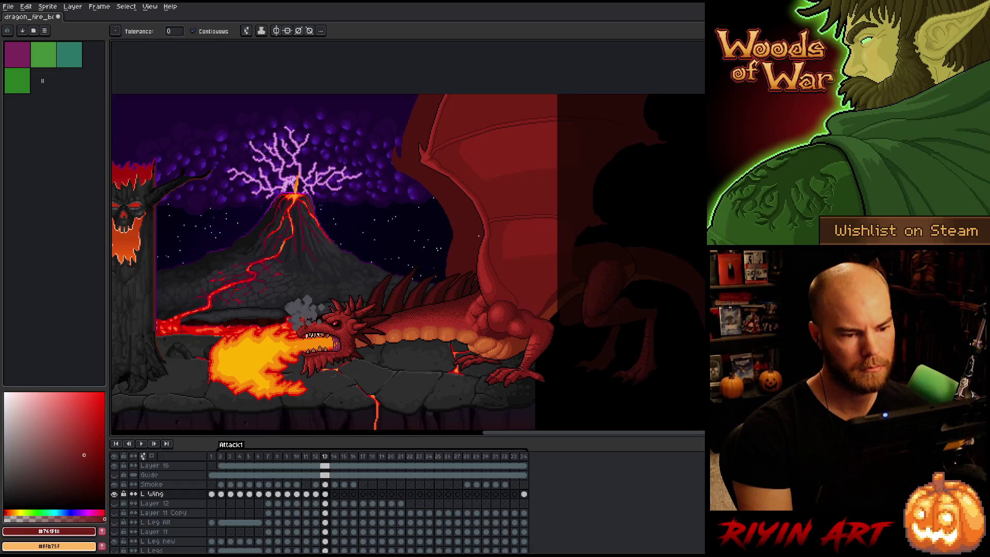
Draw a freehand lasso outline over the dragon's wing
key("q")
mouse_move(481, 116)
left_mouse_down()
mouse_move(432, 289)
mouse_move(464, 145)
left_mouse_up()
key("w")
key("v")
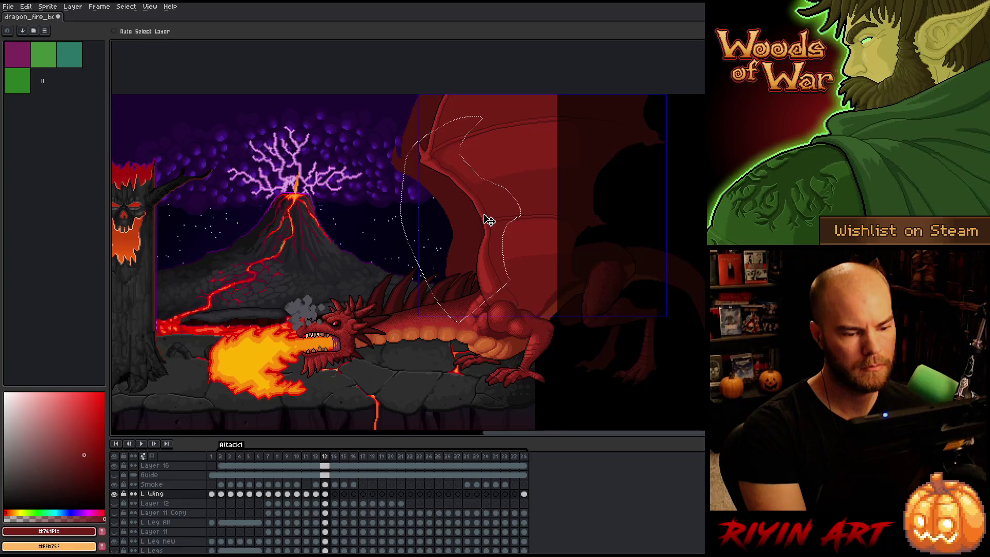
key("w")
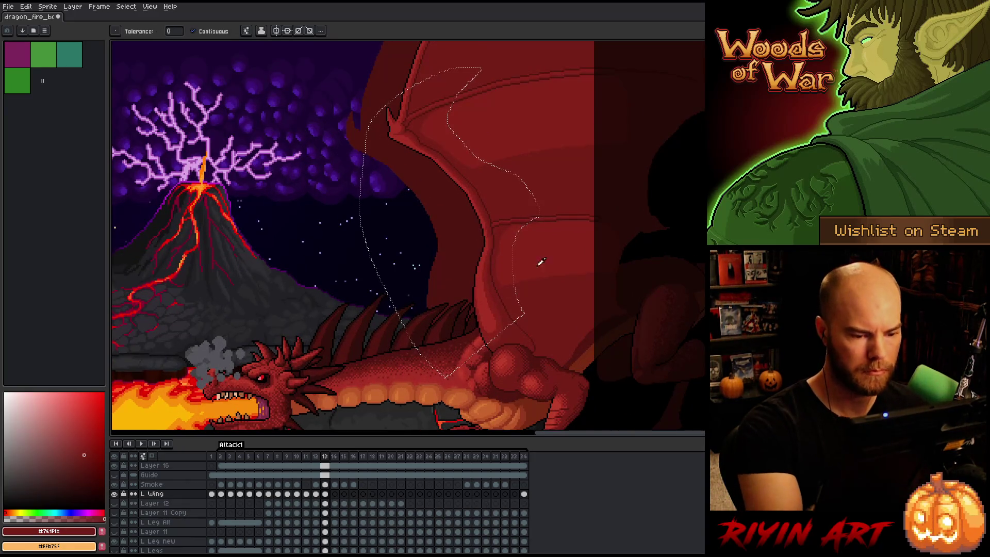
Sample and fine-tune the wing red, then lasso a band of the wing membrane
left_click(536, 261, "alt")
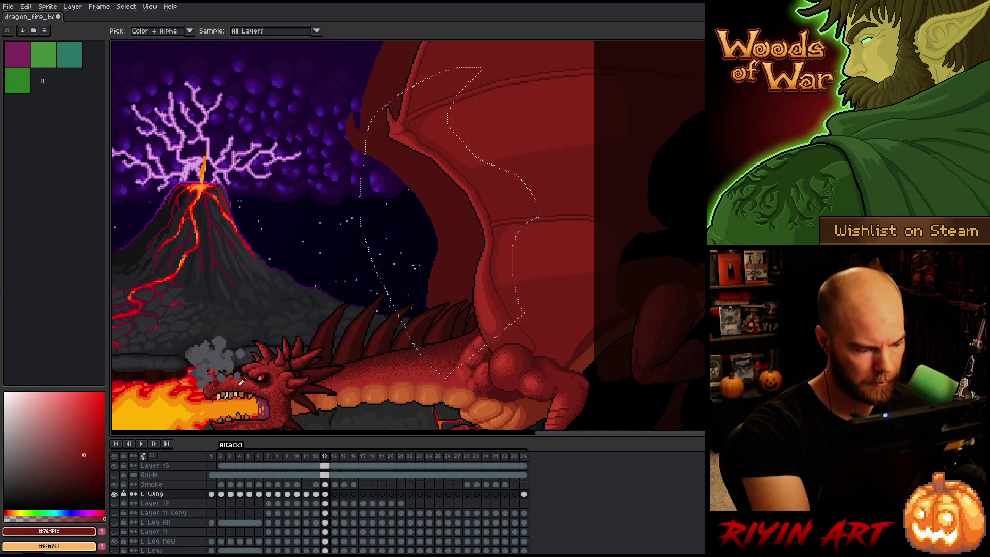
left_click(88, 445)
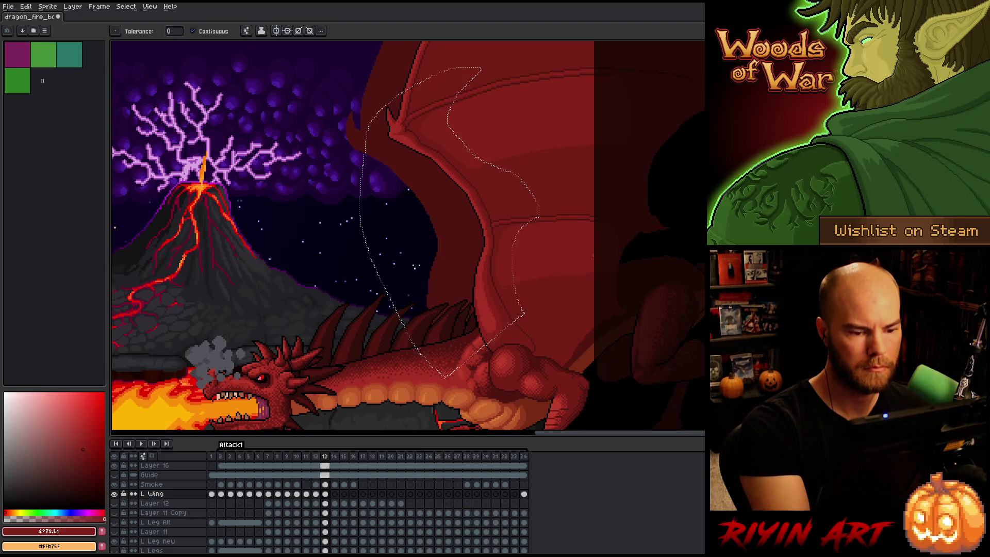
key("ctrl+d")
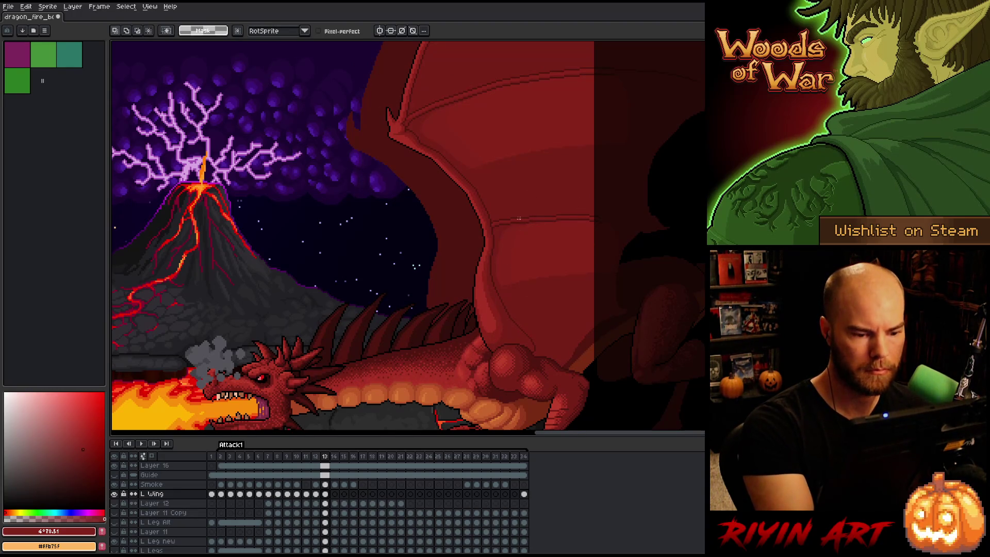
mouse_move(510, 217)
left_mouse_down()
mouse_move(522, 257)
mouse_move(641, 256)
mouse_move(438, 287)
mouse_move(503, 251)
left_mouse_up()
mouse_move(574, 172)
left_mouse_down()
mouse_move(655, 132)
mouse_move(630, 117)
mouse_move(466, 141)
mouse_move(413, 181)
mouse_move(590, 170)
left_mouse_up()
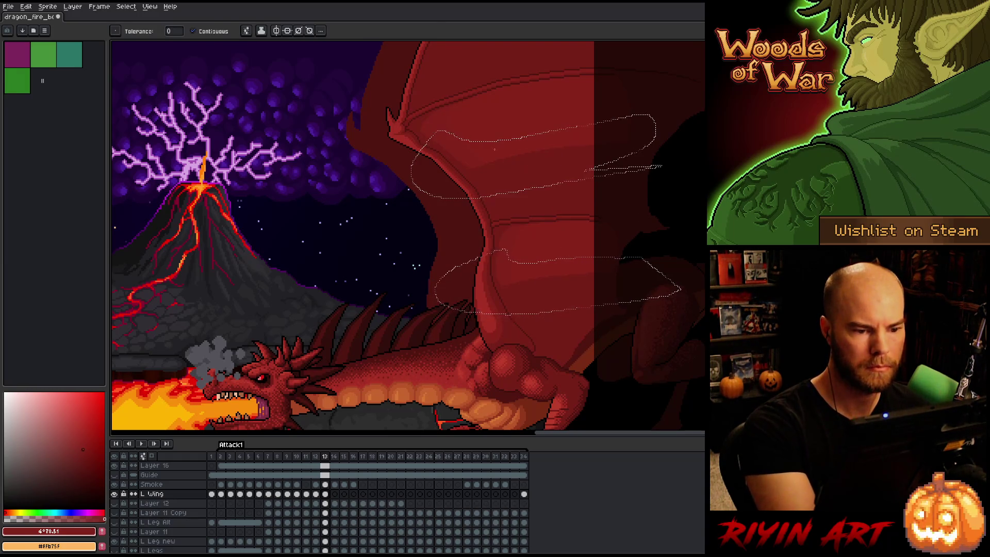
Sample the wing's mid and darker reds and Magic Wand select the new wing shape
key("ctrl+d")
key("b")
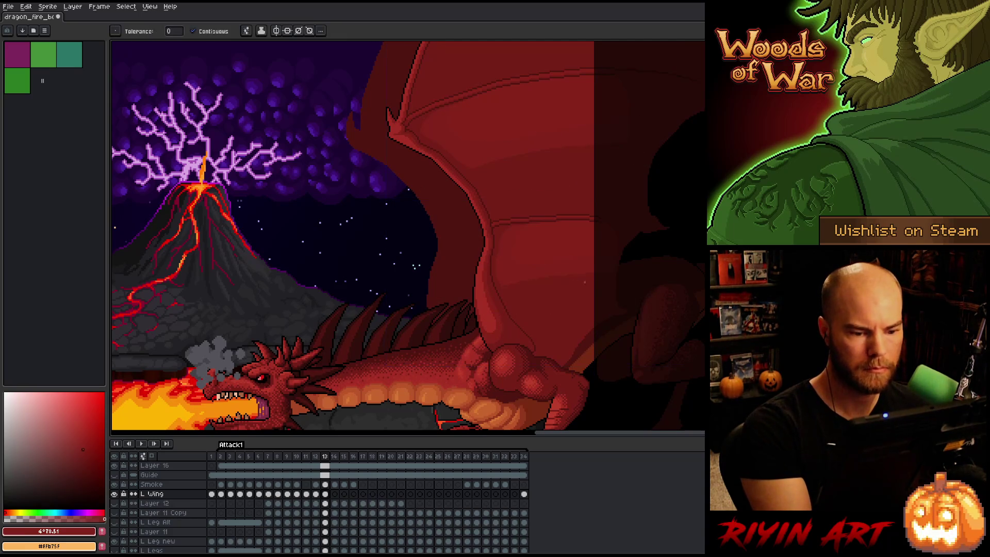
left_click(541, 268, "alt")
left_click(545, 289)
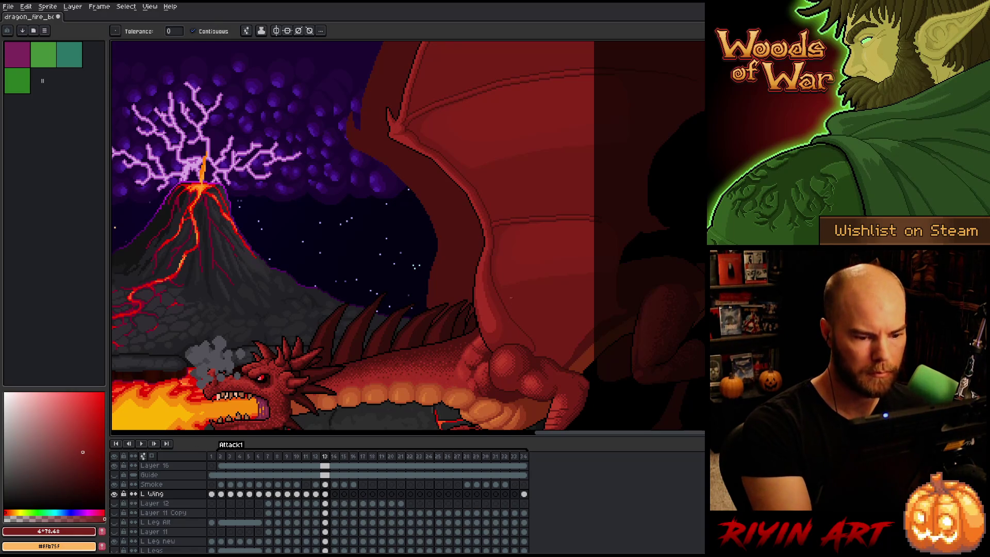
key("w")
left_click(556, 256)
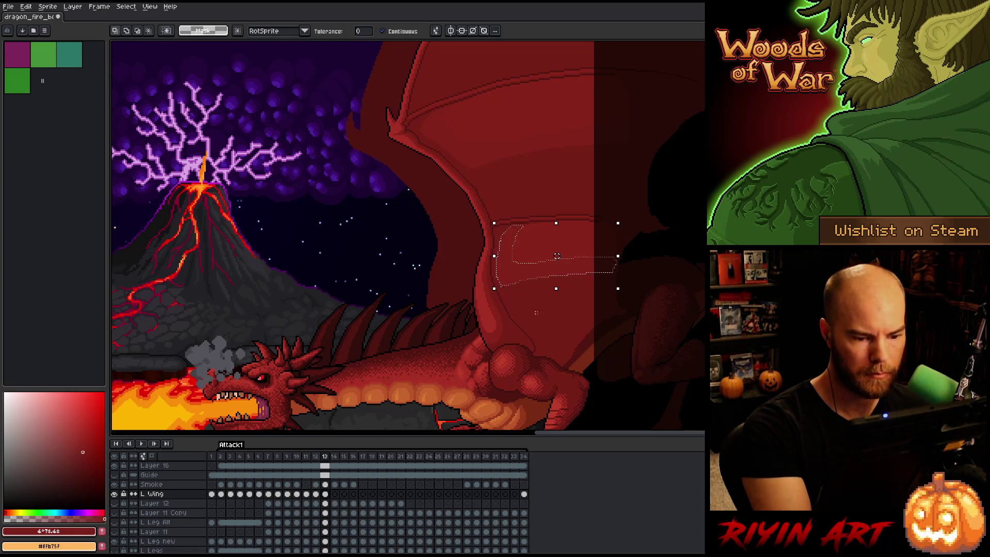
key("b")
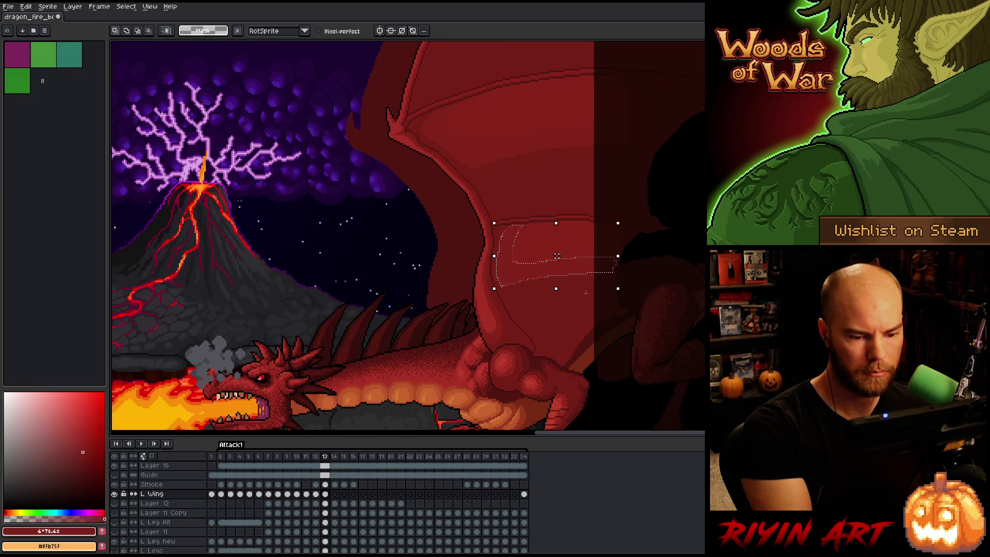
key("ctrl+d")
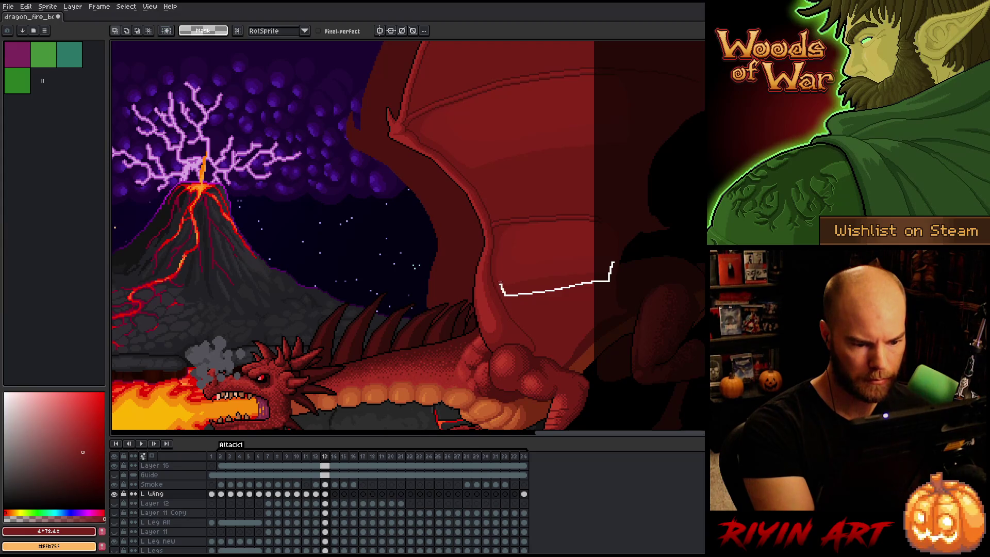
Lasso two sections of the lower membrane ridge for reshaping
left_click_drag(500, 282, 498, 284)
mouse_move(626, 134)
left_mouse_down()
mouse_move(626, 148)
mouse_move(612, 153)
mouse_move(477, 174)
mouse_move(637, 107)
left_mouse_up()
key("g")
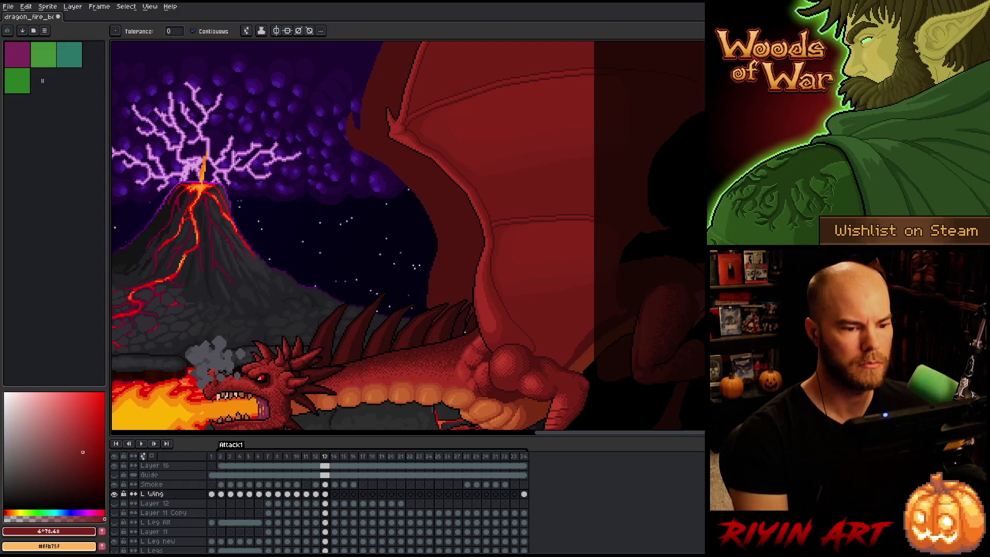
scroll(462, 327, "down", 3)
scroll(490, 294, "up", 3)
Lasso the upper wing ridge band and bring up its transform handles
key("q")
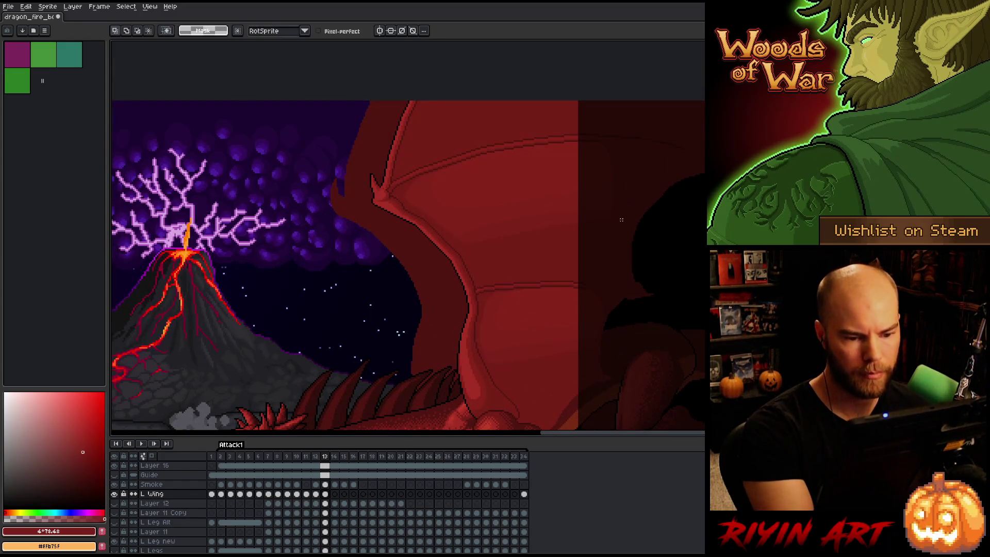
mouse_move(617, 215)
left_mouse_down()
mouse_move(543, 222)
mouse_move(479, 254)
mouse_move(628, 214)
left_mouse_up()
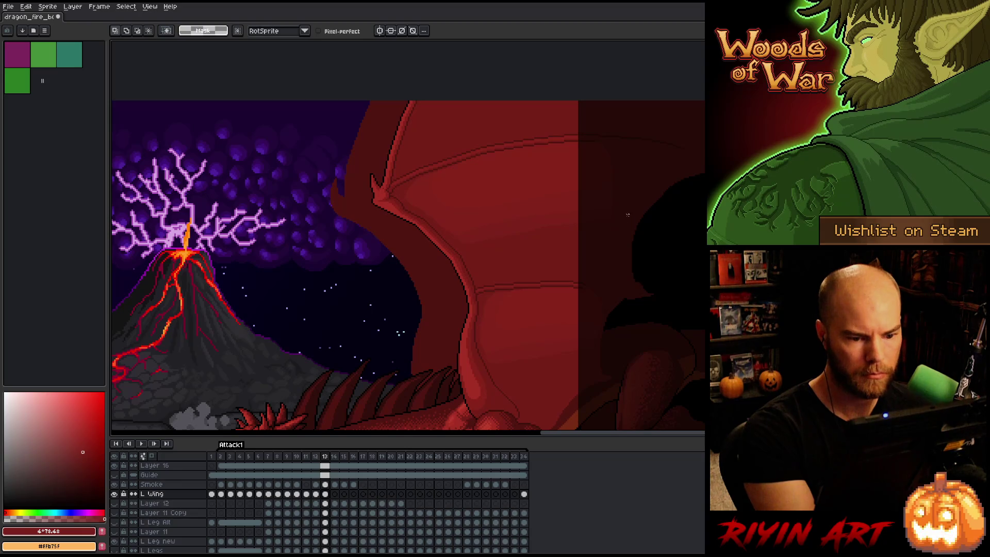
mouse_move(565, 218)
left_mouse_down()
mouse_move(442, 241)
mouse_move(420, 260)
left_mouse_up()
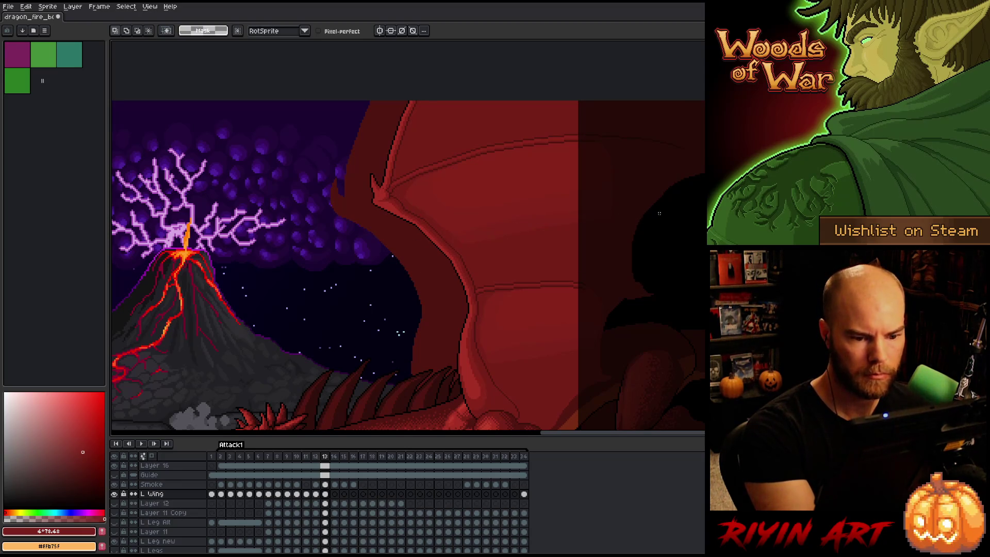
mouse_move(659, 213)
left_mouse_down()
mouse_move(592, 216)
mouse_move(424, 259)
mouse_move(653, 214)
left_mouse_up()
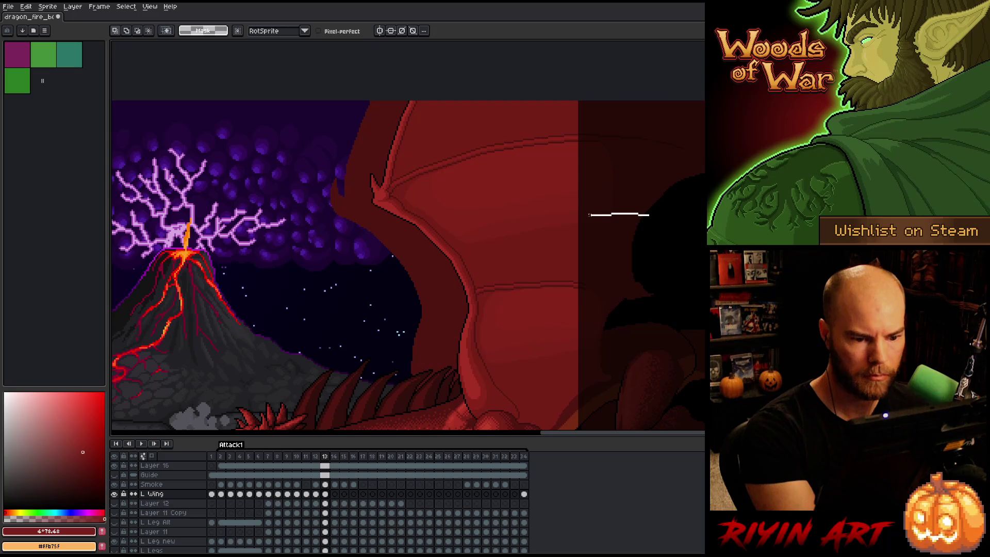
mouse_move(589, 215)
left_mouse_down()
mouse_move(431, 261)
mouse_move(625, 218)
mouse_move(468, 232)
mouse_move(608, 217)
mouse_move(457, 242)
mouse_move(413, 267)
mouse_move(616, 243)
left_mouse_up()
key("w")
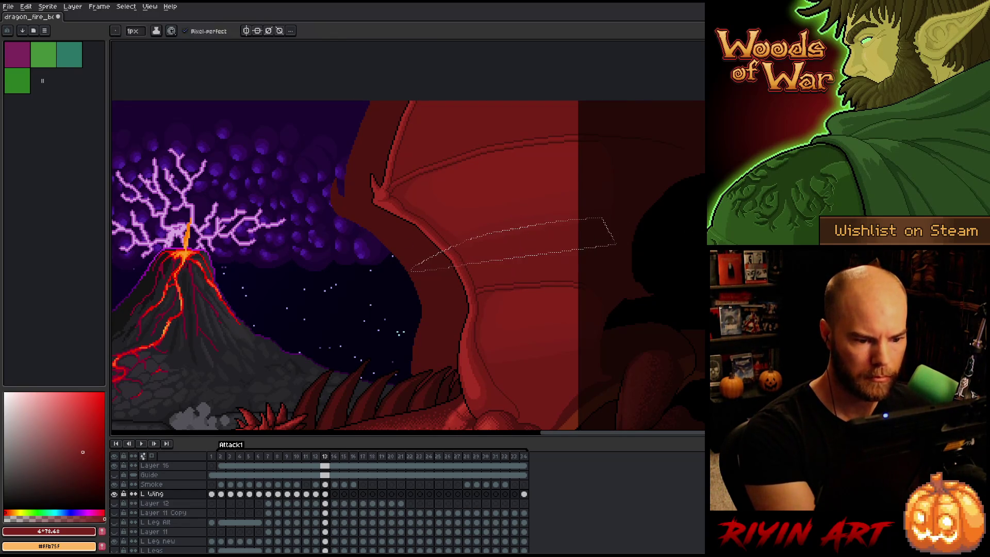
key("m")
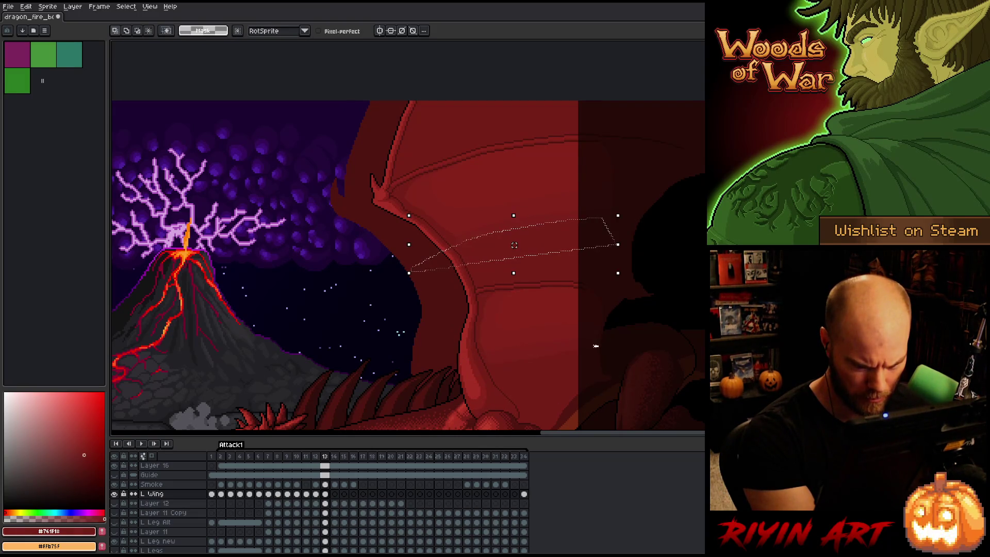
Lasso the lower ridge band, then deselect it
mouse_move(531, 352)
left_mouse_down()
mouse_move(454, 379)
mouse_move(616, 367)
left_mouse_up()
key("w")
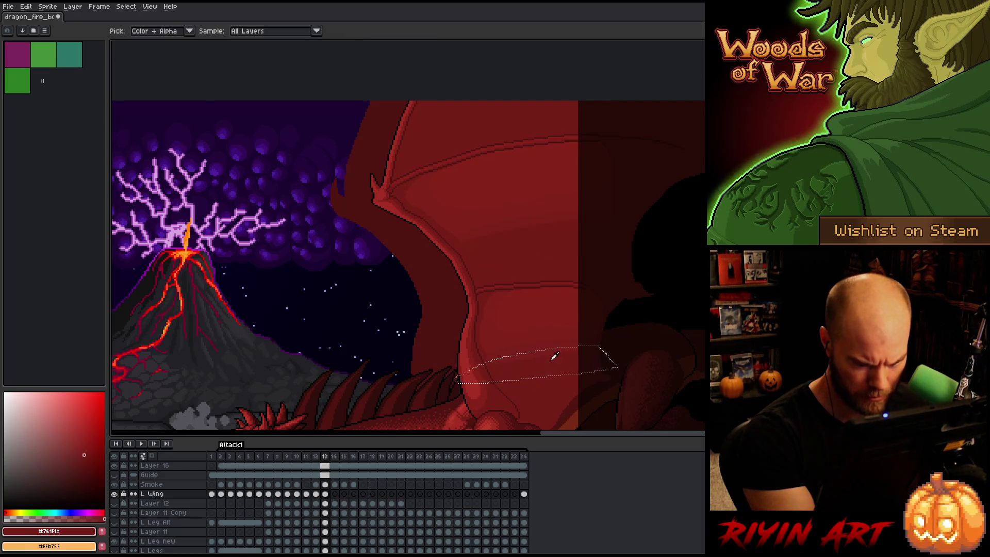
key("ctrl+d")
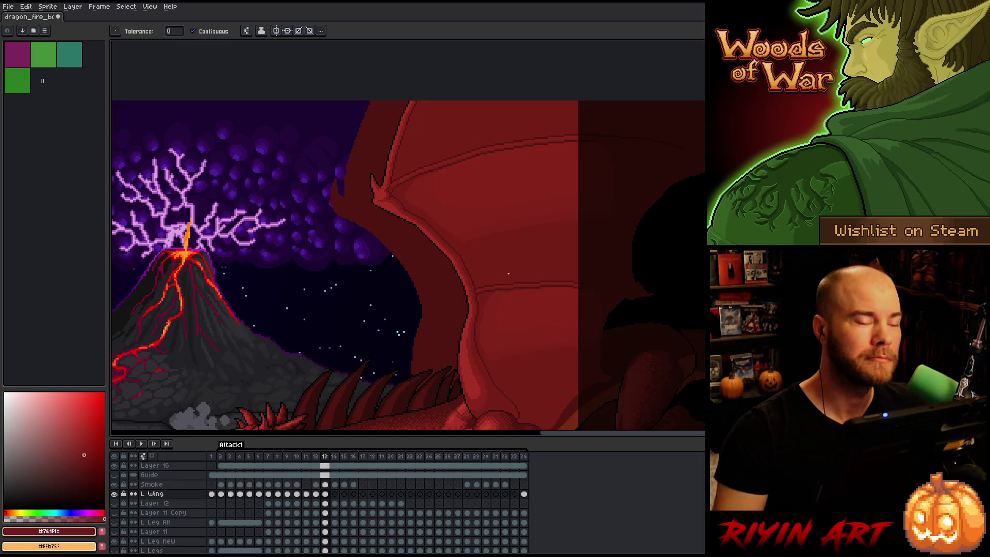
scroll(470, 295, "down", 1)
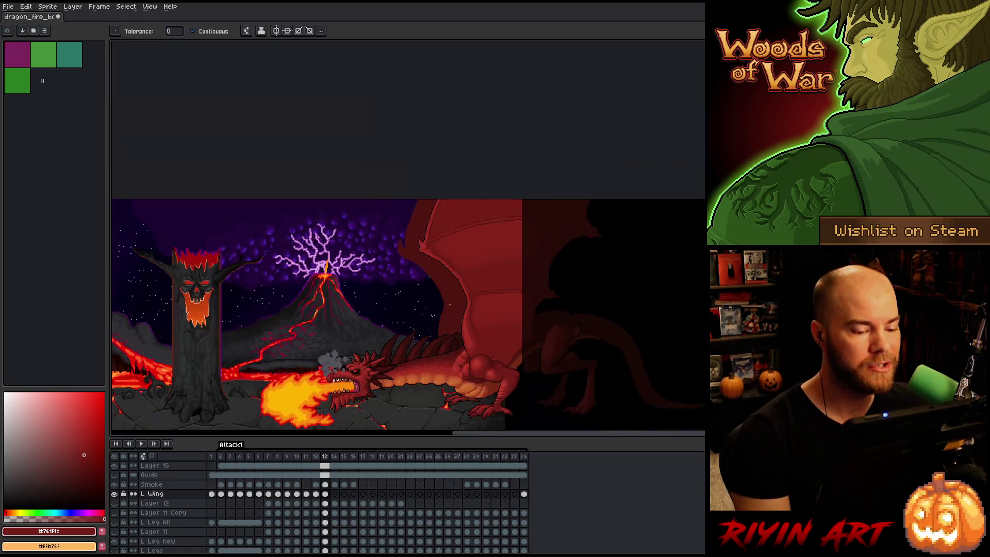
scroll(469, 294, "up", 1)
scroll(468, 296, "down", 1)
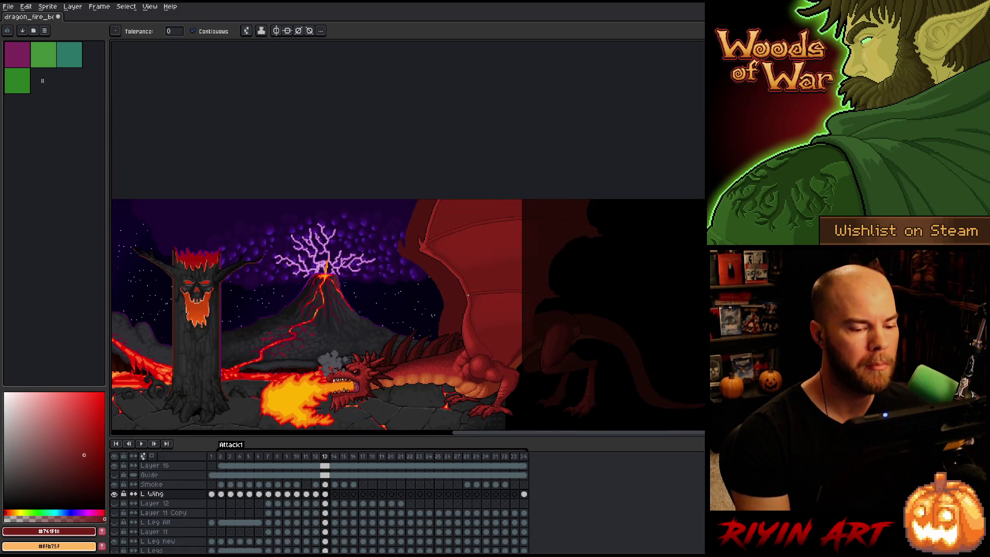
scroll(468, 295, "down", 1)
scroll(460, 290, "up", 2)
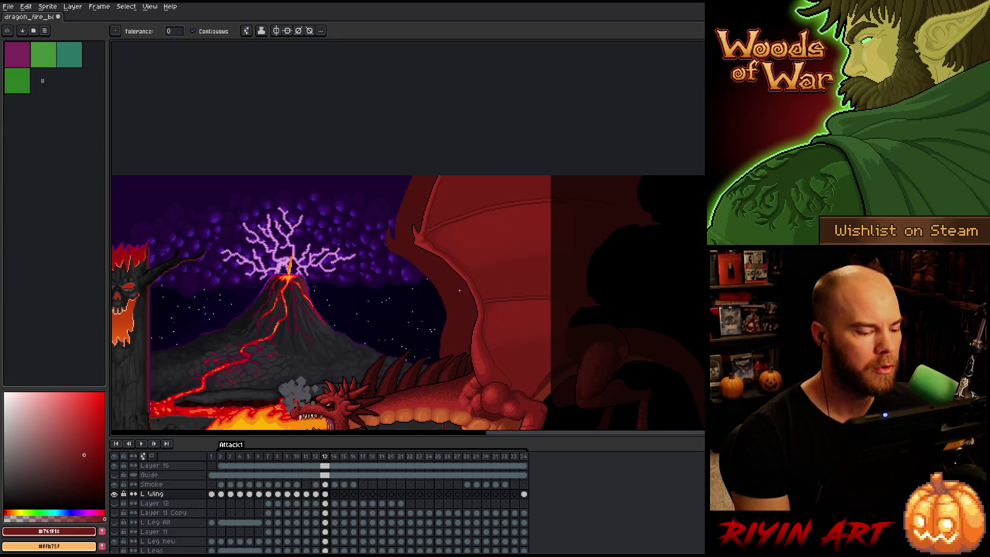
scroll(460, 290, "down", 1)
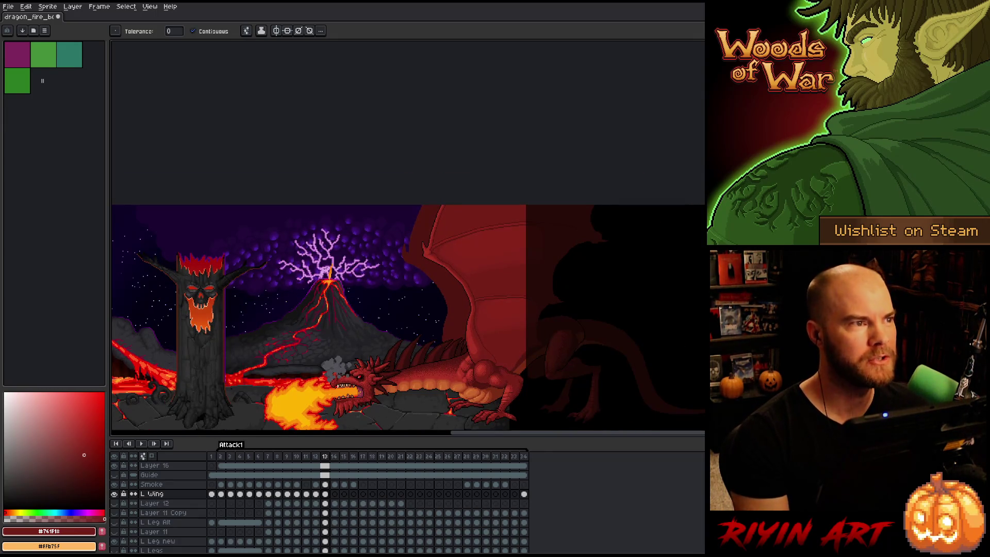
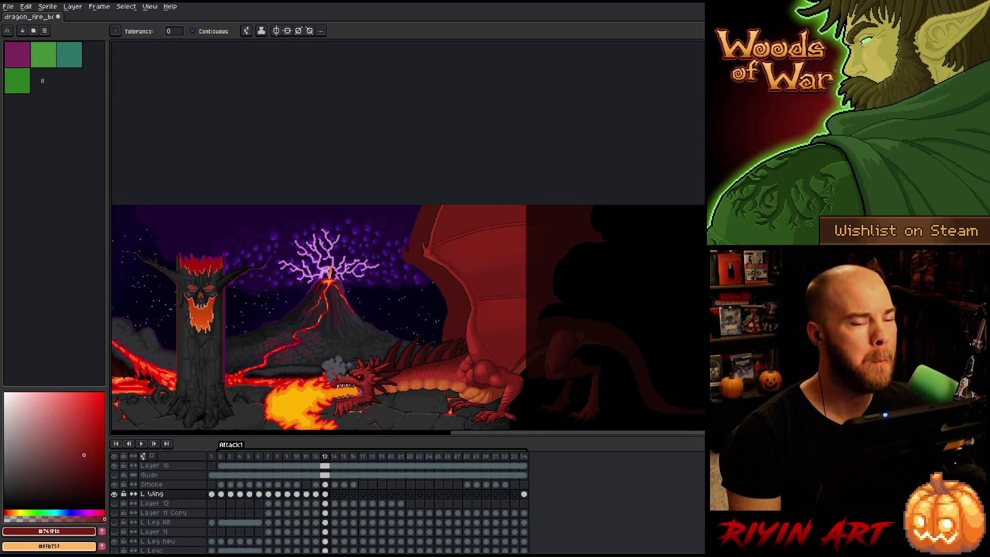
Zoom and pan the canvas until the dragon's upper wing membrane fills the view
scroll(405, 256, "down", 3)
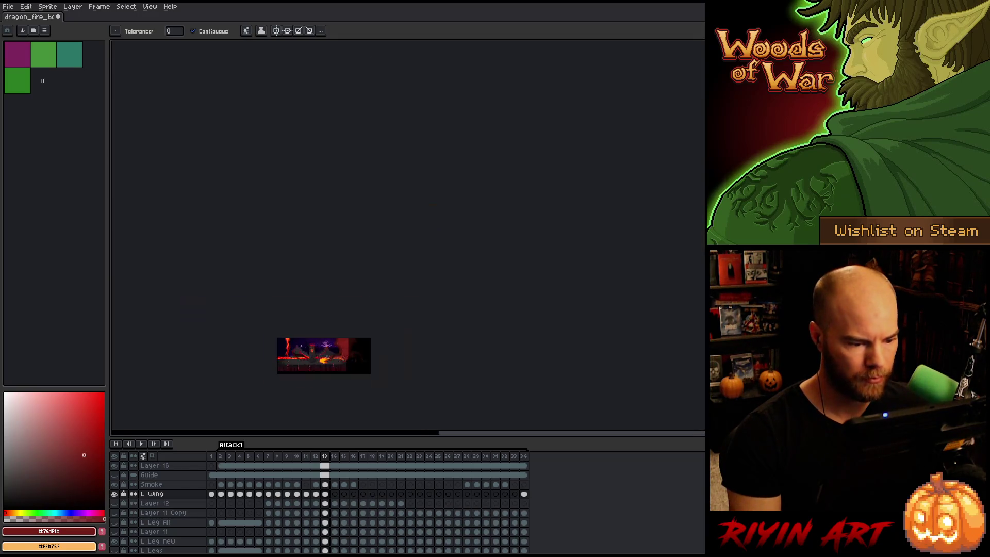
scroll(406, 256, "up", 3)
mouse_move(576, 341)
left_mouse_down()
mouse_move(406, 257)
mouse_move(304, 272)
left_mouse_up()
left_click_drag(429, 278, 403, 297)
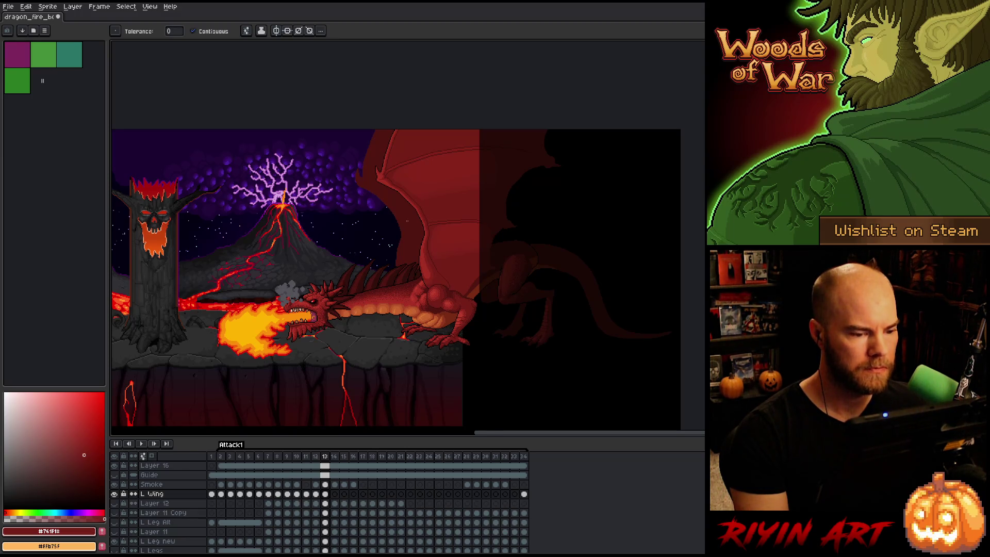
scroll(406, 221, "up", 3)
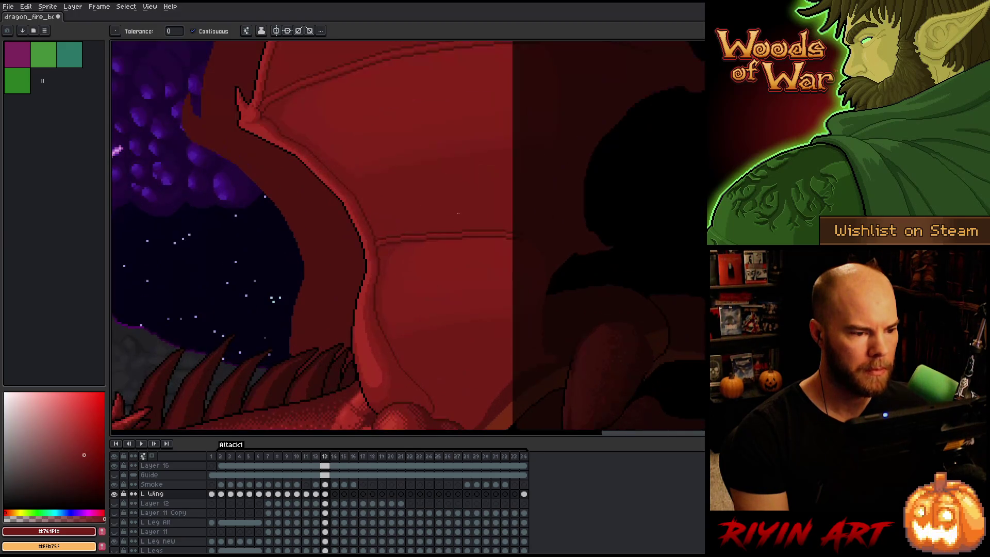
left_click_drag(407, 211, 449, 279)
key("w")
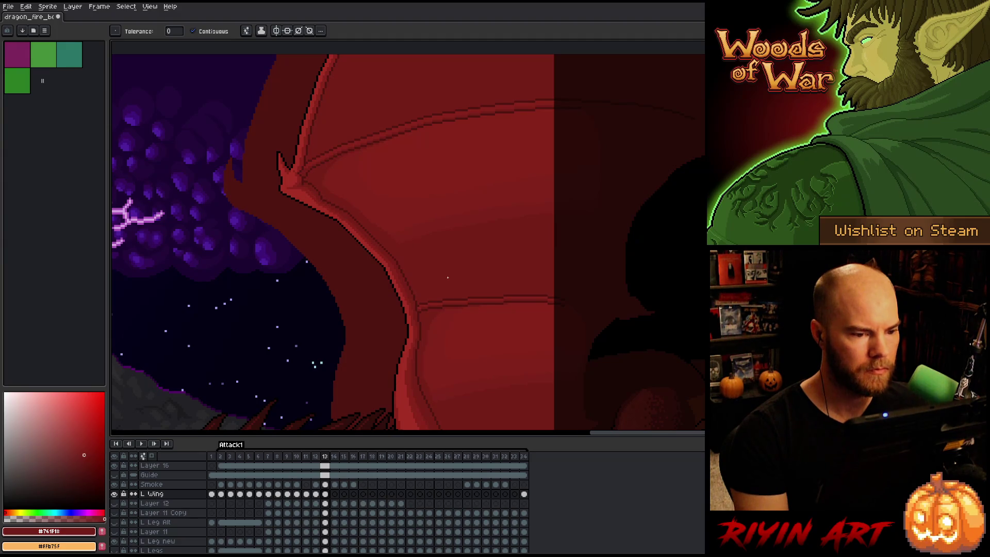
Lasso-select the upper and lower fold bands of the wing membrane
key("q")
mouse_move(518, 183)
left_mouse_down()
mouse_move(559, 166)
mouse_move(585, 112)
left_mouse_up()
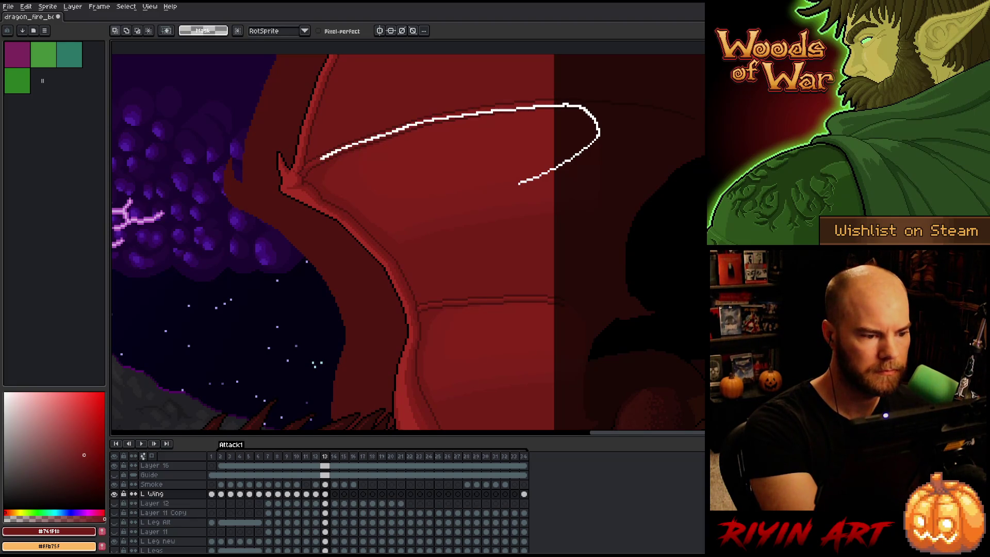
left_click_drag(302, 174, 305, 178)
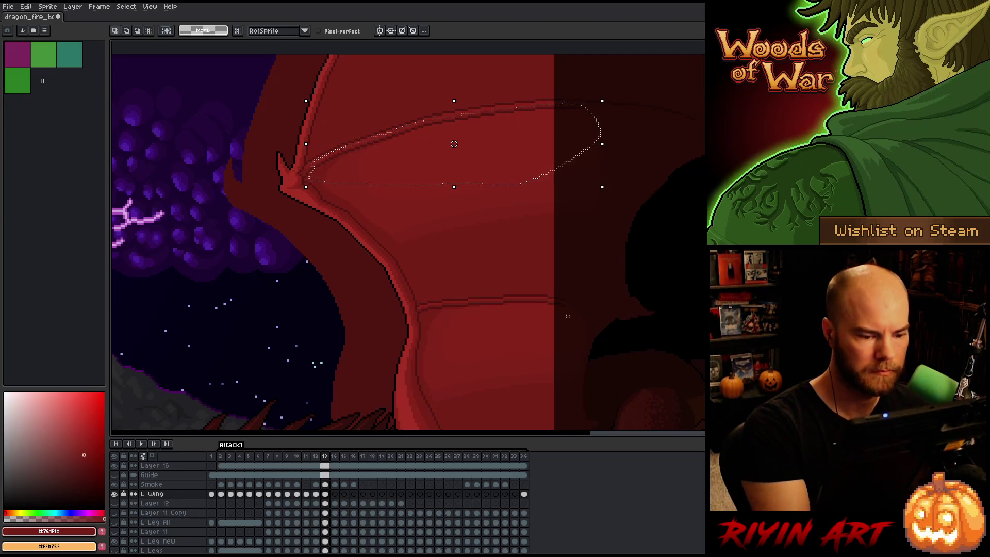
left_click_drag(558, 303, 539, 299)
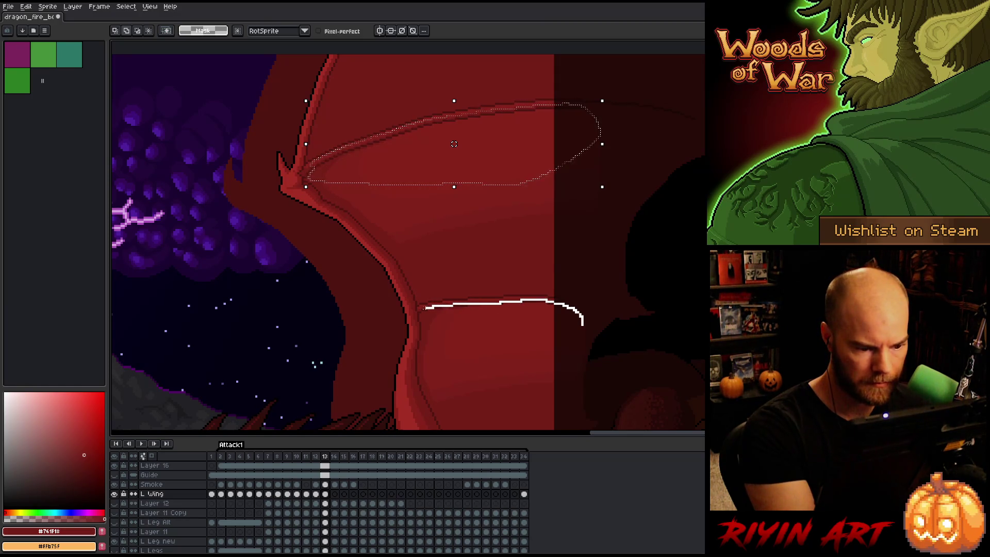
mouse_move(425, 308)
left_mouse_down()
mouse_move(518, 374)
mouse_move(572, 376)
left_mouse_up()
Replace the dark wing red with a slightly brighter, less saturated red via HSV, then deselect
key("shift+r")
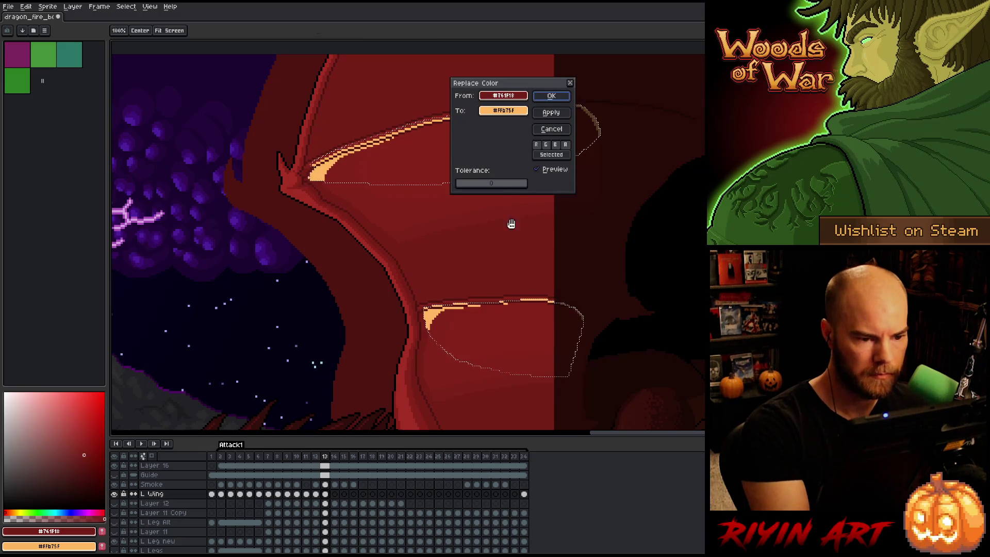
left_click_drag(503, 96, 503, 111)
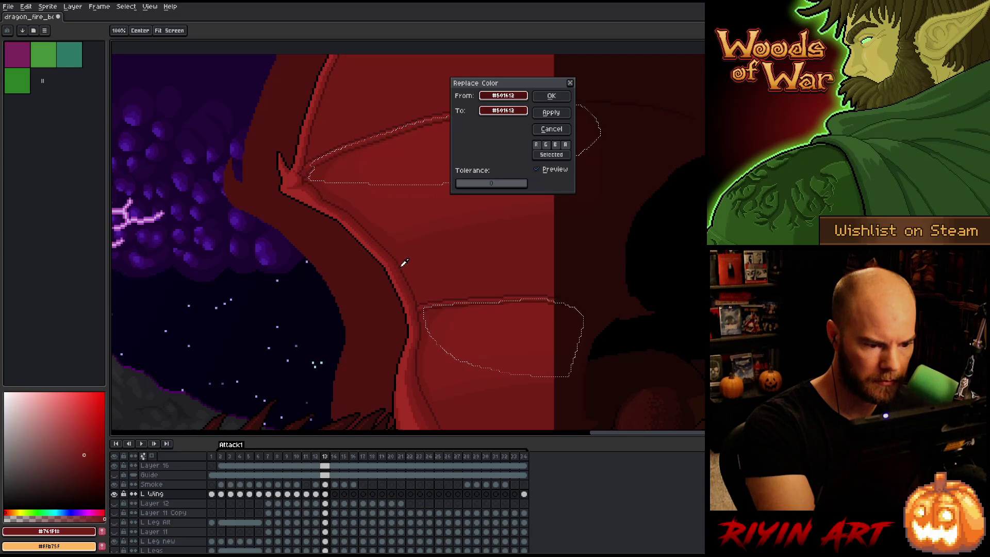
left_click(503, 110)
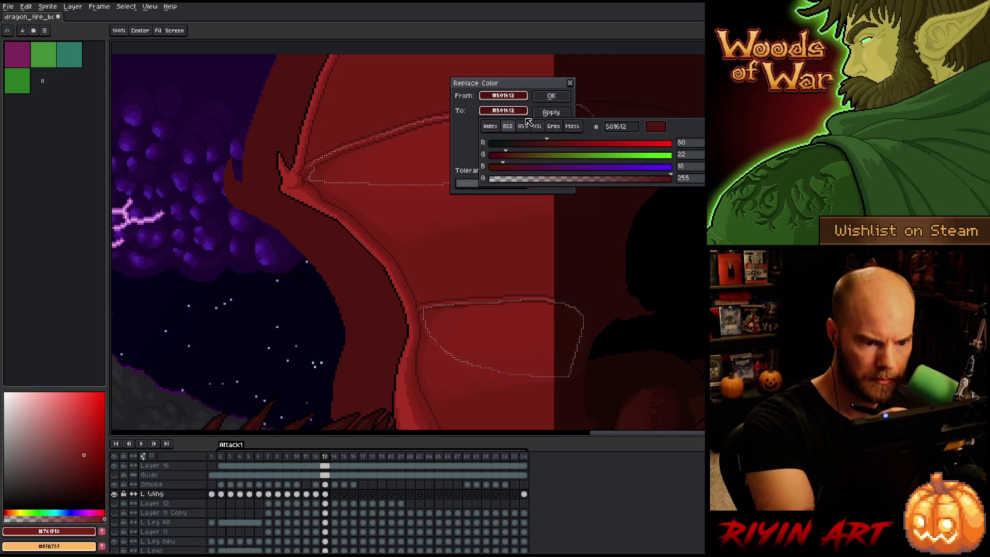
left_click(523, 126)
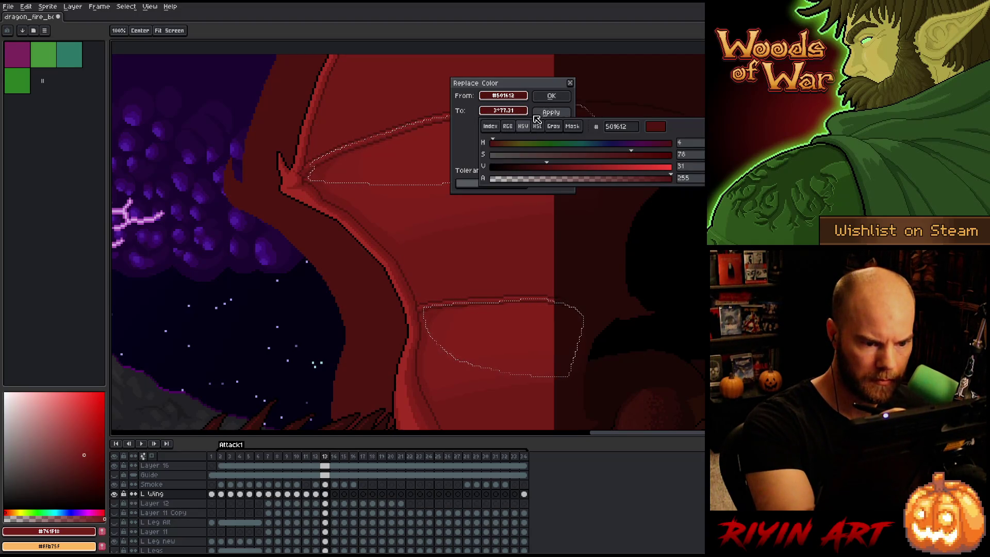
left_click(626, 155)
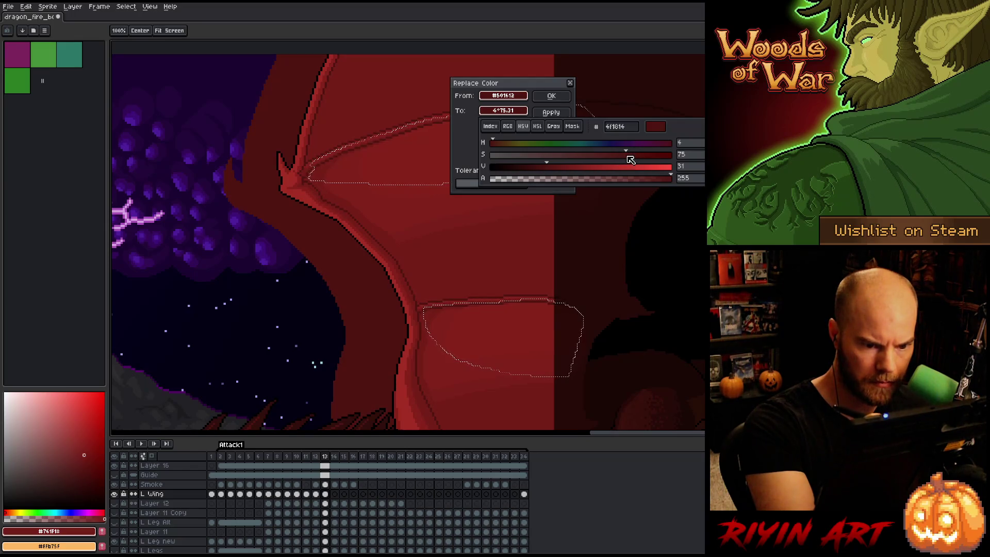
left_click(553, 167)
left_click_drag(556, 168, 562, 169)
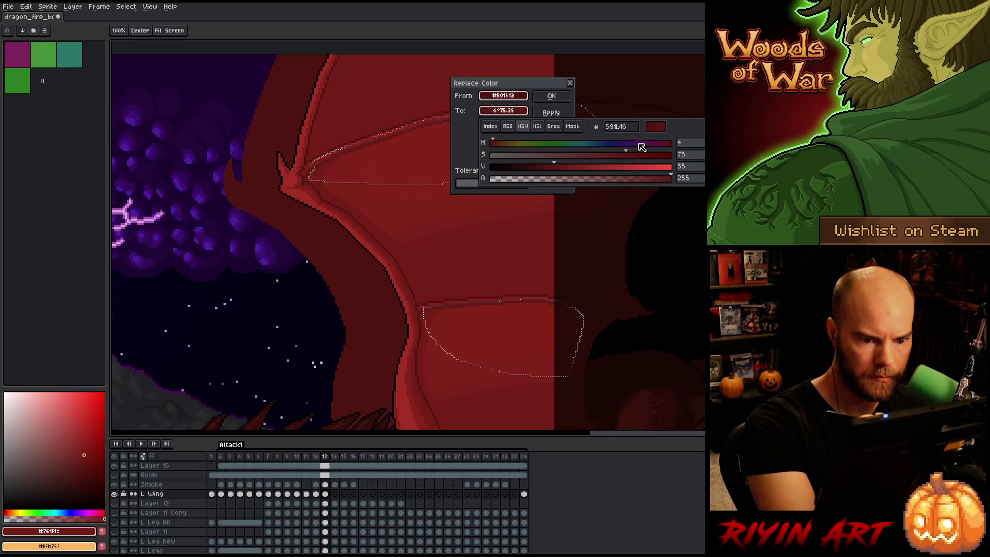
left_click_drag(560, 170, 564, 166)
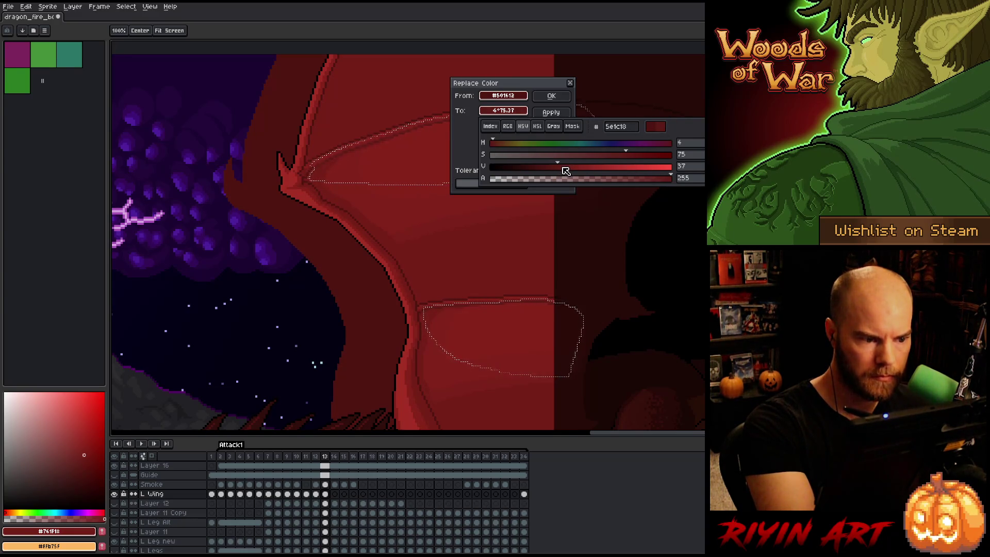
left_click(551, 96)
key("ctrl+d")
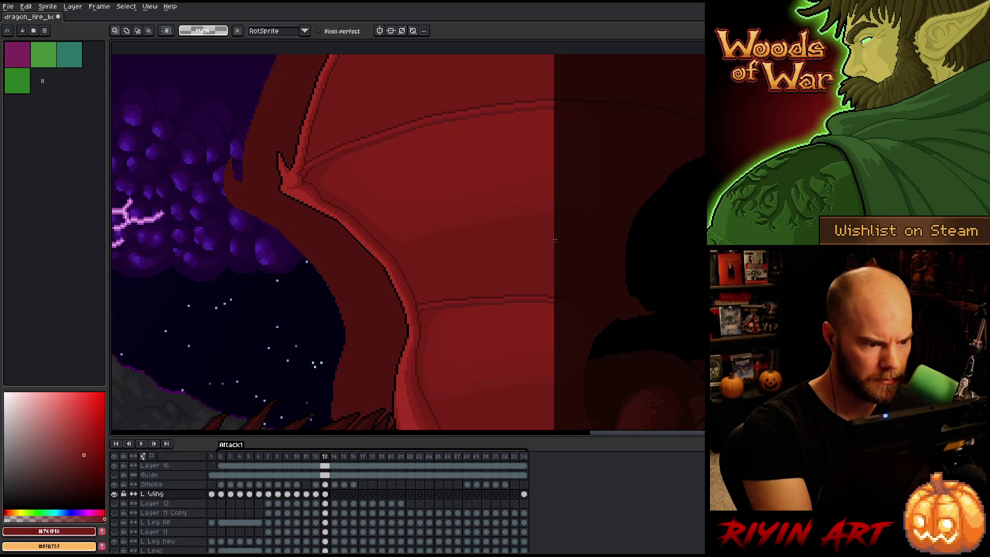
Zoom out to the full scene and save the file
right_click(555, 240)
key("Escape")
scroll(427, 268, "down", 1)
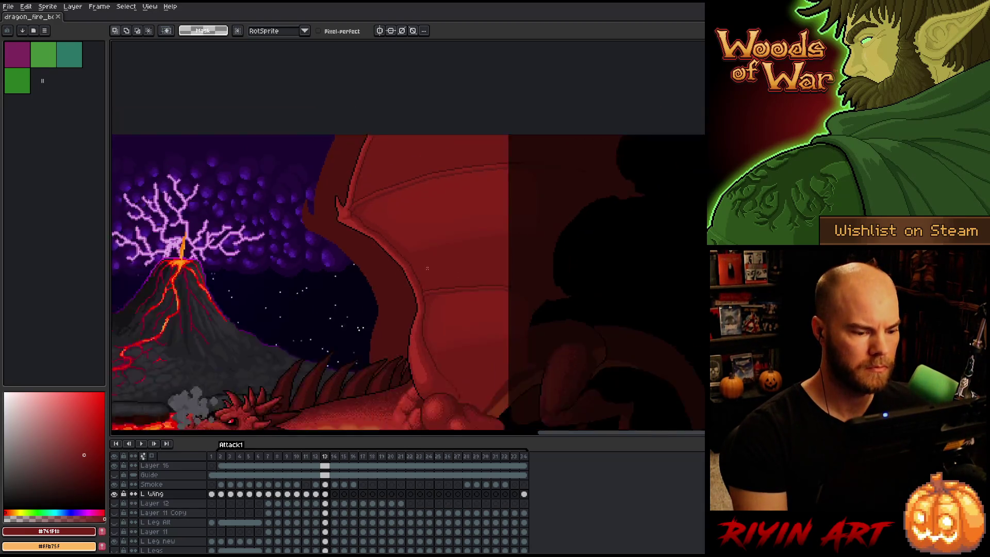
scroll(427, 268, "down", 1)
scroll(361, 271, "down", 1)
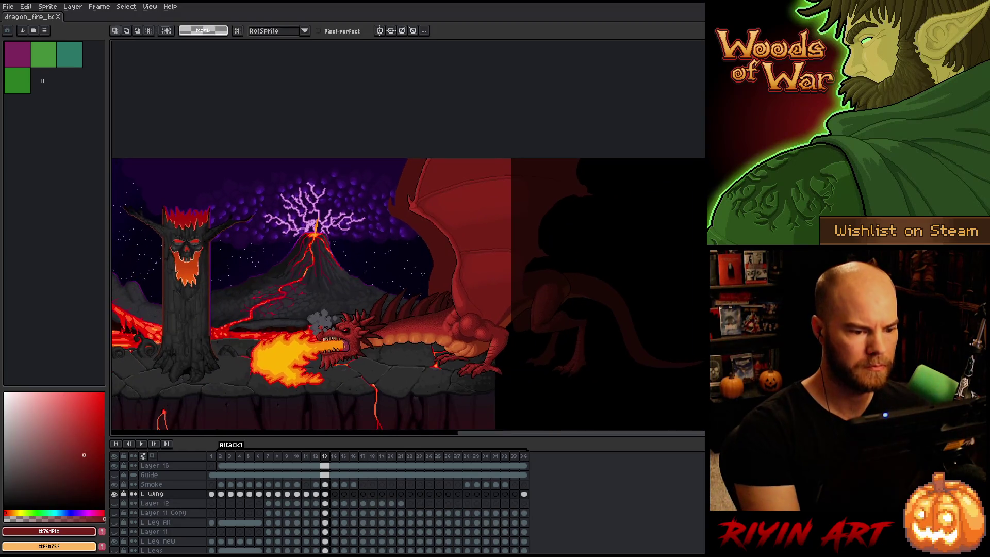
scroll(361, 278, "down", 1)
key("ctrl+s")
Isolate the L Wing layer, briefly revealing all layers to compare
scroll(343, 274, "up", 1)
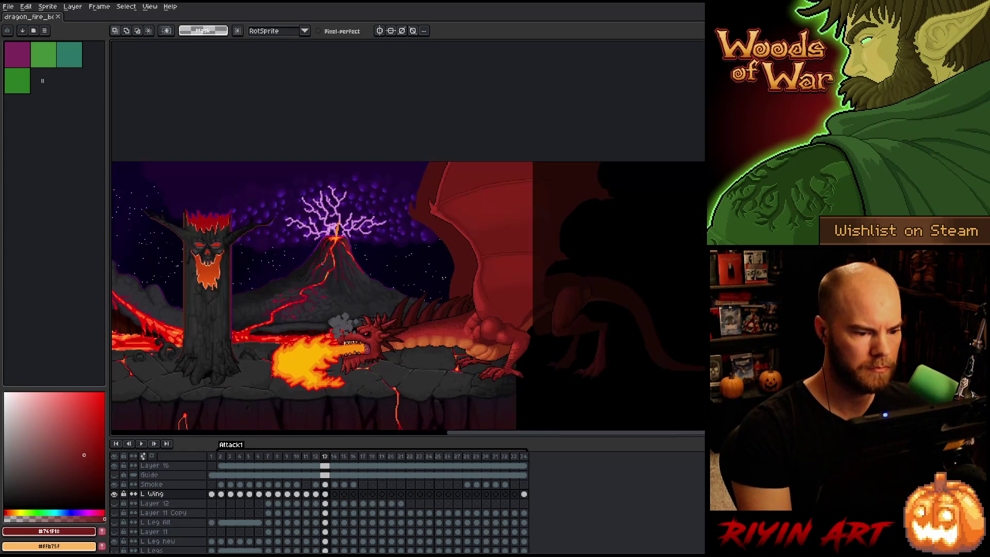
left_click_drag(311, 296, 343, 277)
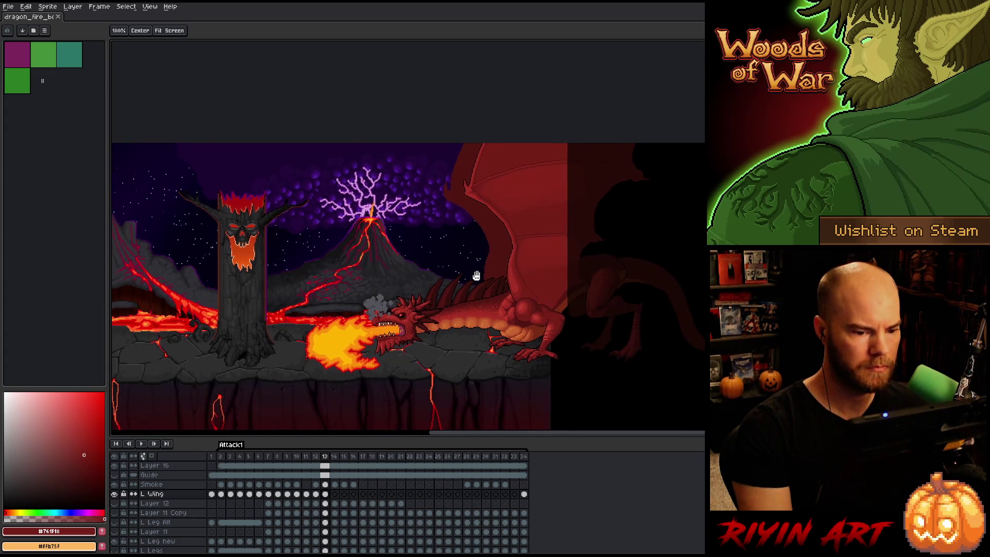
left_click_drag(415, 290, 380, 294)
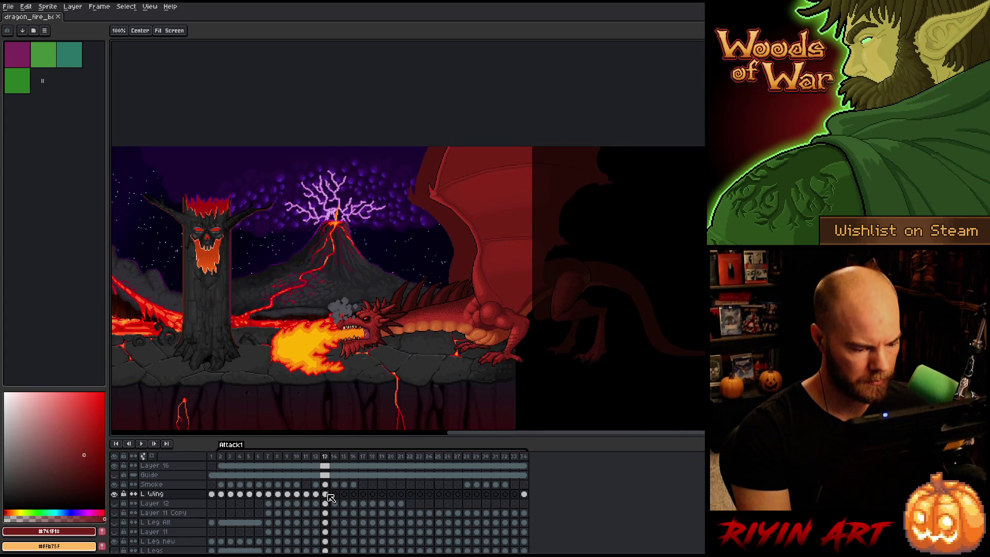
left_click(114, 494, "alt")
key("m")
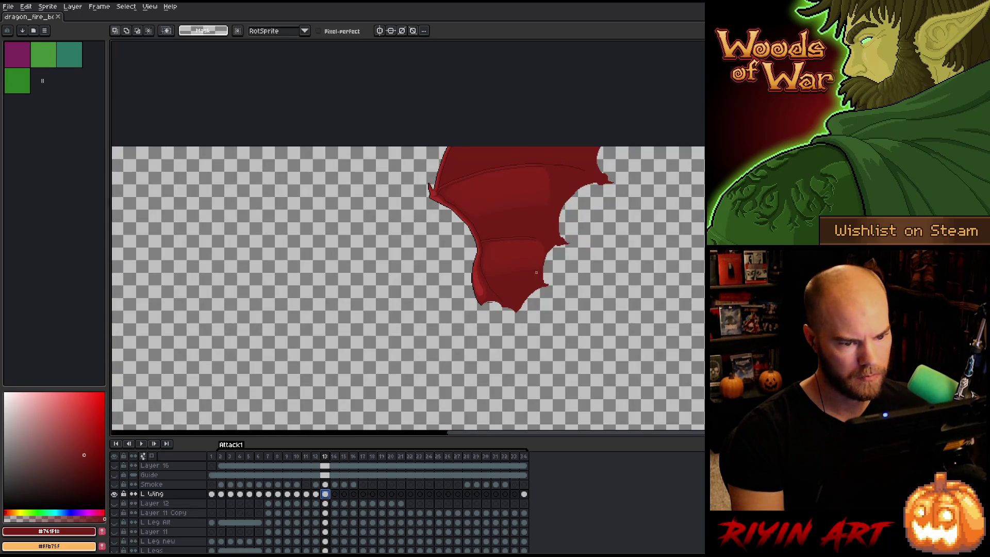
scroll(541, 248, "up", 1)
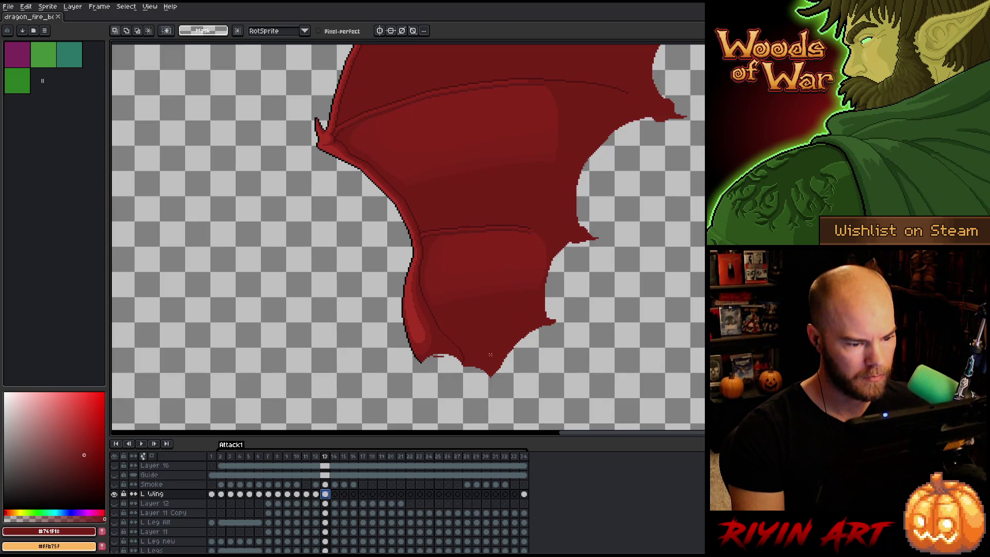
left_click(115, 495, "alt")
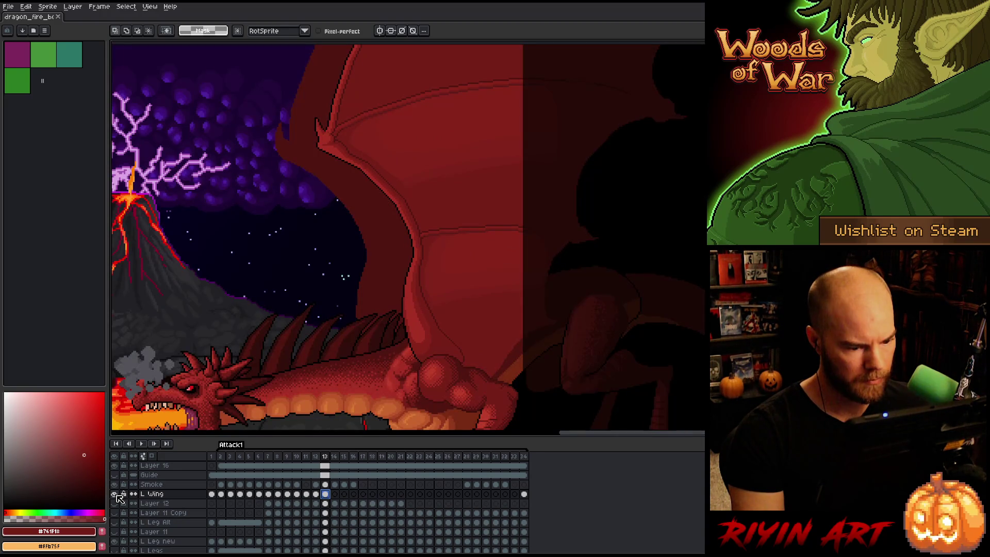
left_click(114, 495, "alt")
scroll(465, 358, "up", 3)
Erase the stray dark line at the wing bottom and select the empty area around the wing
key("e")
left_click_drag(329, 348, 266, 347)
key("w")
left_click(278, 393)
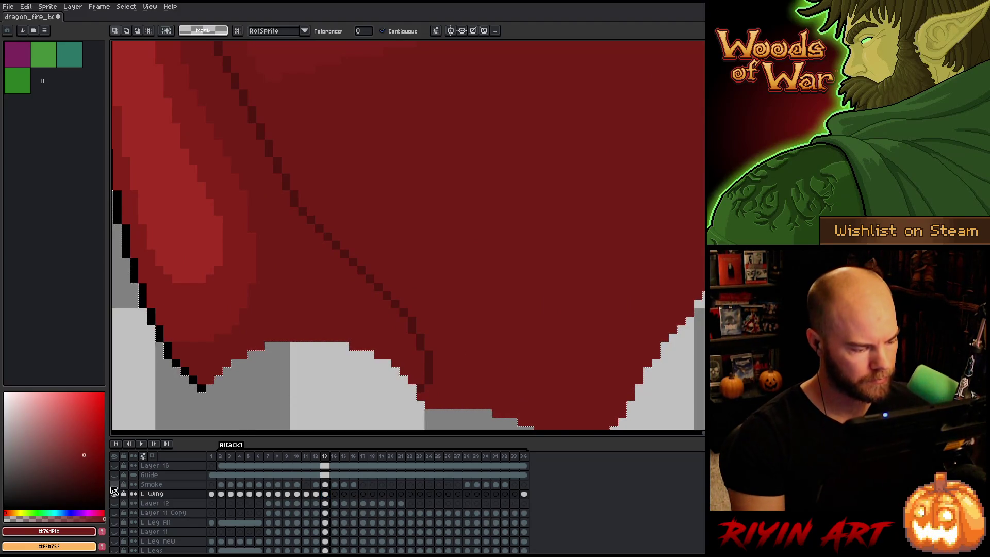
Show all layers, view the wing's shoulder joint, deselect, and play the animation
left_click(114, 493, "alt")
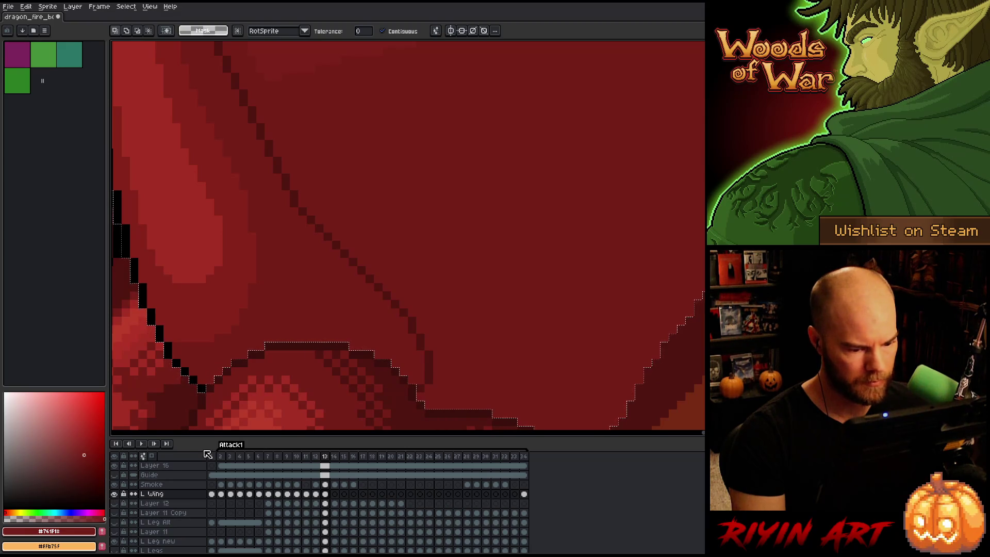
scroll(322, 407, "down", 2)
scroll(351, 327, "down", 1)
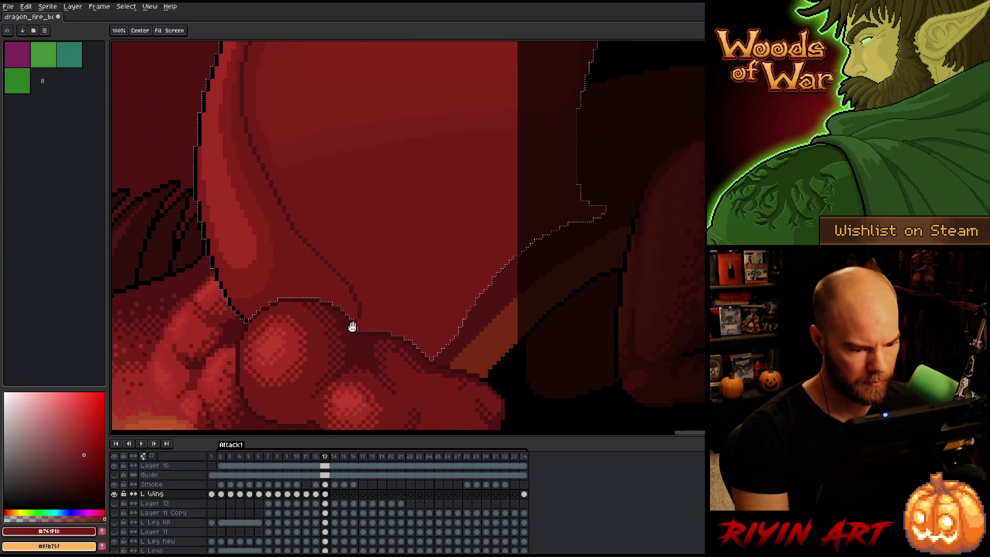
mouse_move(347, 327)
left_mouse_down()
mouse_move(245, 429)
mouse_move(541, 371)
mouse_move(525, 393)
mouse_move(487, 359)
left_mouse_up()
scroll(487, 360, "down", 3)
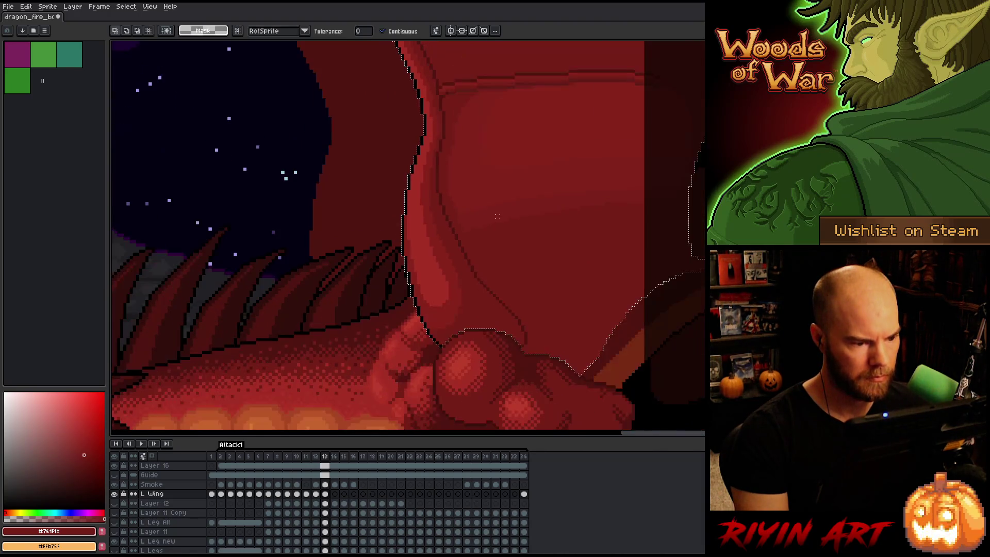
scroll(476, 309, "up", 4)
scroll(486, 342, "down", 2)
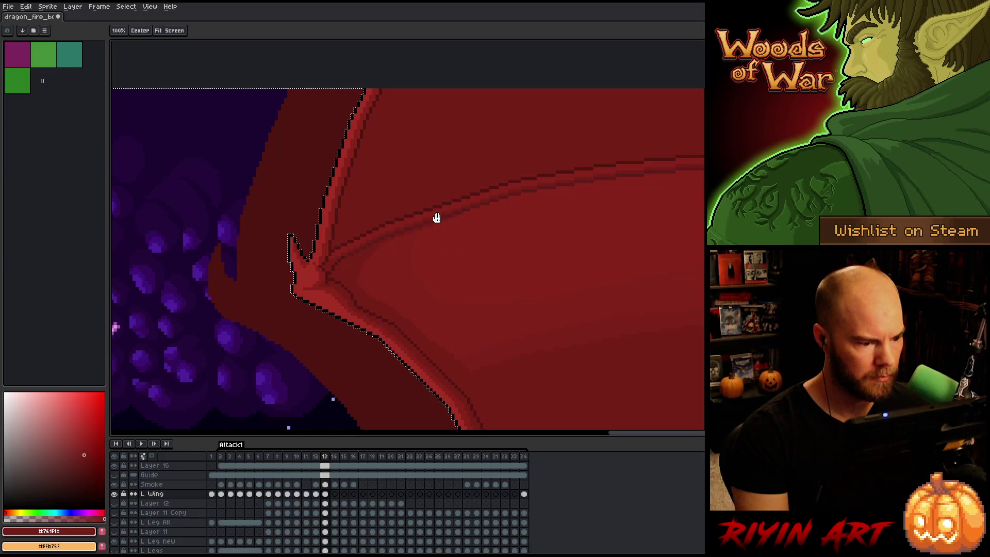
scroll(437, 217, "down", 4)
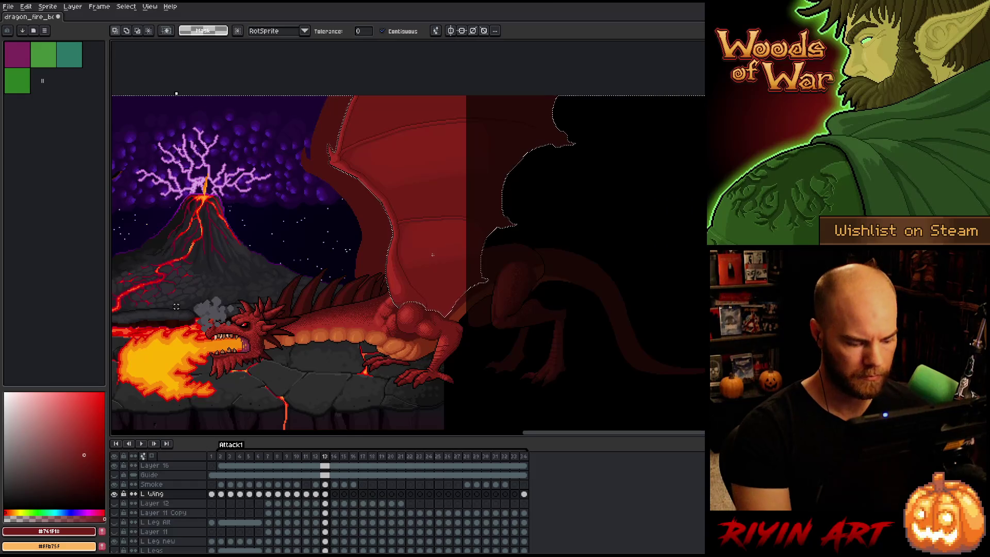
key("ctrl+d")
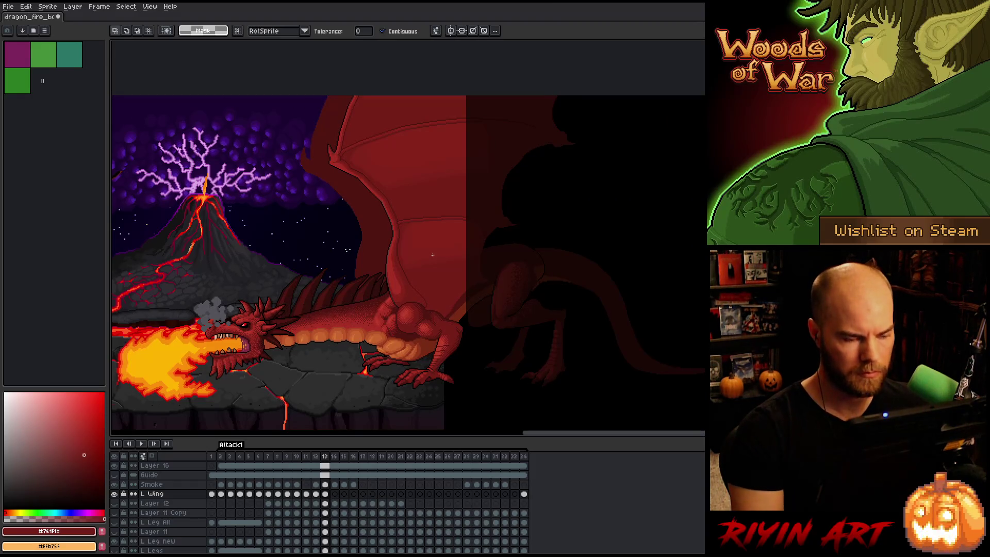
key("Return")
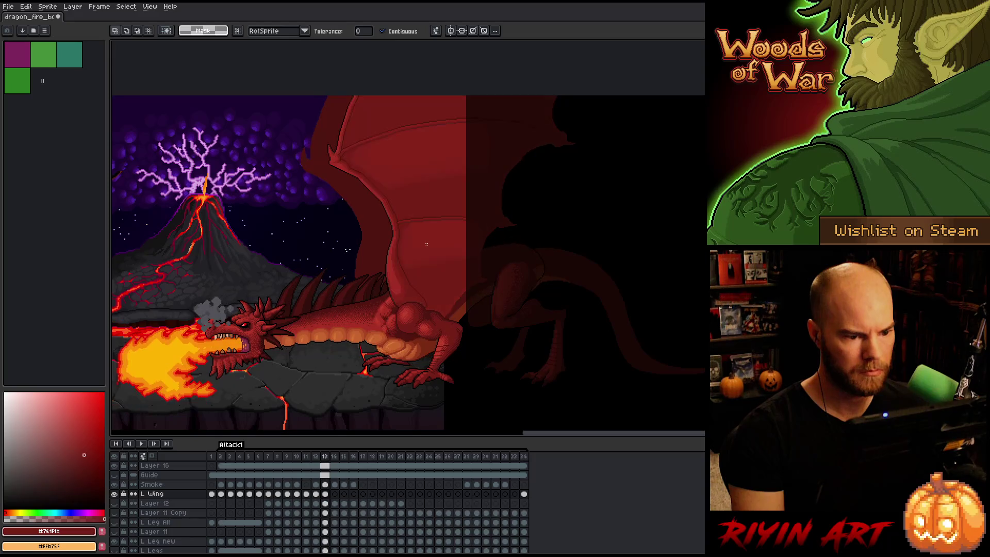
Pick the L Wing cel on frame 14 and compare it with frame 13
key("Left")
key("Left")
key("Left")
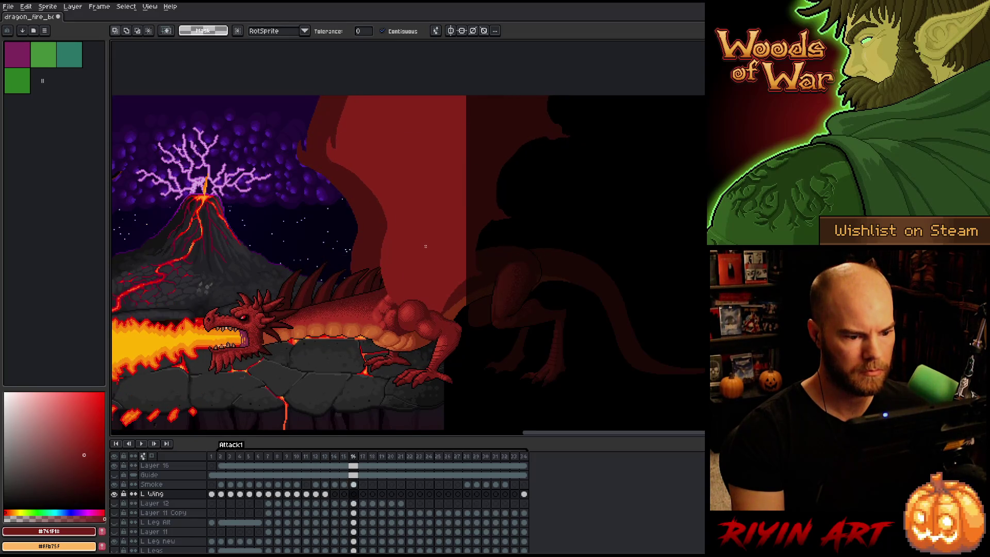
left_click(326, 494)
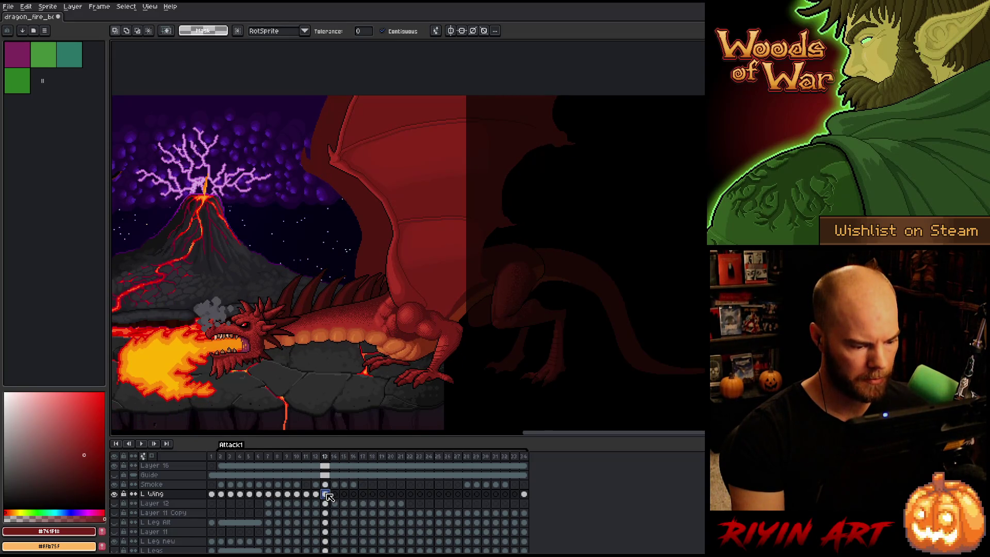
left_click(336, 495)
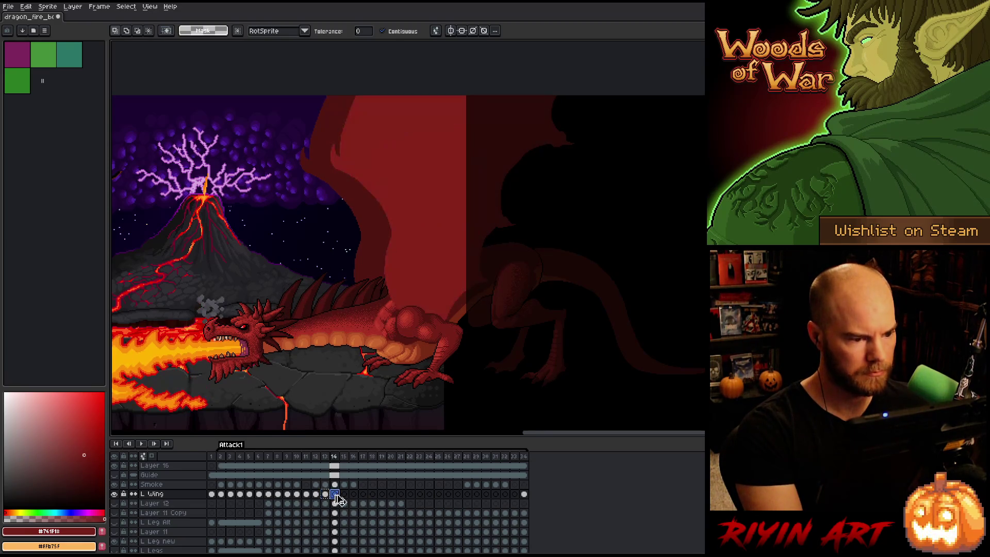
key("Right")
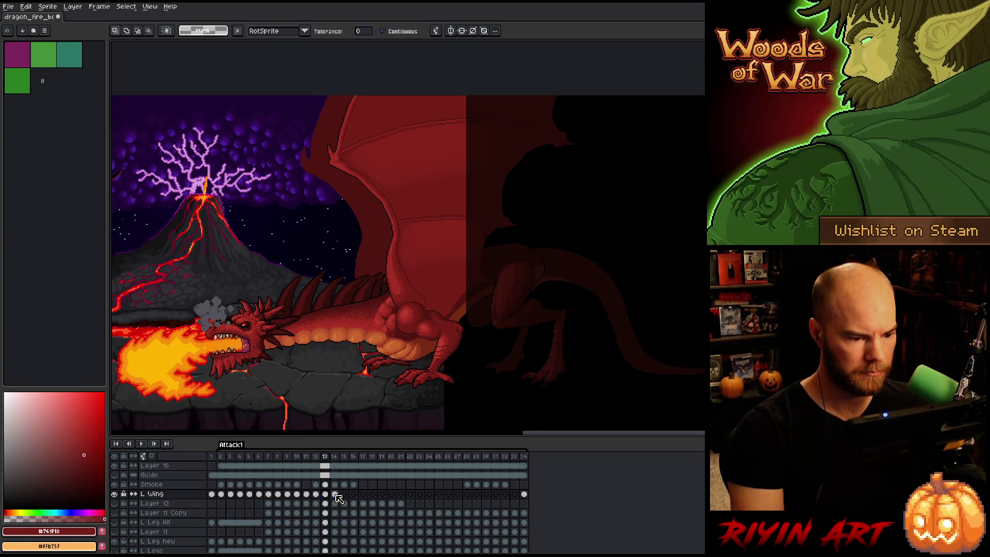
key("Left")
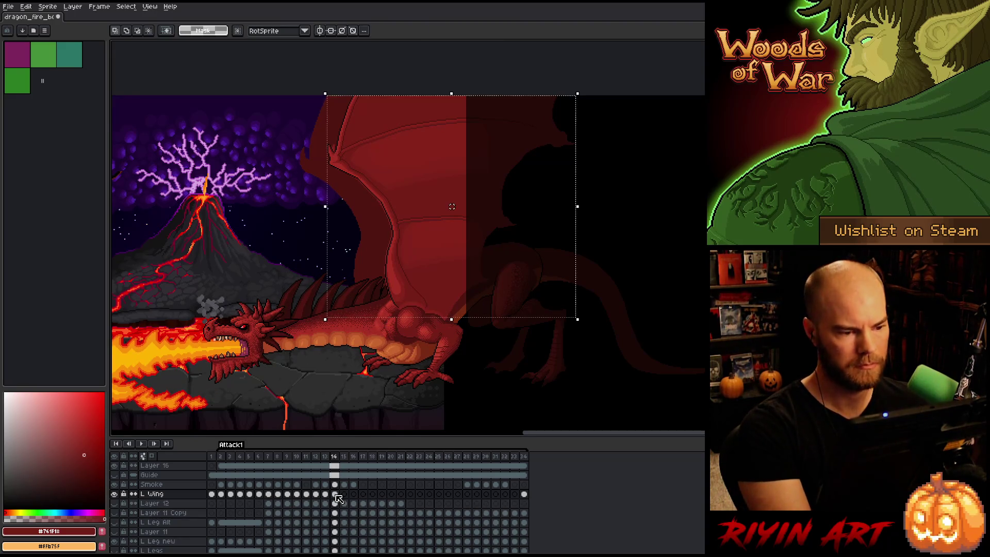
Lower the L Wing content on frame 14 by about 6 pixels
key("ctrl+t")
left_click_drag(452, 207, 452, 210)
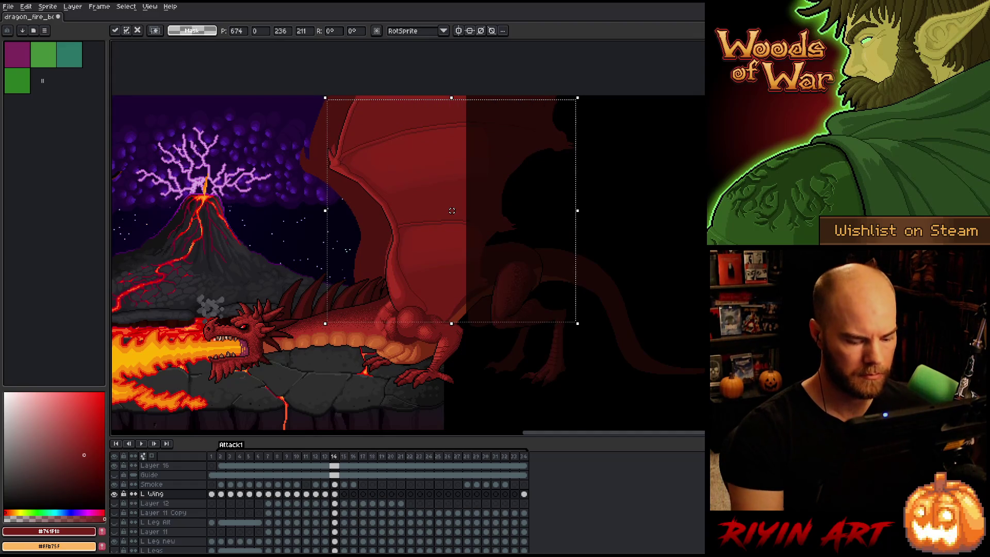
key("Left")
key("Right")
key("Left")
key("Right")
Flip repeatedly between frames 13 and 14 to check the wing motion
scroll(405, 315, "up", 4)
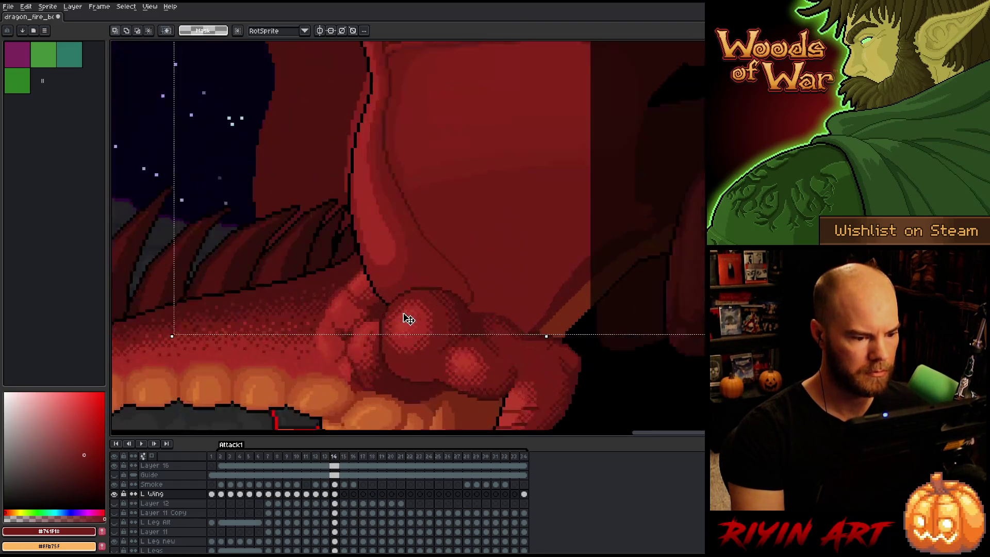
scroll(380, 347, "down", 4)
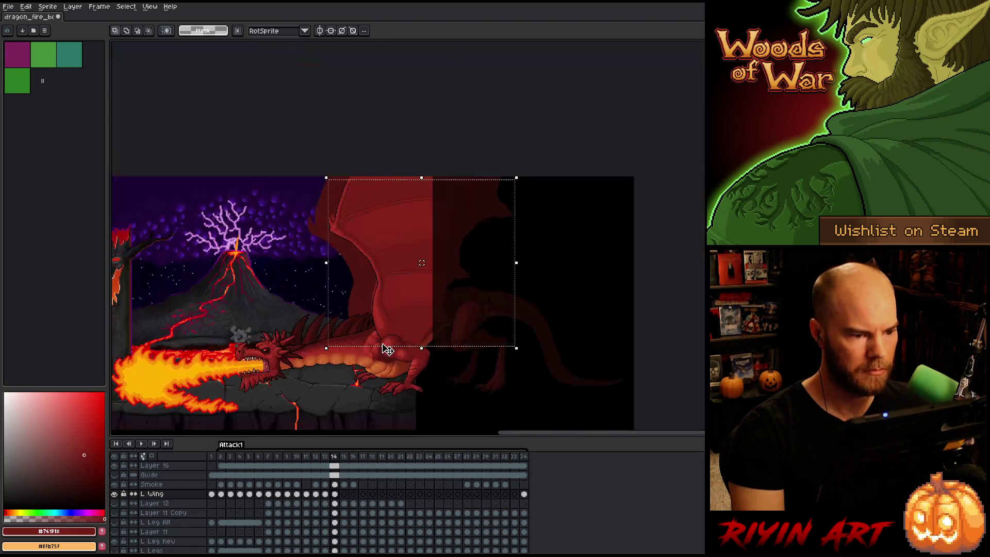
key("Left")
key("Right")
key("Right")
key("Left")
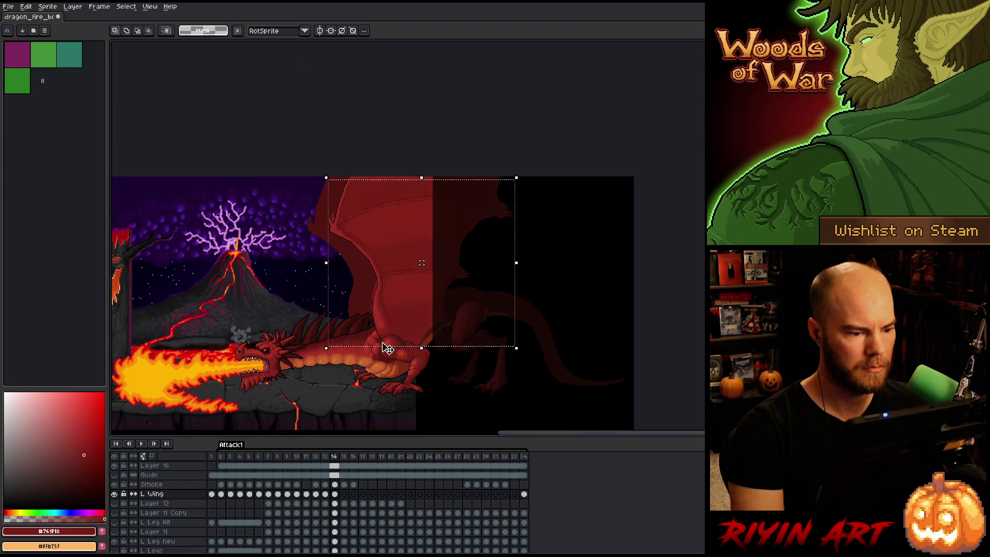
key("Right")
key("Left")
key("Left")
key("Right")
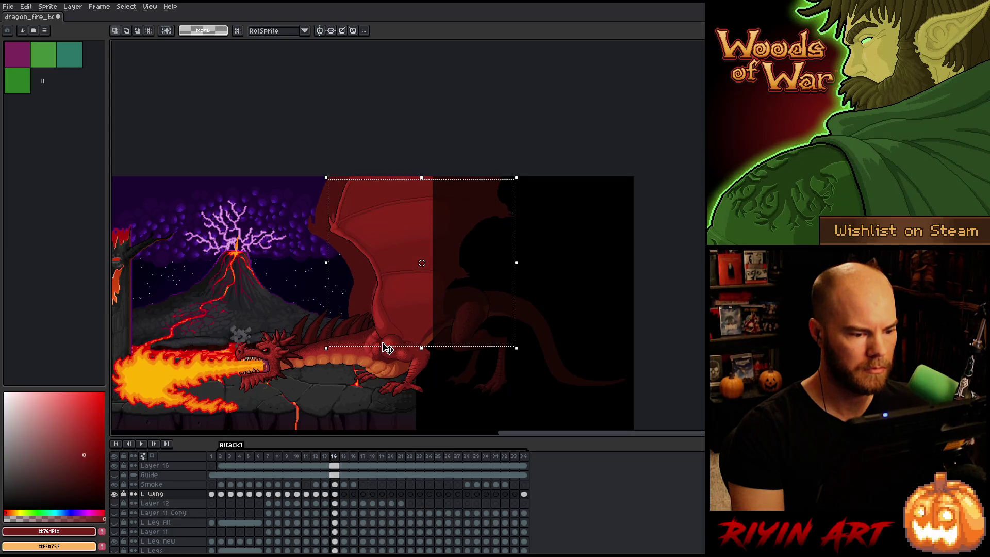
key("Left")
key("Right")
key("Right")
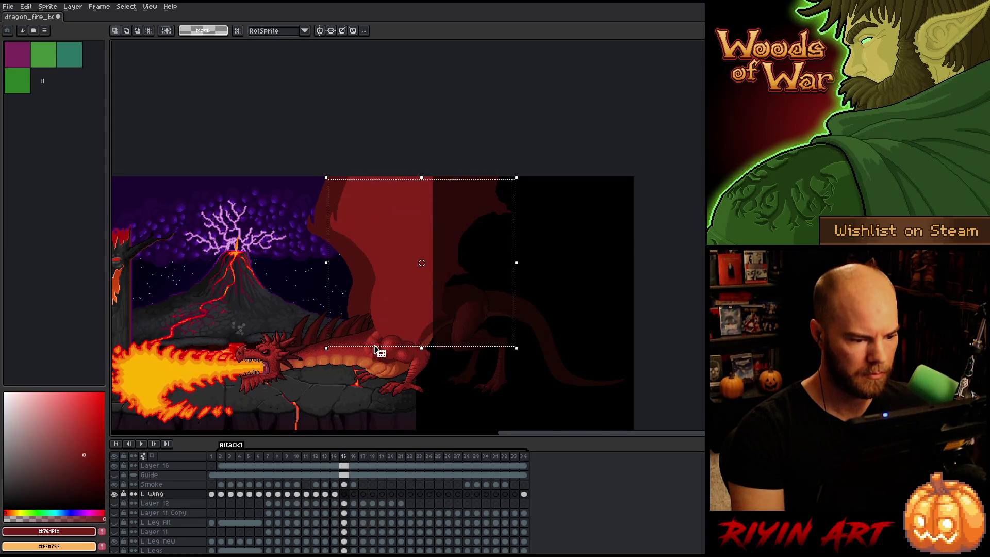
key("Left")
key("Right")
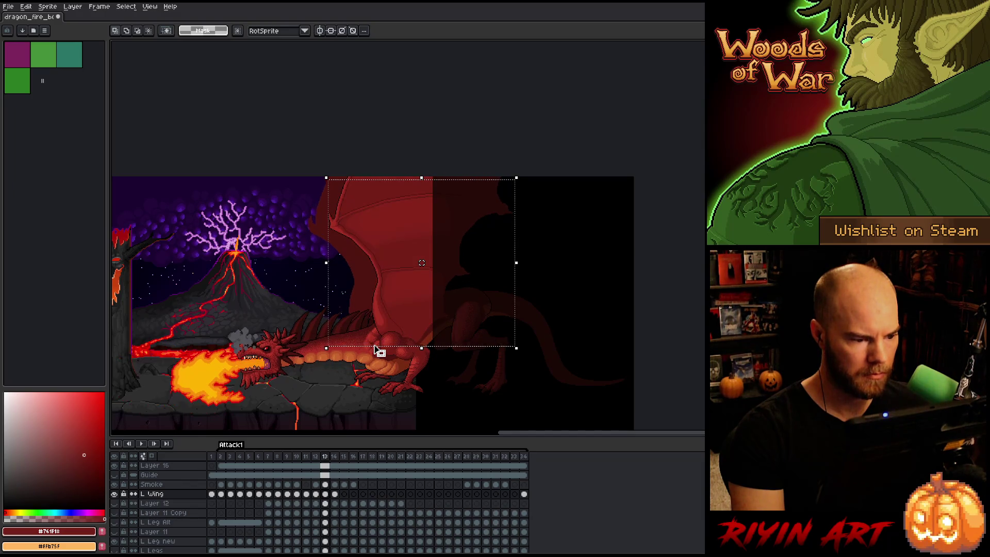
key("Left")
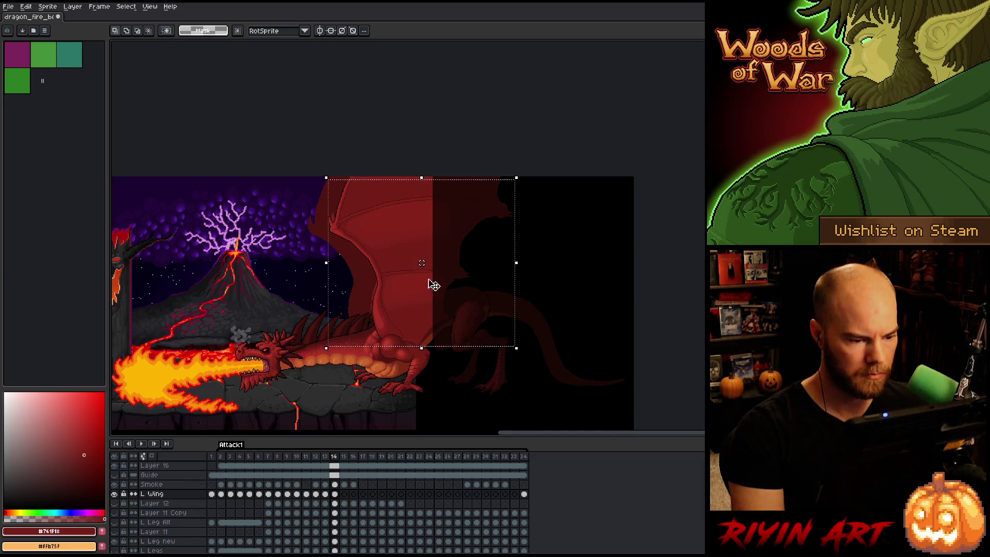
Lasso the wing's shoulder edge, nudge that section into place, and deselect
mouse_move(604, 175)
left_mouse_down()
mouse_move(233, 244)
mouse_move(211, 309)
left_mouse_up()
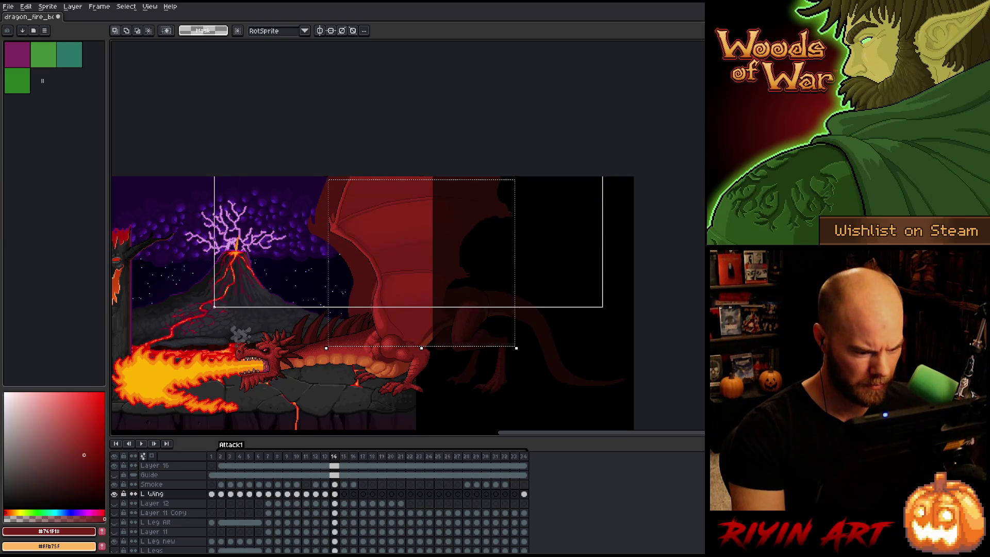
scroll(361, 318, "up", 3)
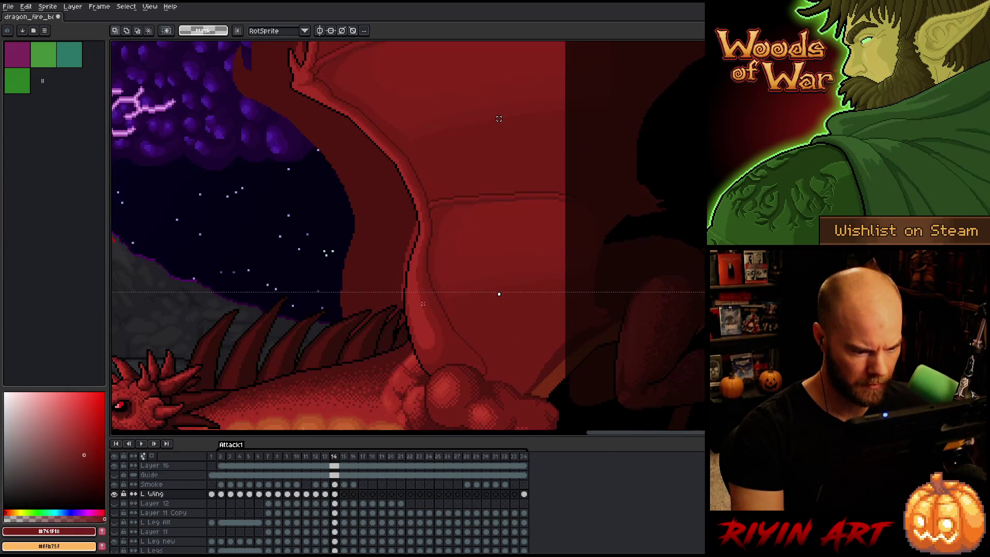
mouse_move(530, 282)
left_mouse_down()
mouse_move(466, 349)
mouse_move(481, 371)
left_mouse_up()
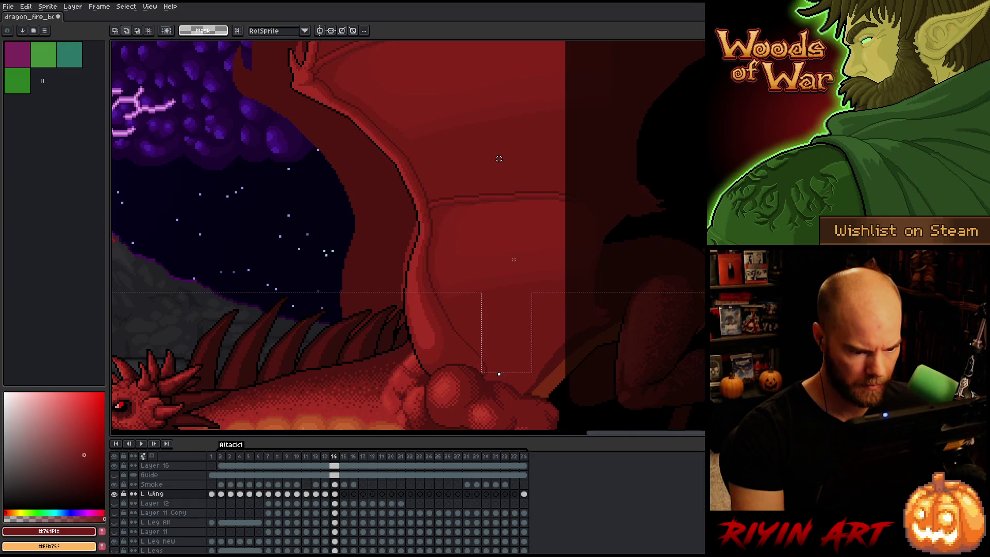
key("b")
mouse_move(503, 261)
left_mouse_down()
mouse_move(503, 305)
mouse_move(483, 357)
mouse_move(456, 351)
mouse_move(423, 275)
left_mouse_up()
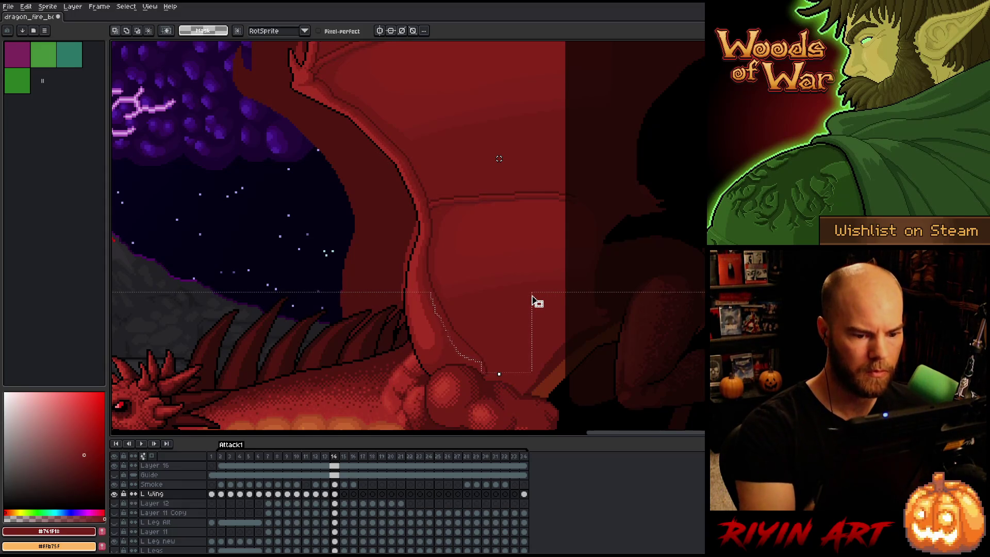
scroll(533, 291, "down", 2)
left_click(536, 280)
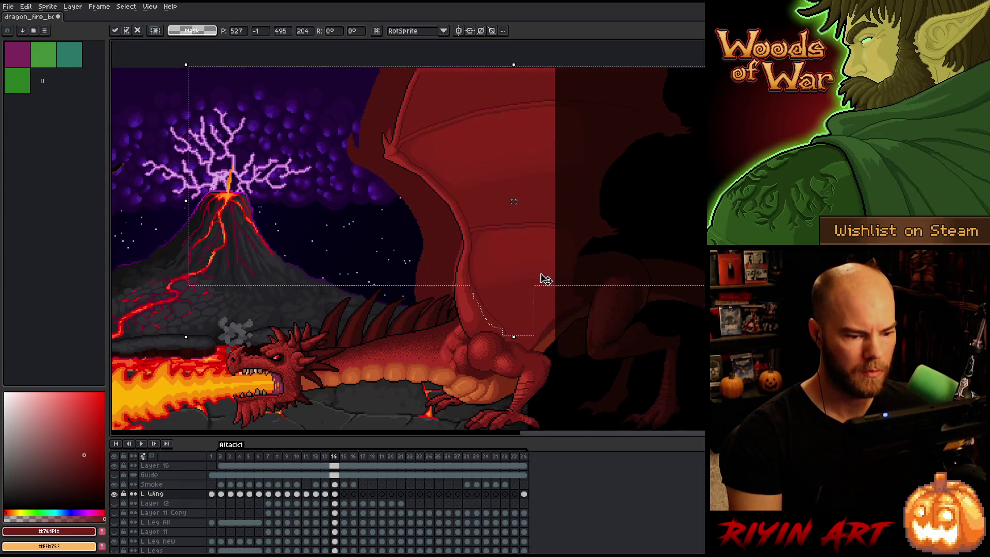
scroll(553, 251, "up", 2)
scroll(553, 251, "right", 1)
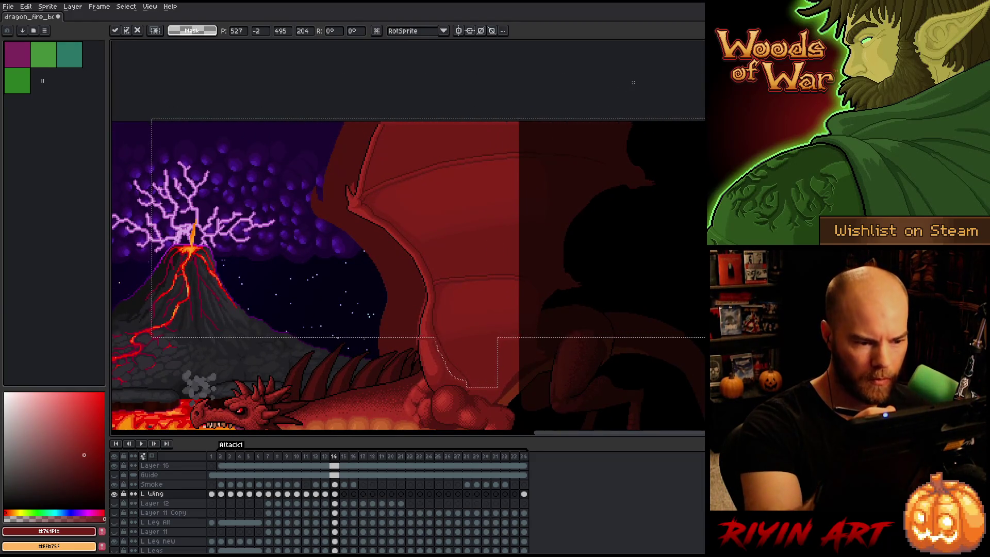
key("ctrl+d")
Lasso-select the upper part of the wing on frame 14
mouse_move(699, 121)
left_mouse_down()
mouse_move(673, 209)
mouse_move(594, 232)
left_mouse_up()
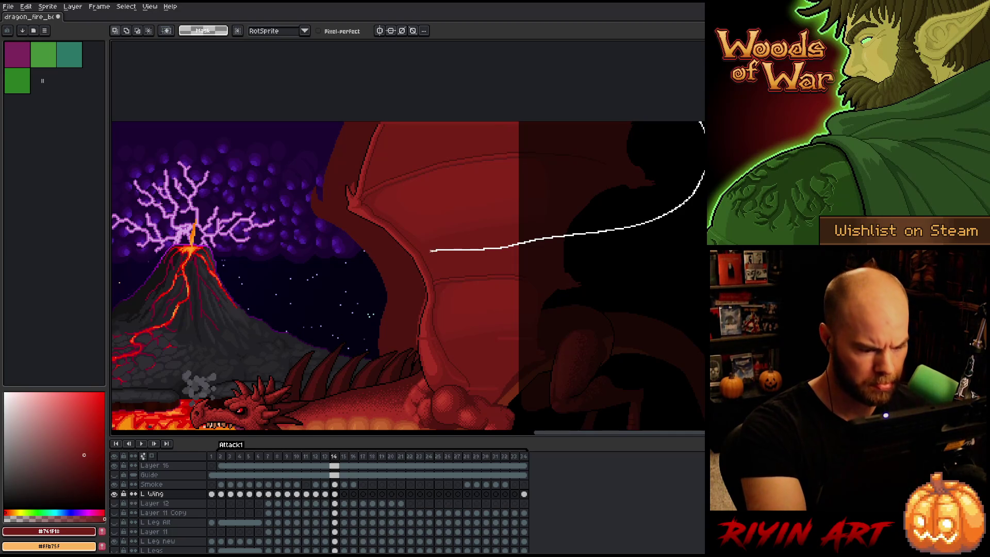
mouse_move(421, 249)
left_mouse_down()
mouse_move(320, 194)
mouse_move(355, 149)
left_mouse_up()
scroll(444, 258, "up", 4)
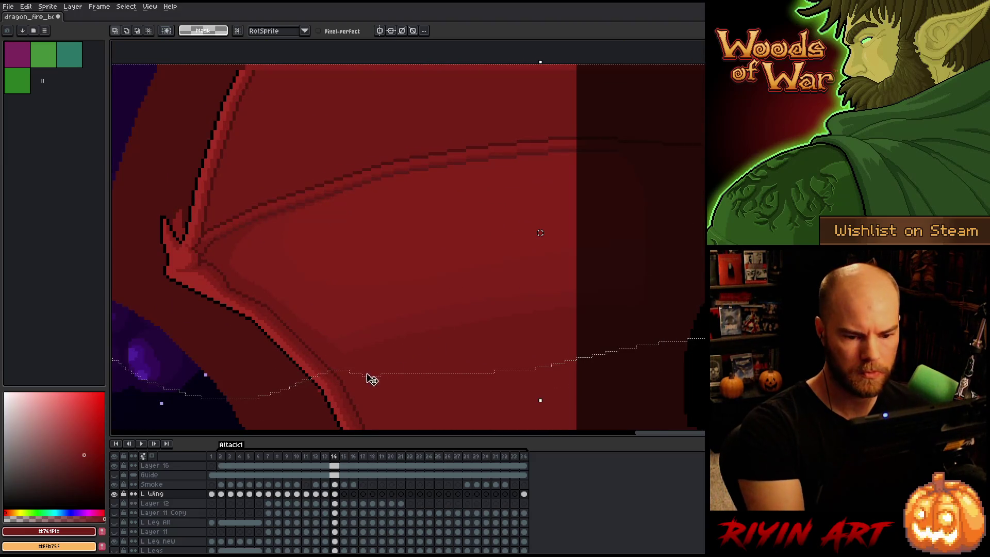
left_click_drag(400, 307, 506, 276)
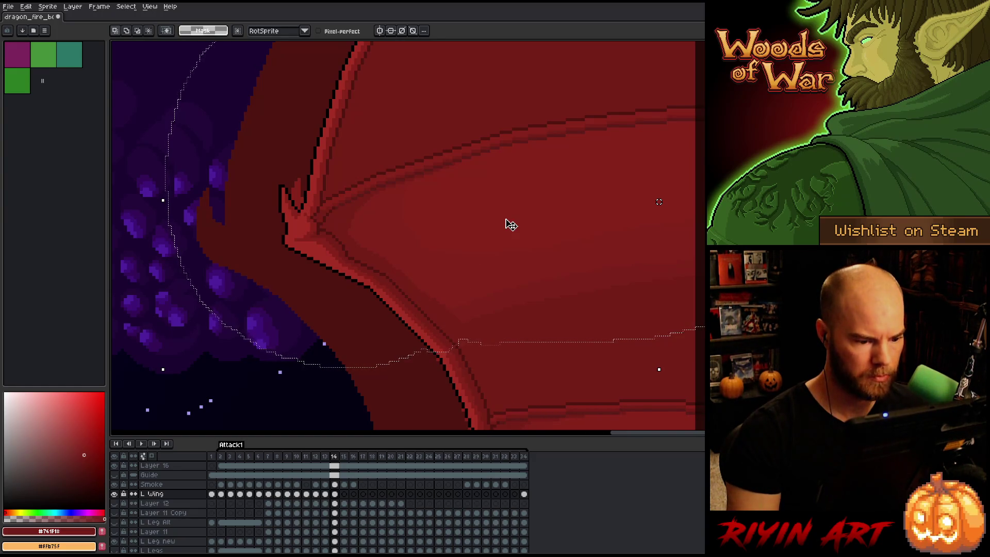
Nudge the selected upper wing two pixels right, committing each move, then deselect
key("Right")
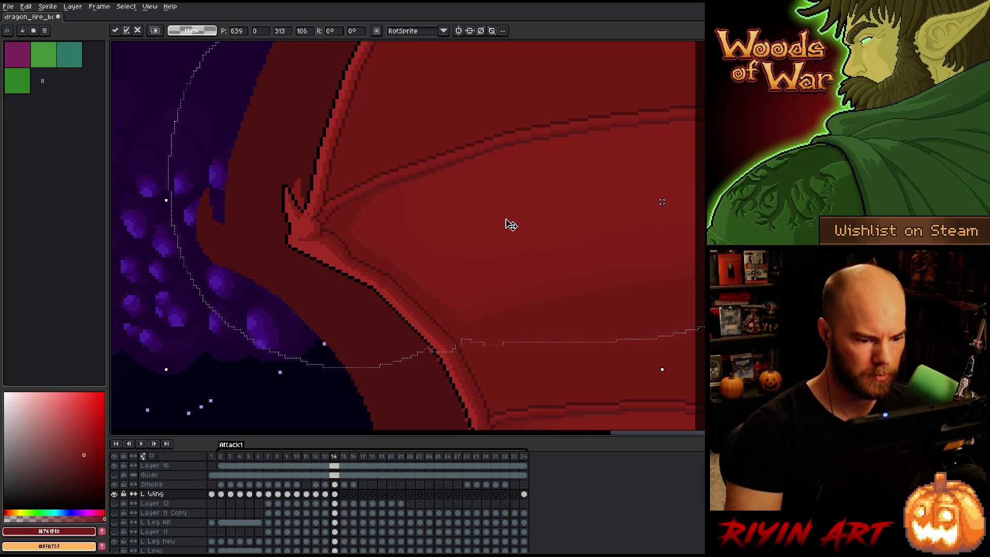
key("Escape")
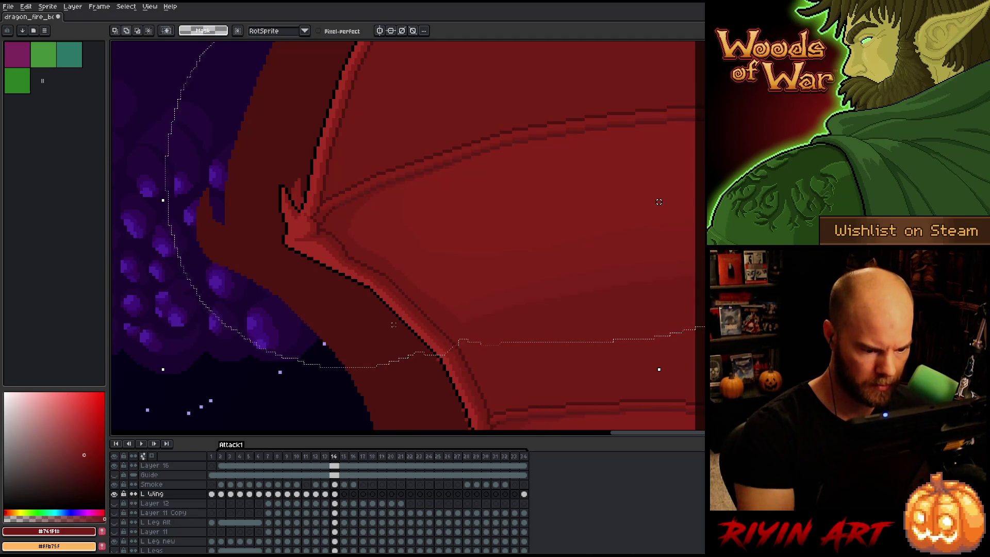
key("Right")
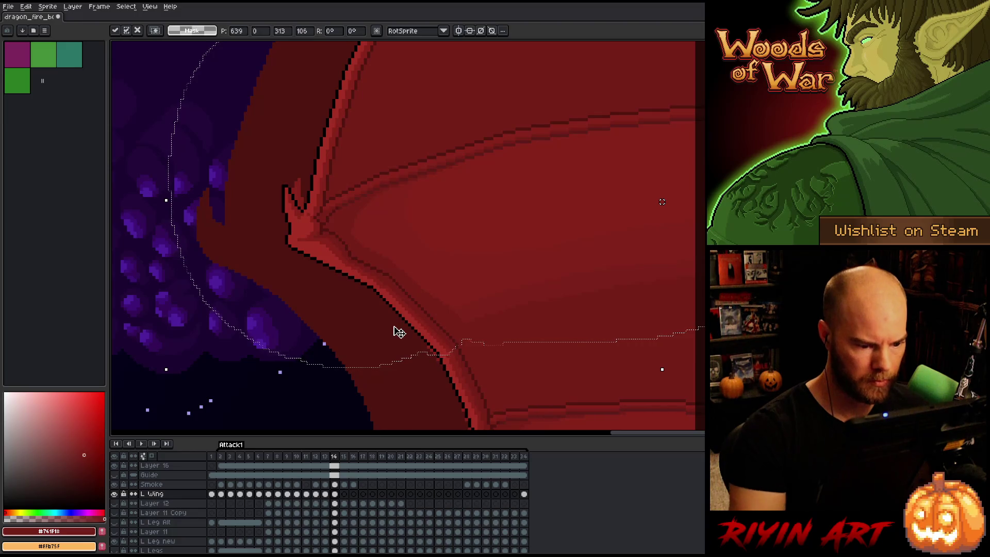
key("Return")
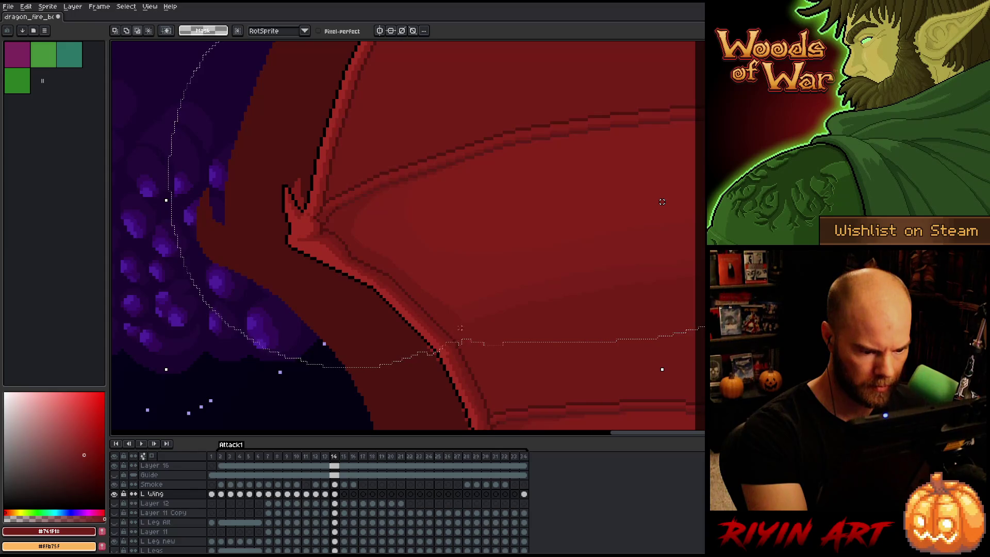
key("Right")
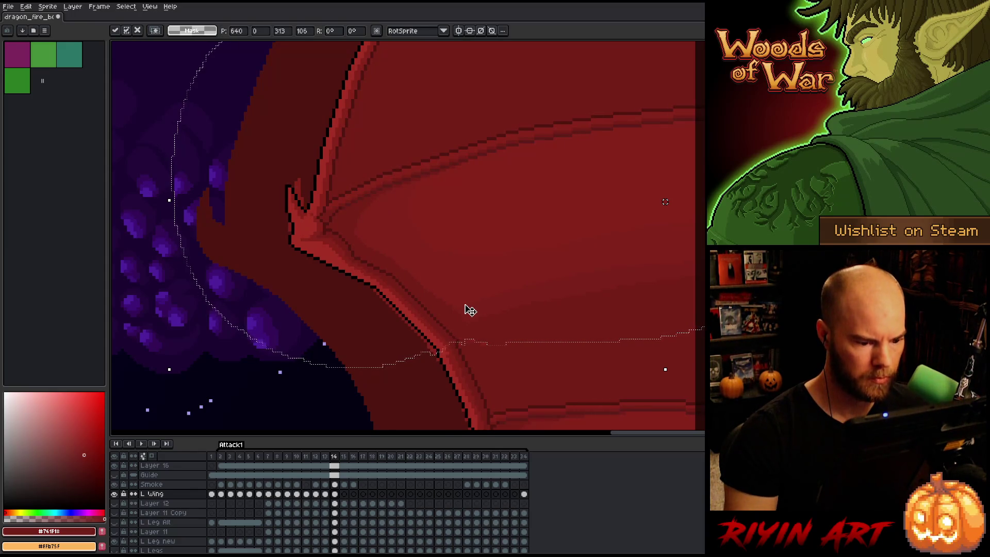
key("Left")
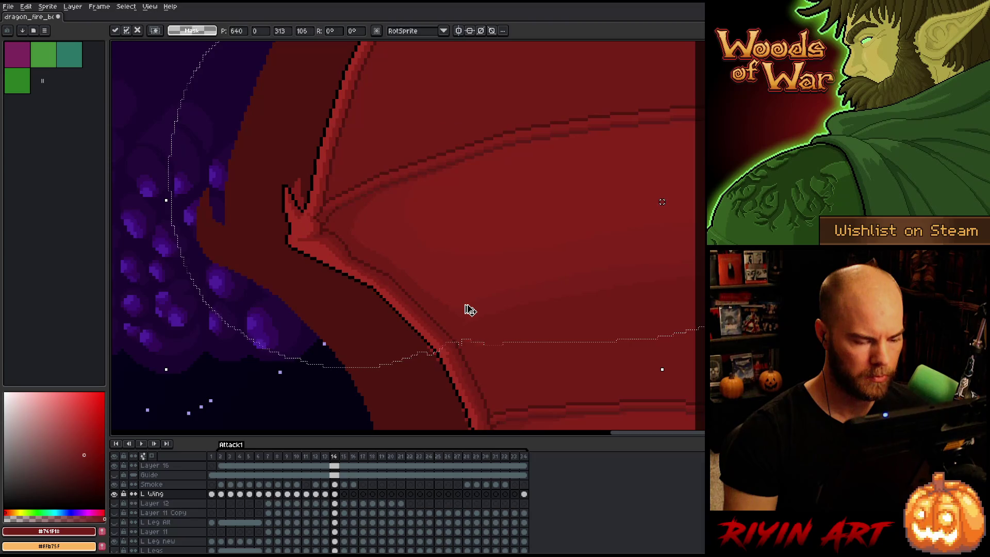
key("Return")
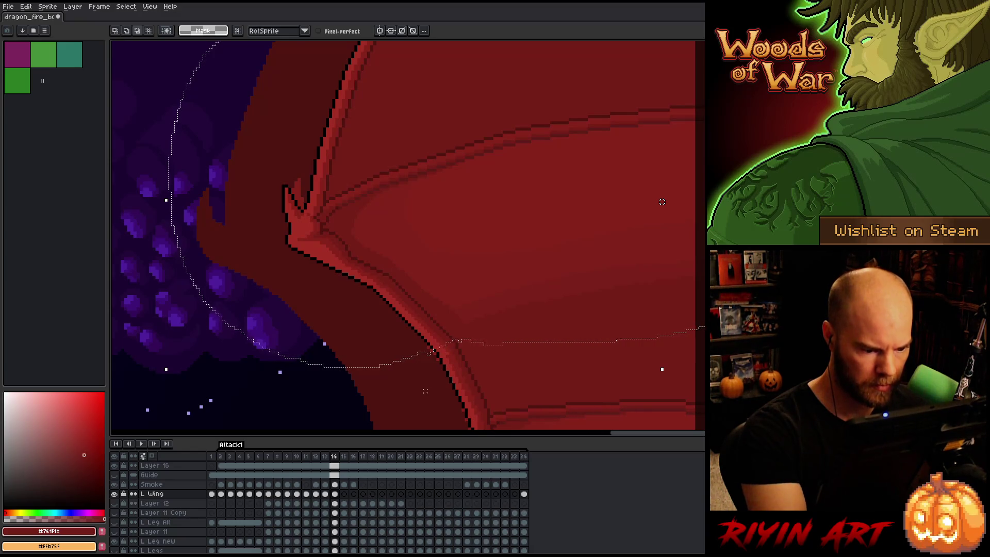
key("Right")
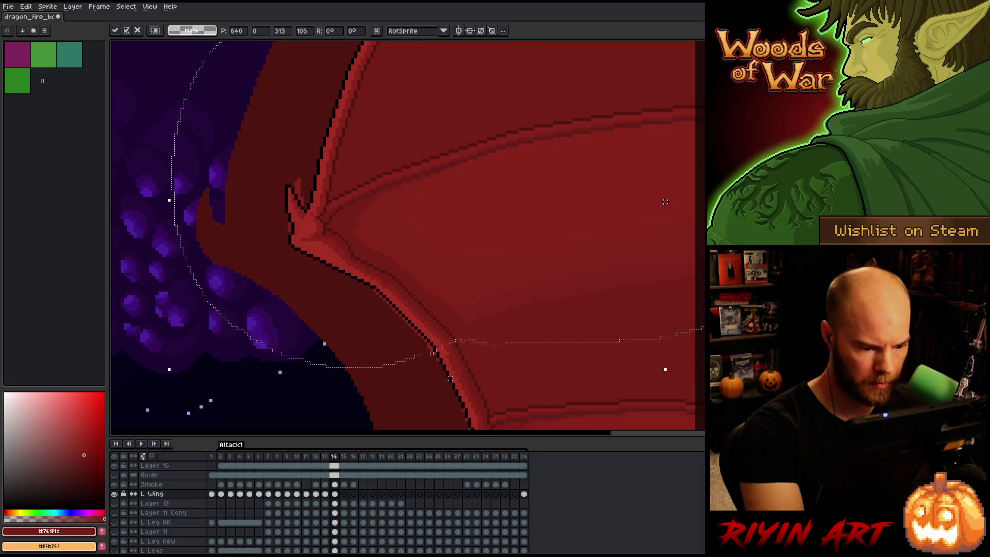
key("Return")
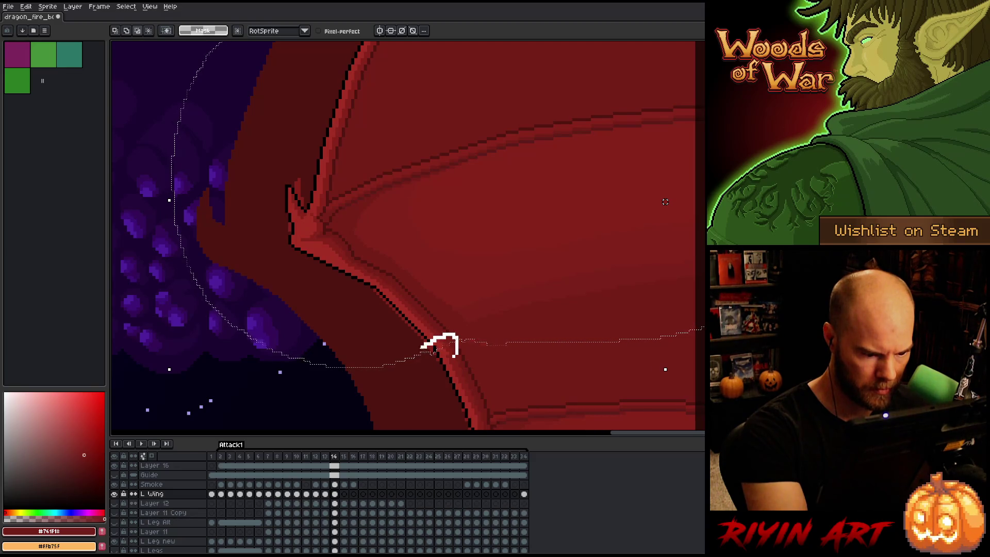
key("Right")
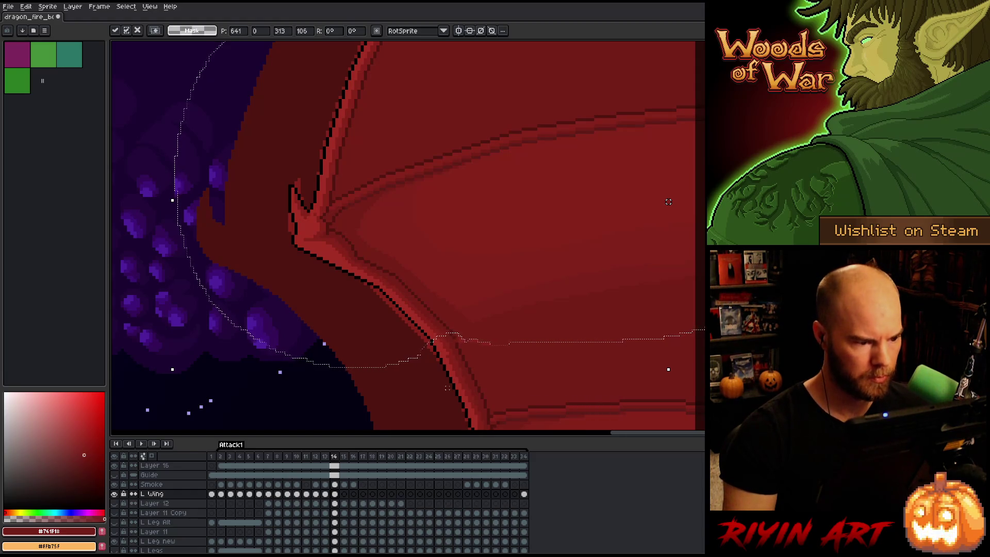
key("ctrl+d")
Take the wing's mid red in the Pencil, hide the background, and compare frames 13 and 14
key("b")
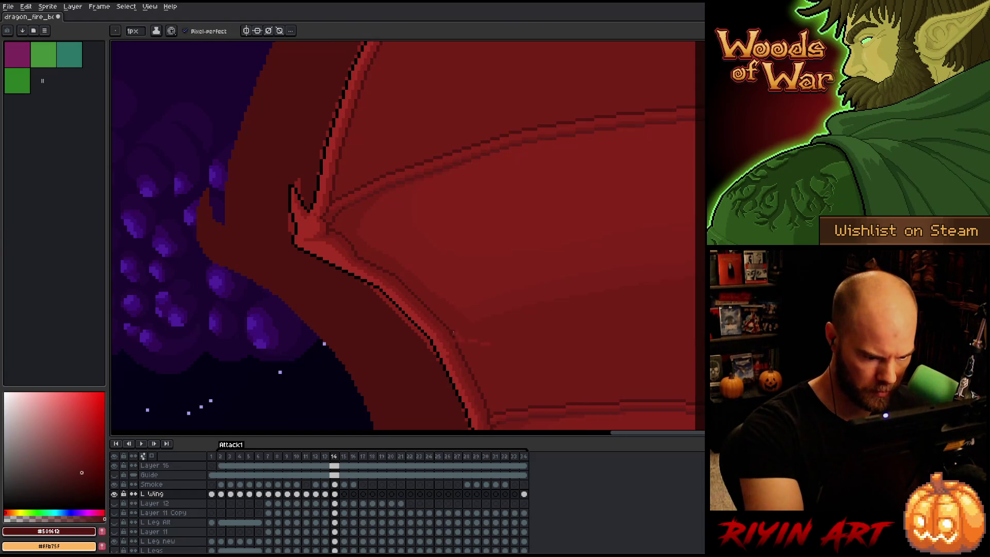
left_click(456, 330, "alt")
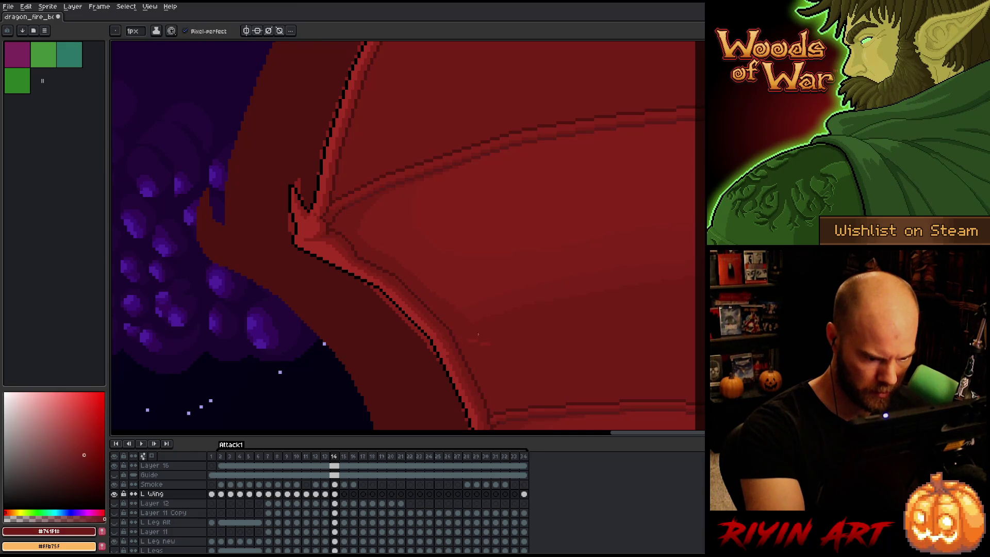
key("shift+x")
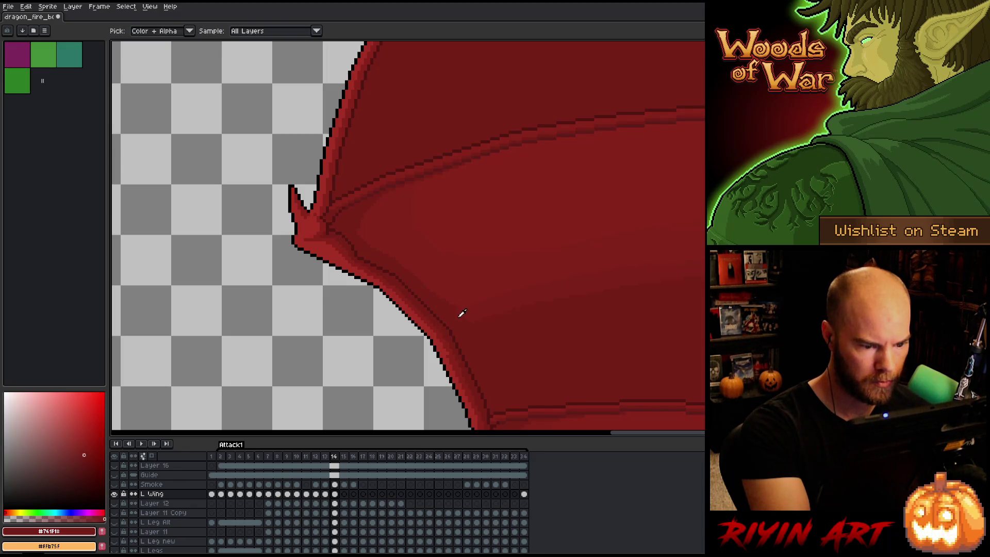
key("comma")
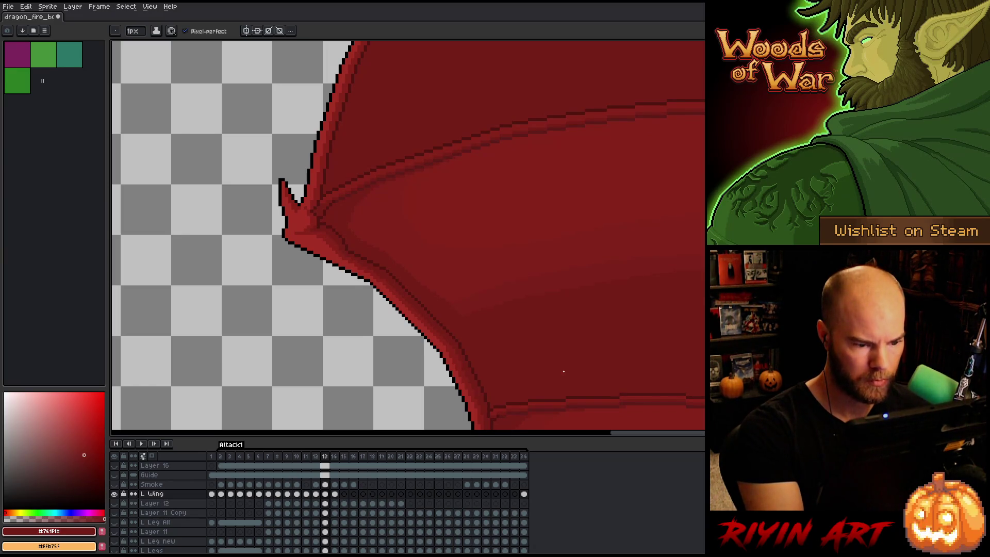
key("period")
scroll(510, 247, "down", 5)
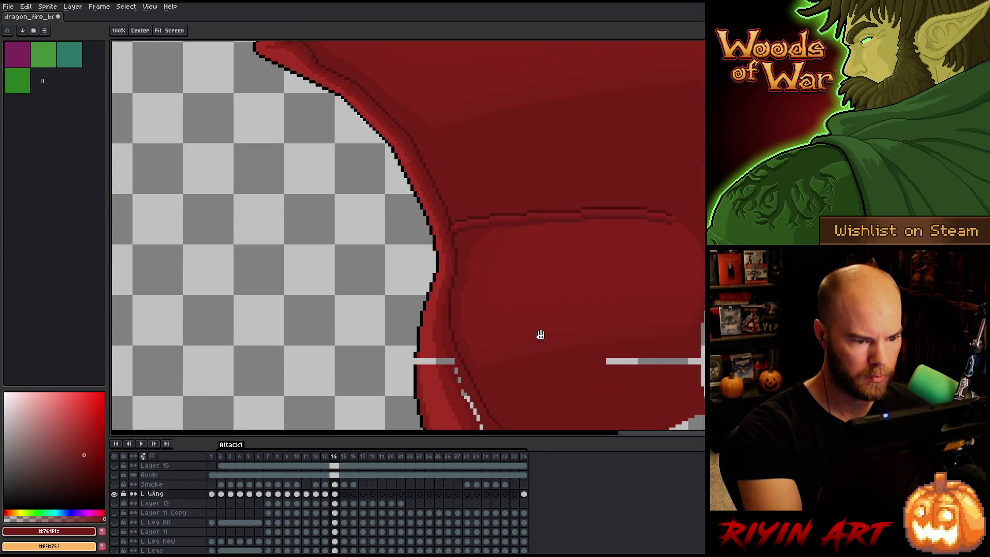
Paint over the light guide pixels and grey inner-edge highlight in red, and fill the wing gap
left_click(404, 233, "alt")
left_click(404, 241, "alt")
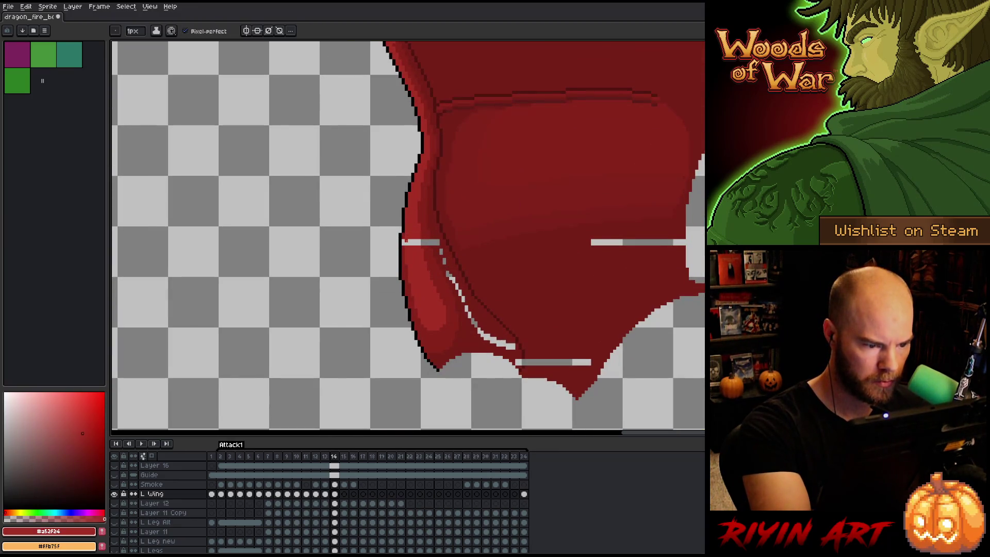
left_click(404, 242)
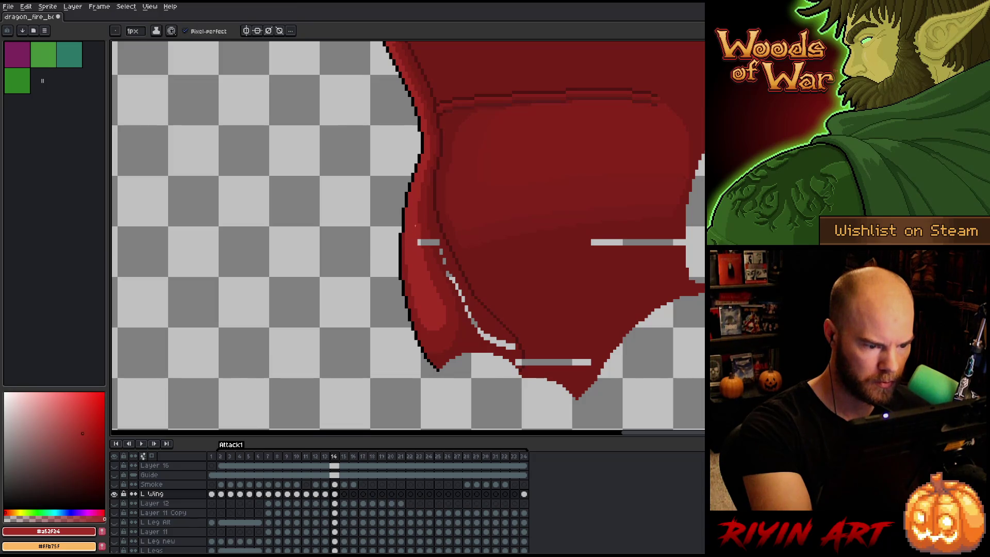
left_click(423, 232, "alt")
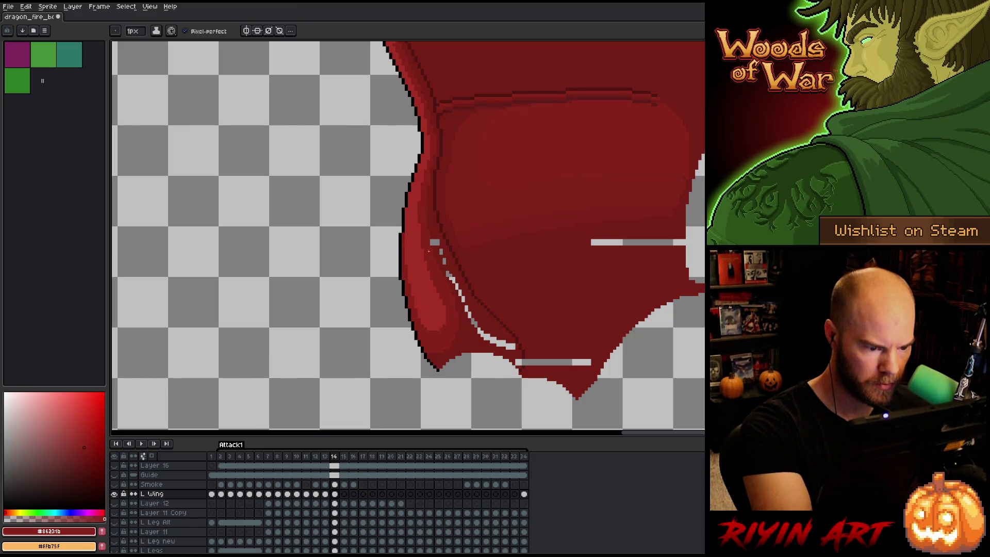
left_click(435, 238, "alt")
mouse_move(440, 251)
left_mouse_down()
mouse_move(479, 330)
mouse_move(589, 362)
left_mouse_up()
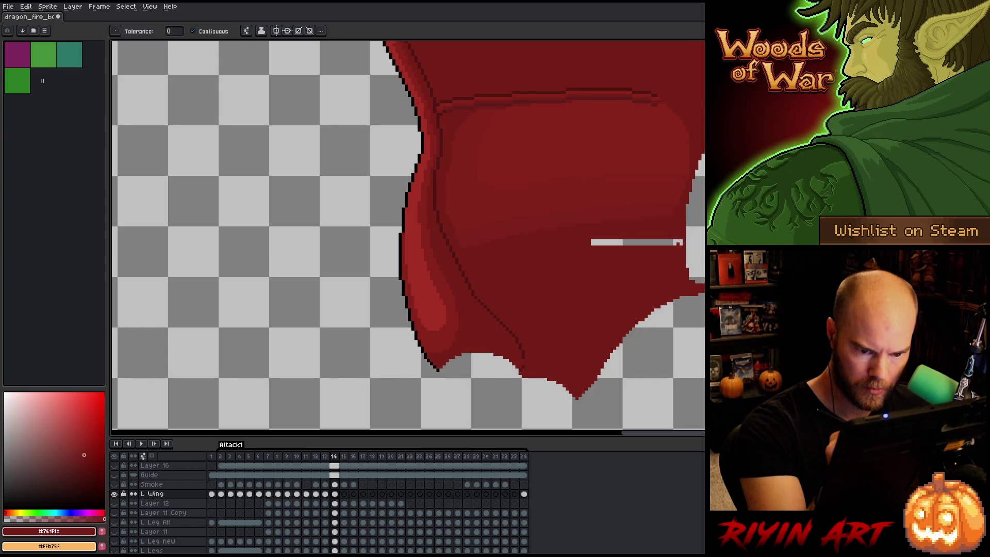
left_click_drag(682, 242, 590, 243)
left_click(528, 351, "alt")
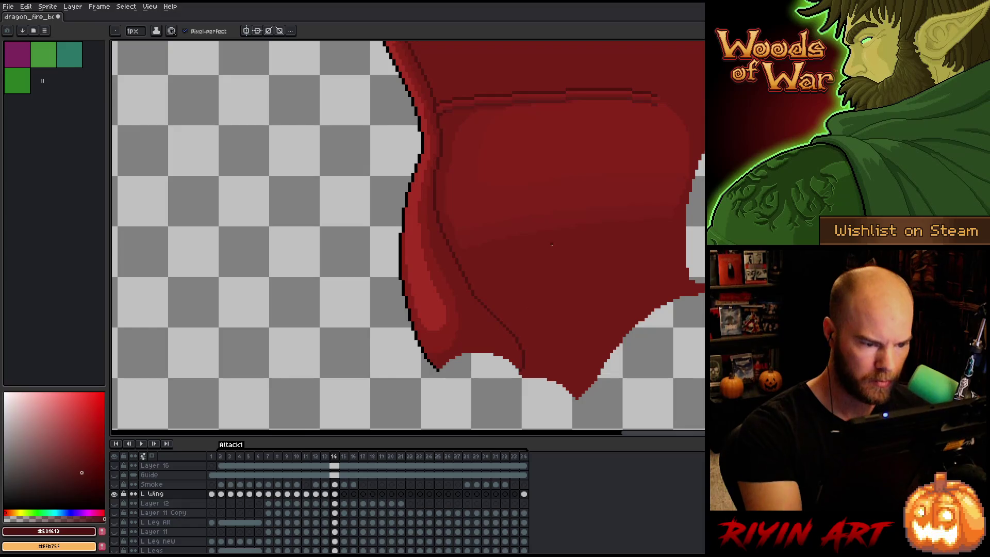
Show the background layers again and flip between frames 13 and 14 to compare the wing
left_click(114, 493, "alt")
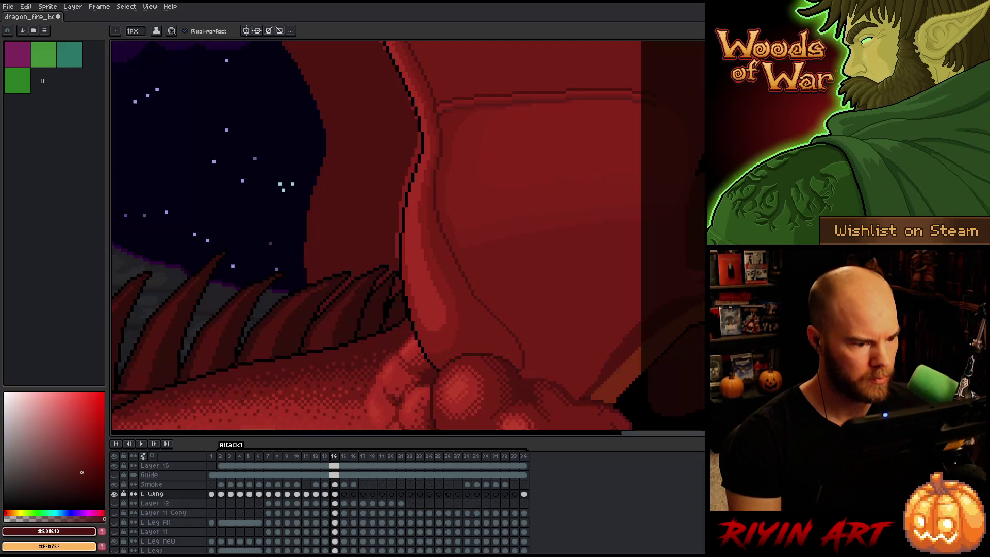
key("Left")
scroll(344, 314, "down", 5)
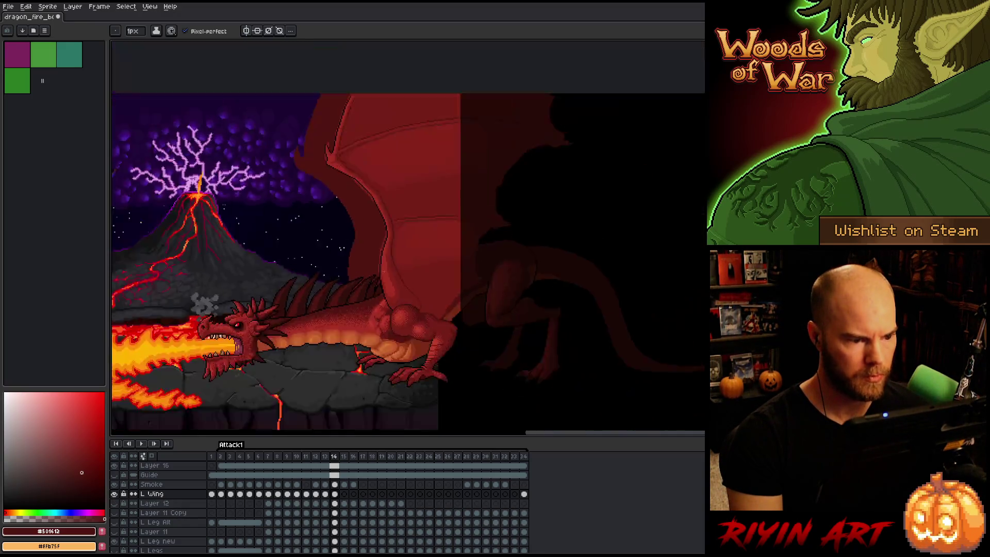
key("Right")
key("Left")
key("Right")
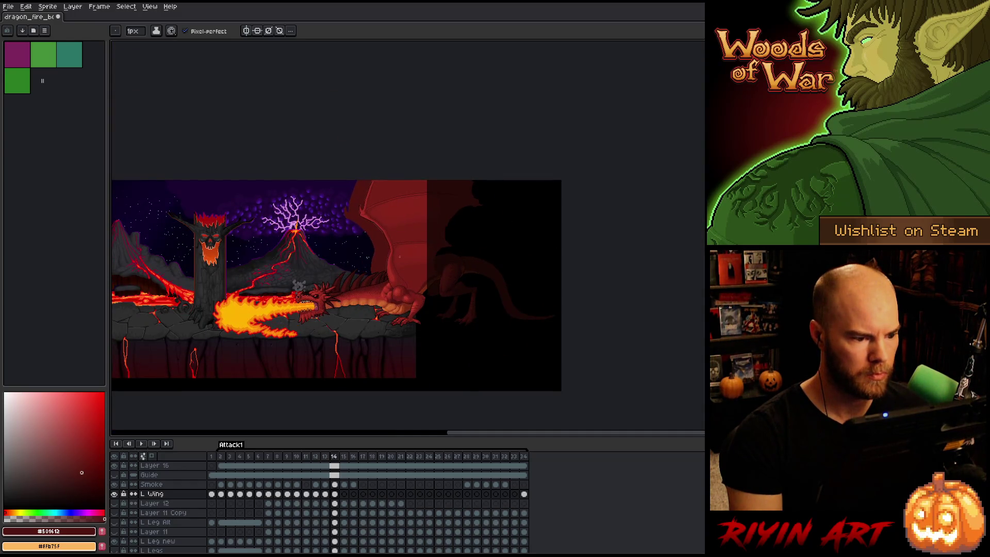
key("Left")
key("Right")
scroll(406, 237, "up", 2)
key("Left")
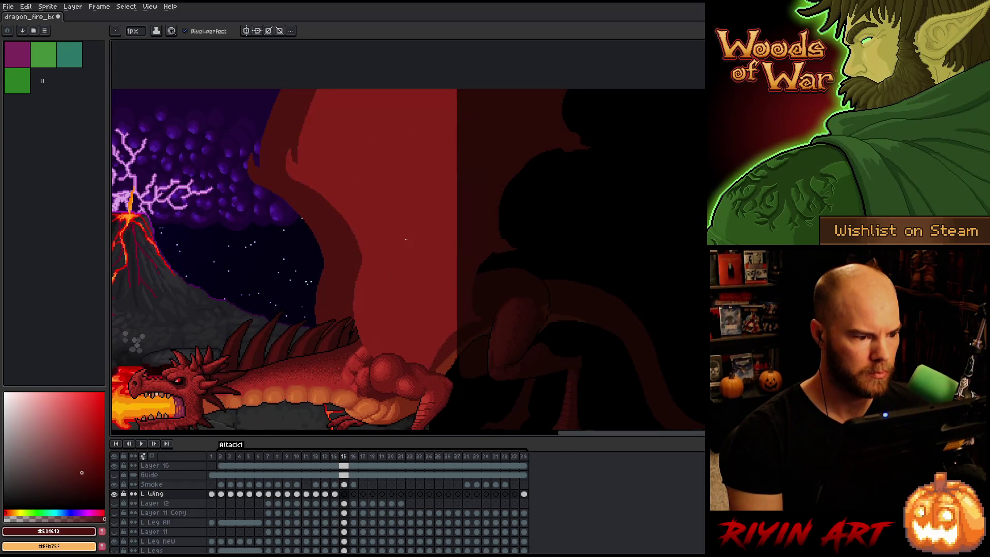
key("Right")
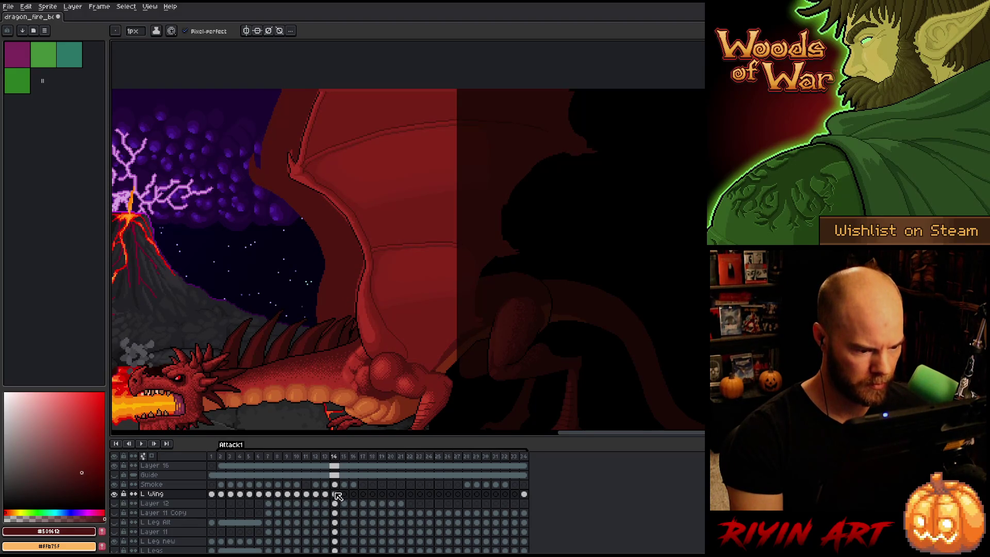
key("Left")
key("Right")
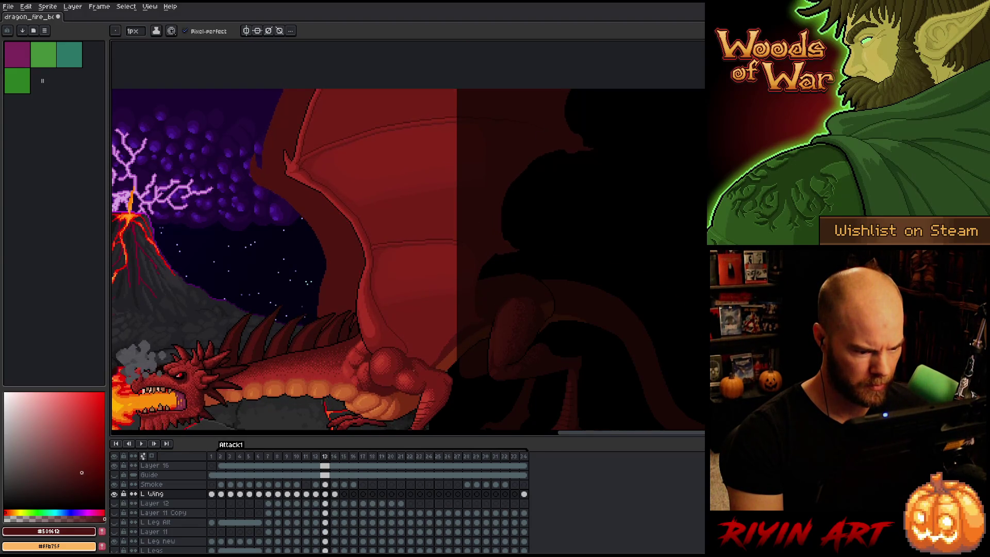
scroll(416, 350, "up", 2)
scroll(413, 348, "up", 2)
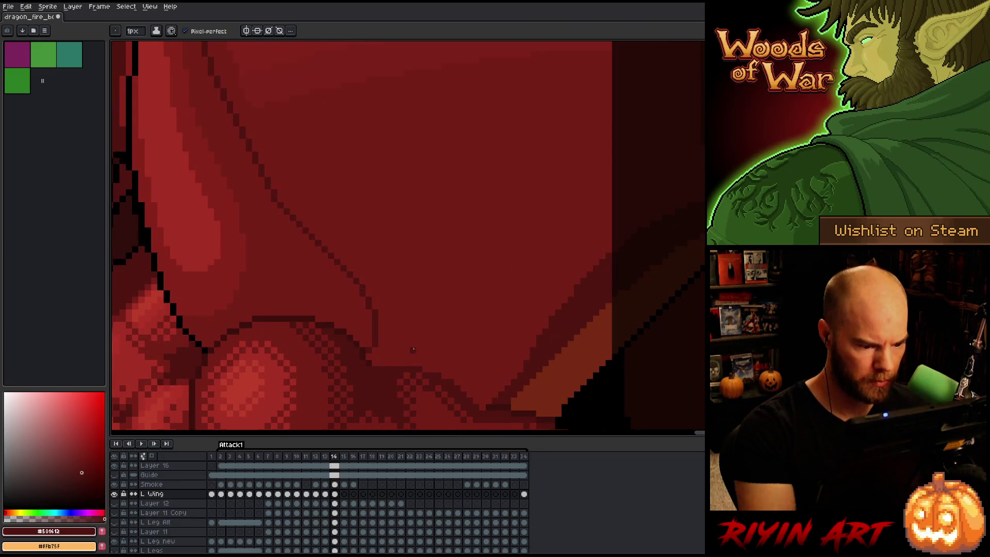
Draw a dark line along the wing base, pick the wing's mid red, and save the file
key("b")
mouse_move(367, 363)
left_mouse_down()
mouse_move(463, 375)
mouse_move(482, 407)
left_mouse_up()
left_click(435, 365, "alt")
left_click(486, 380, "alt")
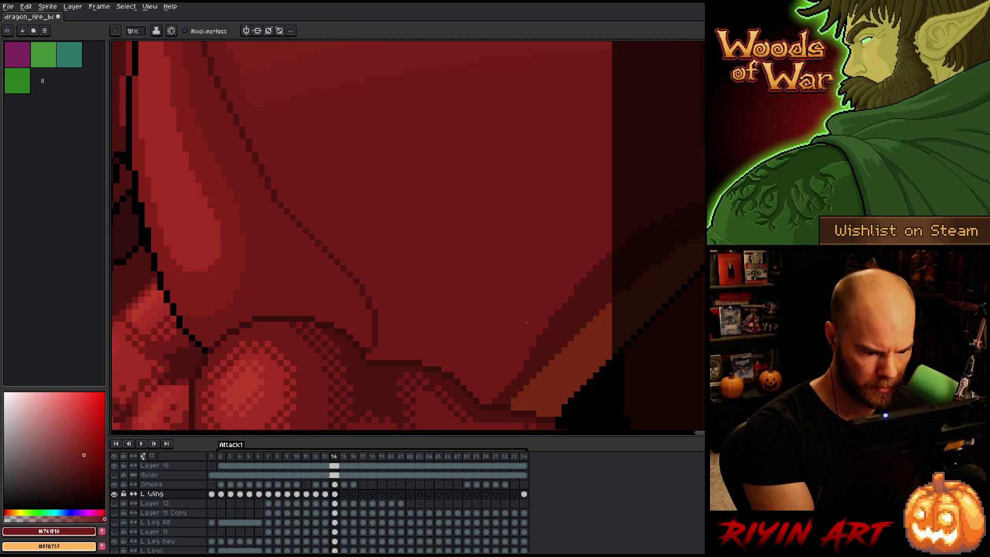
scroll(424, 315, "down", 4)
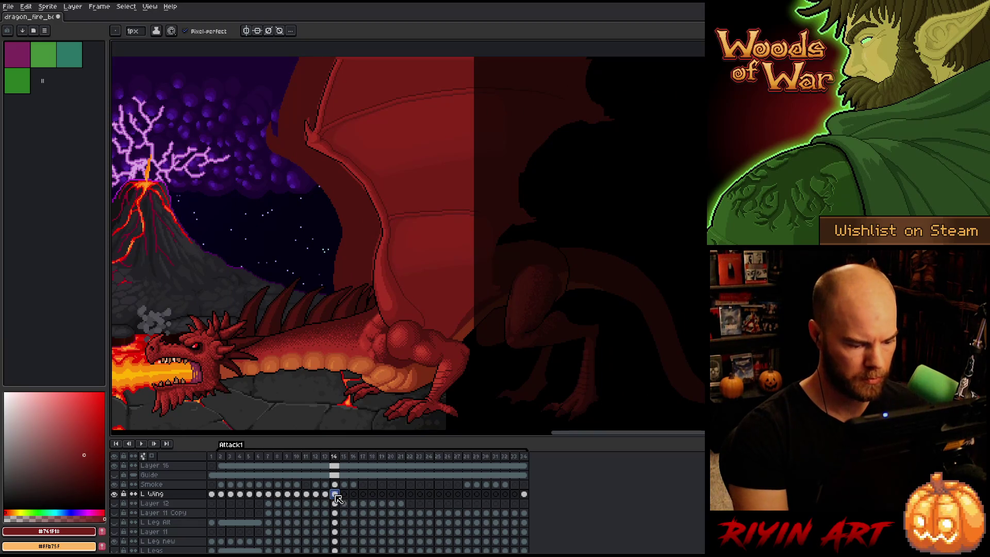
key("ctrl+s")
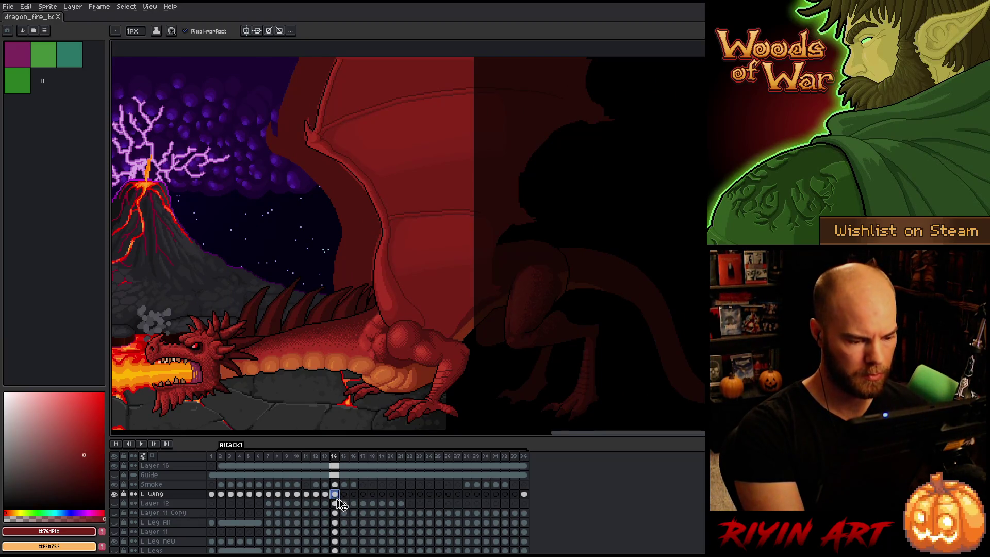
Go to frame 15 of the wing and flip against frame 14 to check the motion
left_click(345, 494)
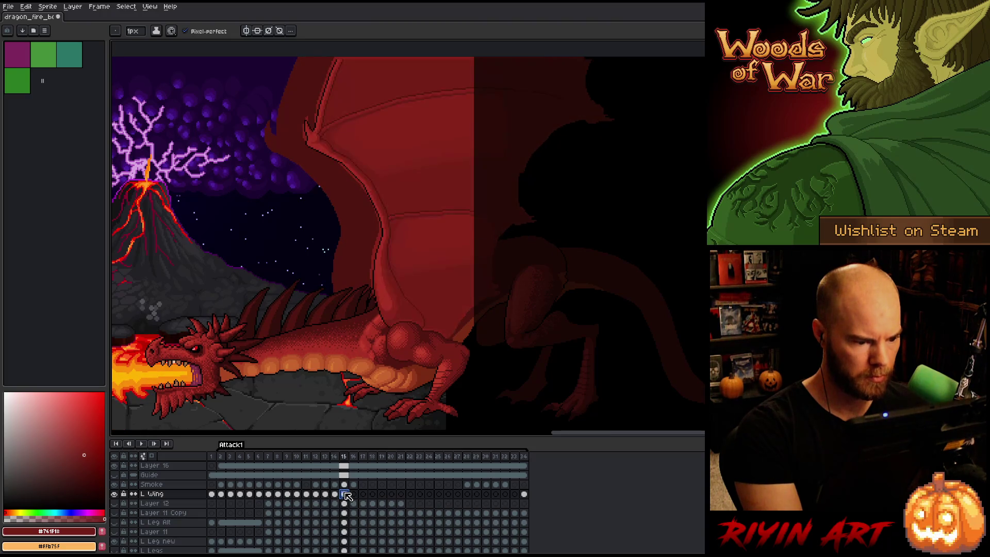
key("Left")
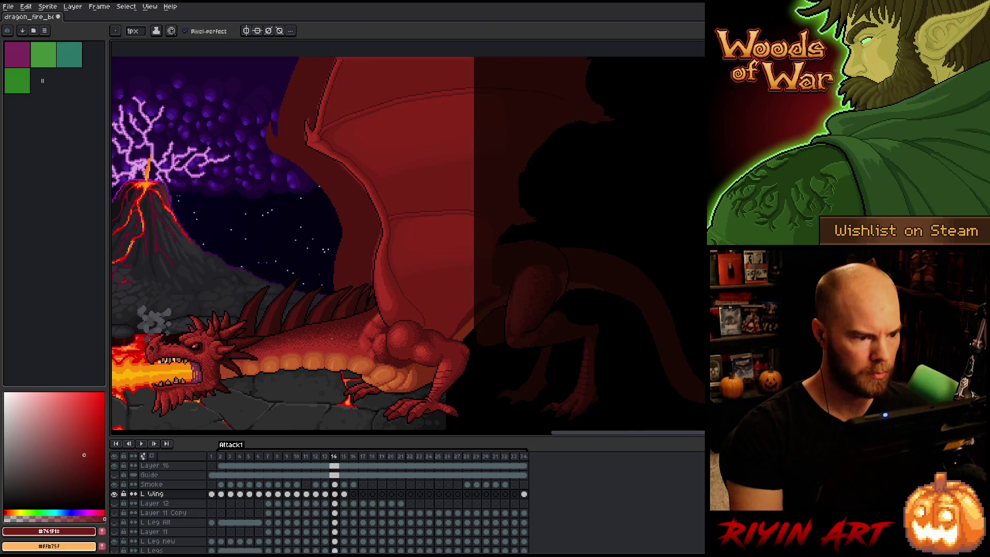
key("Right")
key("Left")
key("Right")
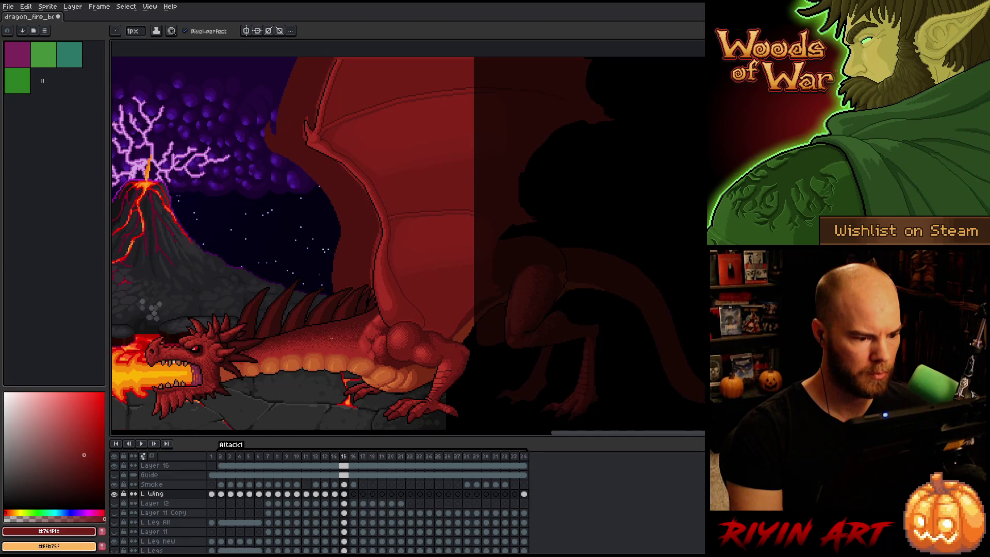
key("Left")
key("Right")
key("Left")
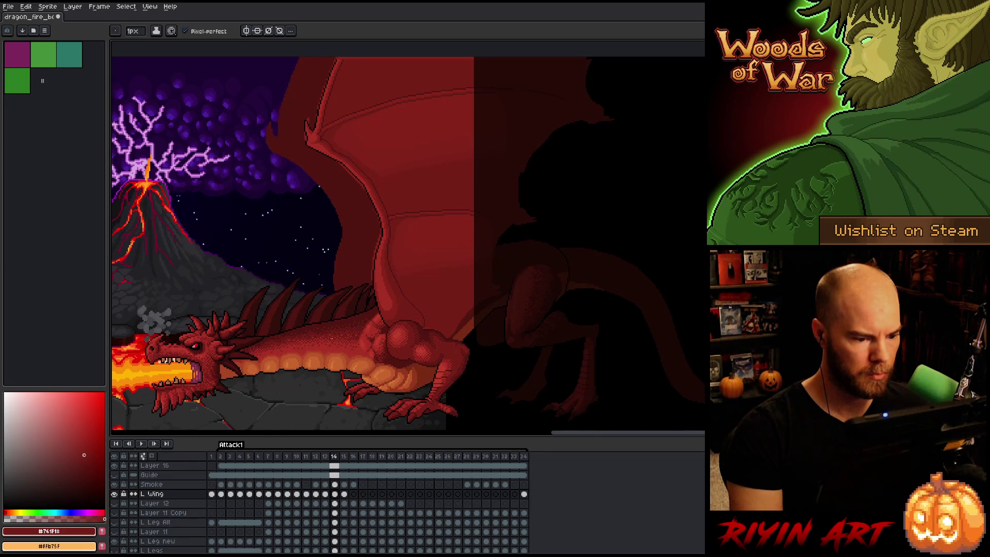
key("Right")
key("ctrl")
Transform the whole wing layer on frame 15, commit it, and compare against frame 14
key("ctrl+t")
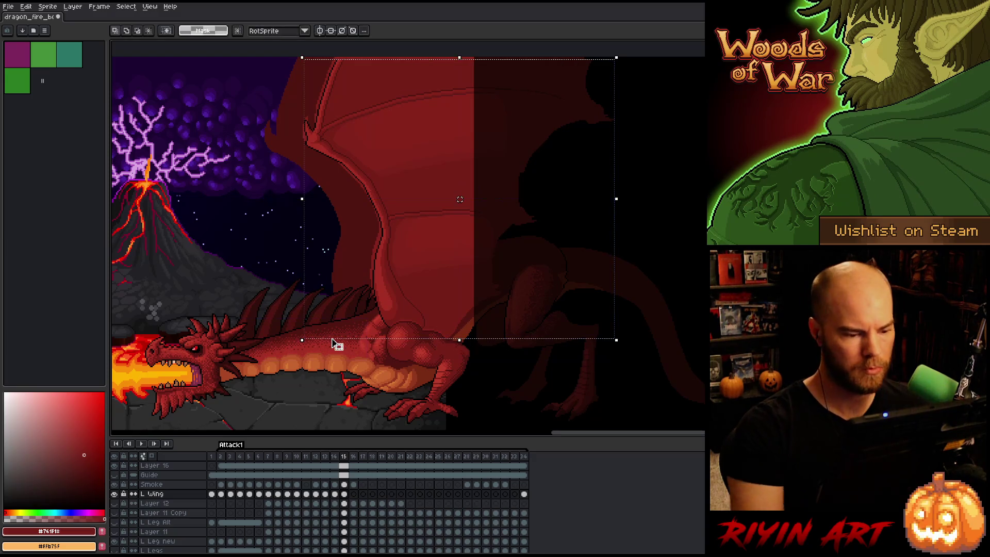
key("Left")
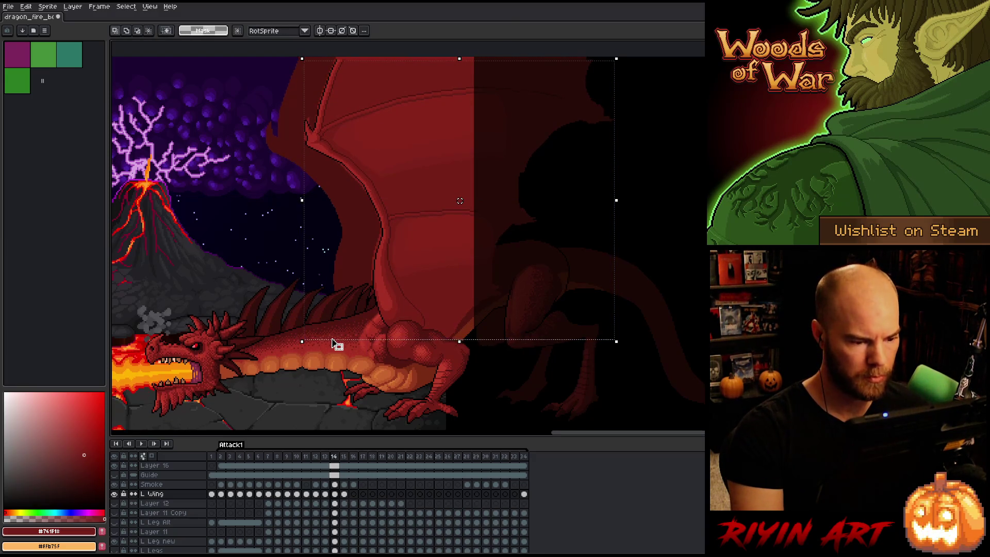
key("Right")
key("Left")
key("Right")
key("Left")
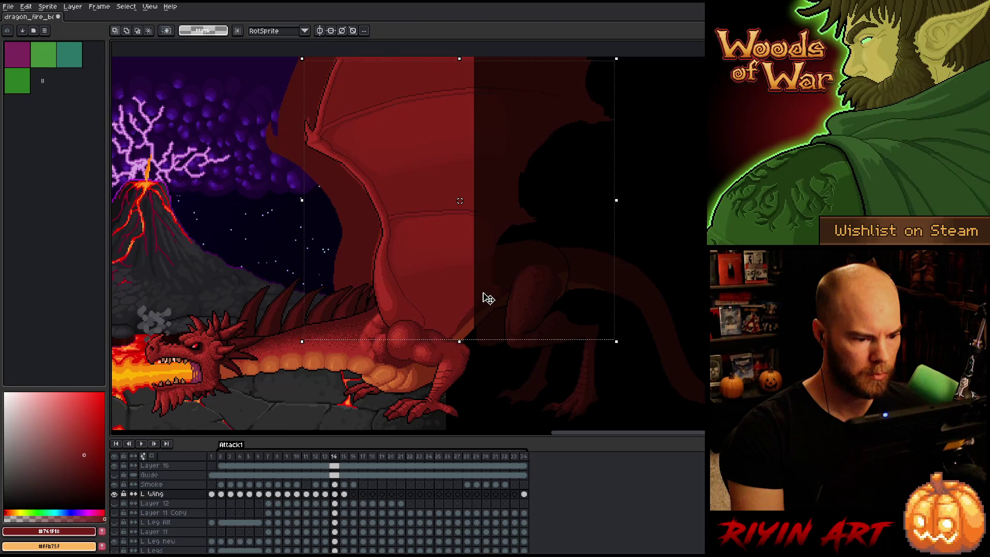
key("Right")
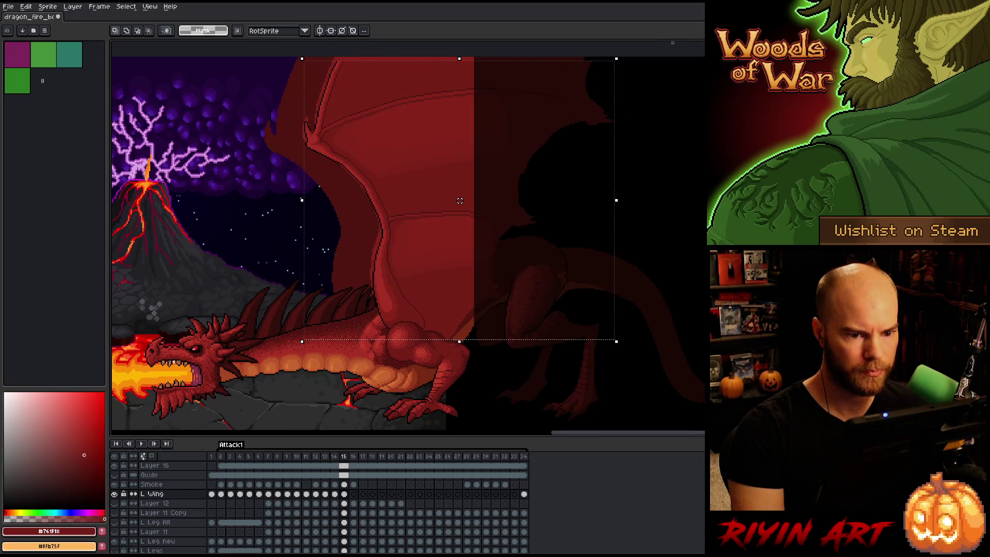
Build a rectangular selection around the wing's shoulder joint, adding and subtracting areas
mouse_move(459, 200)
left_mouse_down()
mouse_move(115, 173)
mouse_move(161, 300)
left_mouse_up()
scroll(360, 303, "up", 3)
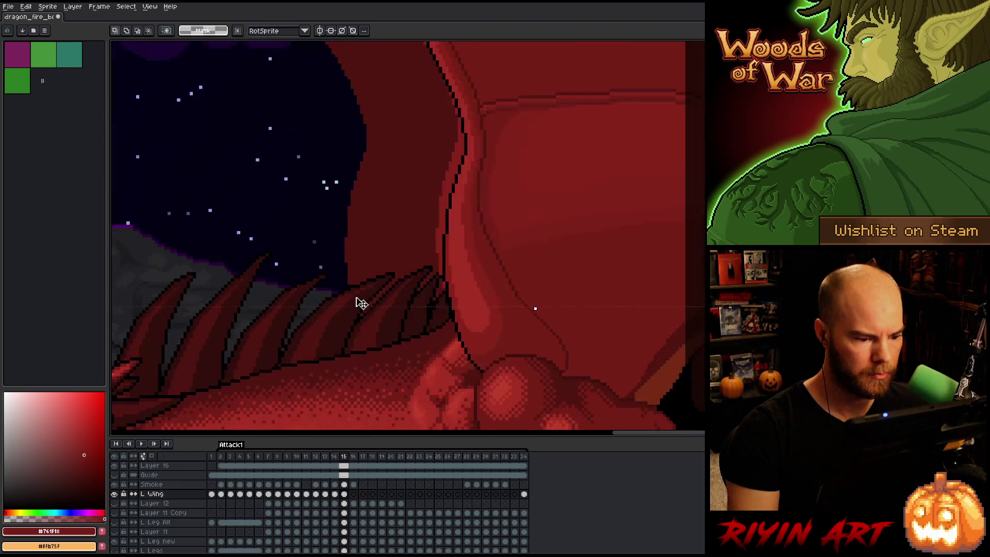
left_click_drag(453, 347, 554, 285)
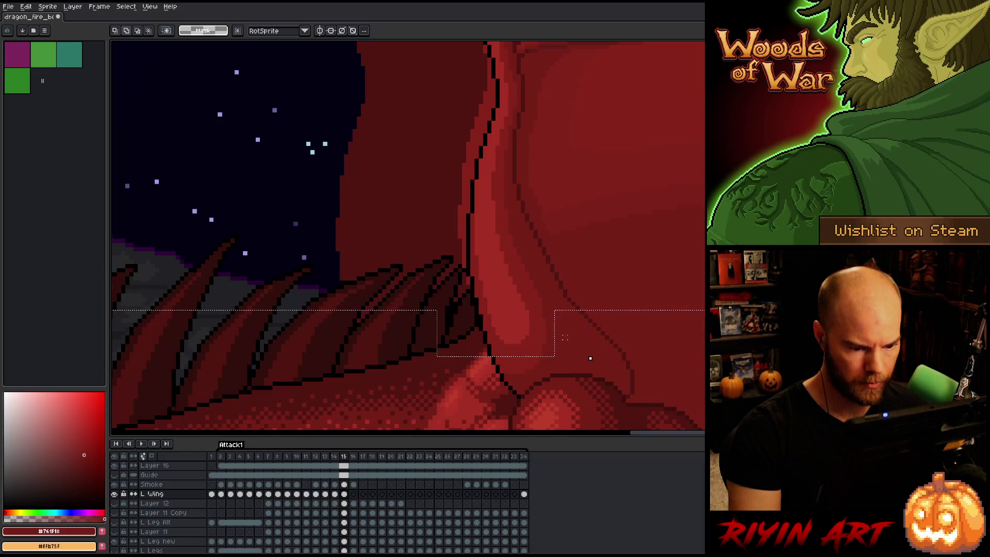
scroll(590, 357, "down", 3)
scroll(590, 361, "up", 3)
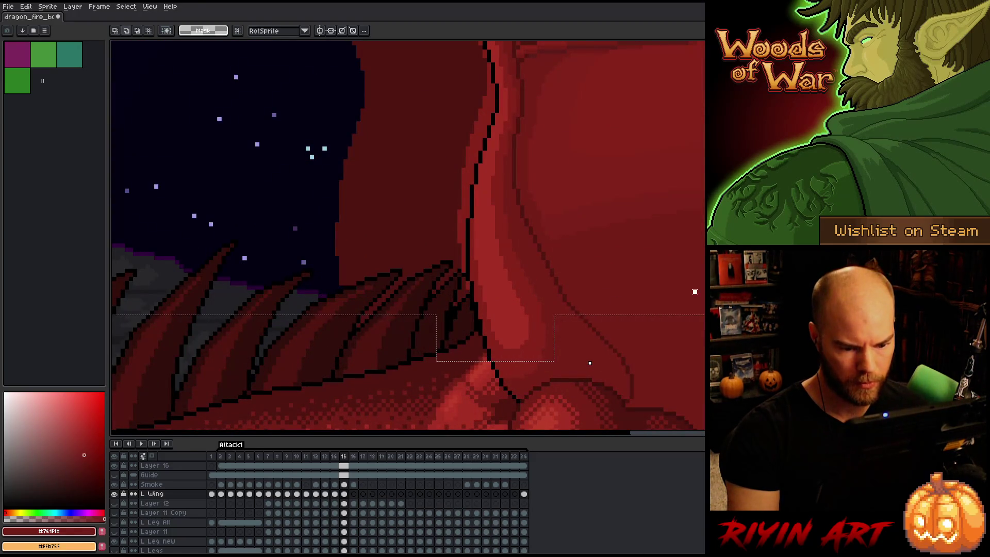
left_click_drag(694, 292, 621, 387)
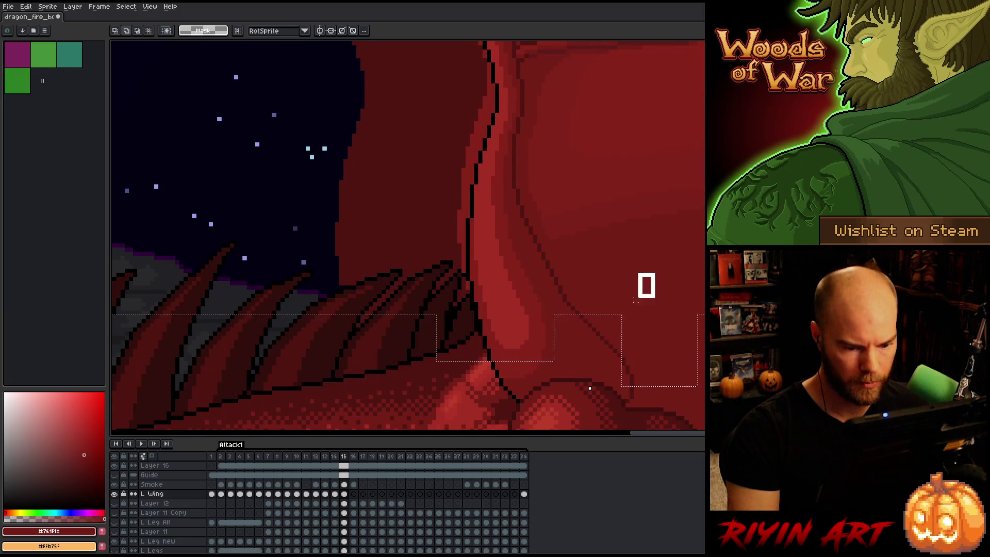
left_click_drag(636, 300, 554, 361)
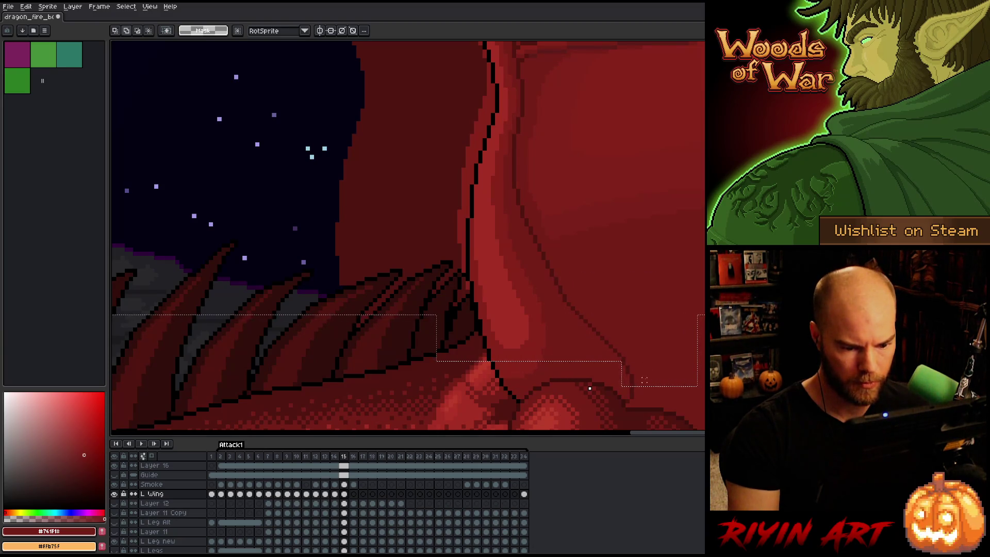
left_click_drag(618, 390, 655, 374)
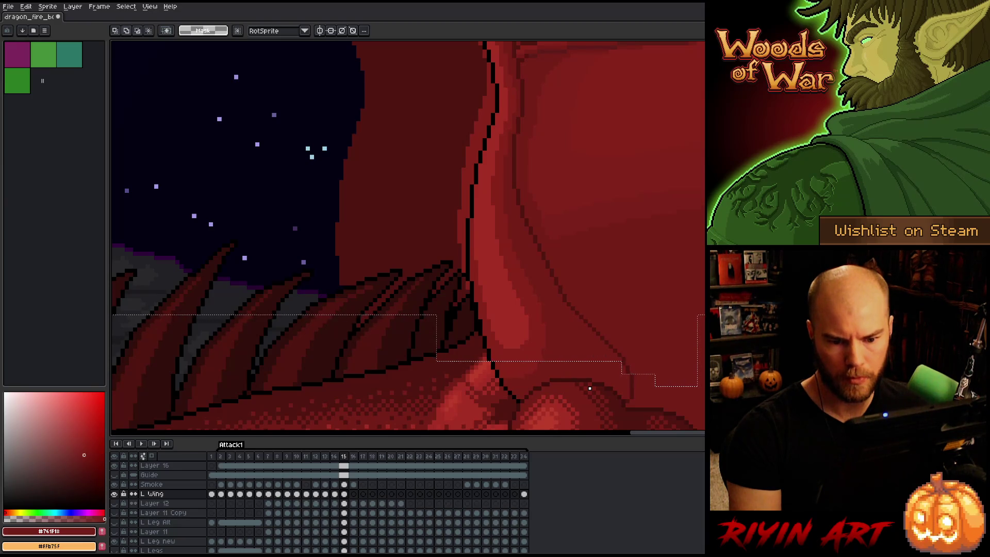
Shift the selected upper wing section one pixel left and up, then compare with frame 14
scroll(589, 387, "down", 5)
left_click_drag(820, 181, 674, 223)
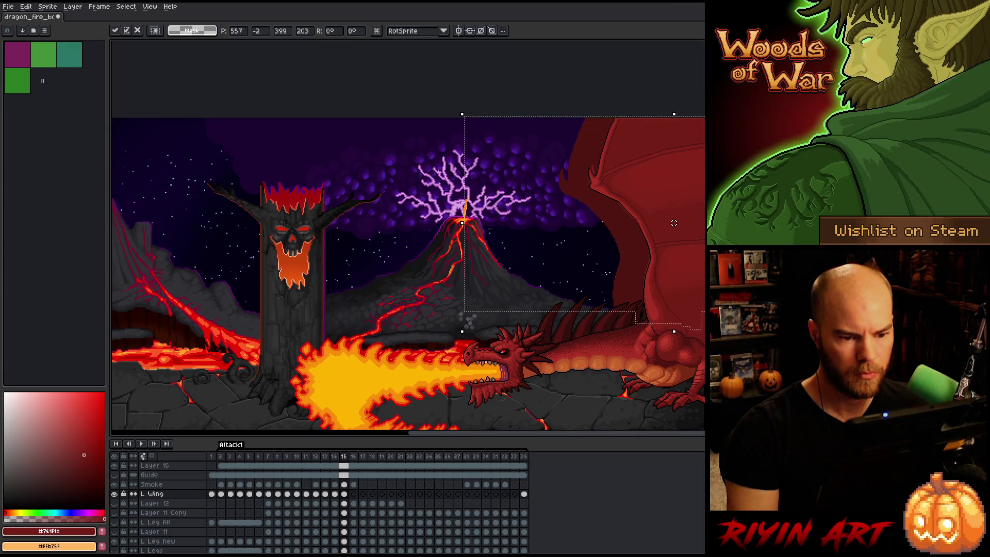
key("comma")
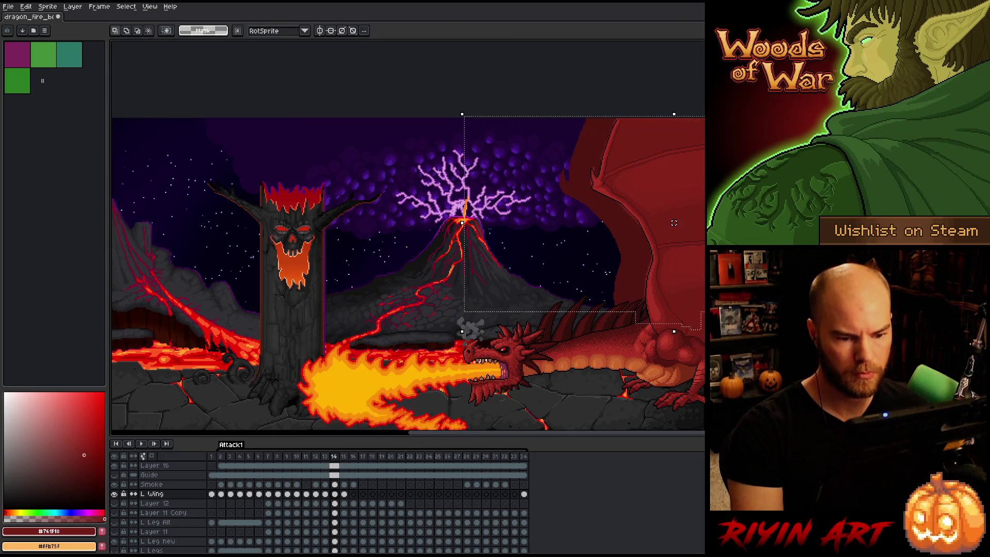
key("period")
key("comma")
key("period")
scroll(674, 223, "up", 4)
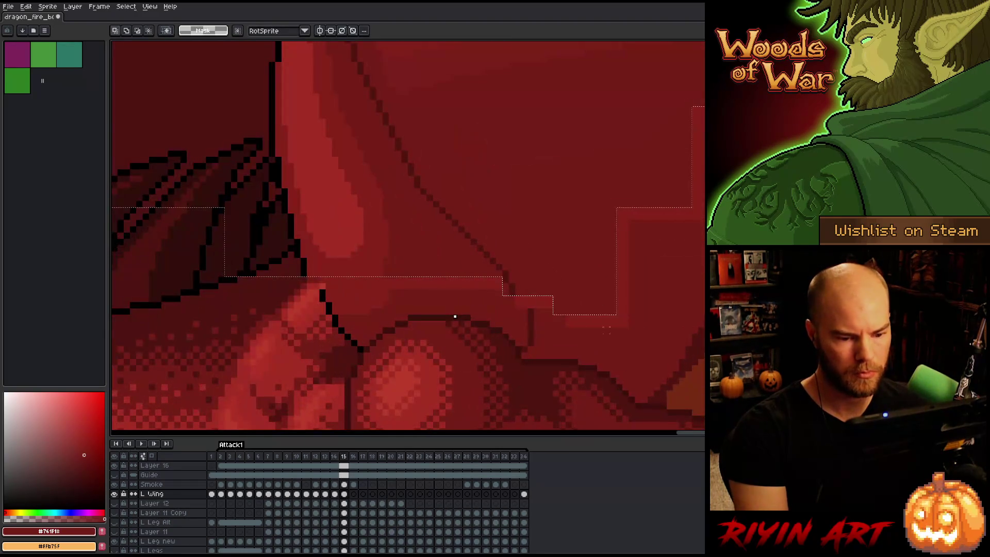
Solo the L Wing layer, deselect, and repaint the wing's lower-left tip in dark red
left_click(113, 493, "alt")
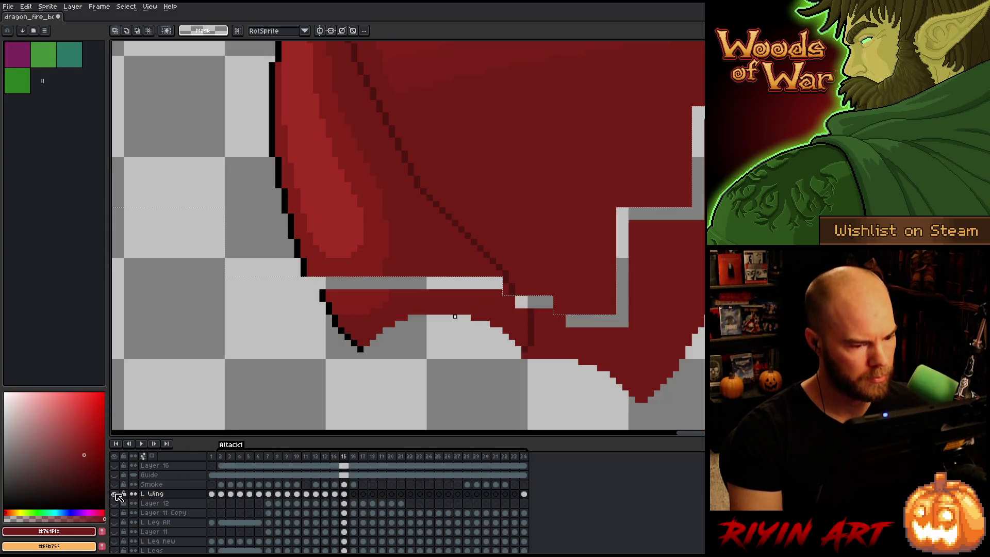
key("ctrl+d")
key("i")
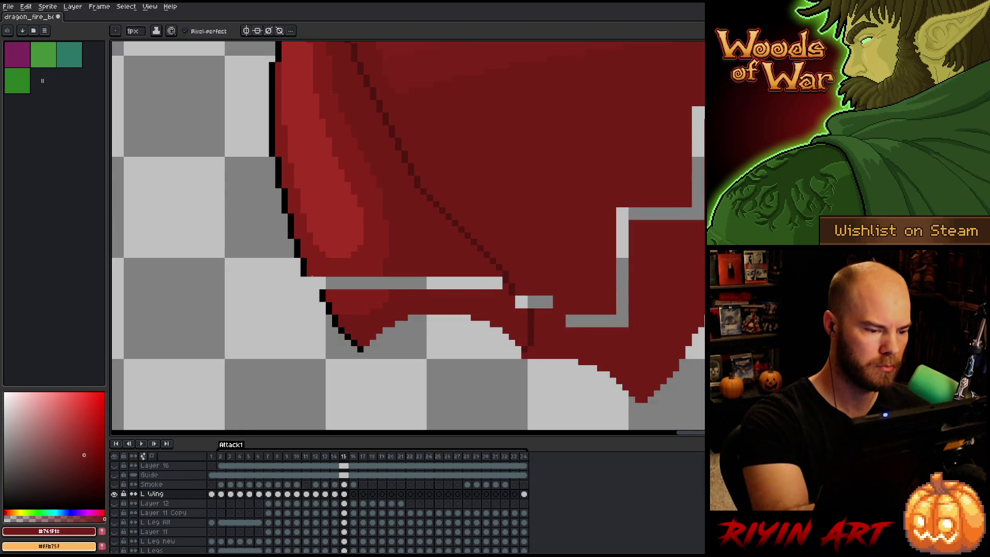
key("b")
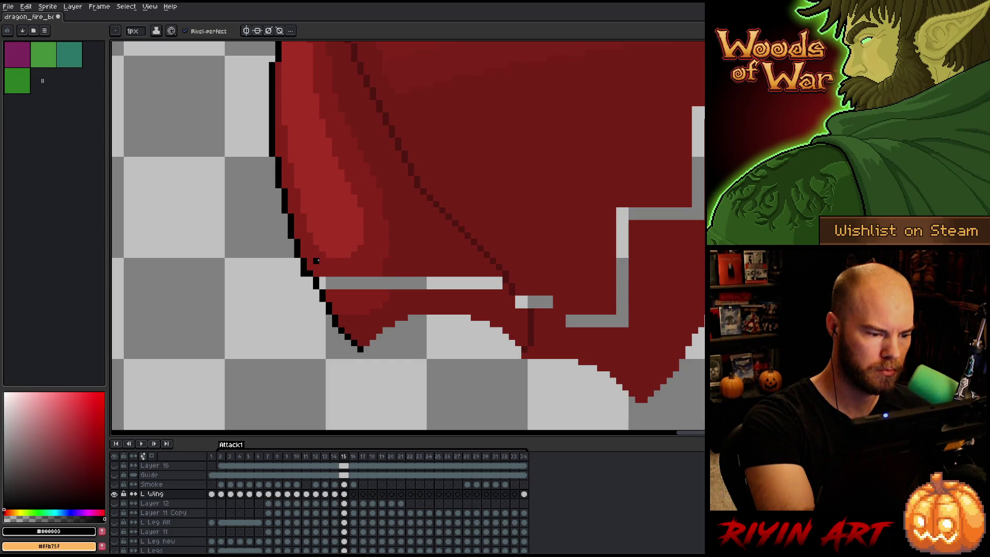
key("q")
mouse_move(311, 281)
left_mouse_down()
mouse_move(309, 308)
mouse_move(330, 312)
mouse_move(316, 305)
left_mouse_up()
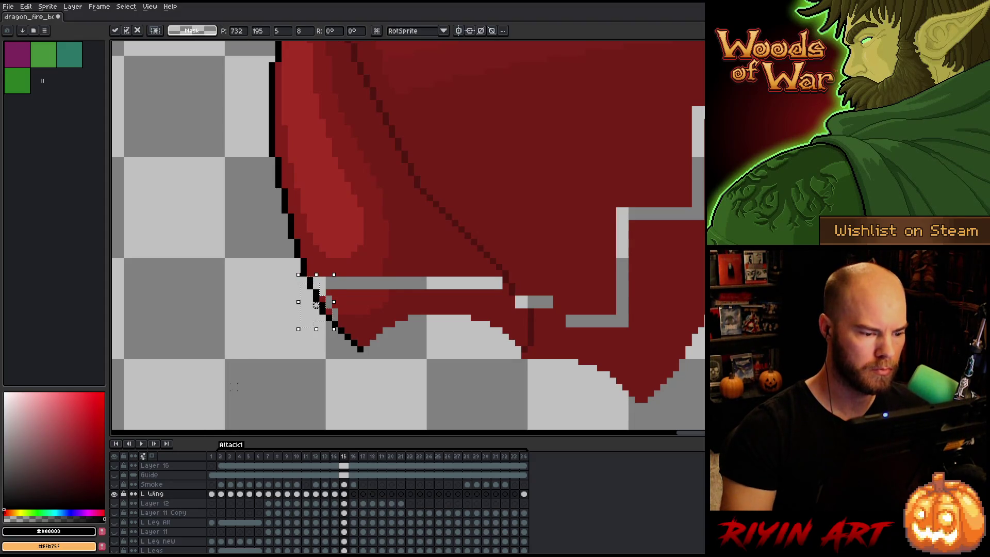
key("b")
left_click(333, 305, "alt")
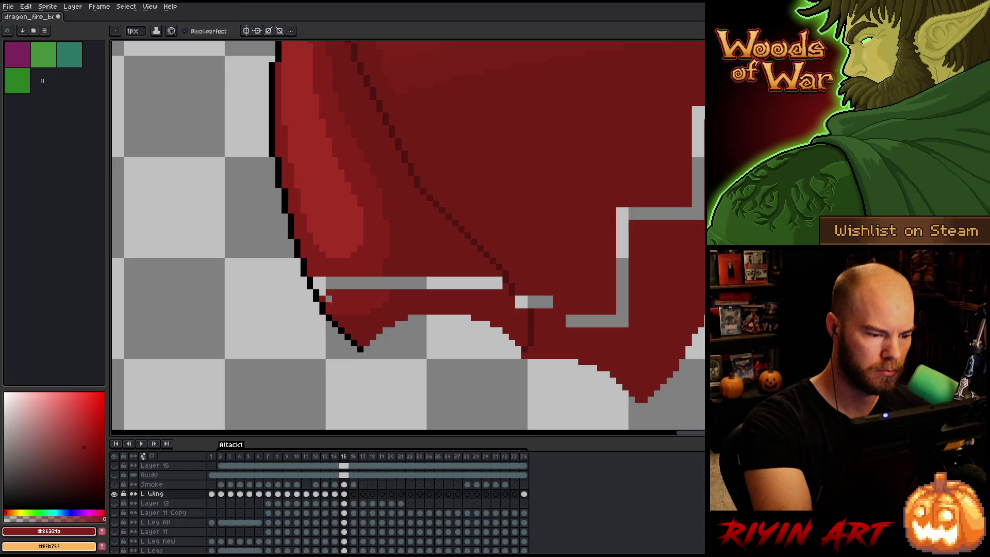
left_click(316, 279)
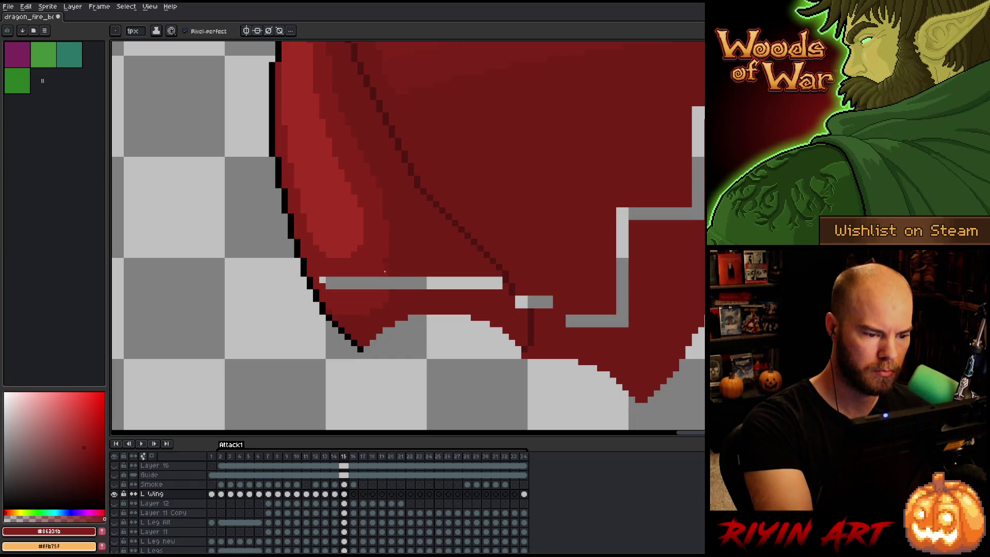
Shift the wing-tip pixels and paint over the grey gaps below the wing in red
key("q")
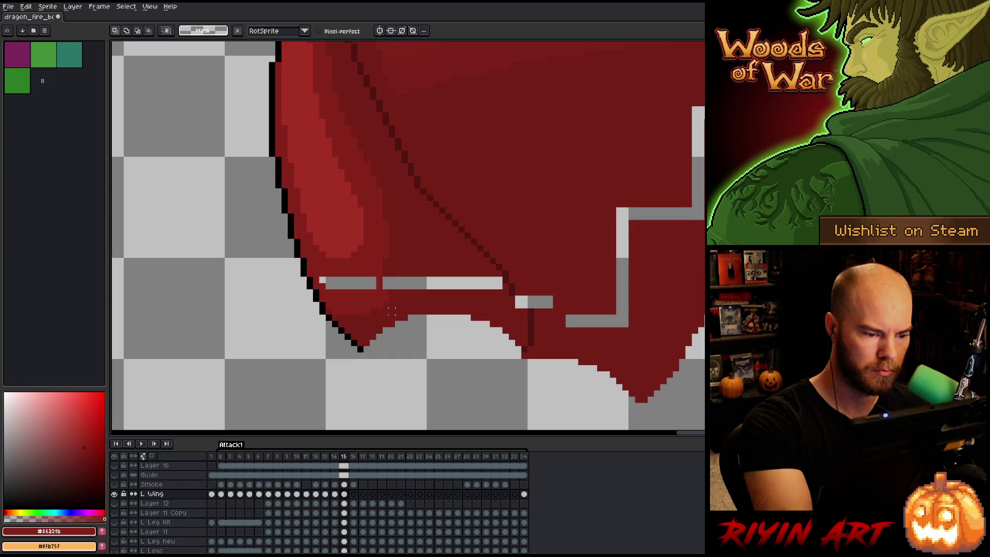
mouse_move(394, 289)
left_mouse_down()
mouse_move(383, 291)
mouse_move(379, 312)
mouse_move(323, 283)
left_mouse_up()
key("Return")
key("alt")
left_click(386, 274)
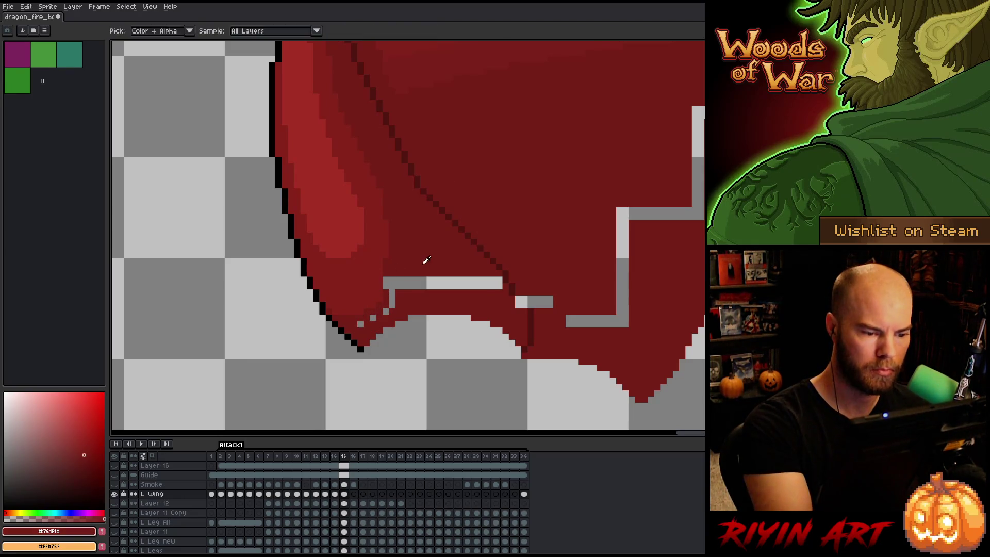
left_click_drag(384, 282, 500, 283)
left_click(373, 317)
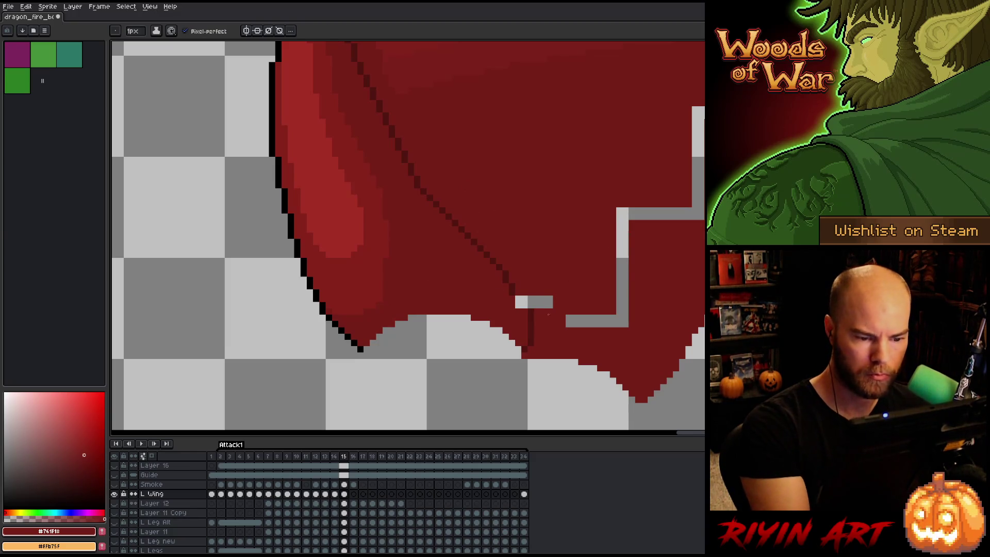
Fill the remaining grey notches and the L-shaped gap with the wing's red using Paint Bucket
key("alt")
left_click(521, 290)
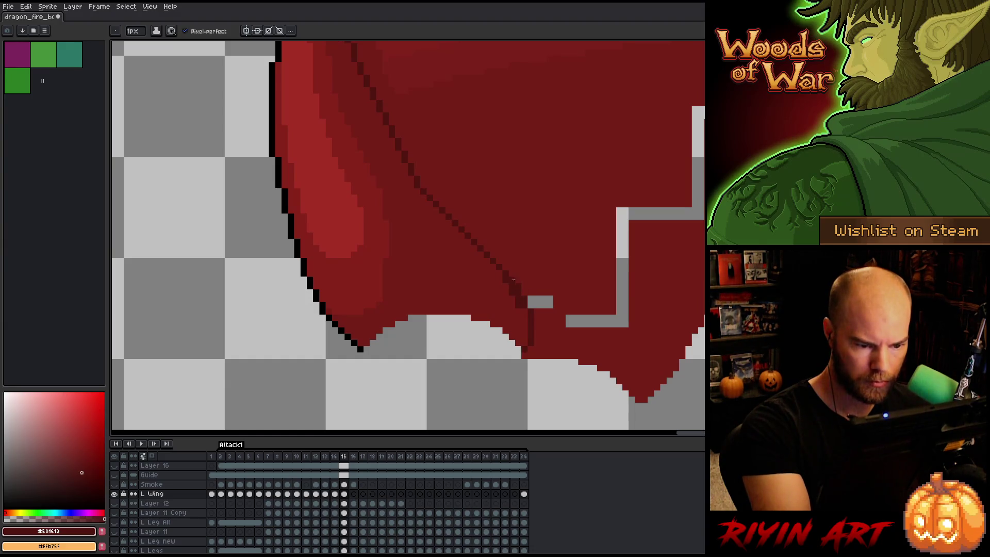
key("alt")
left_click(502, 283)
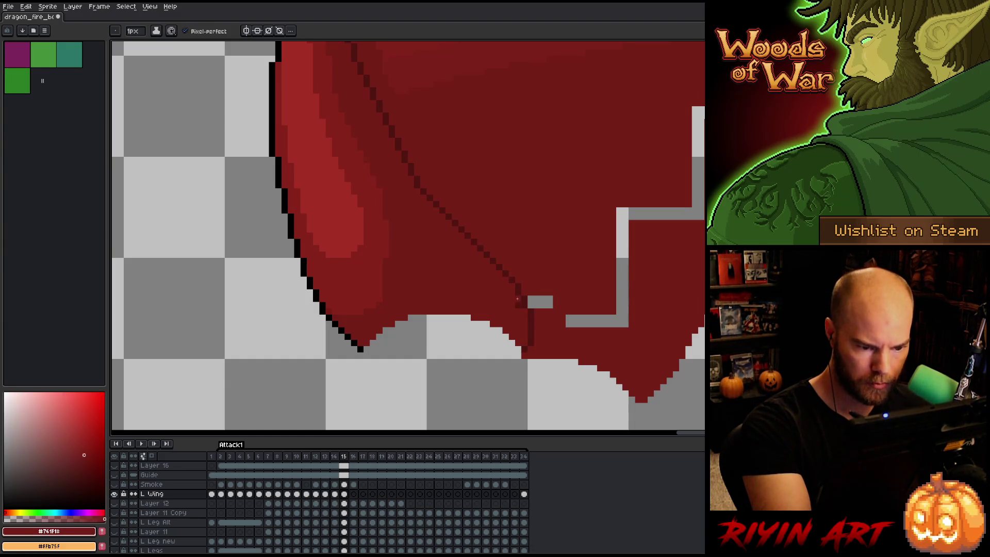
key("g")
left_click(540, 301)
left_click(588, 317)
key("ctrl+z")
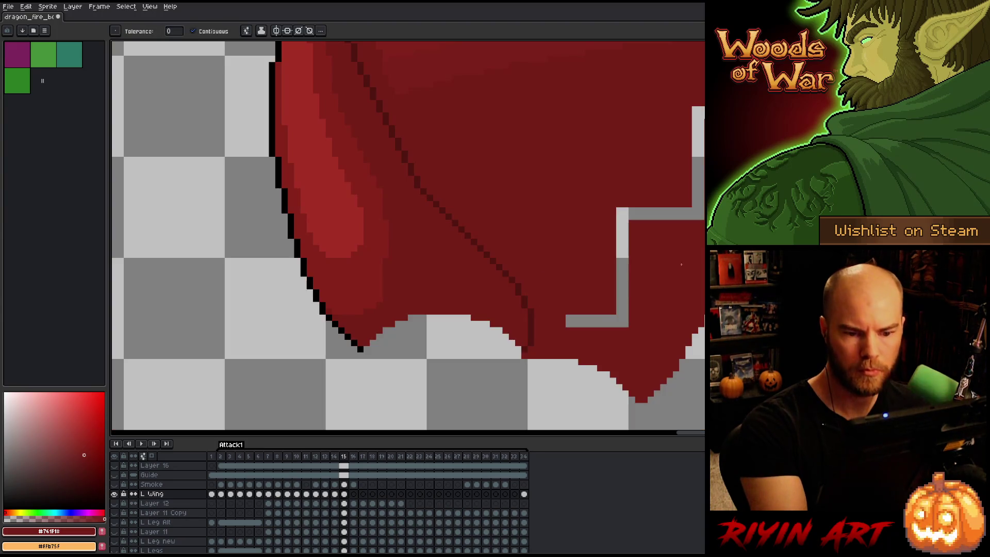
key("b")
key("g")
left_click(574, 320)
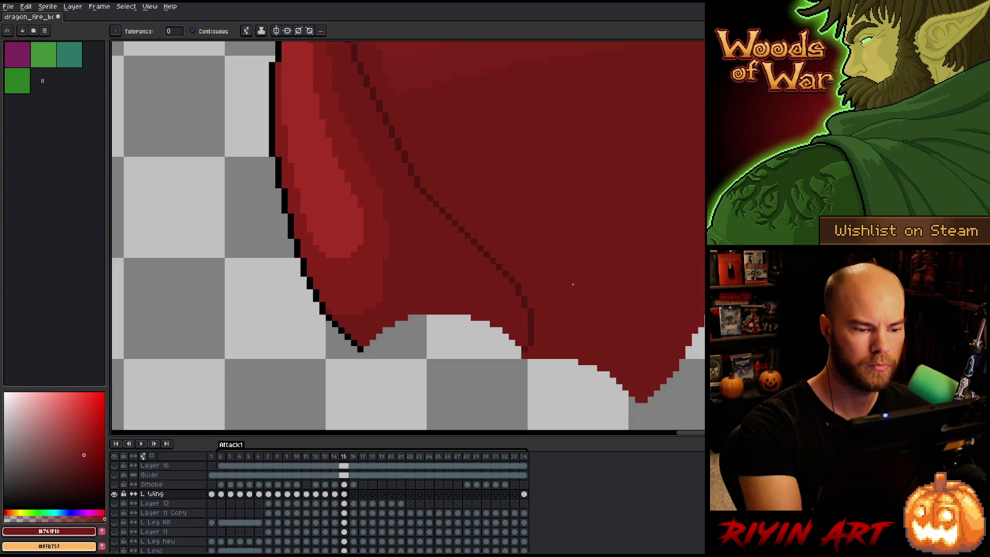
Zoom out, show all layers again and play the animation to review the wing
key("2")
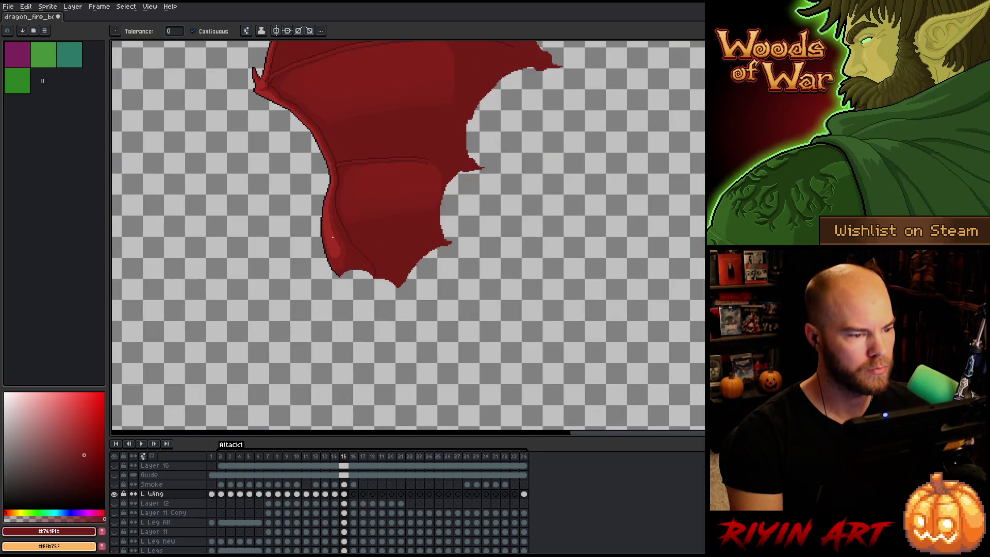
left_click(114, 494, "alt")
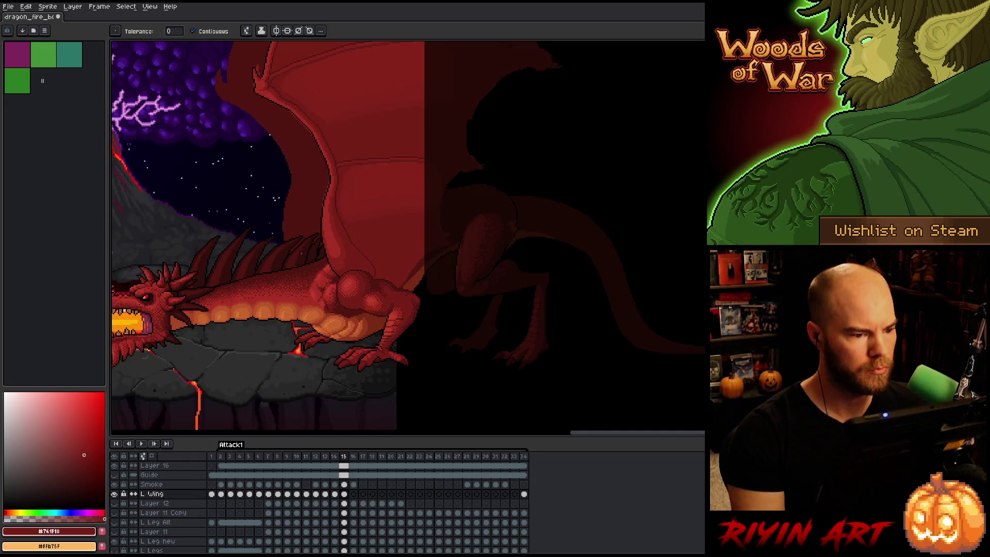
left_click_drag(364, 271, 402, 310)
key("Return")
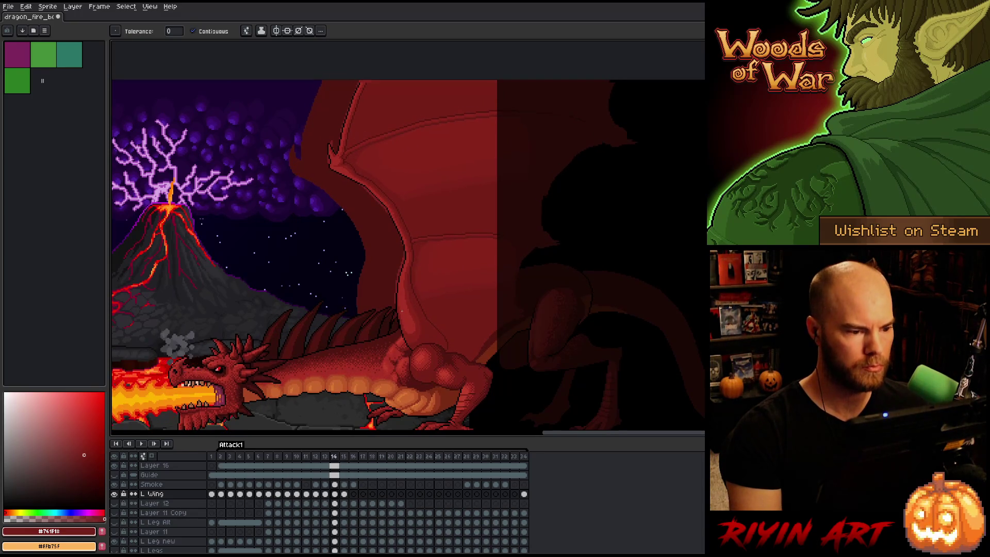
Save the dragon file with Ctrl+S and open the L Wing cel on frame 16
left_click(347, 494)
scroll(392, 232, "up", 5)
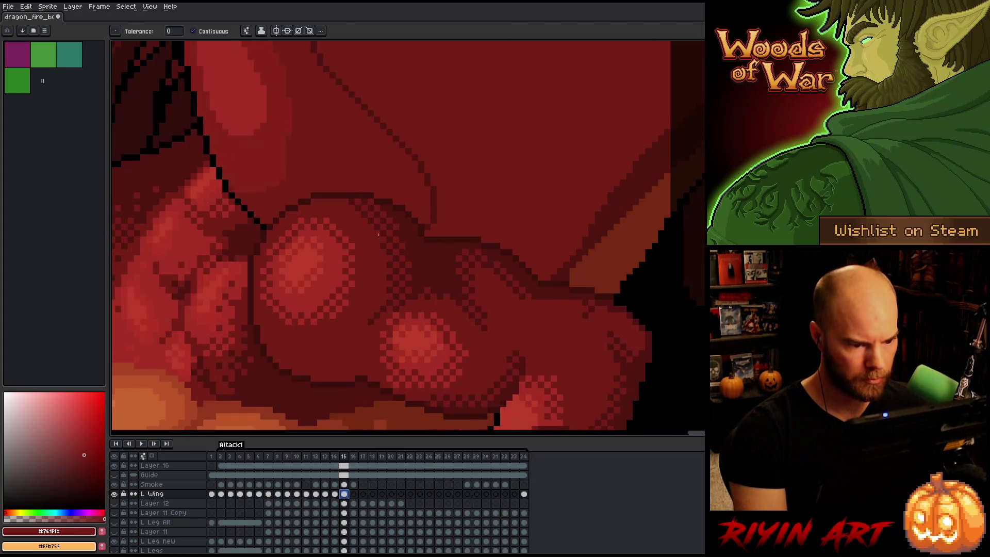
scroll(378, 237, "up", 1)
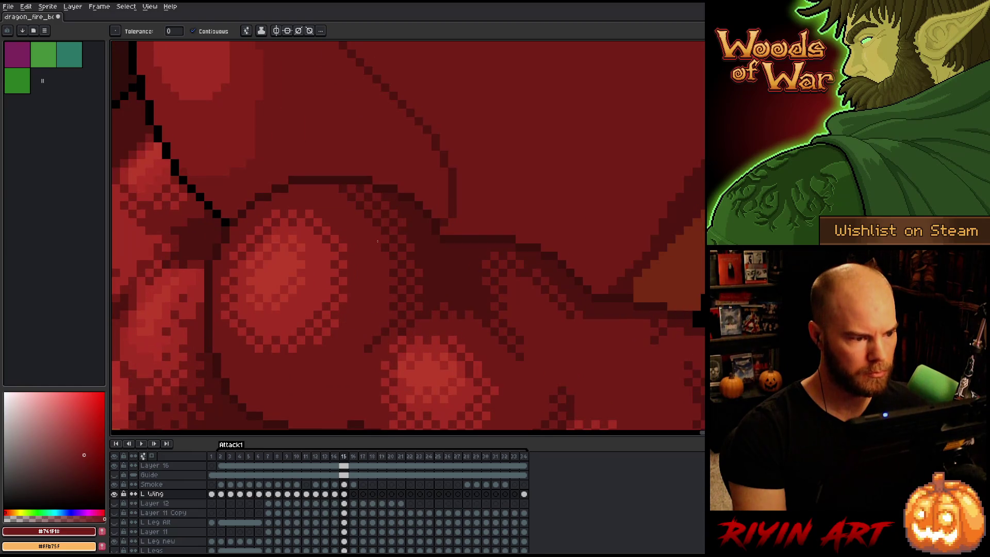
scroll(378, 240, "down", 4)
scroll(379, 227, "down", 1)
scroll(379, 220, "up", 1)
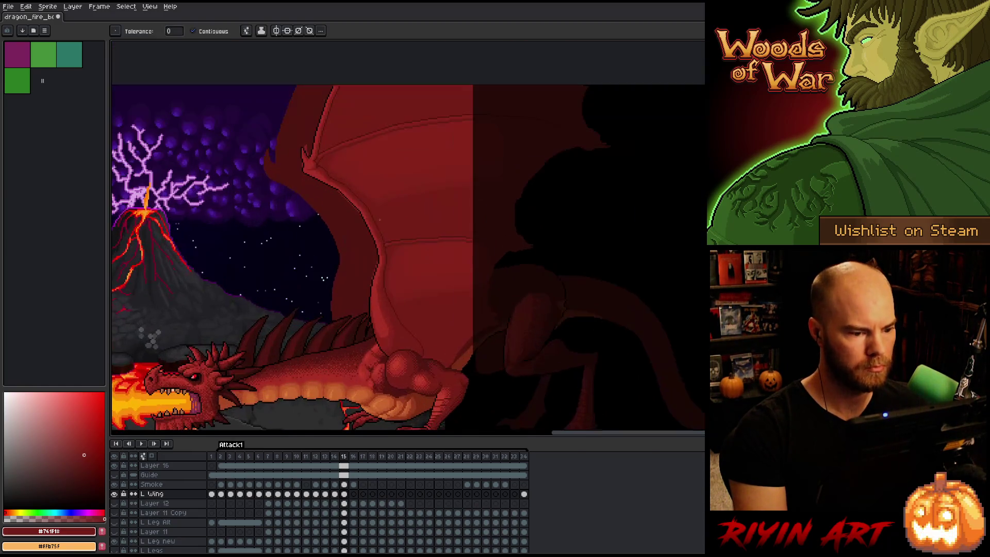
key("ctrl+s")
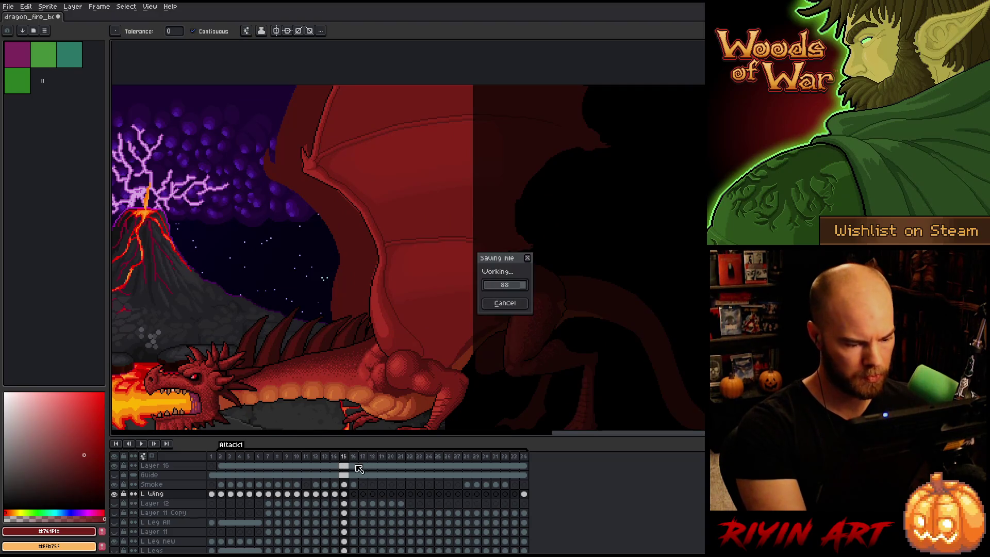
left_click(355, 496)
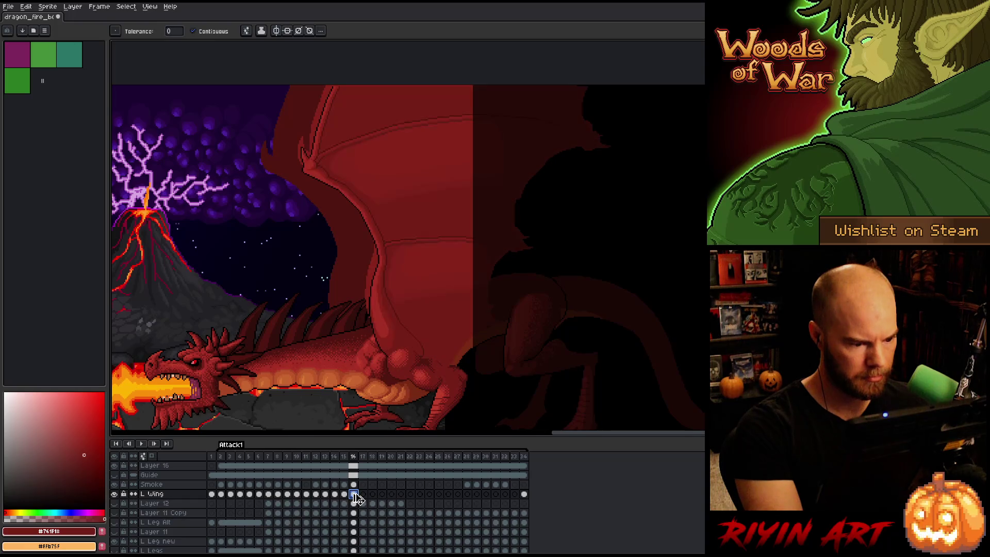
Move the frame 16 wing from 674,-18 to 676,-6, commit, compare with frame 15, and deselect
key("ctrl+t")
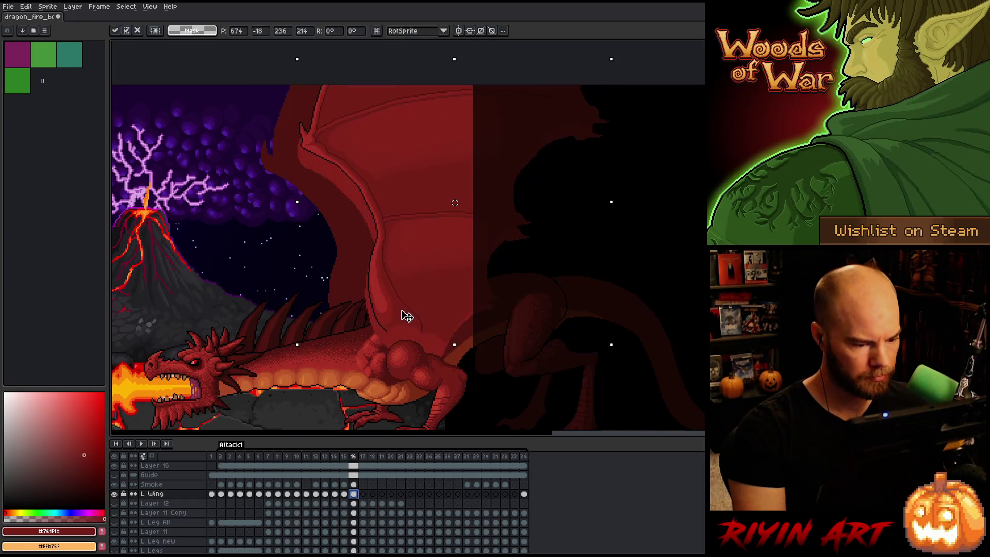
left_click_drag(407, 316, 409, 331)
scroll(408, 345, "up", 3)
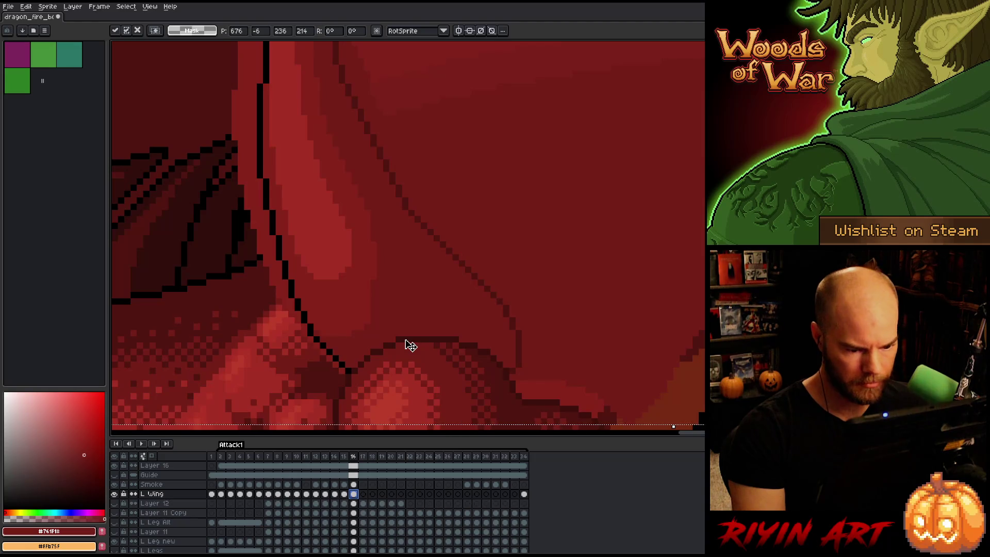
key("Left")
scroll(412, 351, "down", 3)
scroll(453, 356, "up", 4)
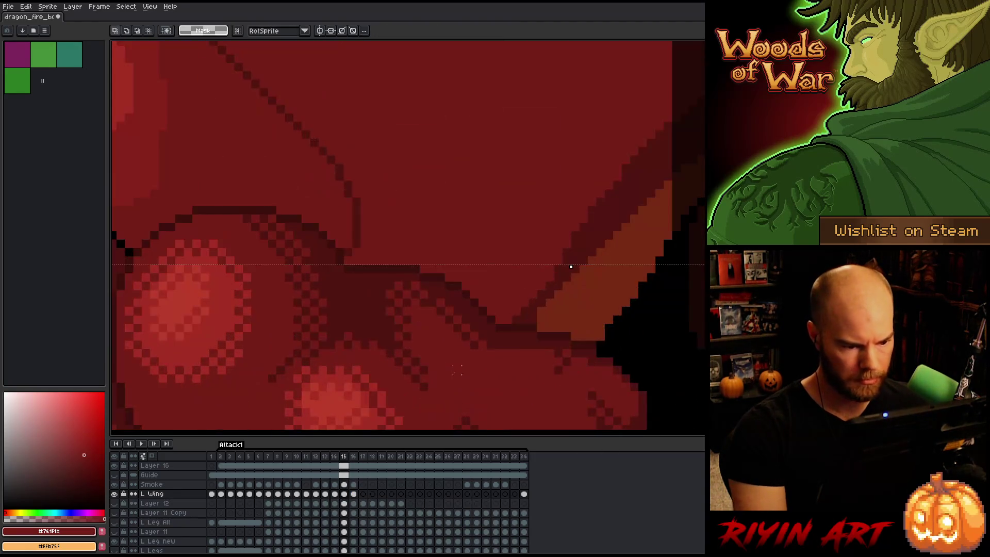
key("Right")
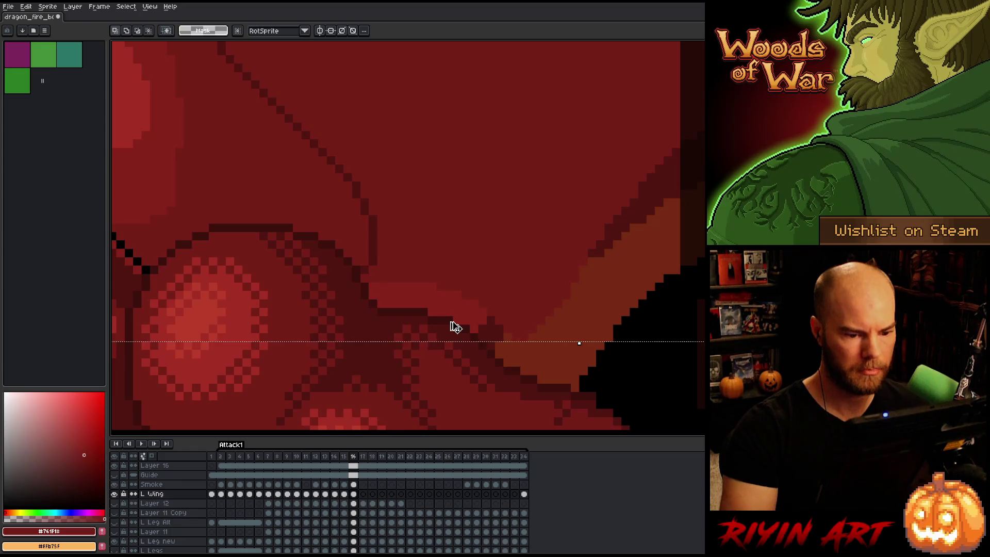
key("ctrl+d")
key("b")
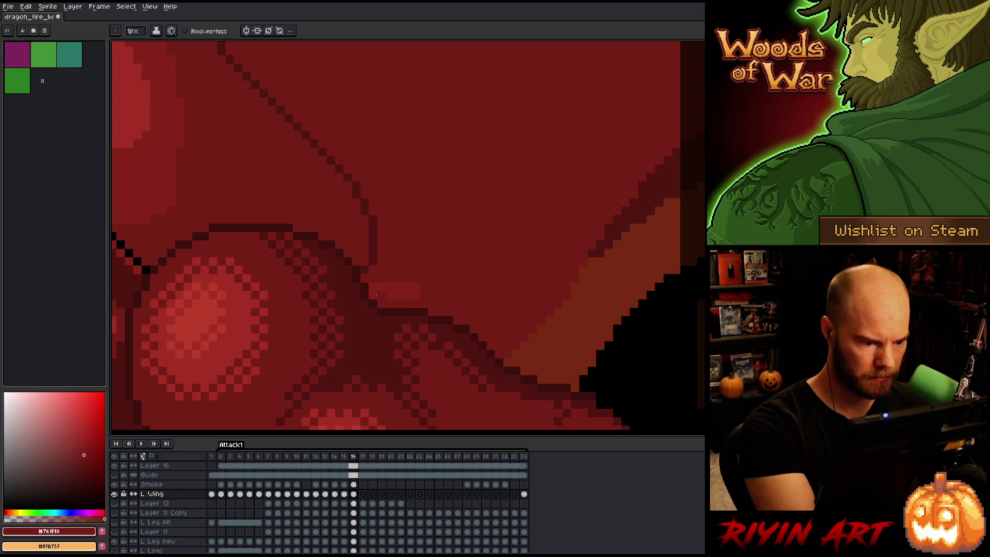
scroll(468, 292, "down", 4)
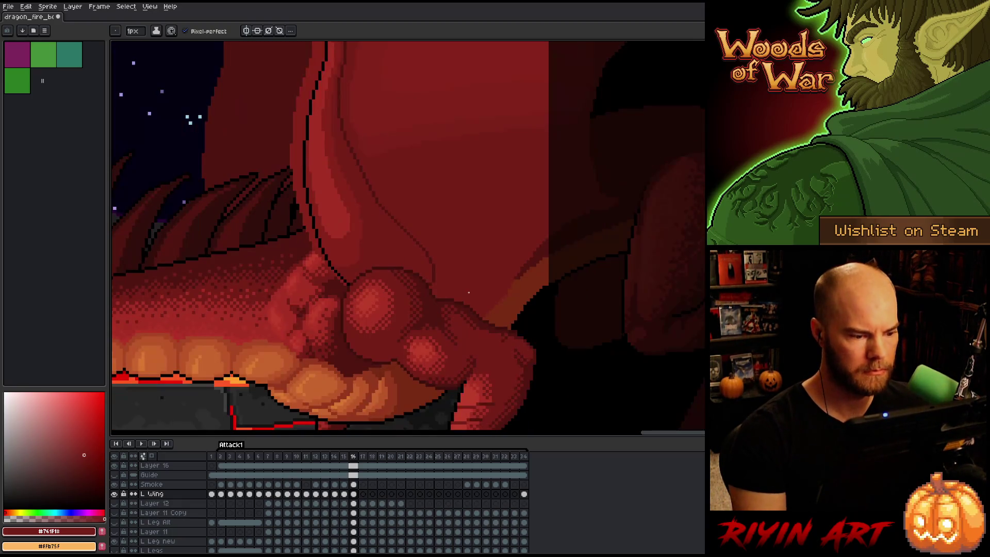
scroll(474, 267, "down", 4)
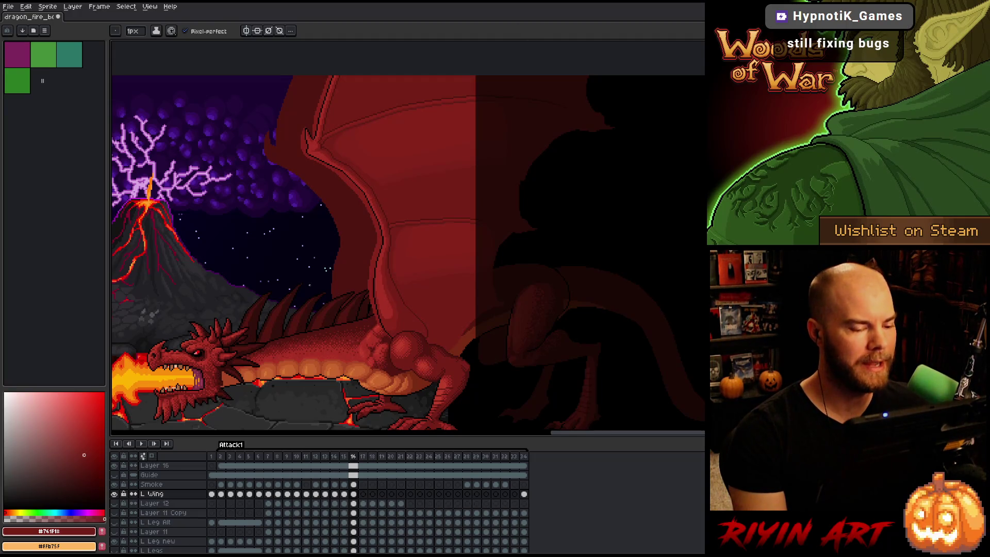
scroll(407, 253, "down", 2)
key("period")
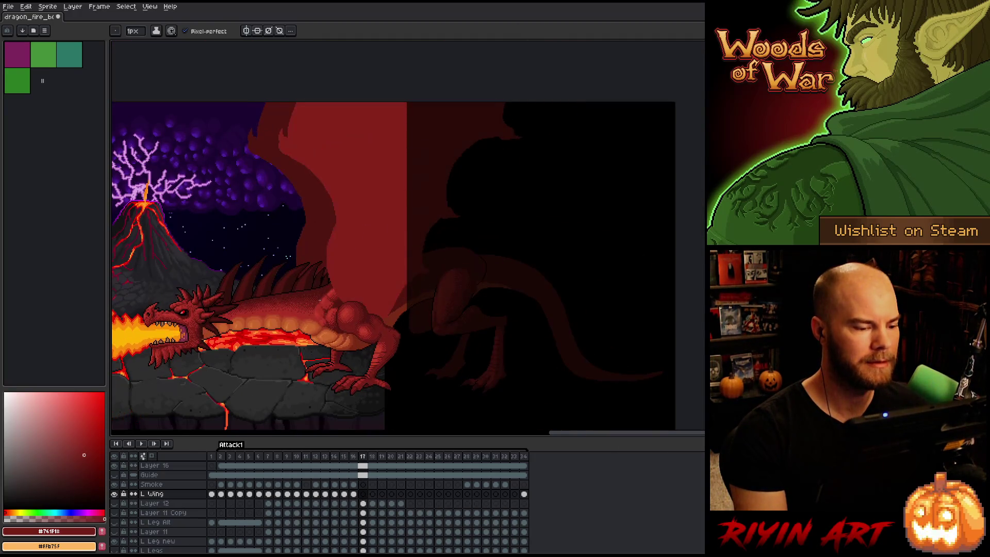
key("comma")
key("comma")
key("period")
key("period")
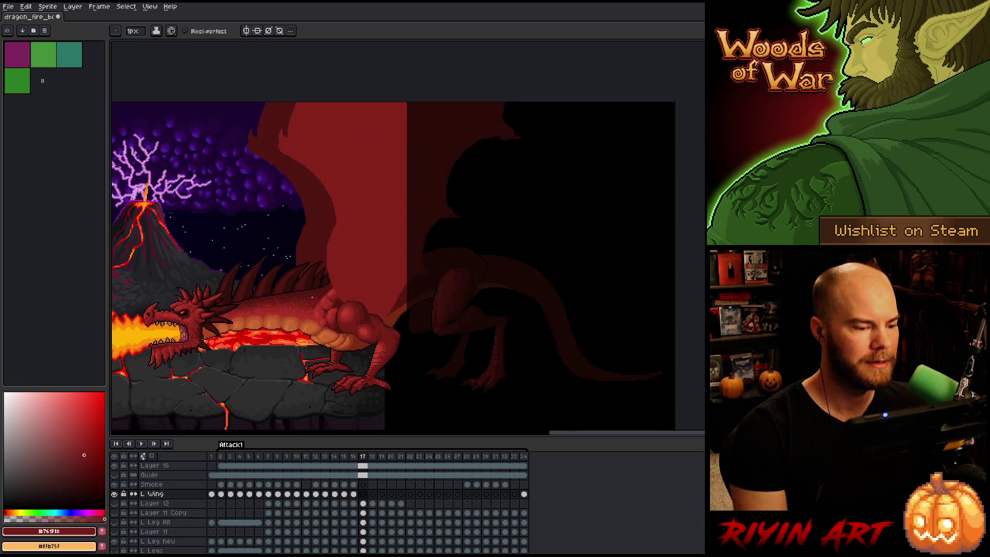
key("comma")
scroll(312, 297, "up", 3)
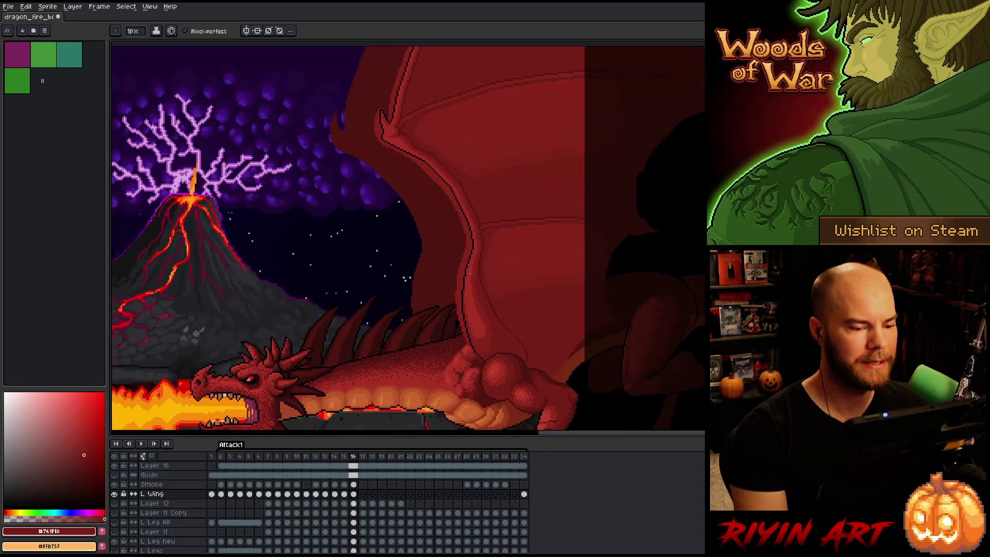
key("comma")
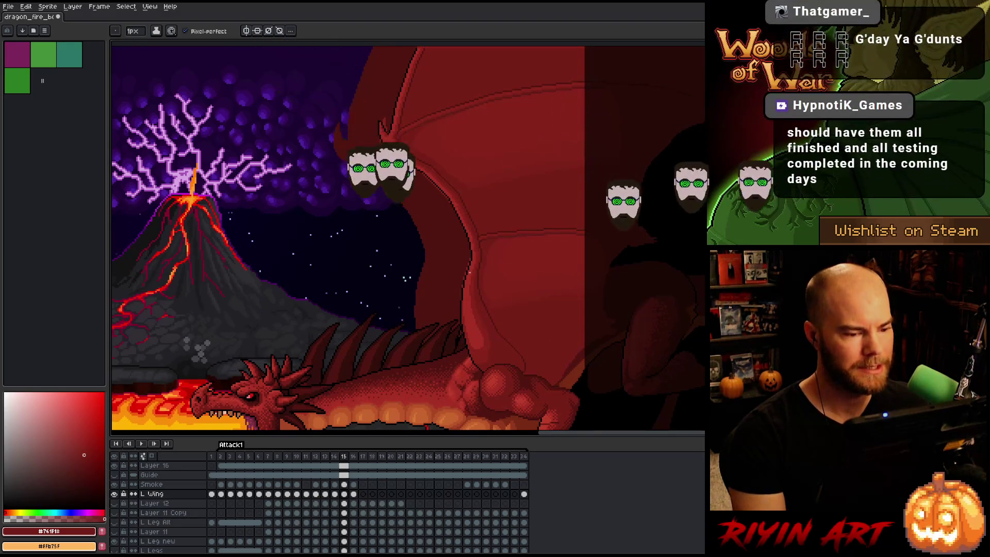
key("period")
key("comma")
scroll(452, 304, "down", 3)
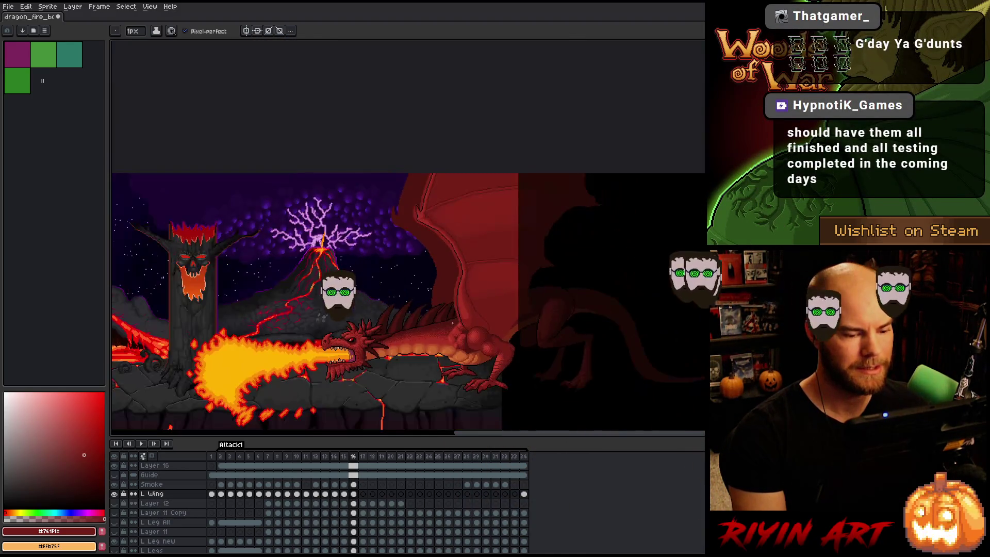
key("period")
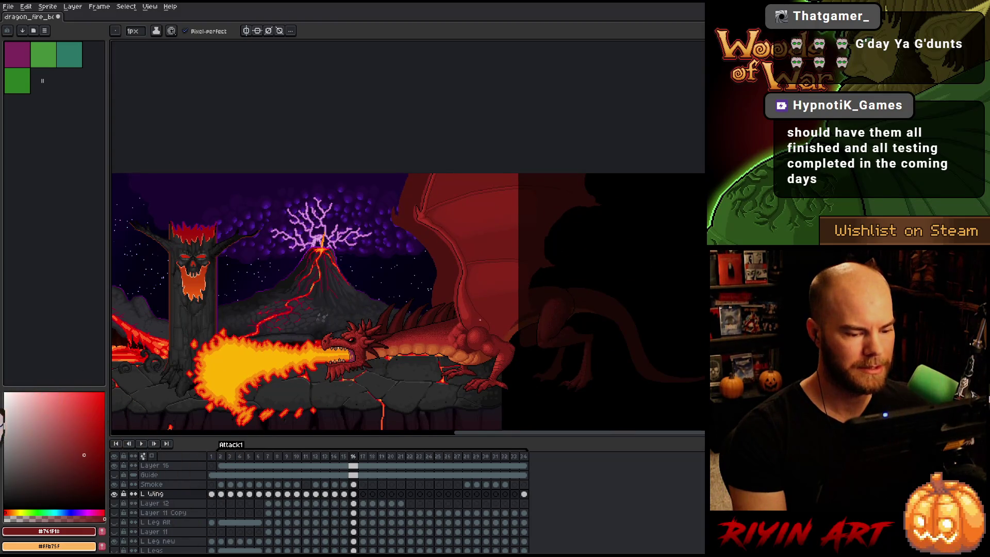
key("comma")
key("period")
key("comma")
key("period")
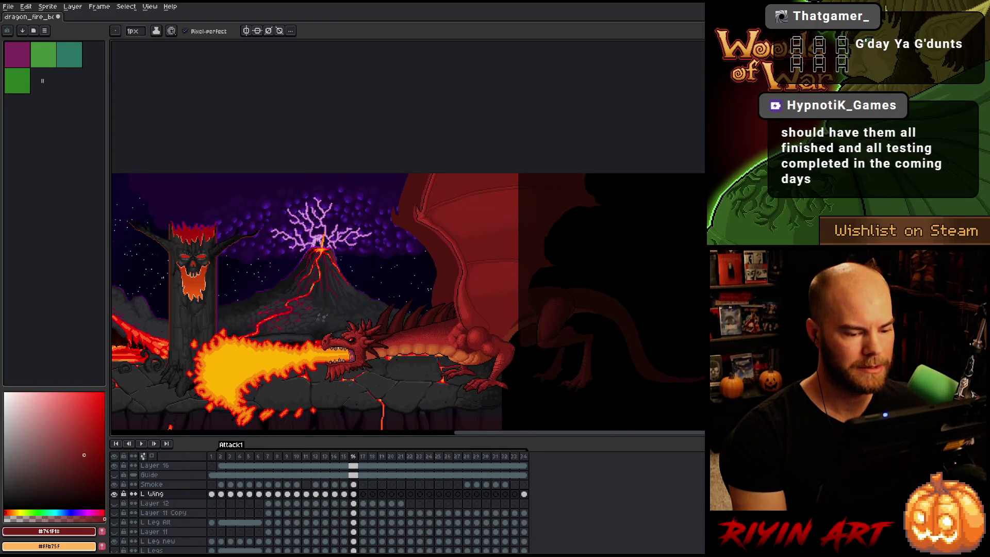
scroll(519, 352, "up", 3)
scroll(492, 344, "down", 1)
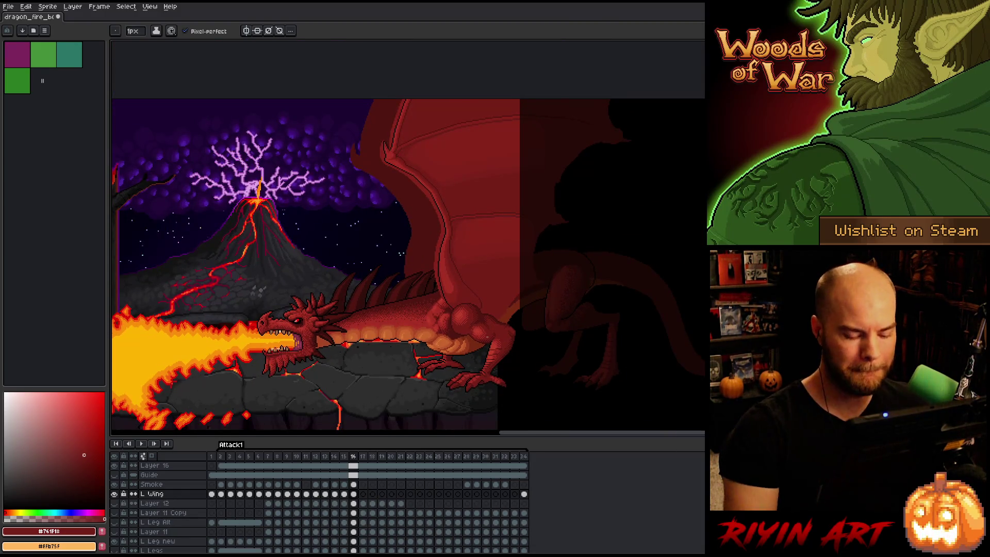
key("period")
scroll(465, 254, "up", 1)
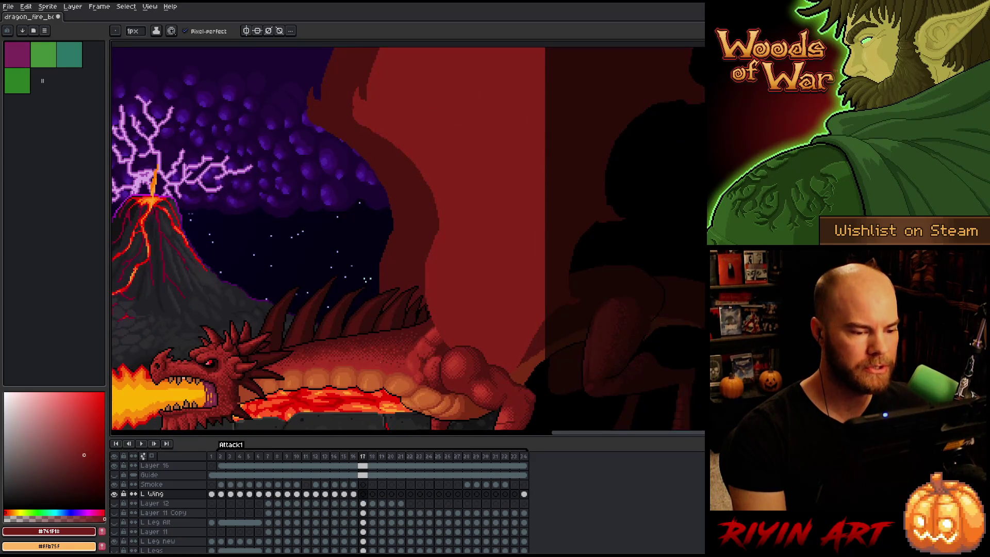
key("comma")
scroll(357, 536, "down", 3)
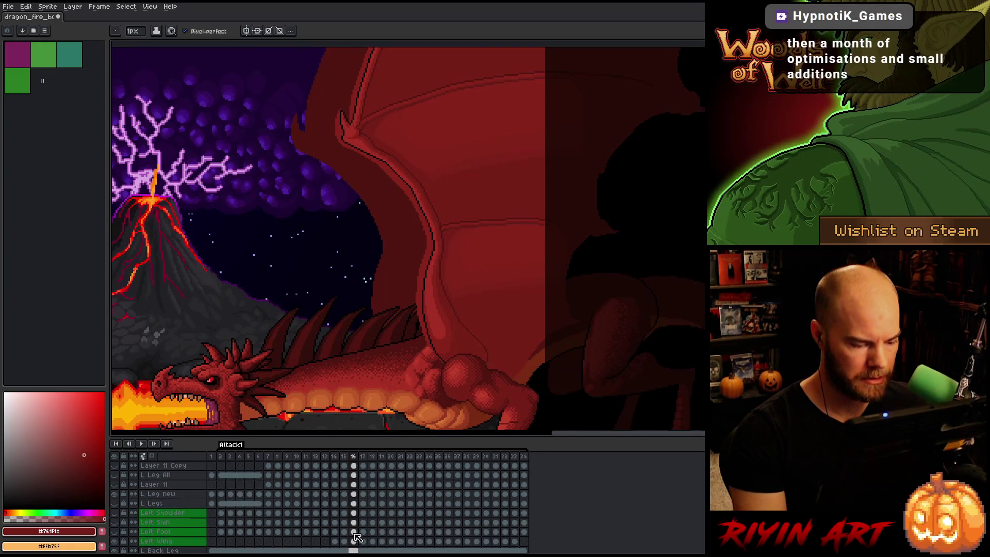
Select the L Wing cels for frames 14–16, preview the animation, then open frame 17
left_click_drag(334, 541, 360, 545)
key("Return")
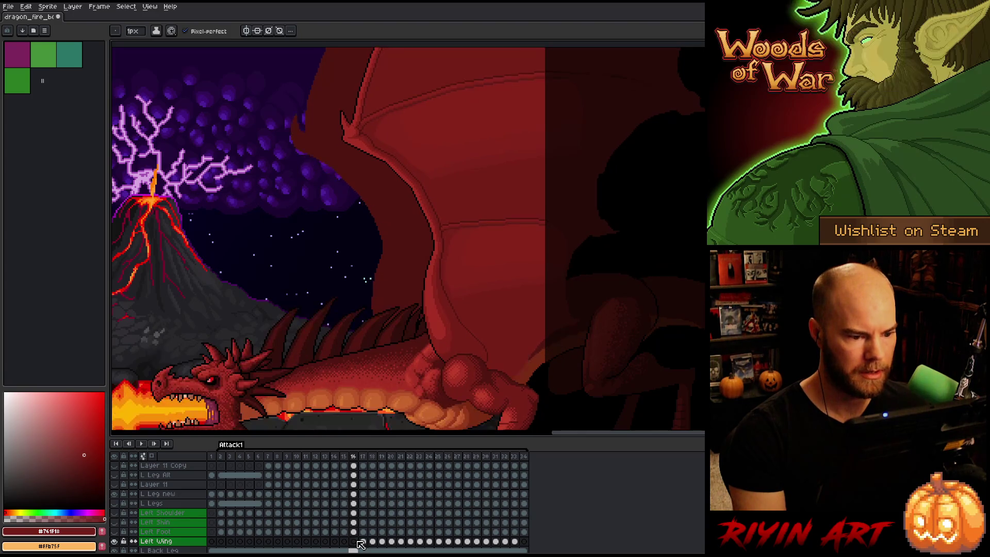
scroll(363, 520, "up", 3)
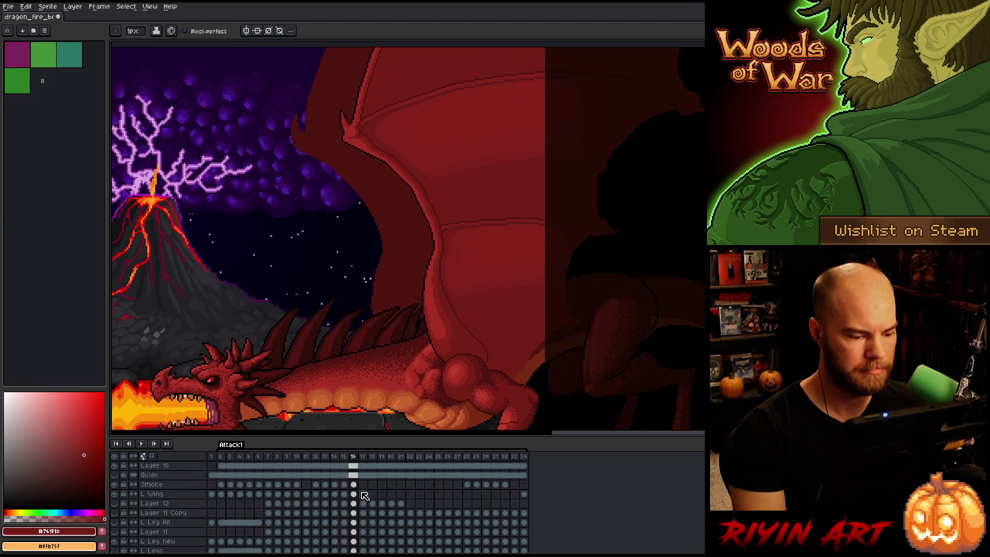
left_click(362, 494)
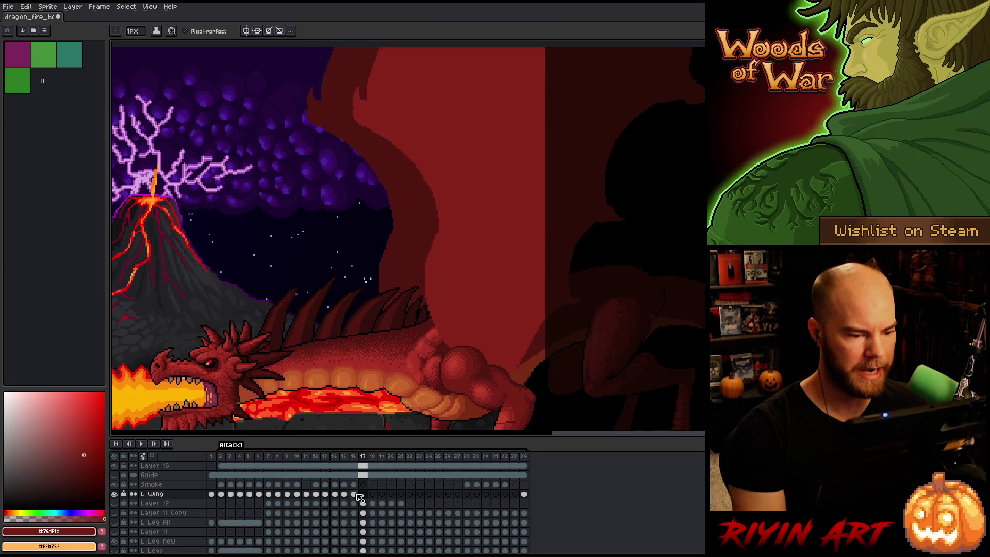
key("Left")
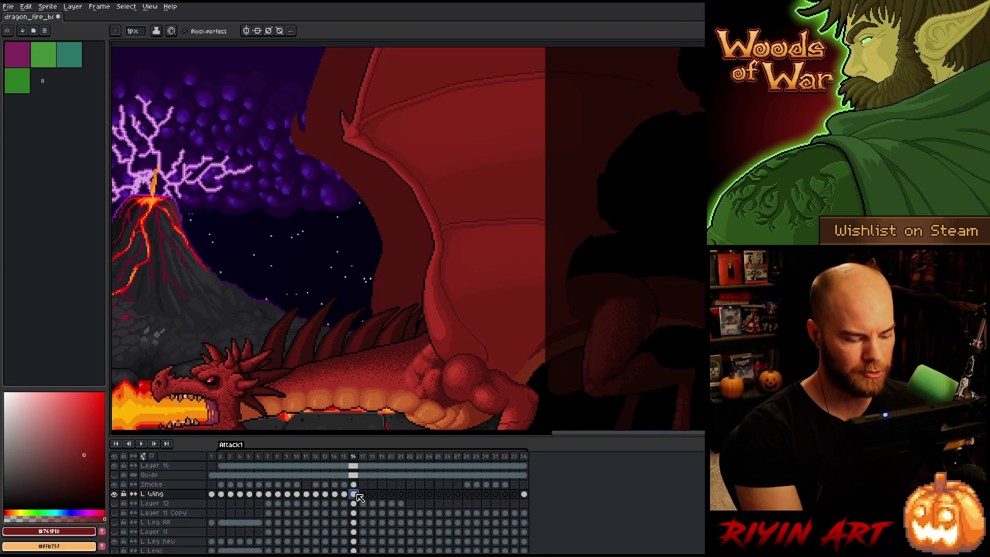
left_click(364, 495)
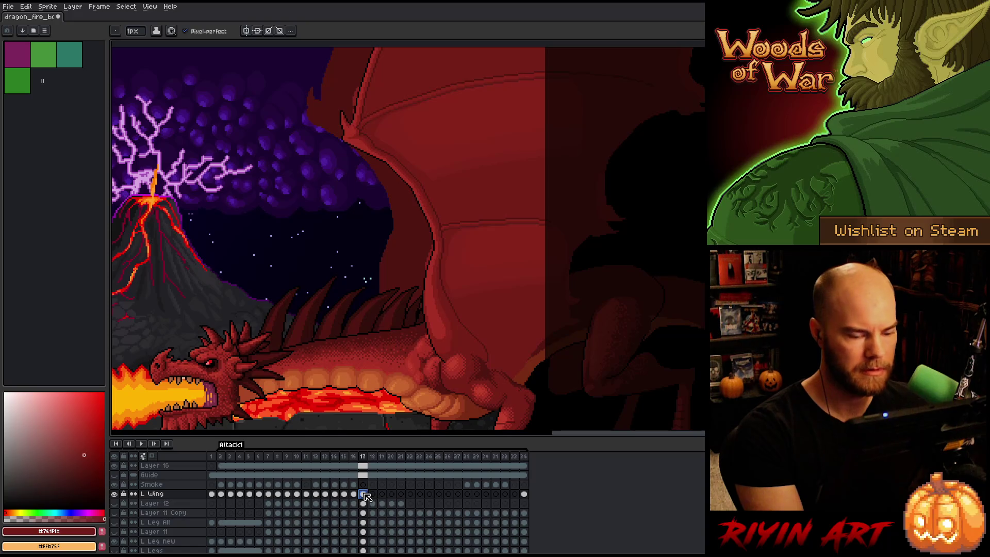
Transform the frame 17 wing to about 675,-5 and flip against frame 16 to check alignment
key("ctrl+t")
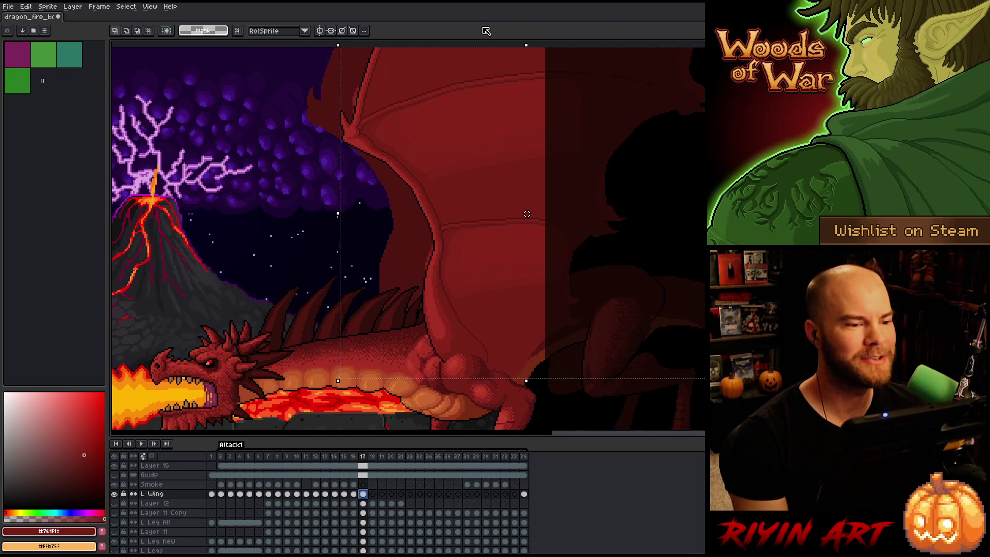
left_click_drag(459, 347, 463, 336)
key("comma")
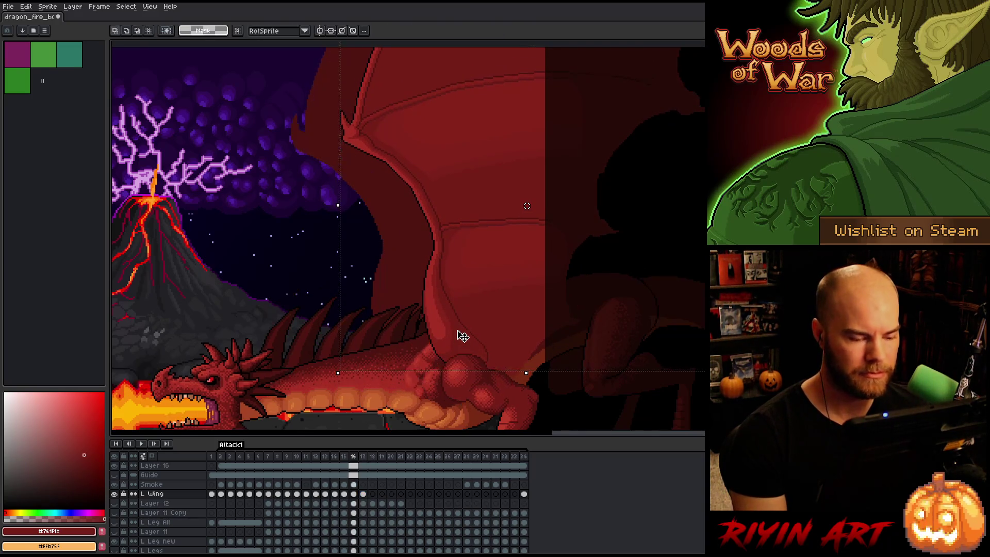
key("period")
scroll(459, 340, "up", 2)
key("comma")
key("period")
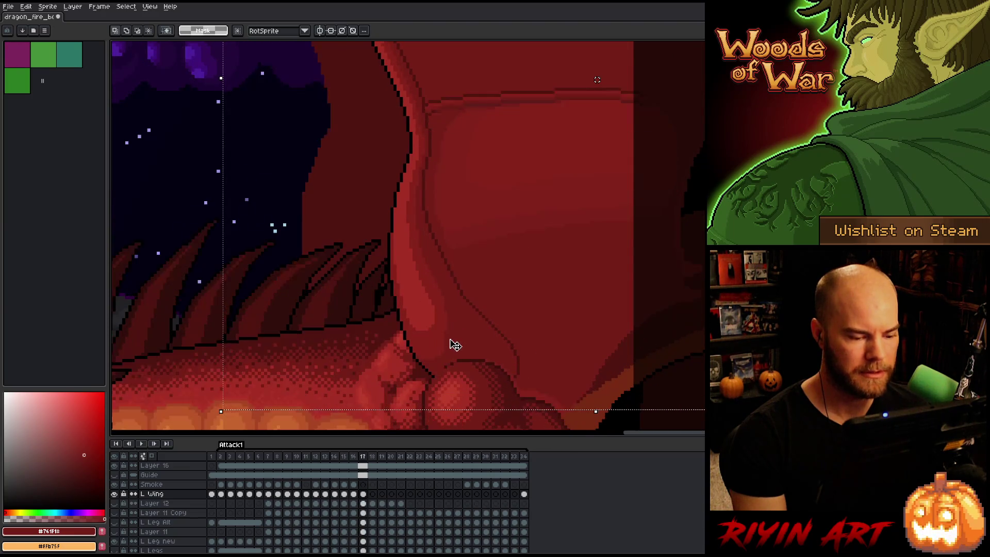
scroll(453, 317, "up", 2)
scroll(451, 315, "down", 4)
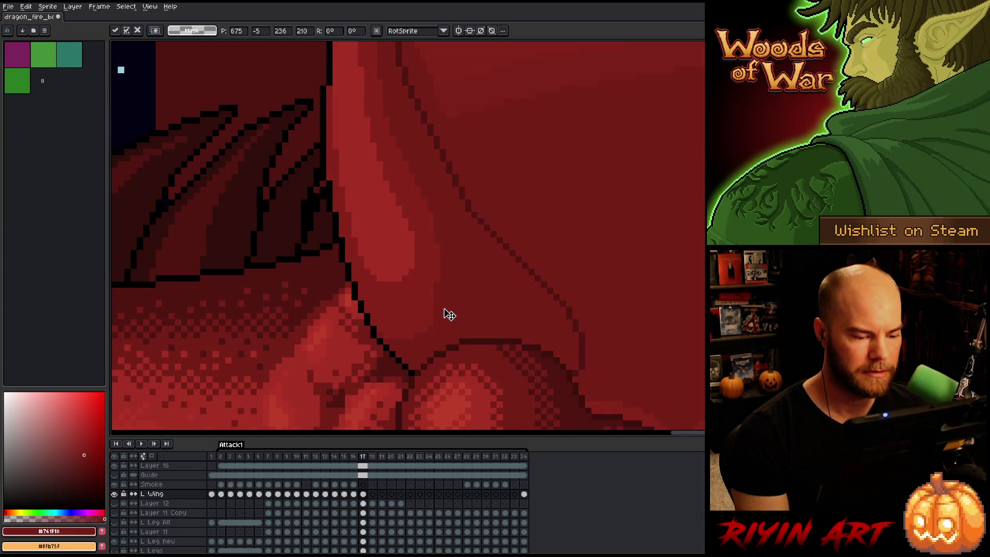
key("Return")
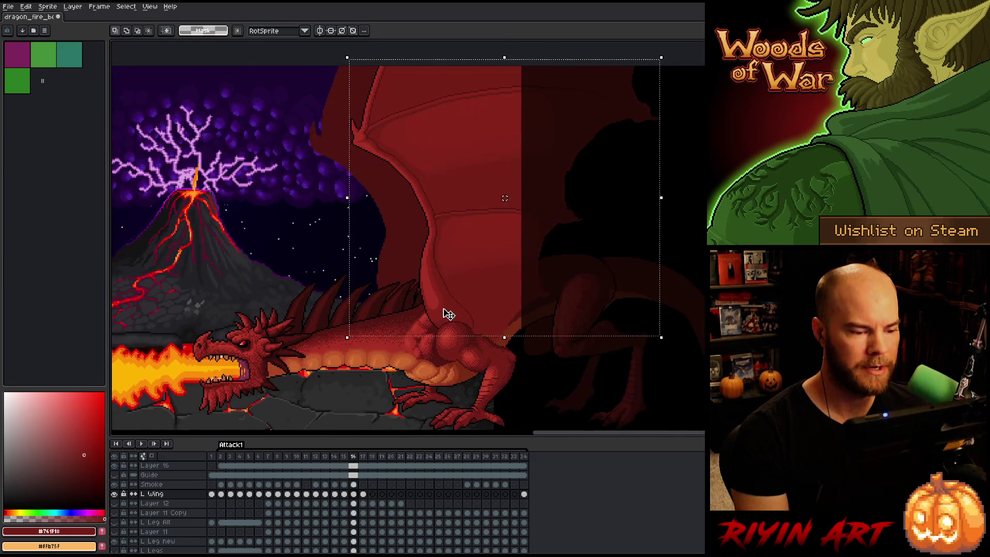
key("comma")
key("period")
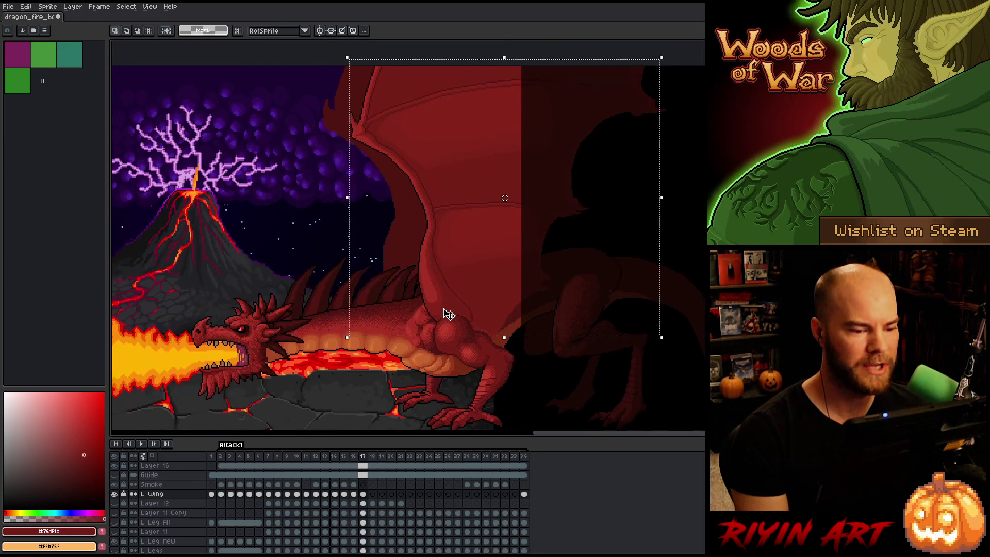
key("comma")
key("period")
key("comma")
key("period")
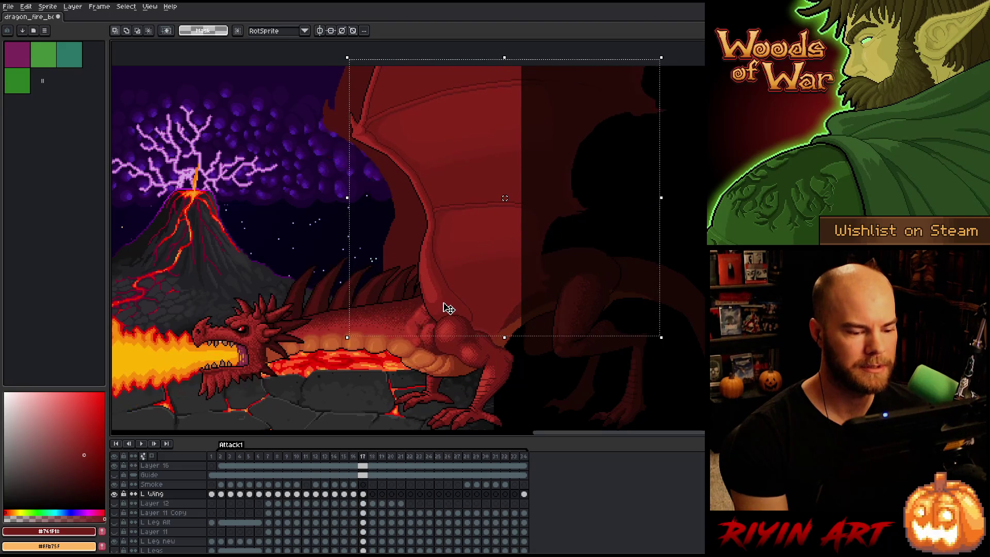
key("comma")
key("period")
key("comma")
key("period")
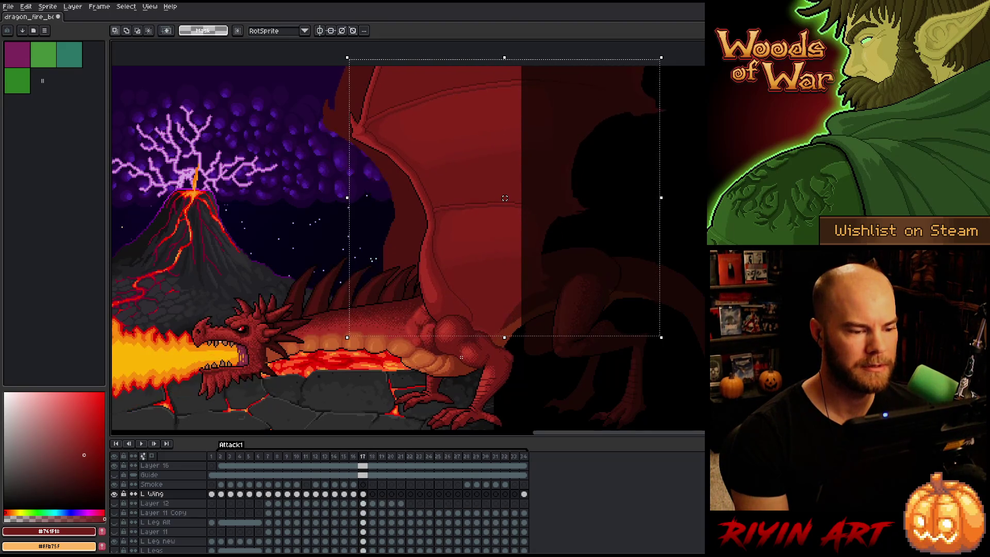
key("comma")
key("period")
key("comma")
key("period")
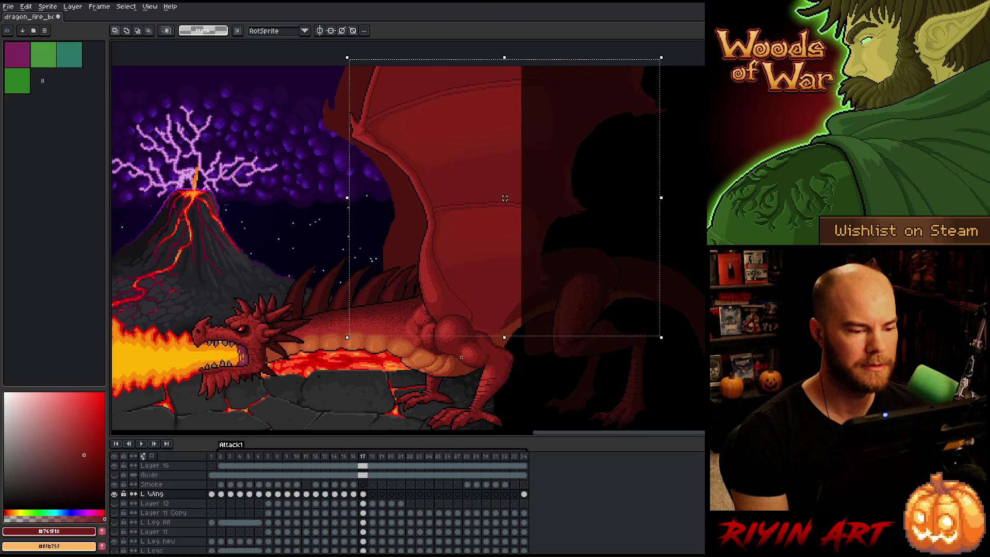
key("comma")
key("period")
key("comma")
key("period")
key("comma")
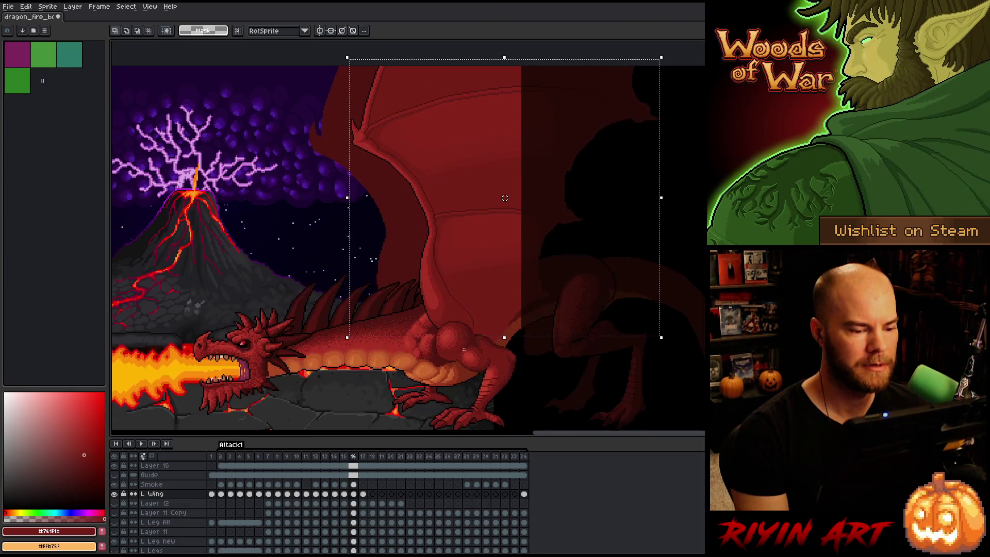
key("period")
key("comma")
key("period")
key("comma")
key("period")
key("period")
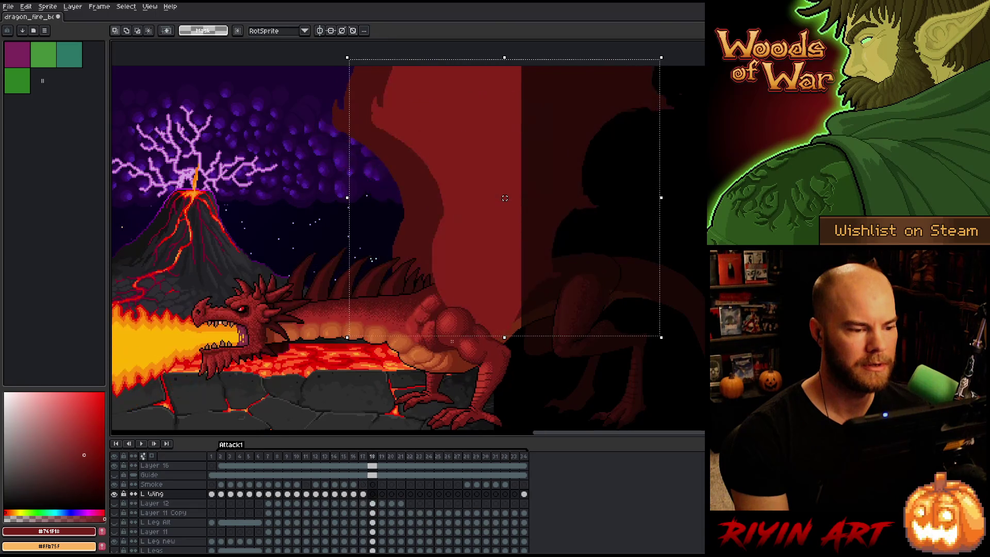
key("period")
key("period")
key("comma")
key("comma")
key("period")
key("period")
key("period")
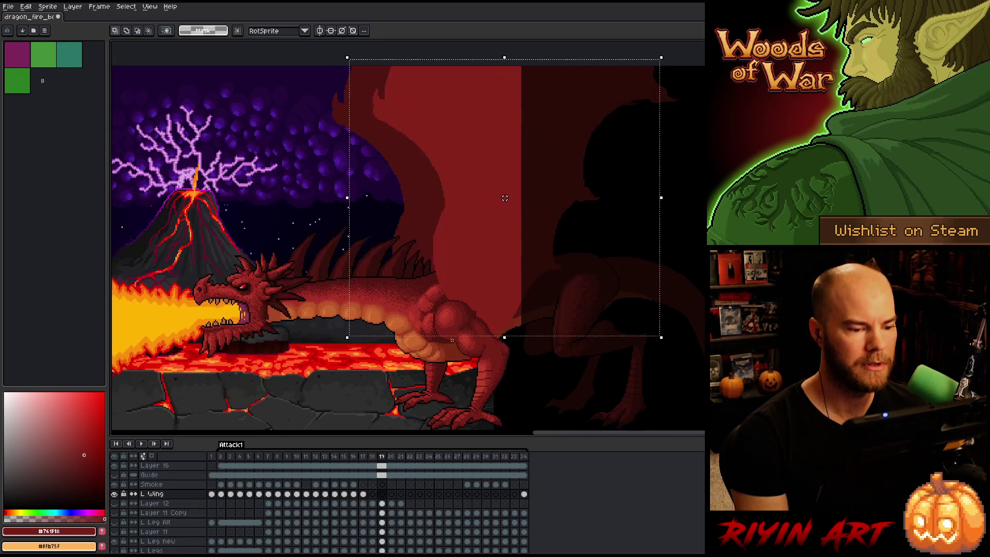
key("comma")
key("comma")
key("comma")
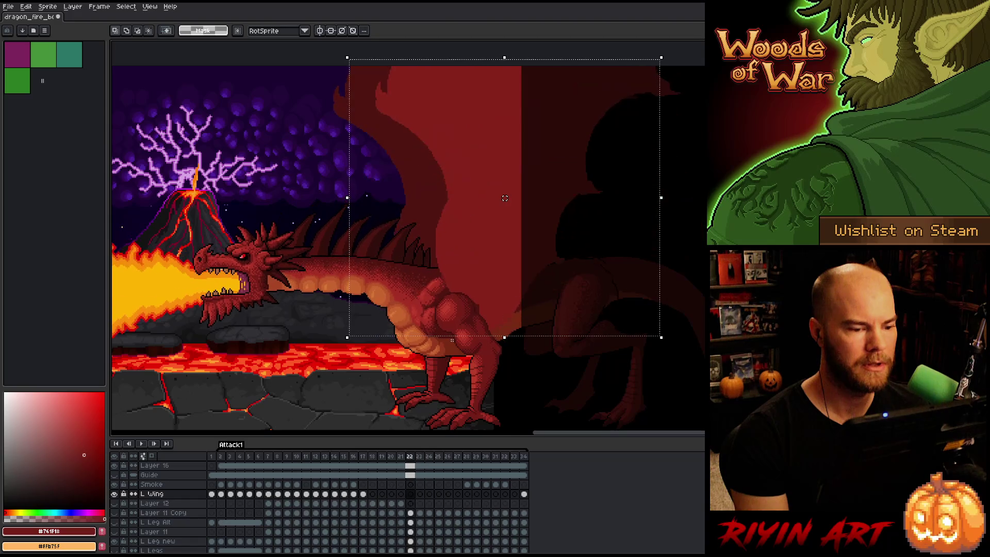
key("comma")
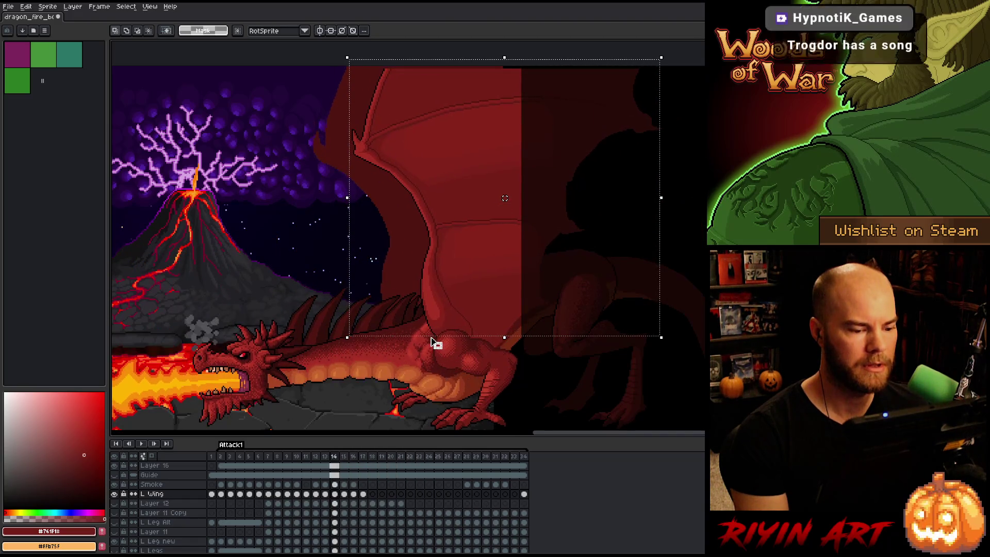
key("comma")
key("period")
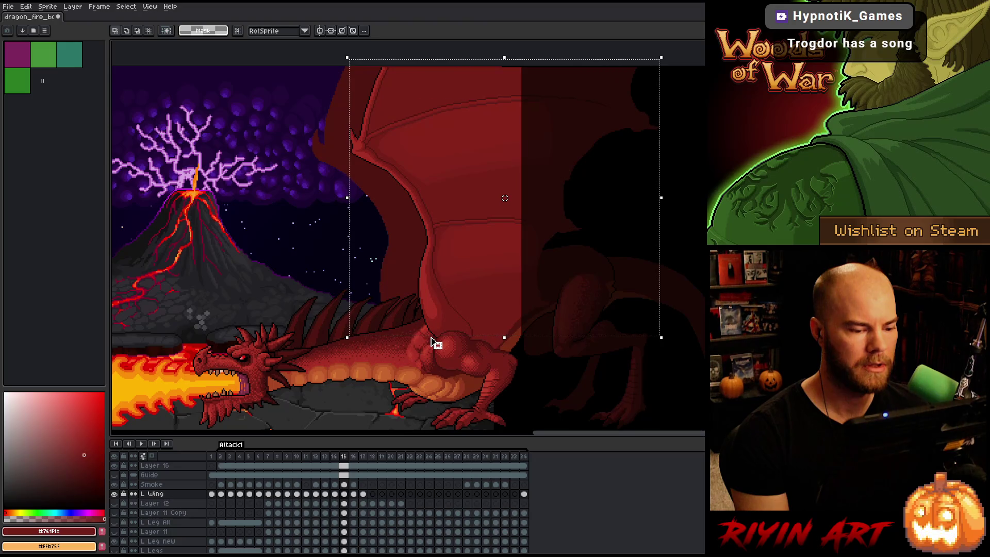
key("period")
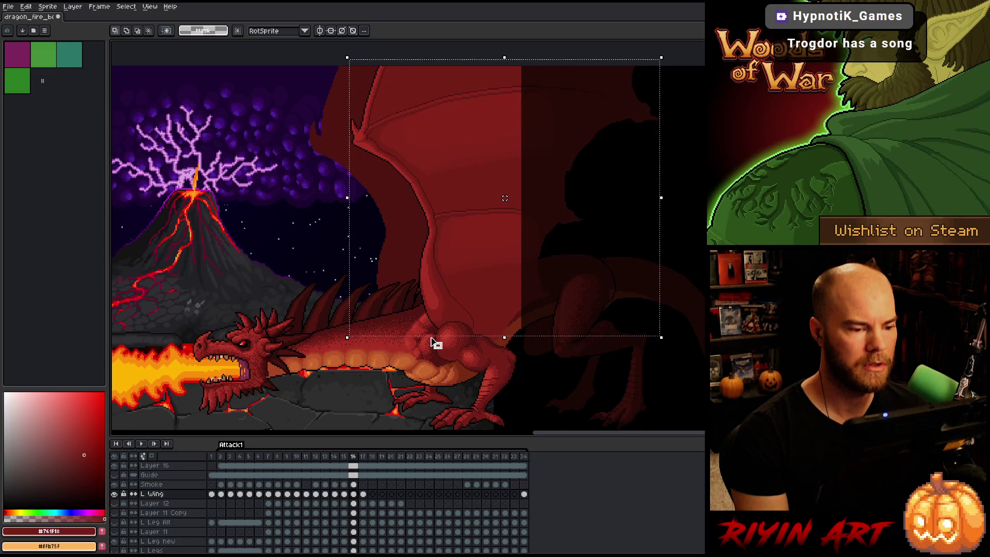
key("period")
key("comma")
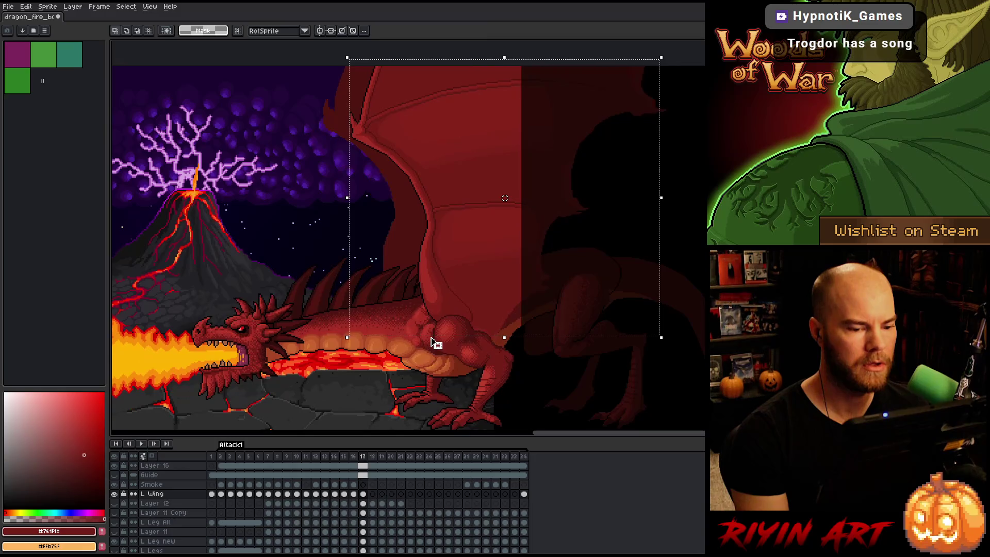
key("period")
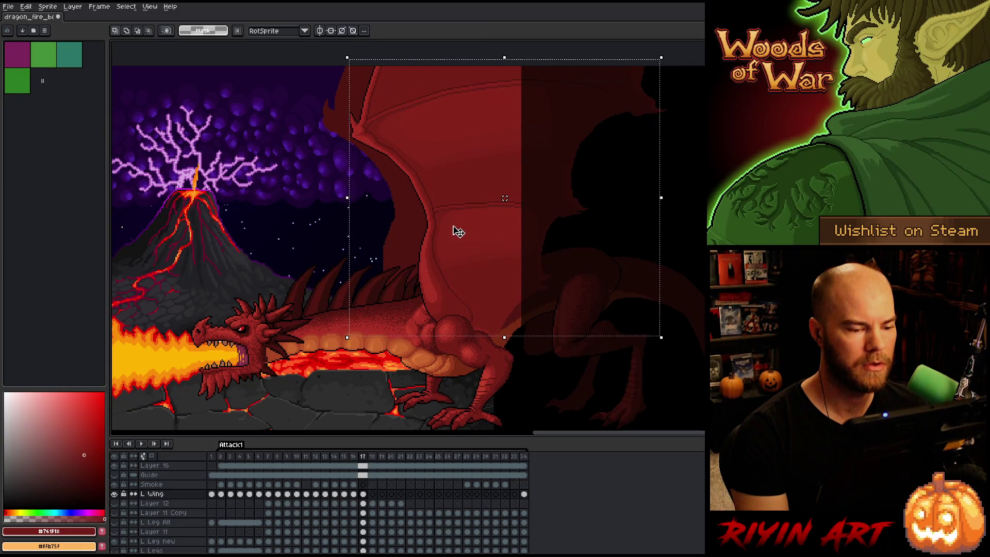
Drag the wing slightly right and down, nudge it one pixel left and down, and commit
left_click(449, 223)
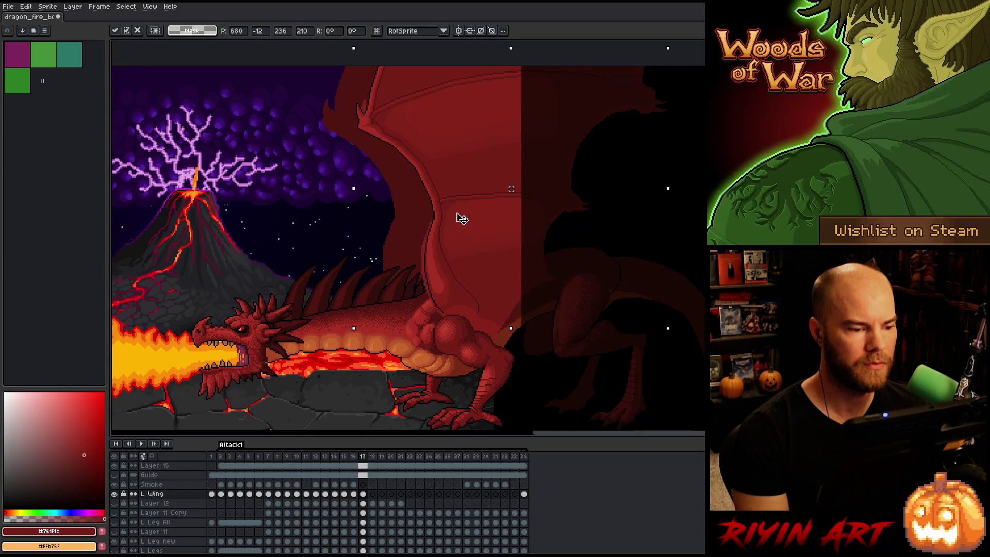
left_click_drag(462, 217, 465, 217)
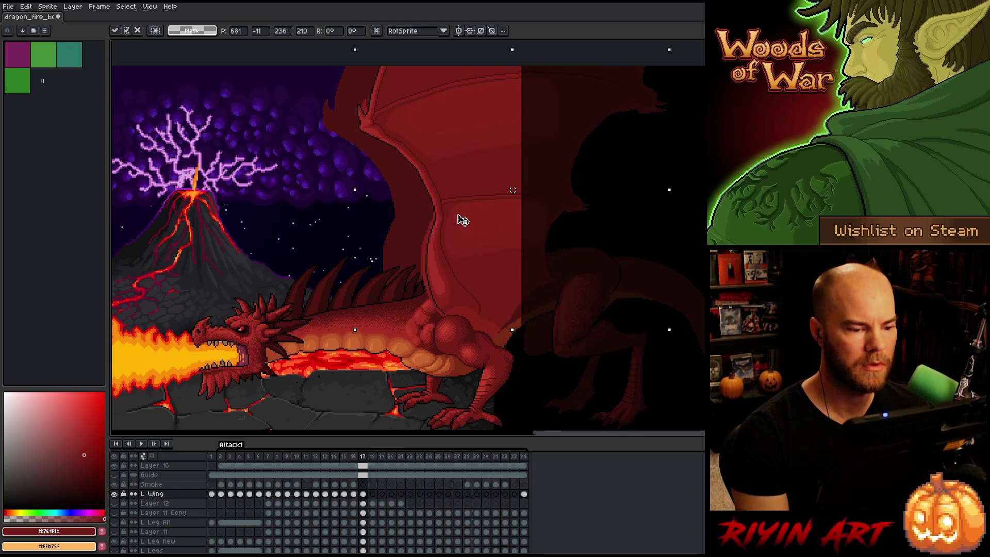
key("Return")
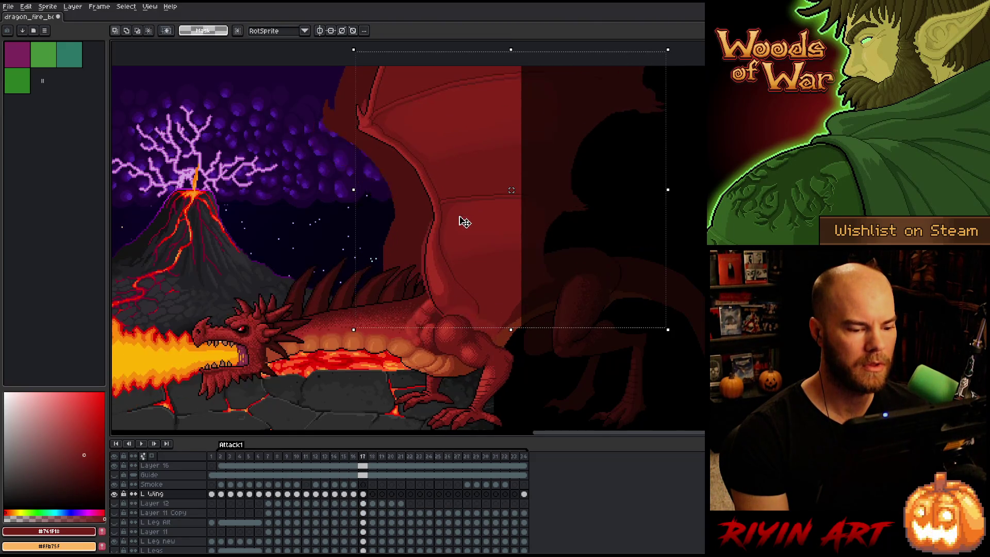
key("Left")
key("Down")
key("Return")
Flip between frames 16 and 17 to check the wing, then drop the selection
key("Left")
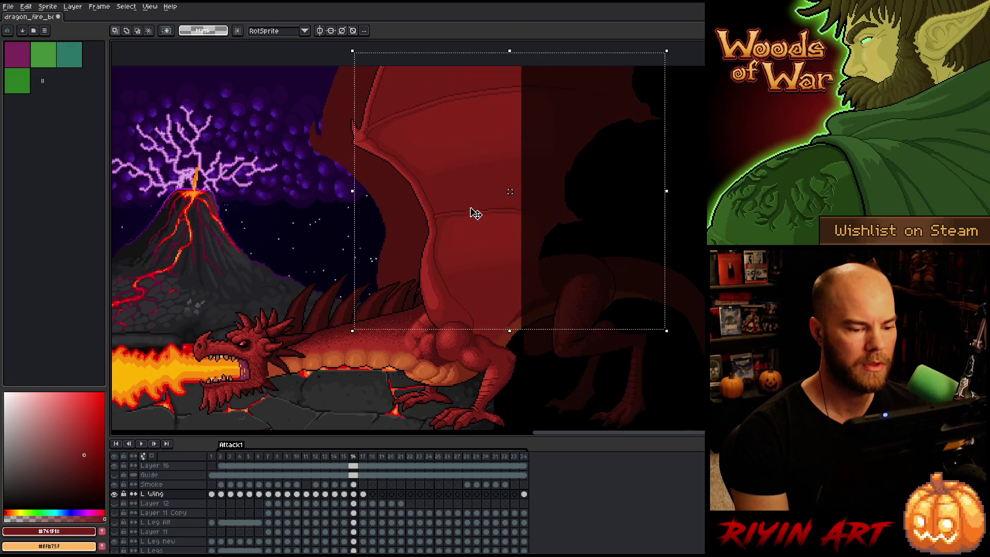
key("Right")
key("Left")
key("Right")
key("Left")
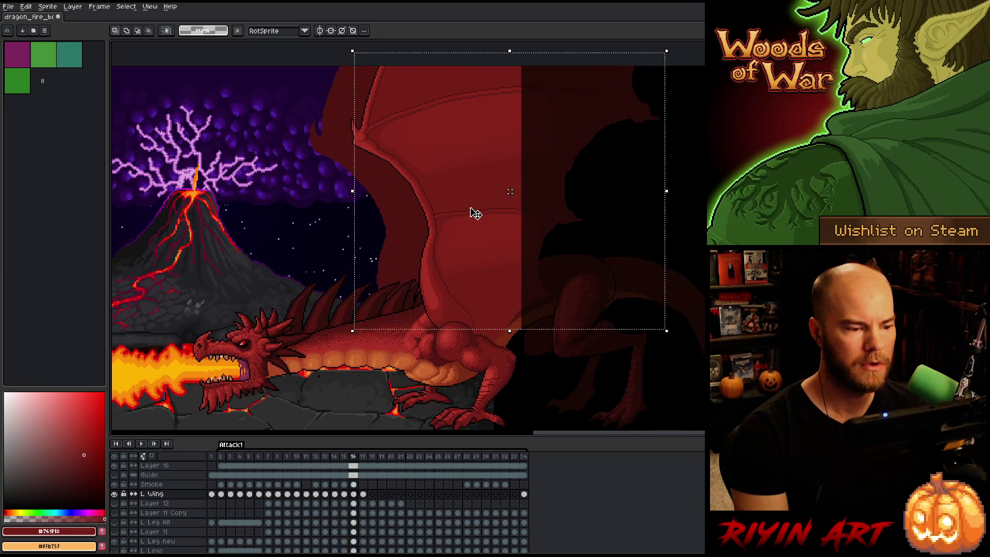
key("Right")
key("Left")
key("Right")
key("Left")
key("Right")
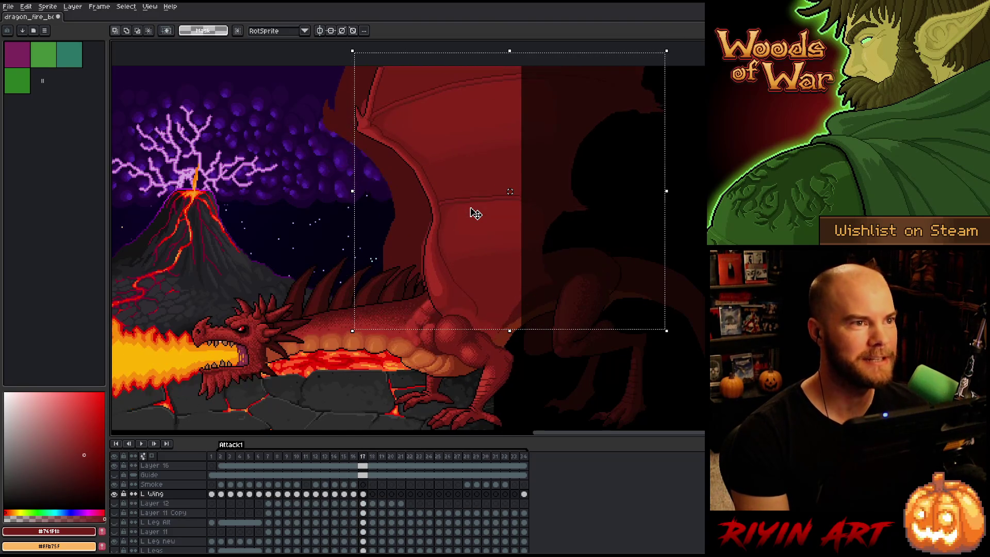
key("ctrl+d")
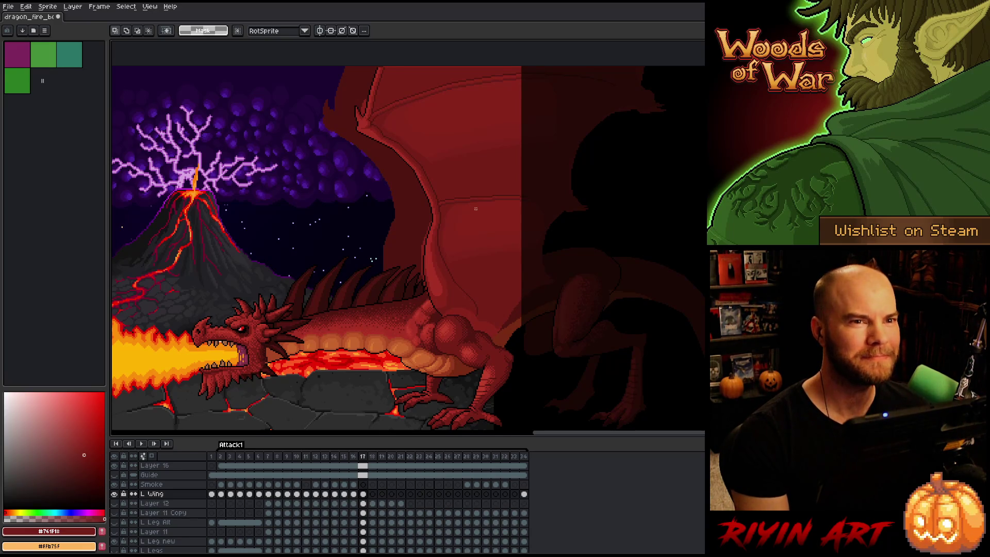
With the Pencil, draw a dark-red shoulder outline stroke below the wing base on frame 17
scroll(466, 233, "up", 4)
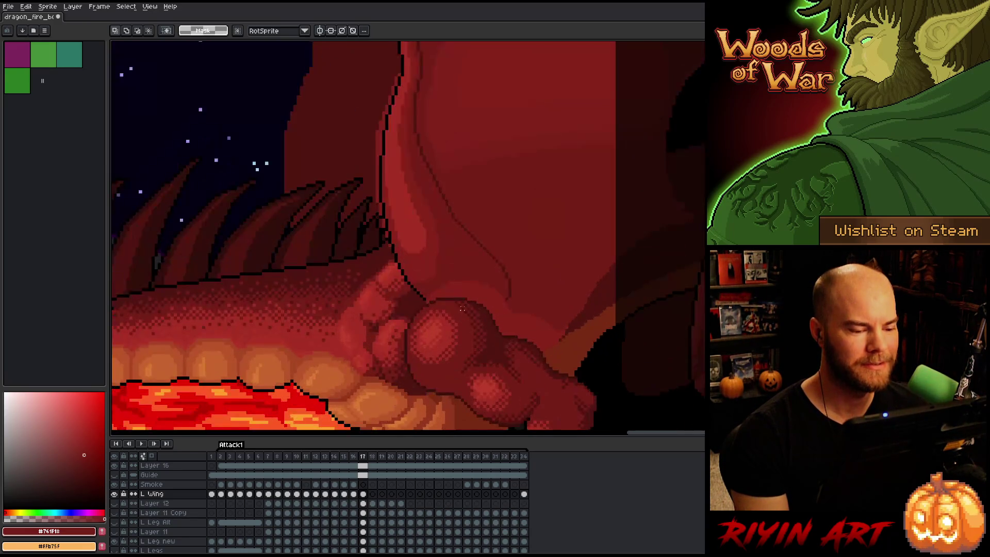
key("b")
left_click(391, 283, "alt")
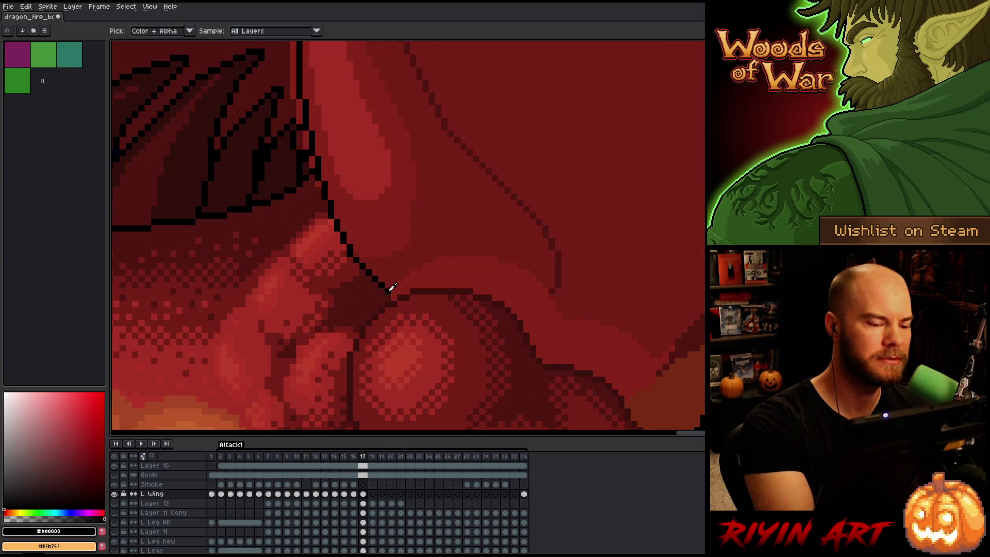
left_click(556, 283, "alt")
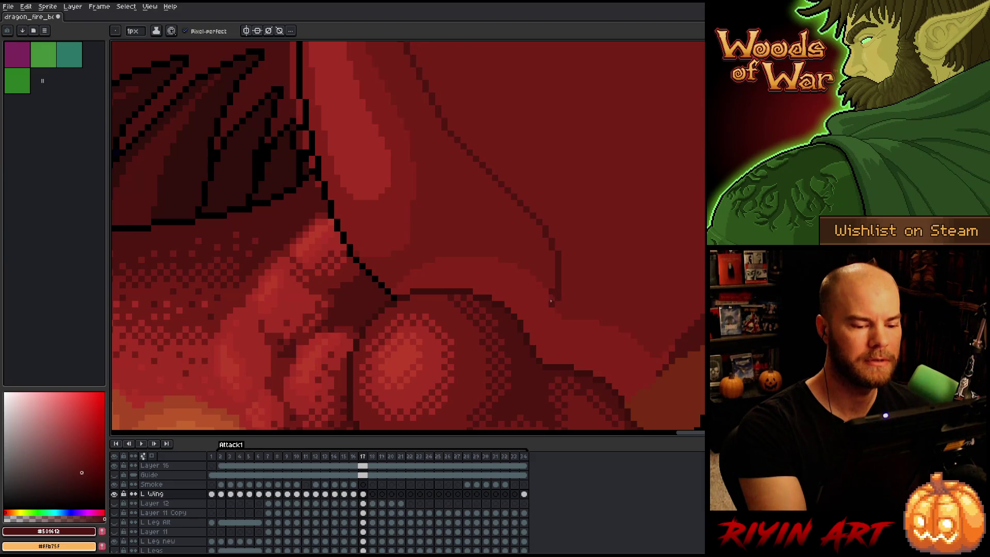
left_click_drag(550, 300, 522, 315)
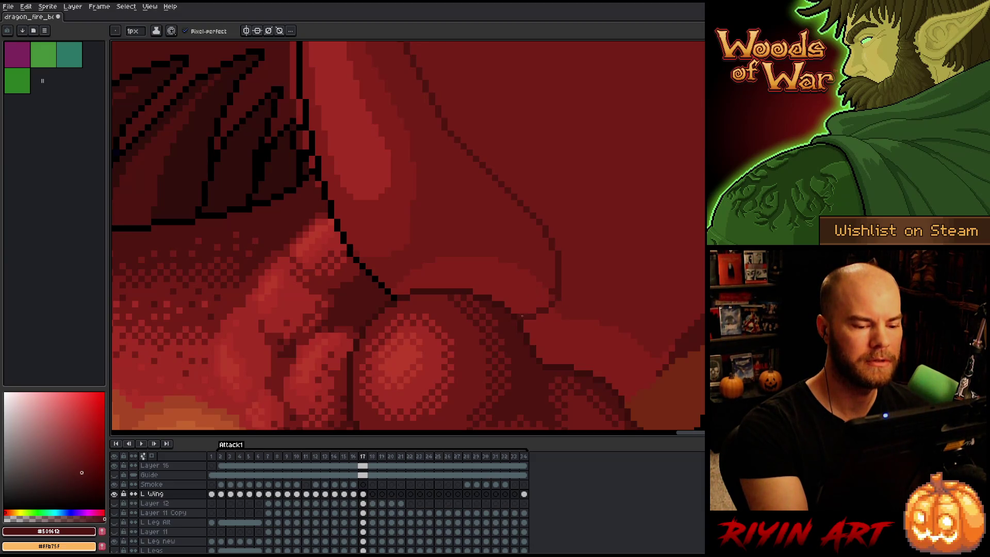
left_click(551, 293, "alt")
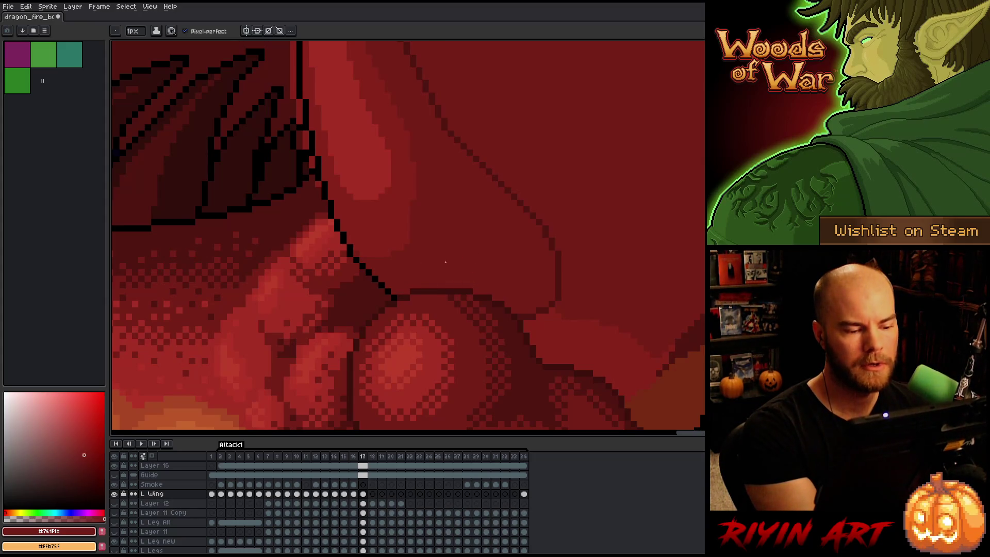
left_click_drag(652, 356, 568, 364)
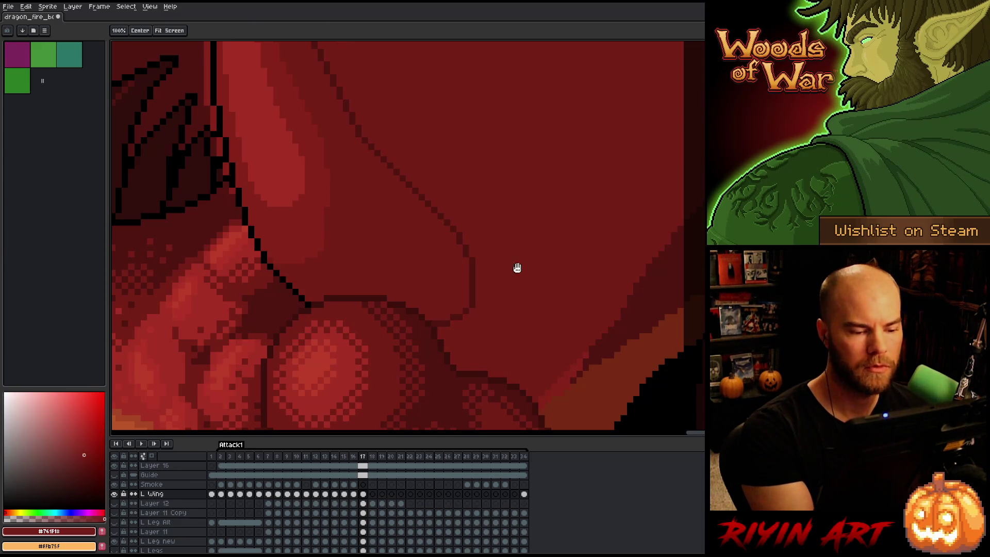
Zoom out over the wing and flip between frames 16 and 17 to compare
left_click_drag(475, 218, 557, 299)
scroll(558, 298, "down", 3)
key("w")
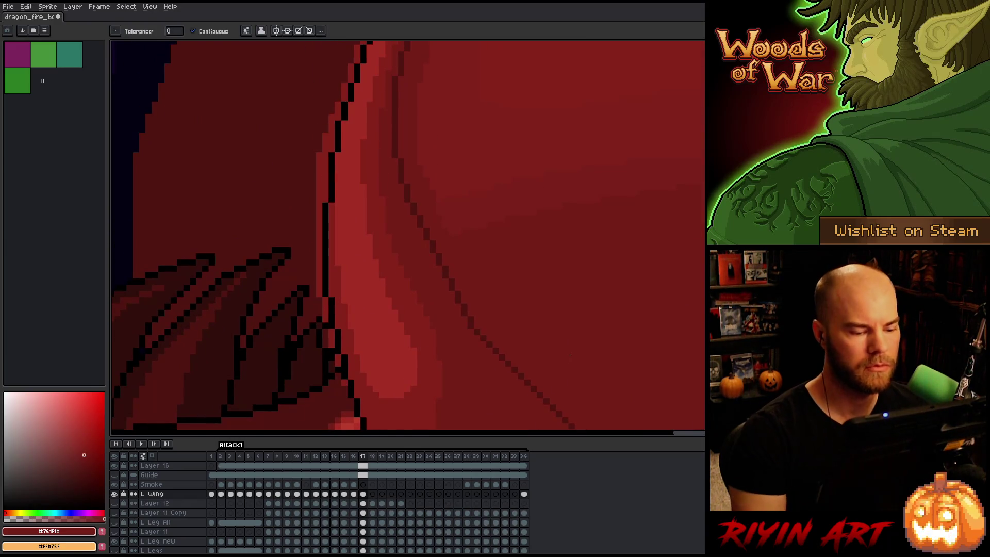
scroll(570, 355, "down", 2)
key("Left")
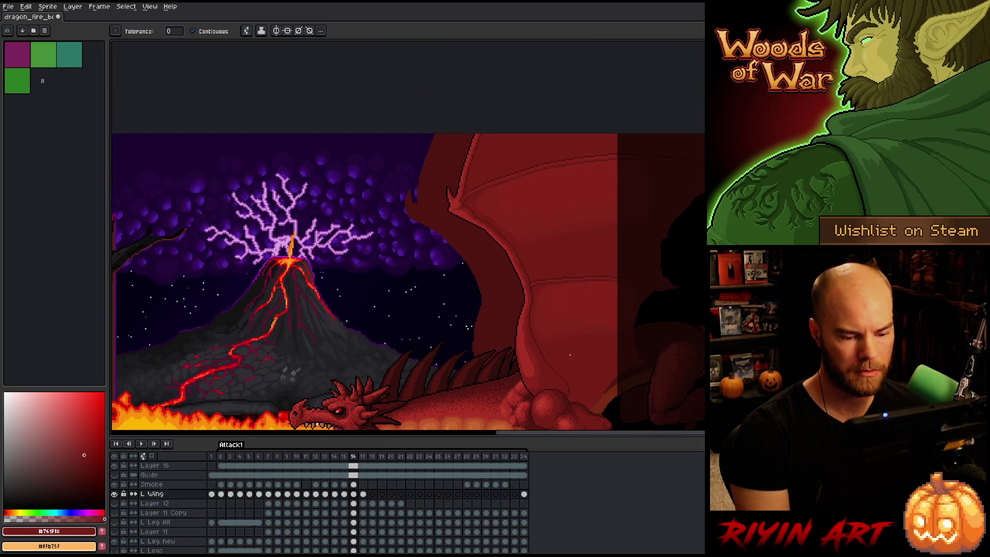
key("Right")
key("Right")
key("Left")
key("Left")
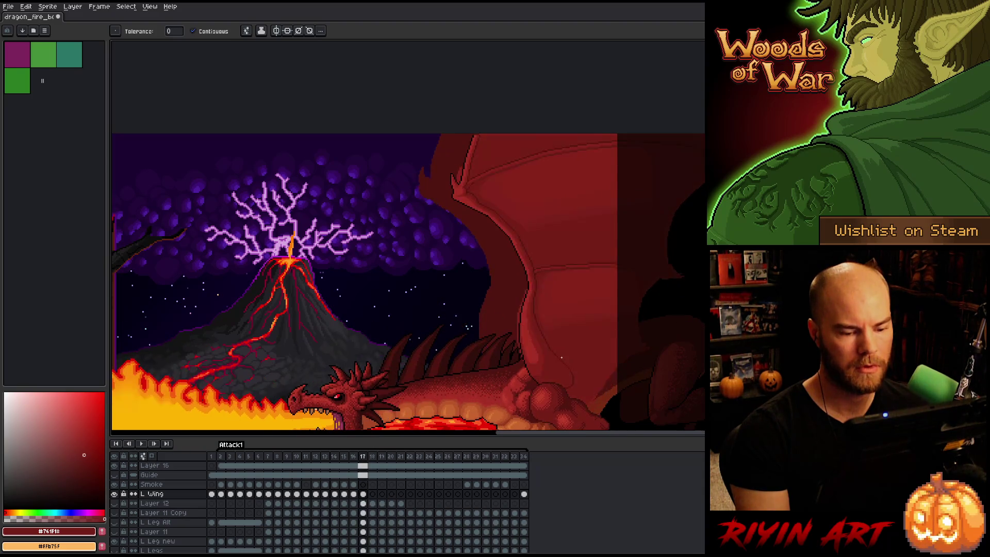
key("Right")
key("Left")
key("Right")
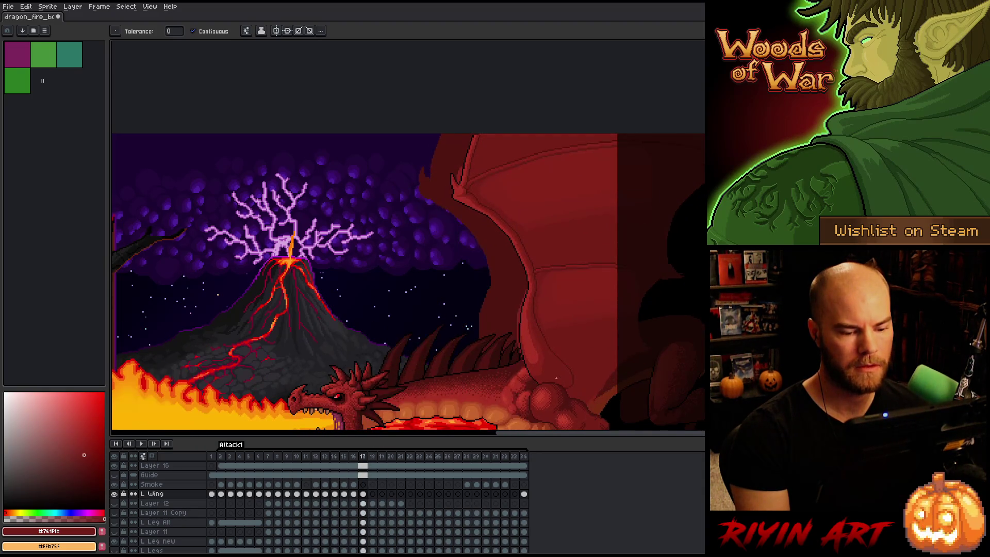
key("Left")
key("Right")
key("Left")
Zoom back in on the wing joint and compare frames 16 and 17, ending on frame 17
key("Right")
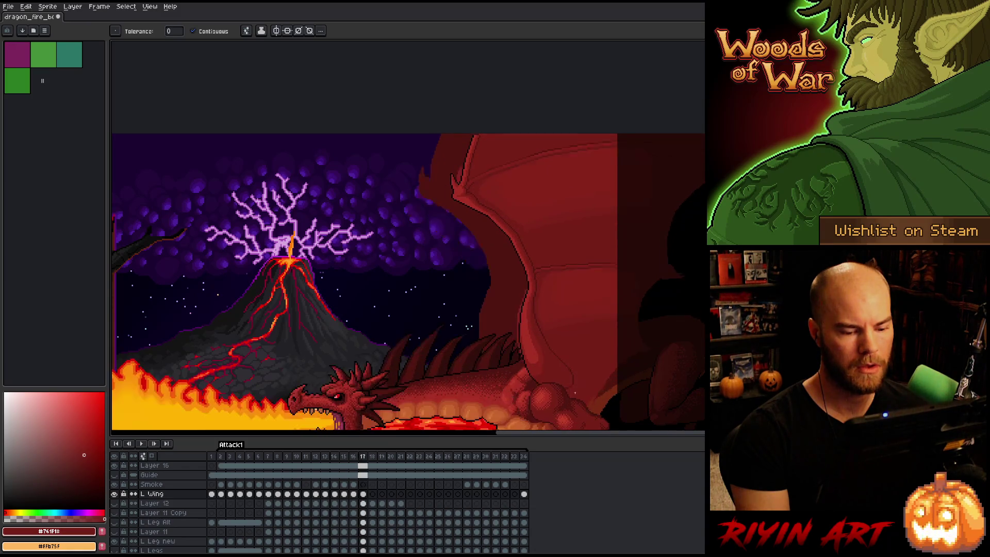
left_click_drag(557, 362, 545, 347)
scroll(545, 347, "up", 3)
key("Left")
key("Right")
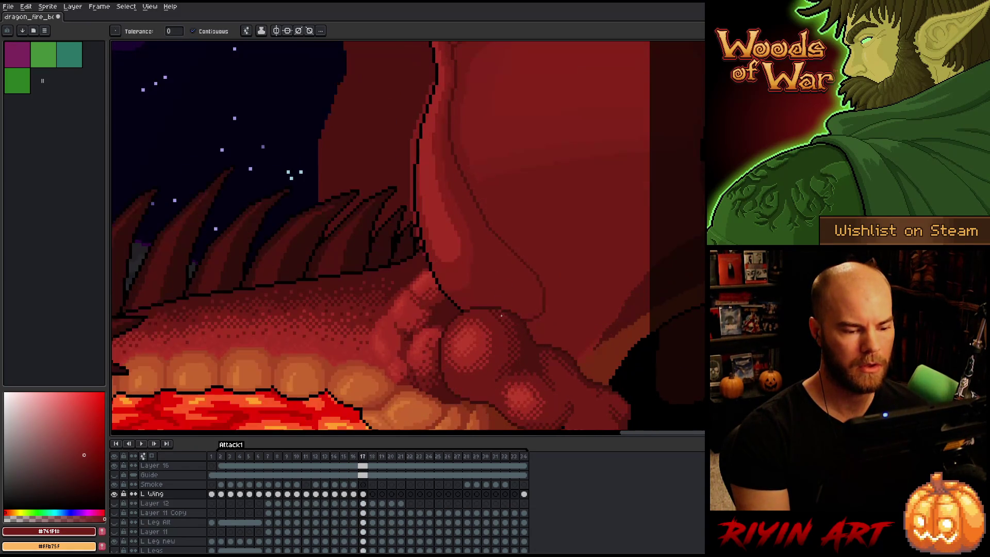
key("Left")
key("Right")
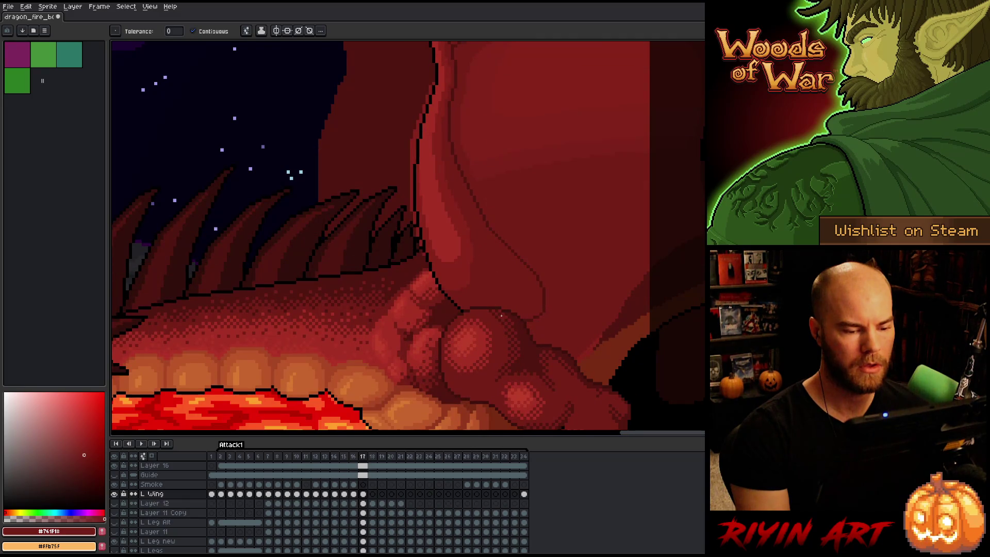
key("Left")
key("Right")
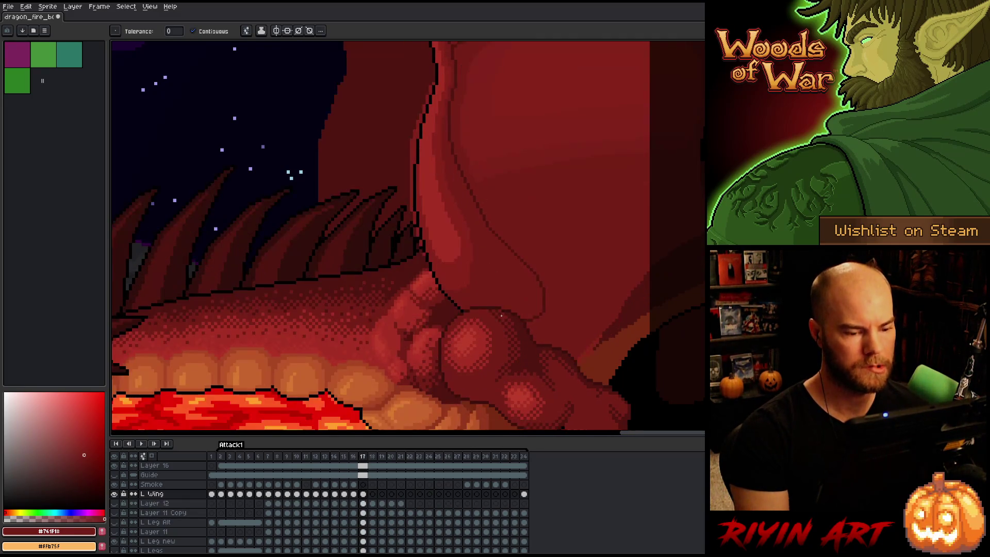
Lasso the frame 17 wing joint, nudge it down-left, compare, then undo and deselect
key("q")
mouse_move(531, 350)
left_mouse_down()
mouse_move(563, 307)
mouse_move(534, 254)
mouse_move(441, 281)
mouse_move(430, 356)
left_mouse_up()
left_click(536, 301)
left_click_drag(536, 301, 530, 305)
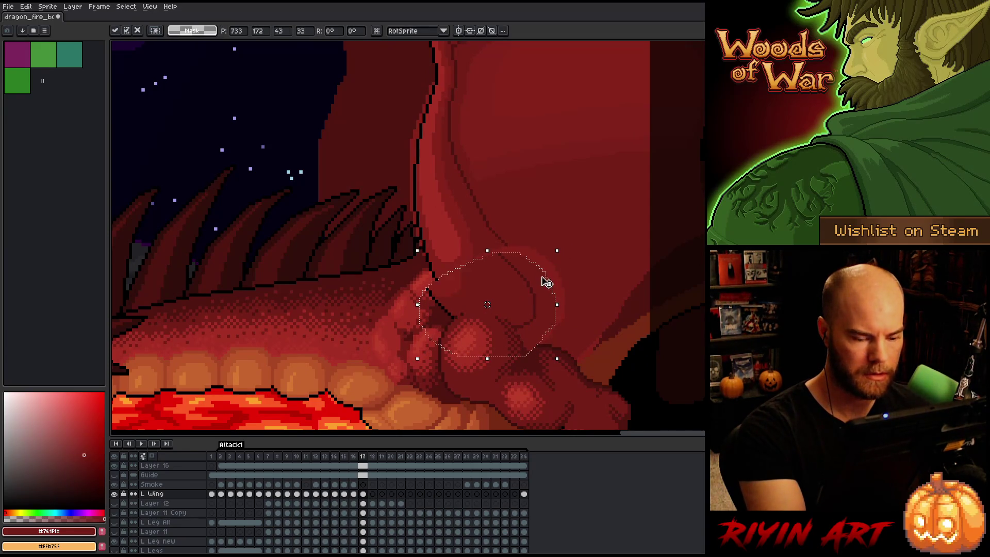
key("Left")
key("Right")
key("Left")
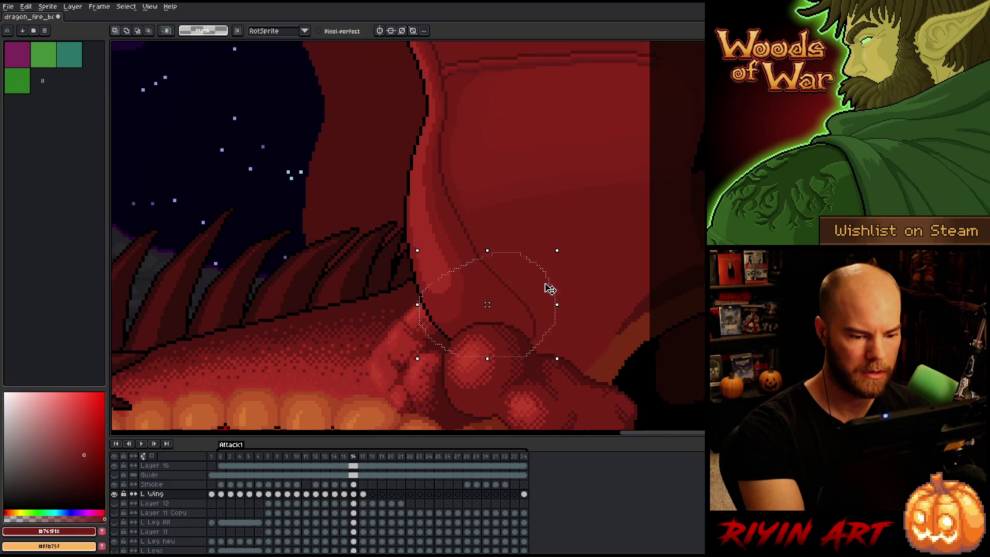
key("Right")
key("ctrl+z")
key("ctrl+d")
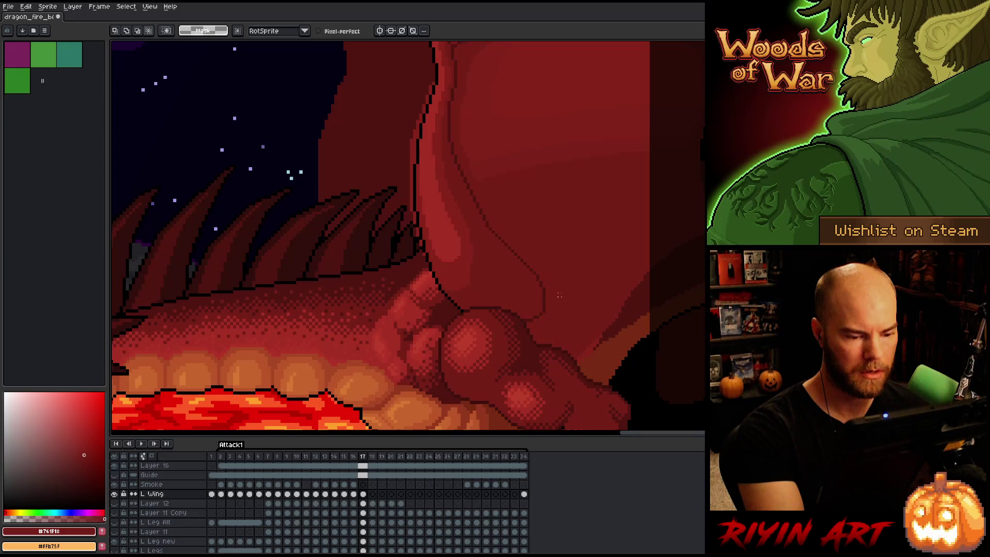
Lasso the wing joint area on frame 16 and paste it onto frame 17
key("comma")
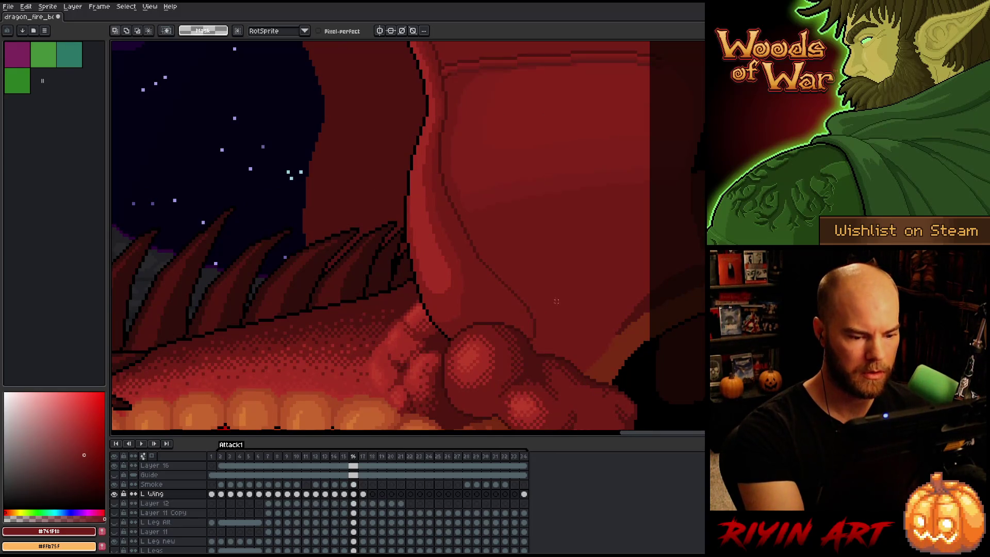
mouse_move(520, 287)
left_mouse_down()
mouse_move(420, 309)
mouse_move(475, 372)
left_mouse_up()
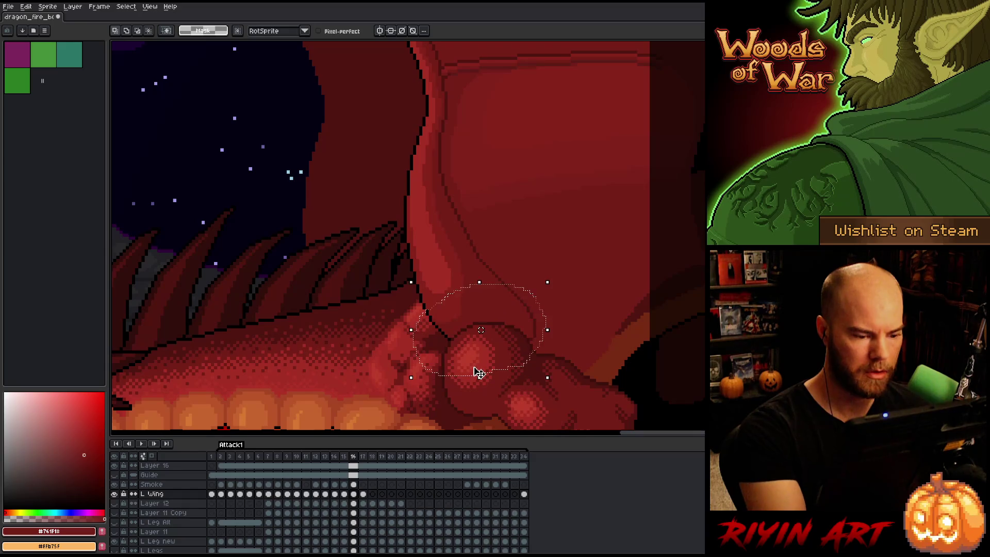
key("period")
key("ctrl+v")
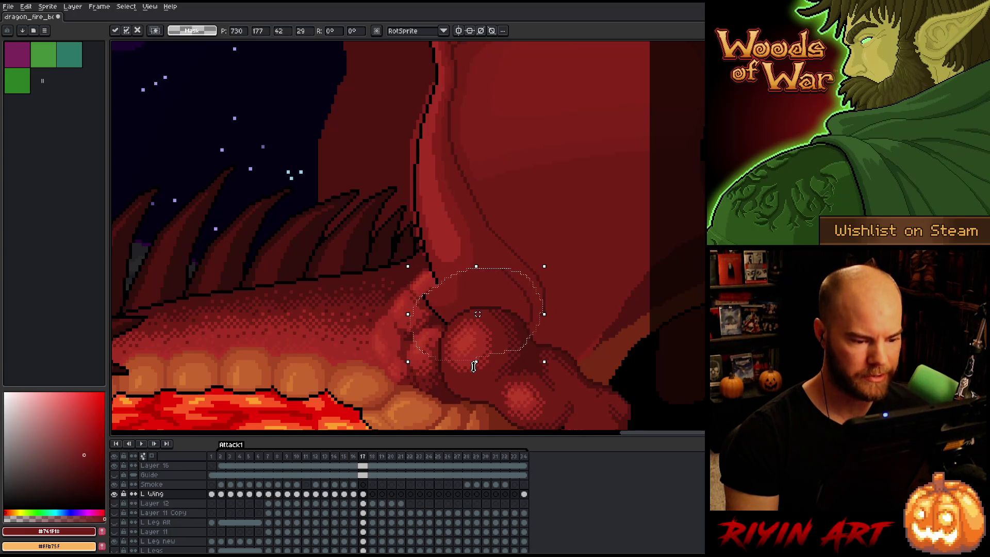
Flip between frames 16 and 17 to compare the joint, ending on frame 17
key("comma")
key("period")
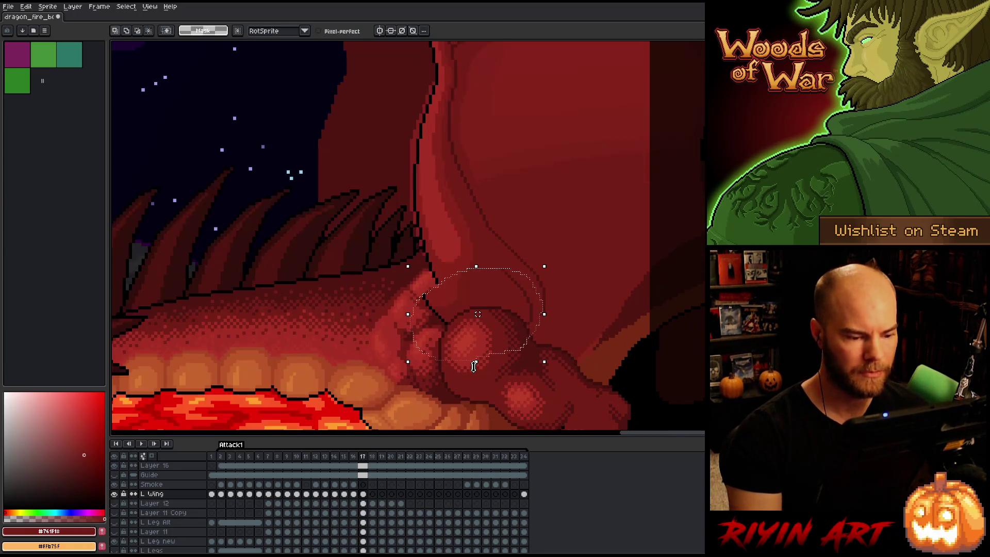
key("comma")
key("period")
key("comma")
key("period")
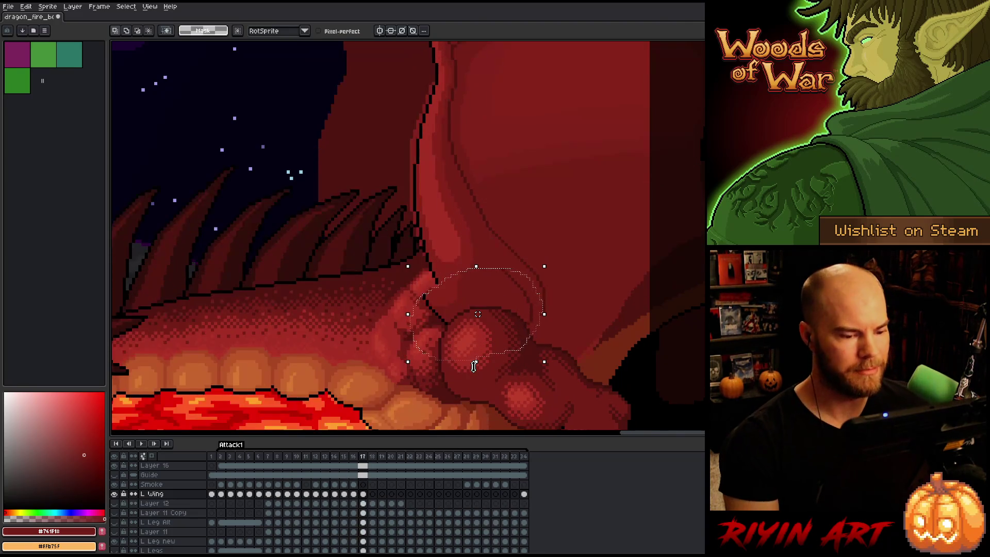
key("comma")
key("period")
key("comma")
key("period")
key("comma")
key("period")
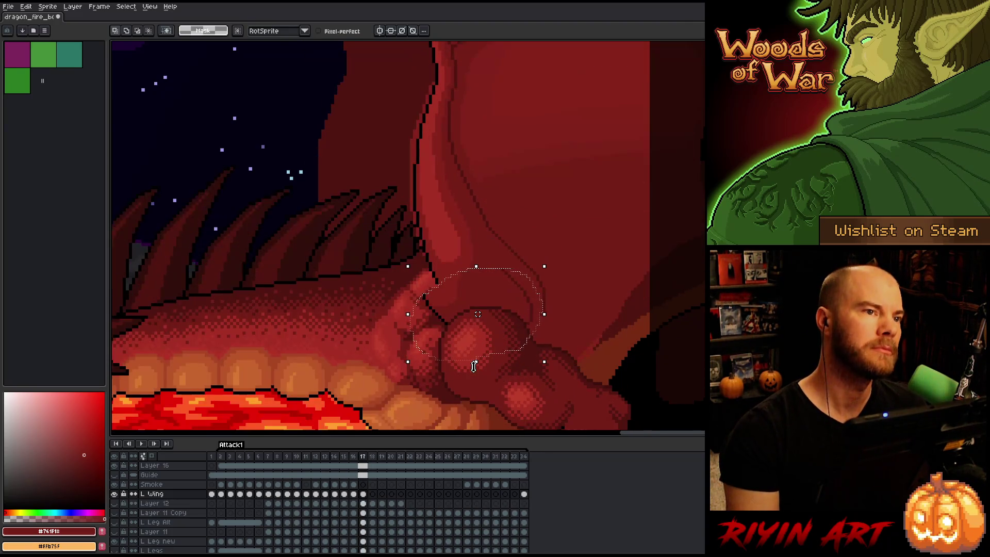
Paint over the dark crease and stray dark dot in red #761F18
scroll(464, 309, "up", 2)
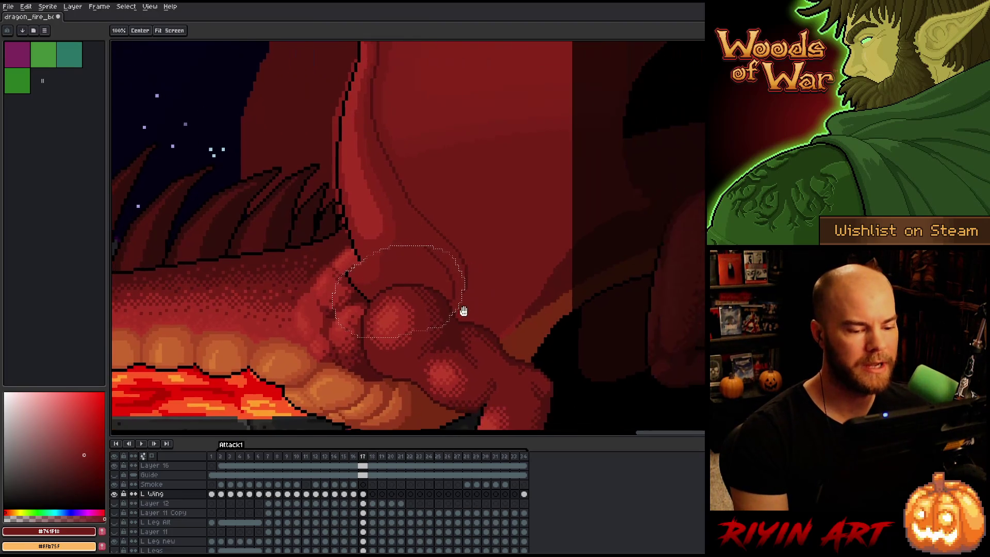
key("ctrl+d")
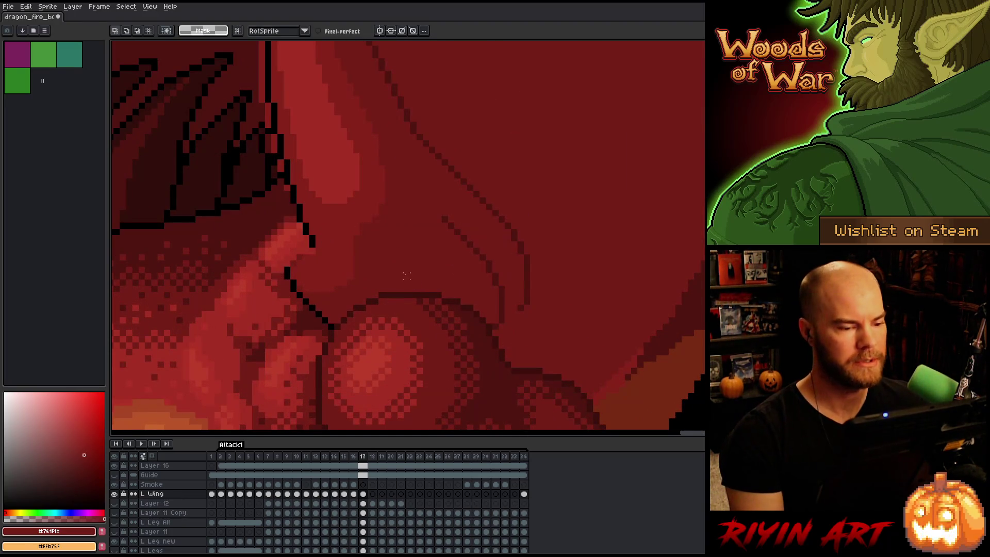
key("b")
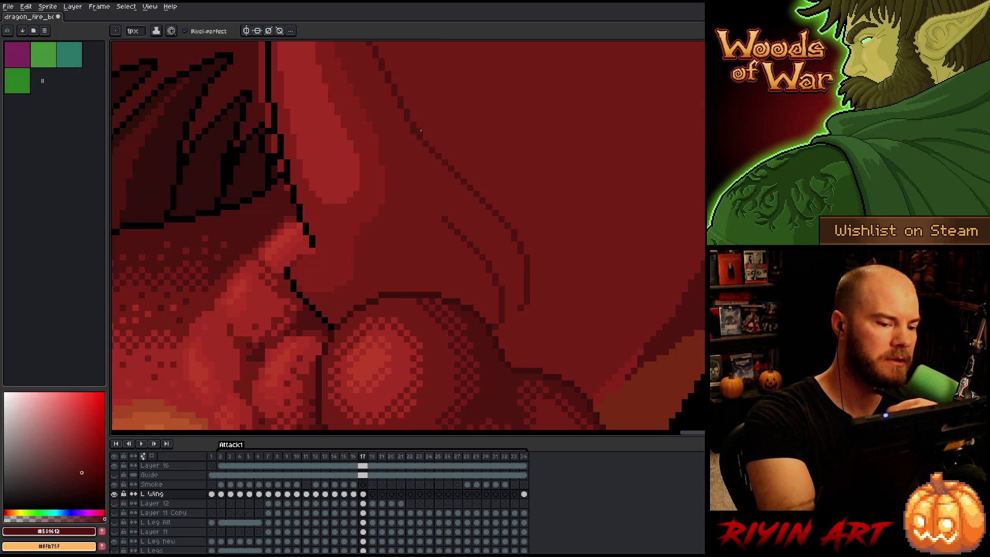
left_click(421, 106, "alt")
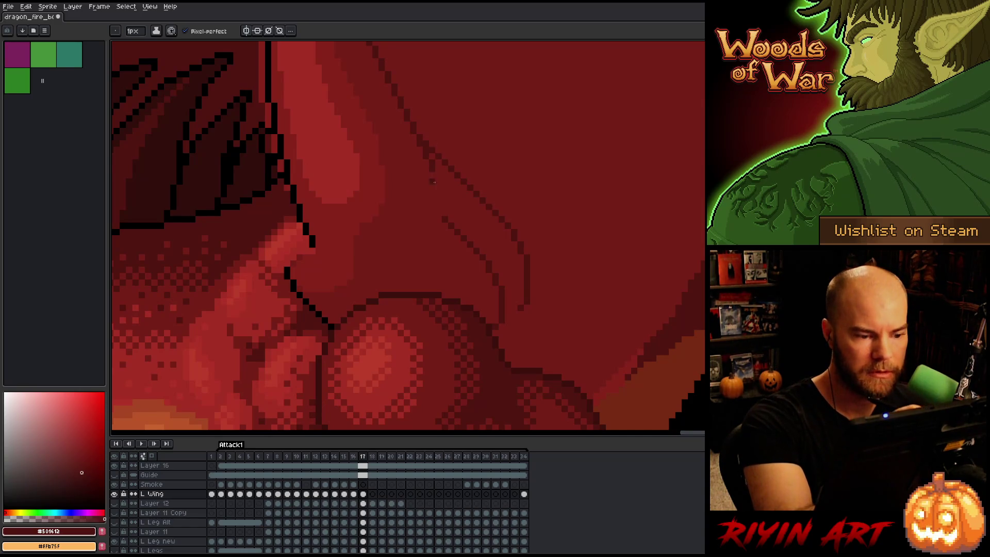
left_click(446, 156, "alt")
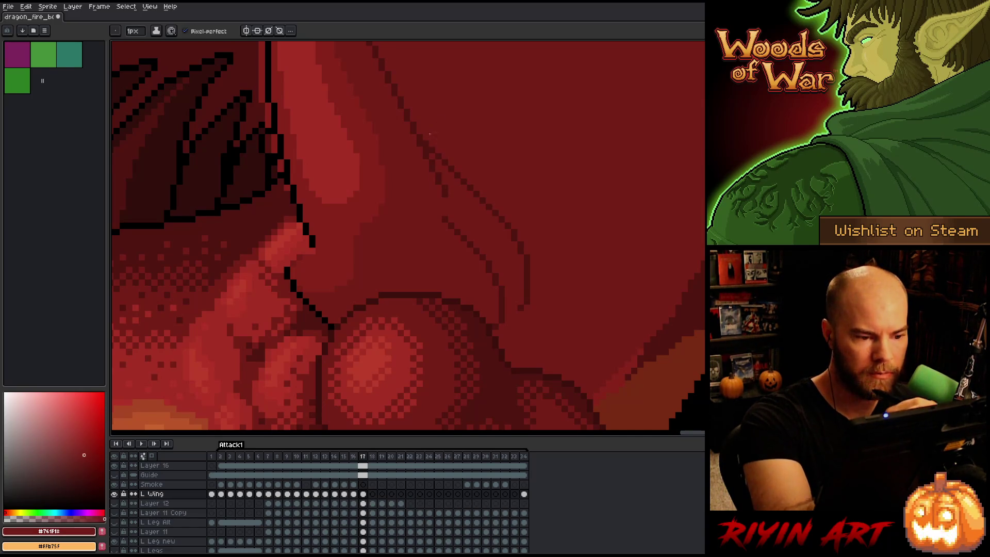
mouse_move(483, 198)
left_mouse_down()
mouse_move(466, 177)
mouse_move(515, 238)
mouse_move(523, 272)
left_mouse_up()
left_click(501, 220)
Sample black from the outline and redraw the outline down the joint and shoulder
left_click(447, 215, "alt")
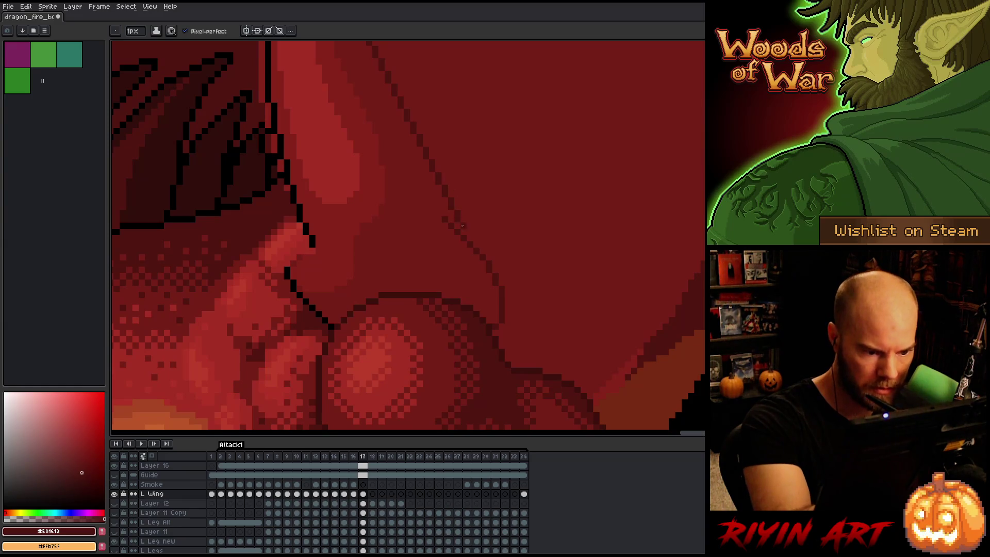
left_click(469, 254, "alt")
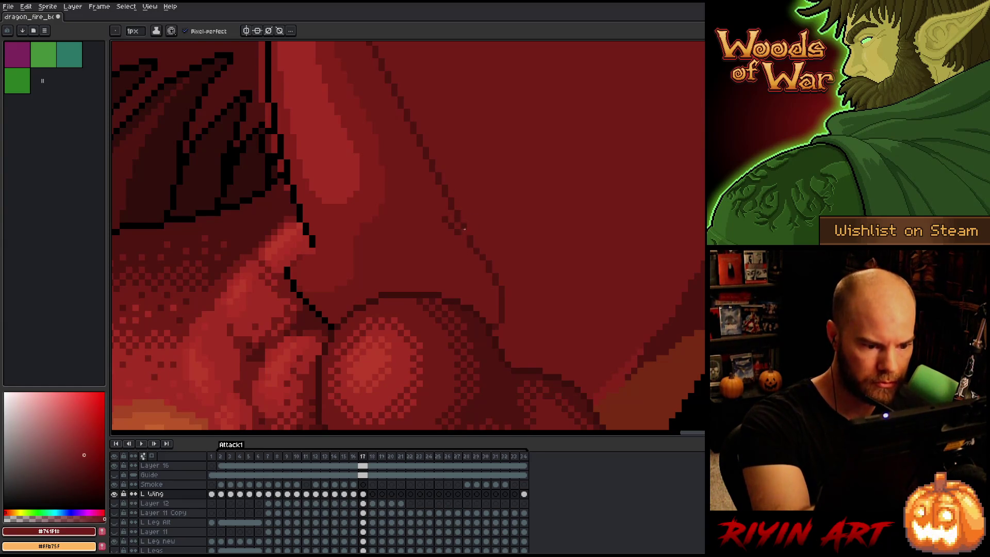
key("alt")
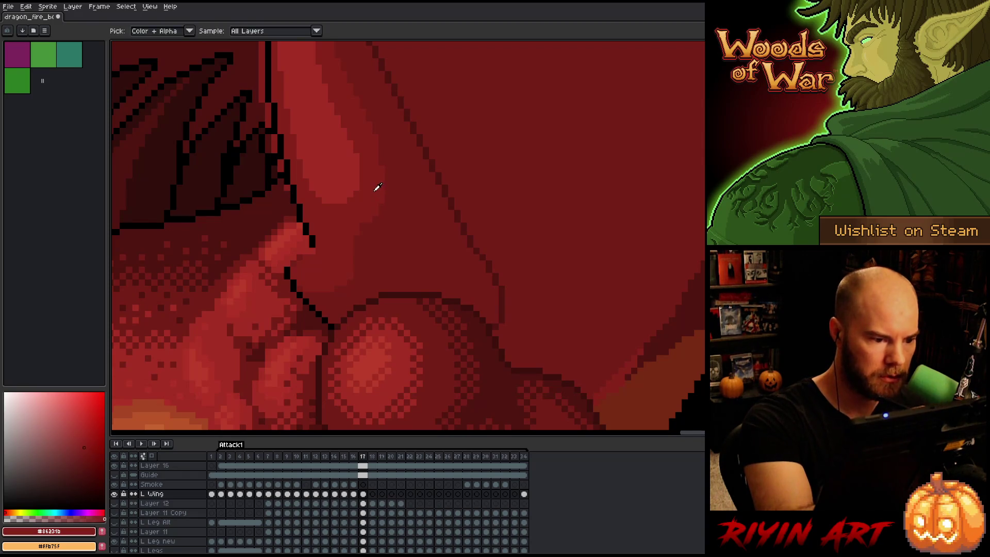
left_click(288, 271, "alt")
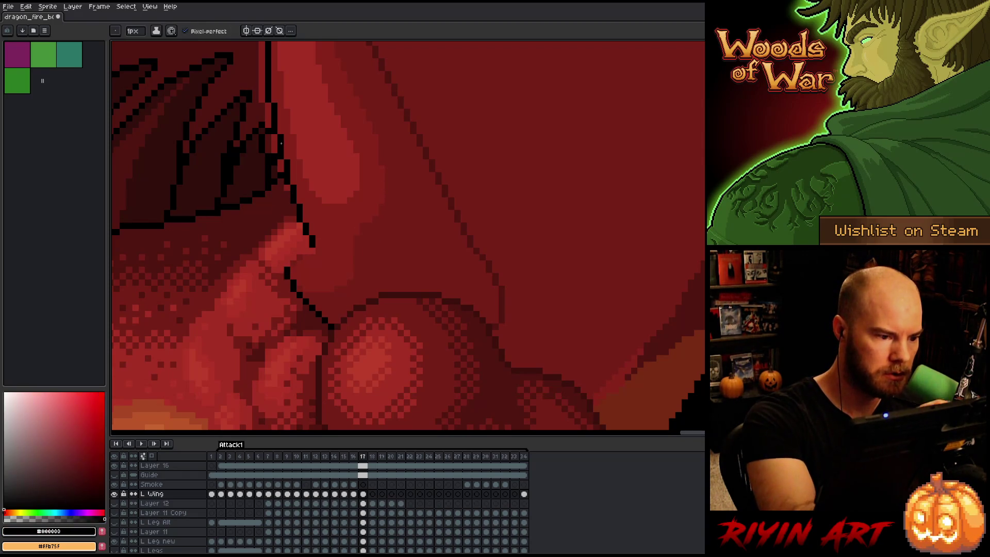
left_click_drag(268, 106, 286, 268)
left_click(309, 228, "alt")
Paint out the old diagonal outline and lighter red stray pixels in dark red
left_click_drag(310, 228, 291, 199)
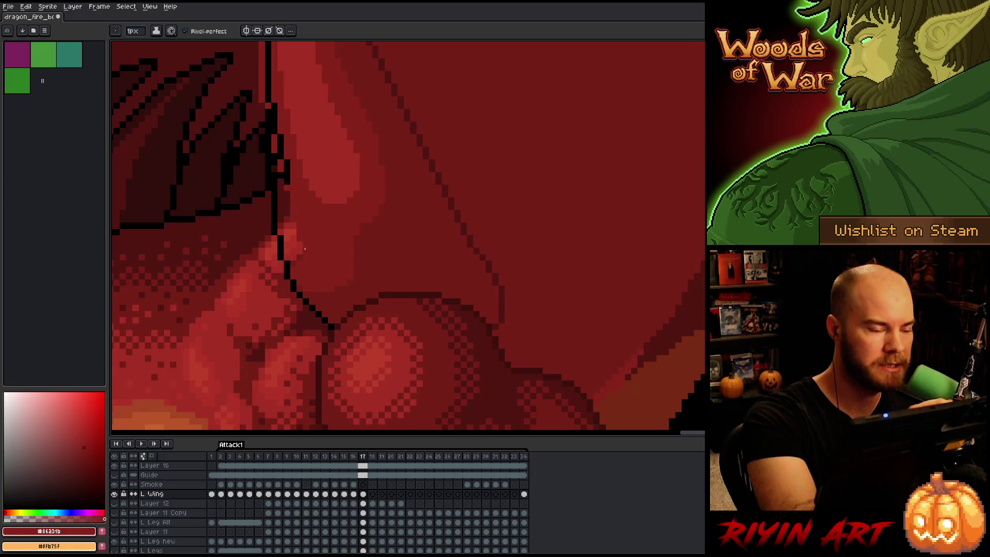
mouse_move(304, 248)
left_mouse_down()
mouse_move(293, 238)
mouse_move(294, 257)
mouse_move(287, 224)
left_mouse_up()
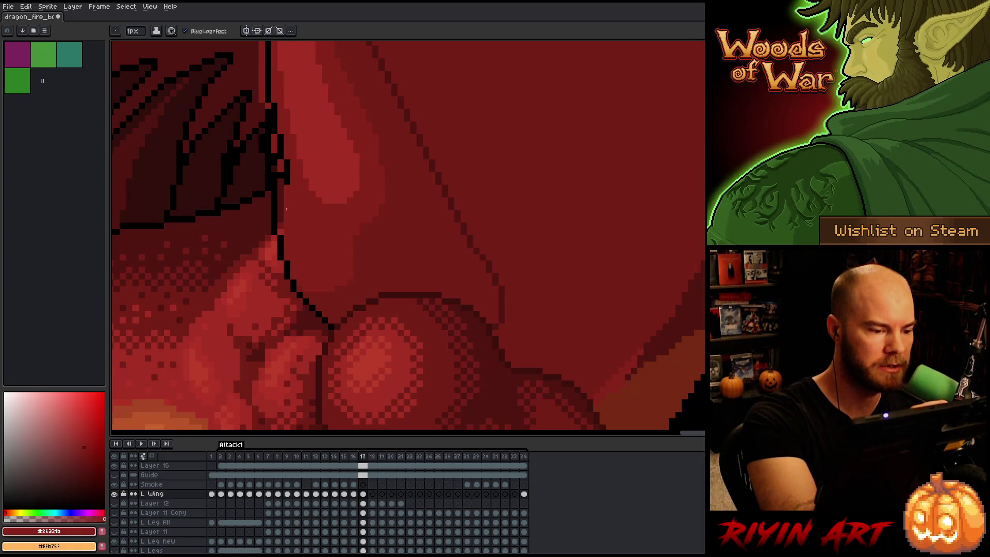
mouse_move(281, 184)
left_mouse_down()
mouse_move(287, 161)
mouse_move(279, 222)
left_mouse_up()
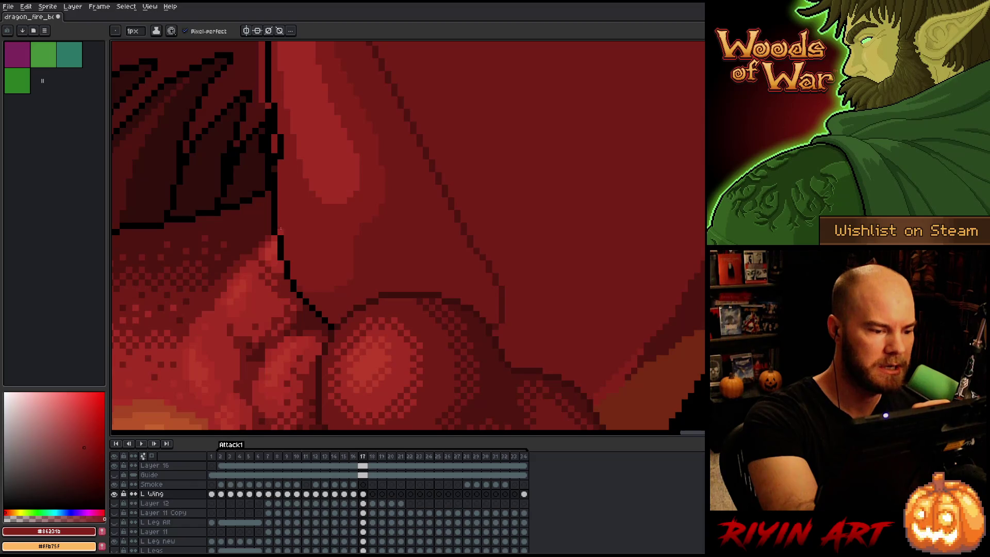
left_click_drag(280, 152, 274, 104)
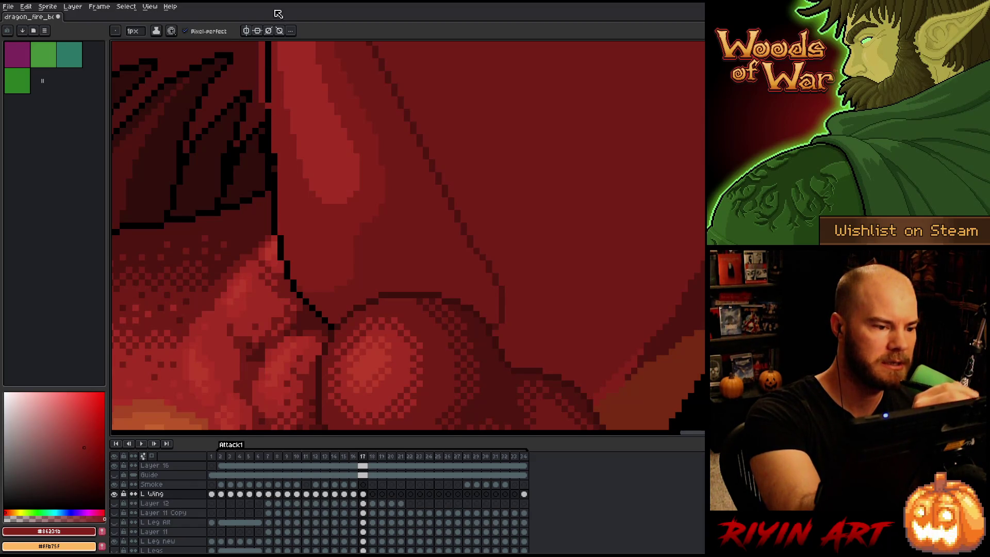
left_click(266, 110, "alt")
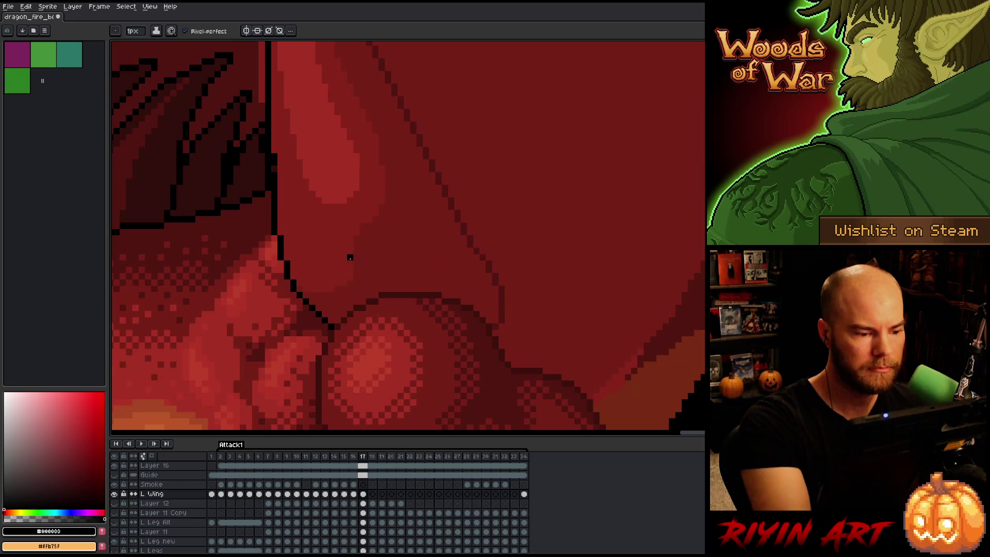
left_click(342, 294, "alt")
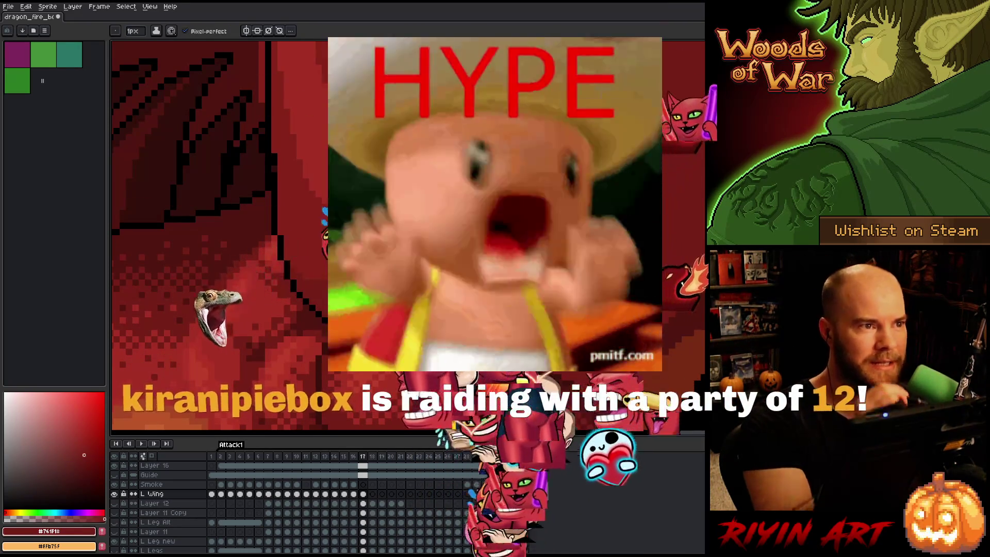
key("i")
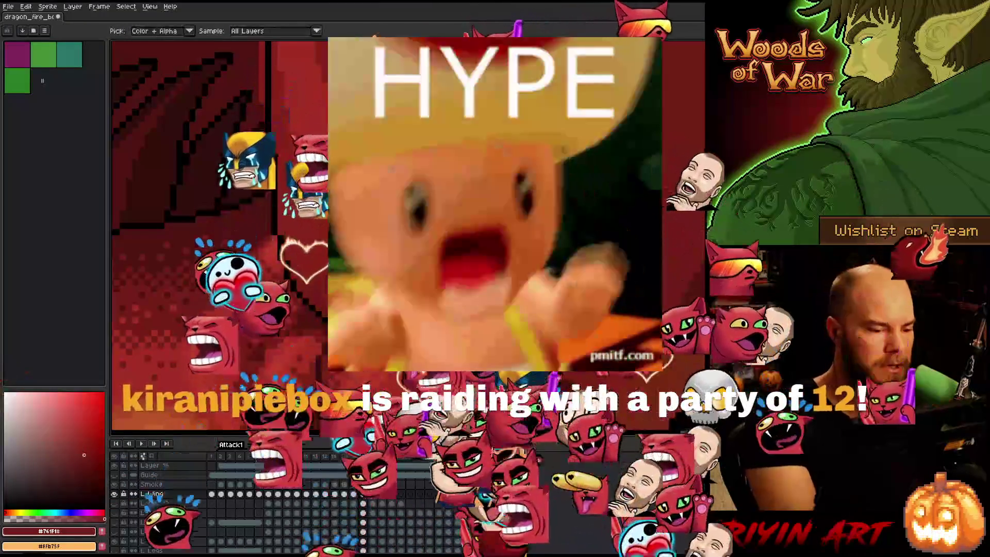
key("b")
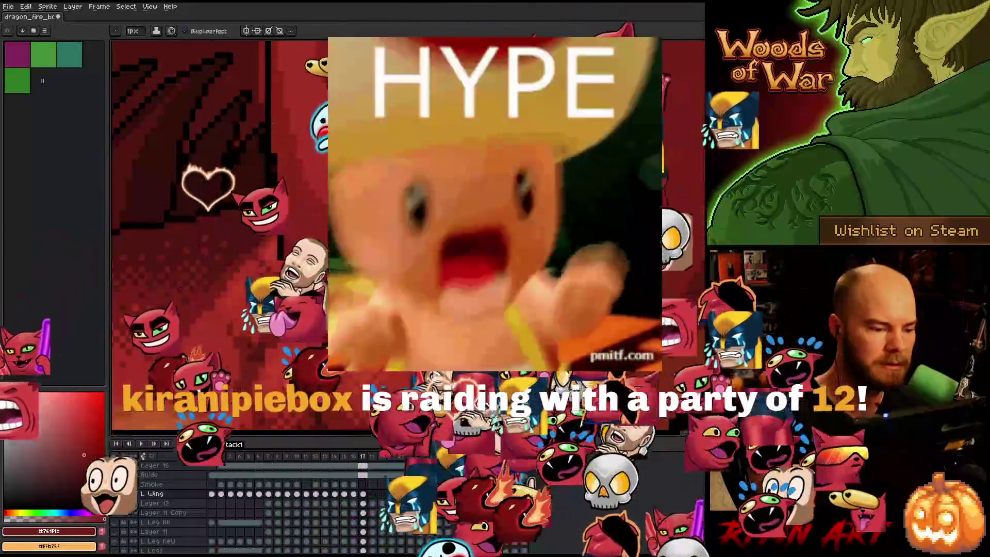
left_click(84, 447)
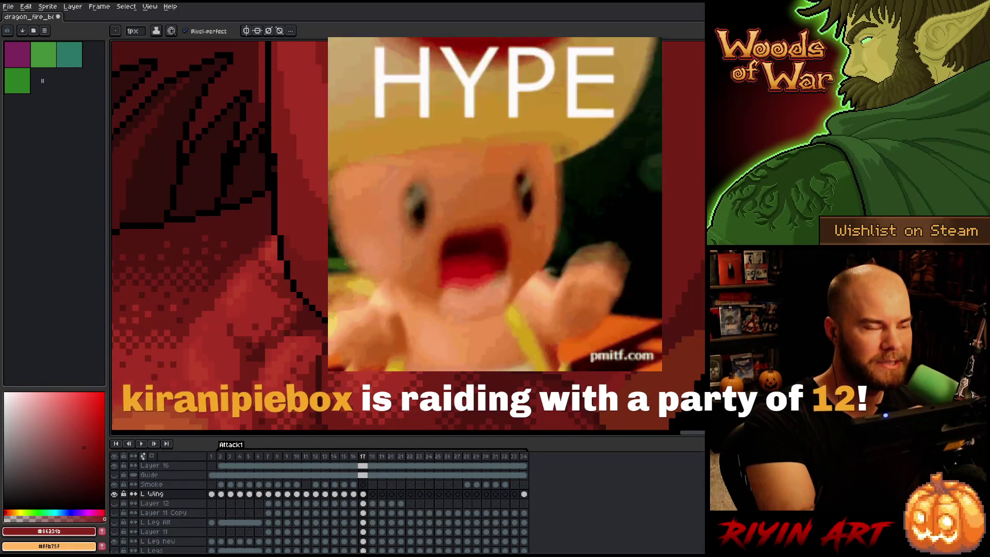
key("i")
left_click(318, 263)
key("b")
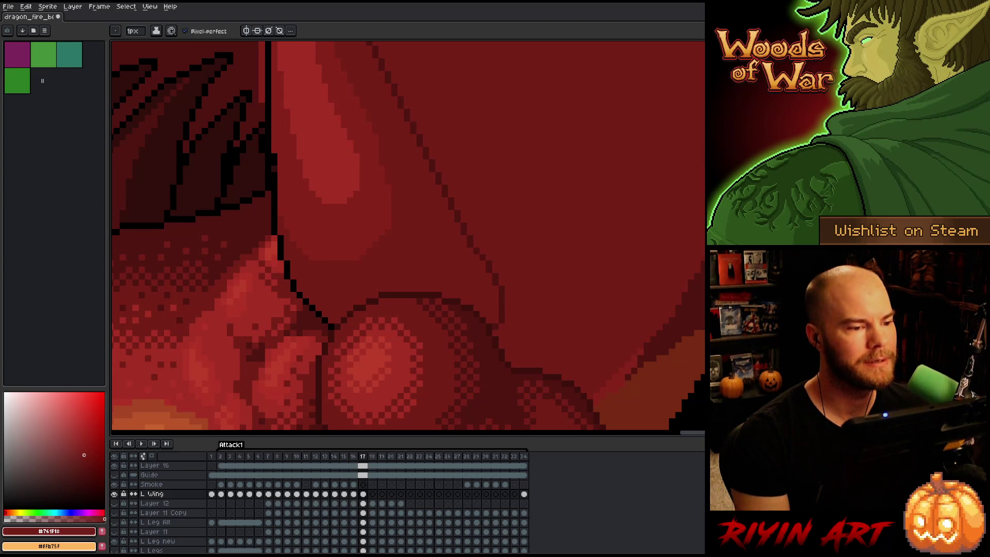
Outline the wing's pale highlight with the freehand lasso
scroll(396, 96, "down", 3)
left_click_drag(417, 154, 435, 212)
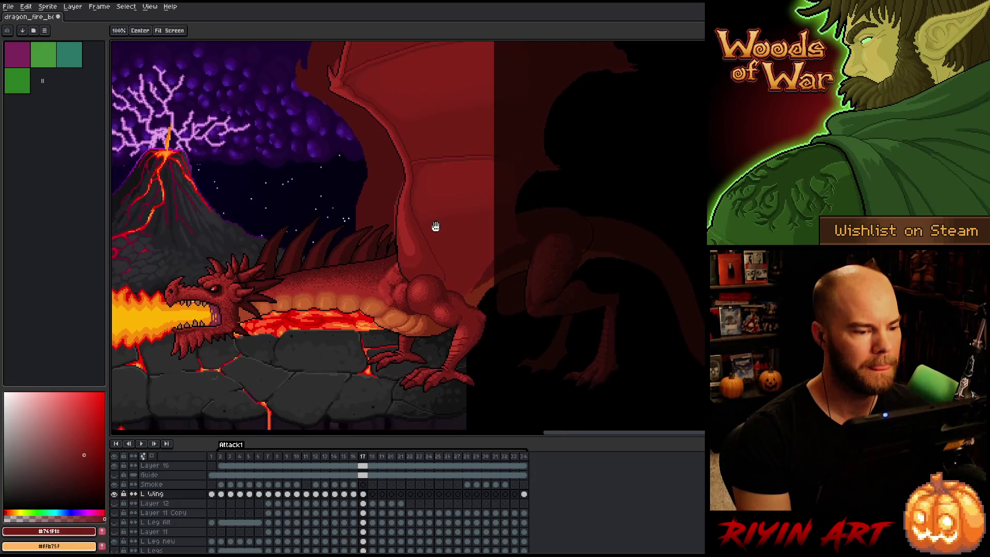
scroll(386, 262, "up", 3)
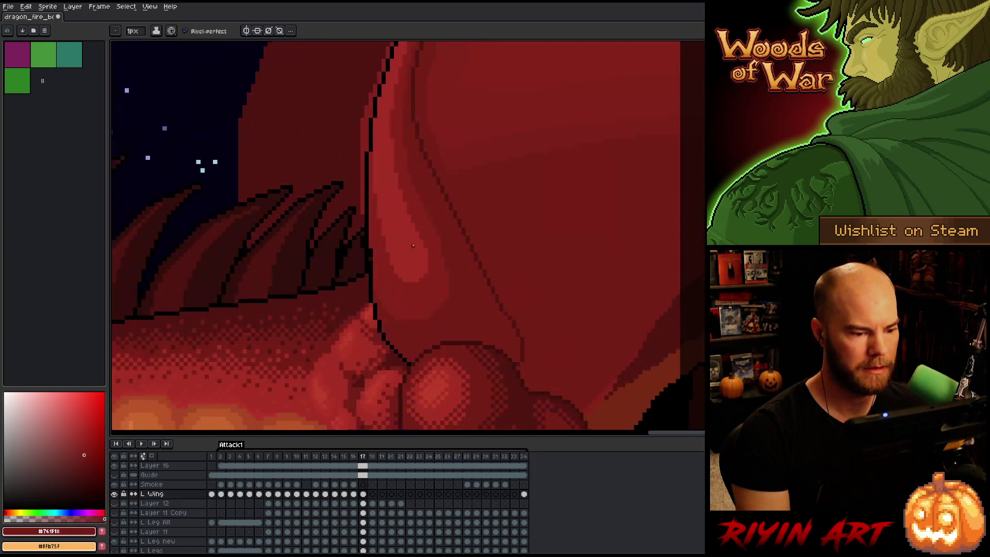
key("m")
mouse_move(429, 284)
left_mouse_down()
mouse_move(403, 203)
mouse_move(381, 194)
mouse_move(372, 254)
mouse_move(394, 288)
left_mouse_up()
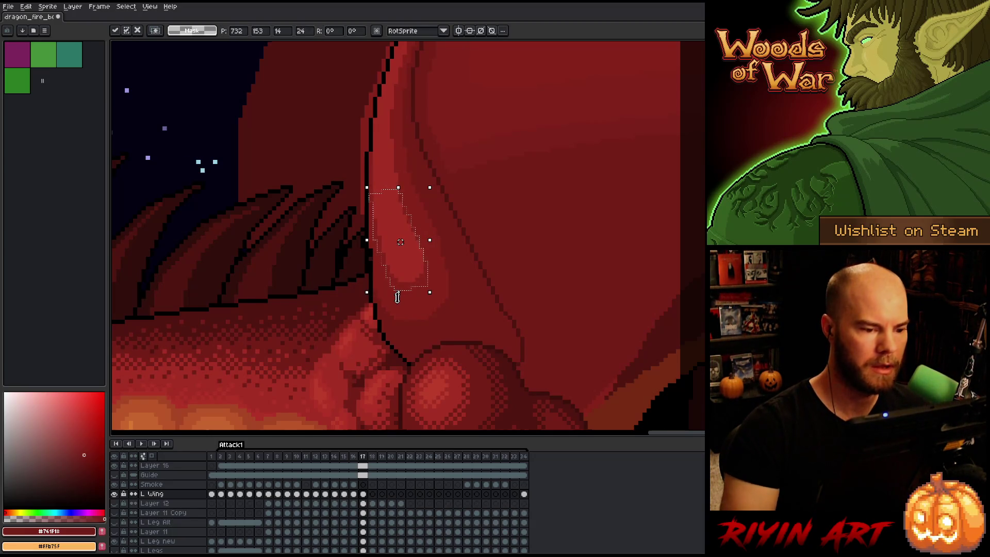
key("ctrl+d")
mouse_move(429, 294)
left_mouse_down()
mouse_move(430, 252)
mouse_move(416, 224)
mouse_move(386, 234)
left_mouse_up()
mouse_move(451, 284)
left_mouse_down()
mouse_move(395, 304)
mouse_move(424, 261)
mouse_move(412, 241)
mouse_move(385, 286)
mouse_move(404, 308)
left_mouse_up()
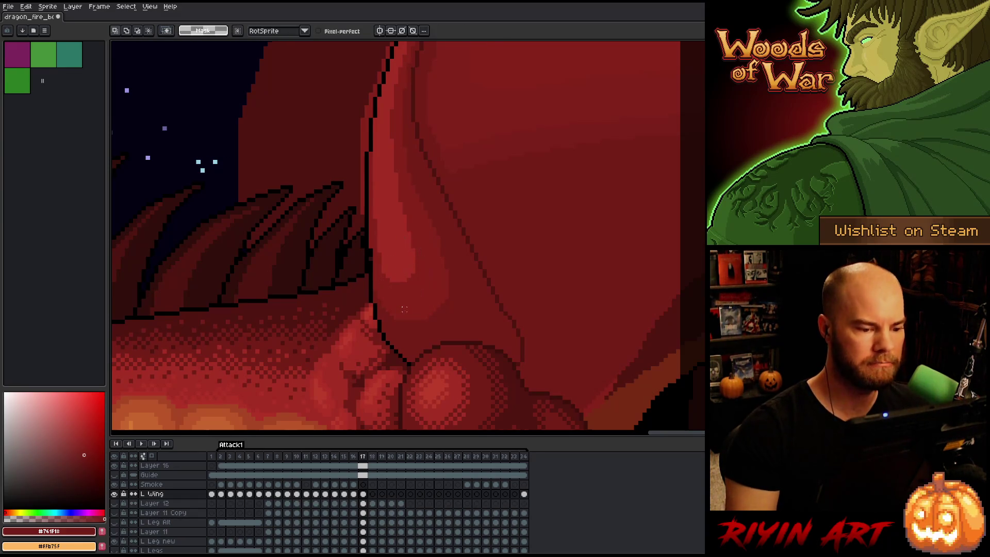
Cycle through neighbouring frames to compare the wing highlight
key("comma")
key("period")
key("comma")
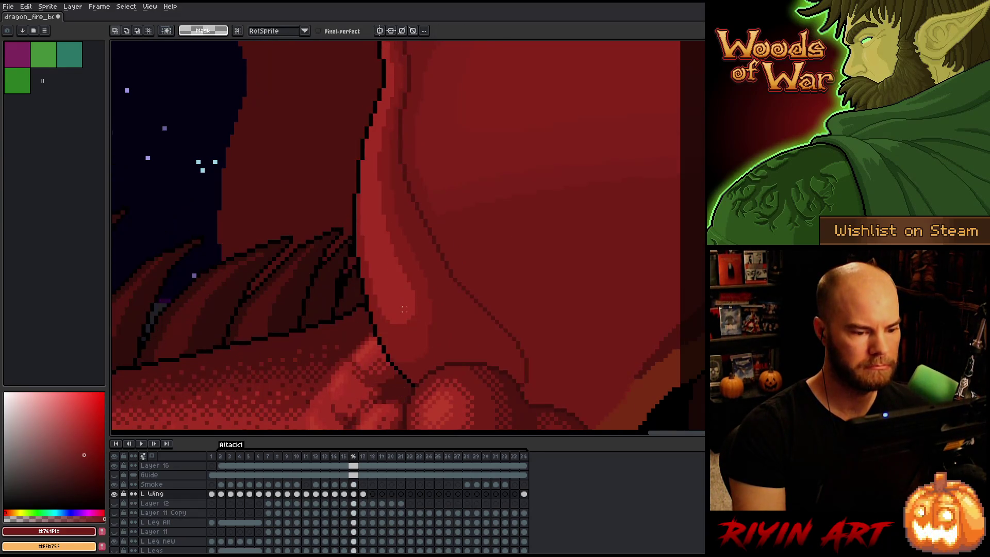
key("comma")
key("period")
key("period")
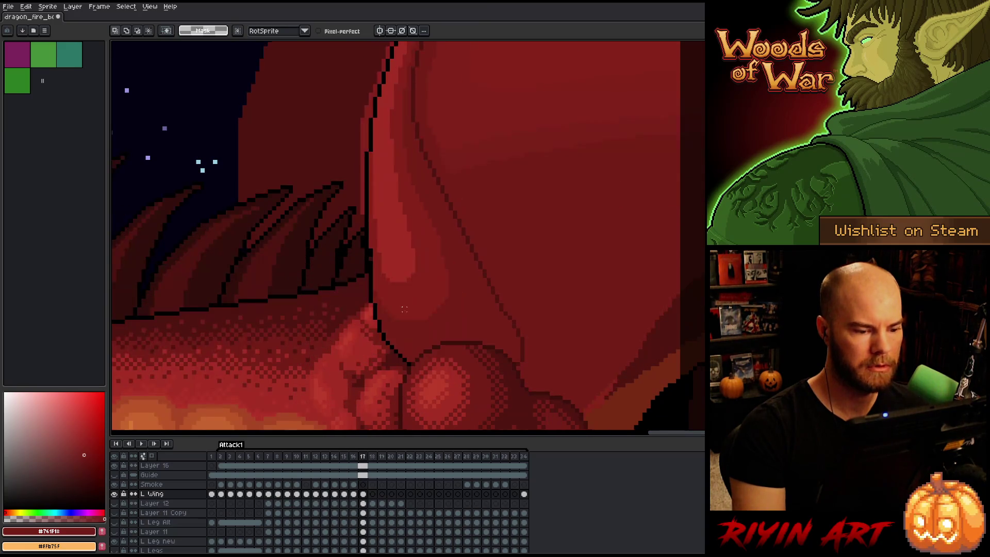
key("comma")
key("period")
key("b")
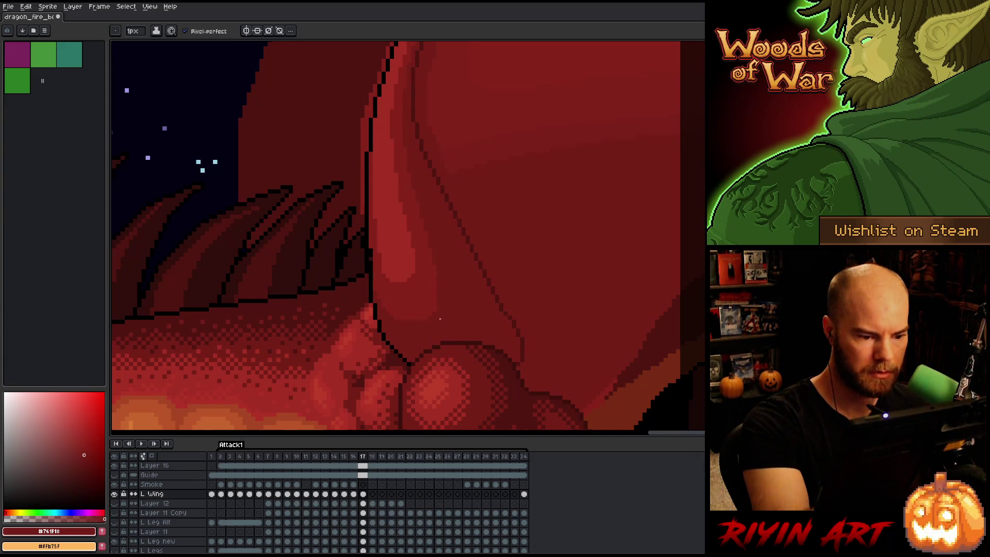
Step back through frames 14 and 15, ending on frame 15's wing joint
key("comma")
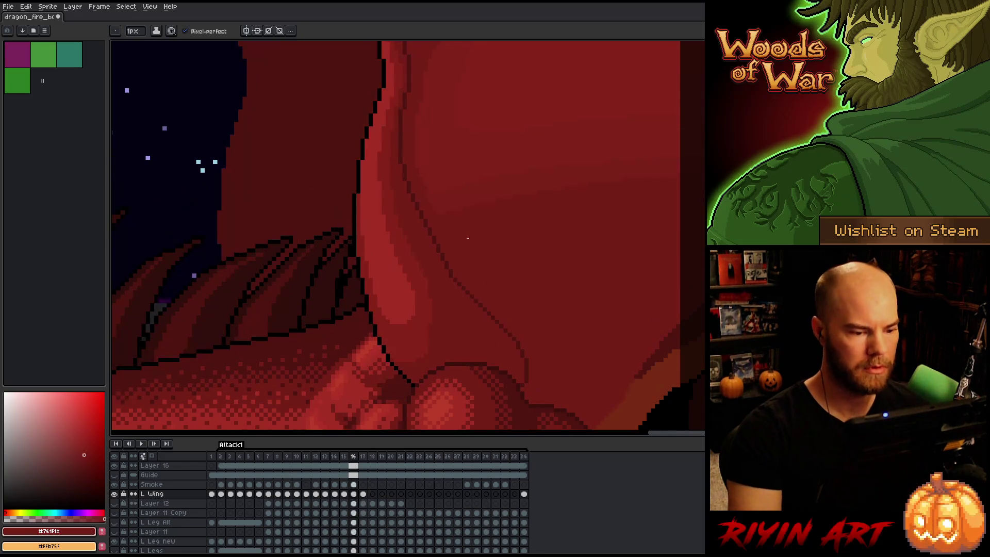
key("period")
key("comma")
key("comma")
scroll(381, 314, "down", 5)
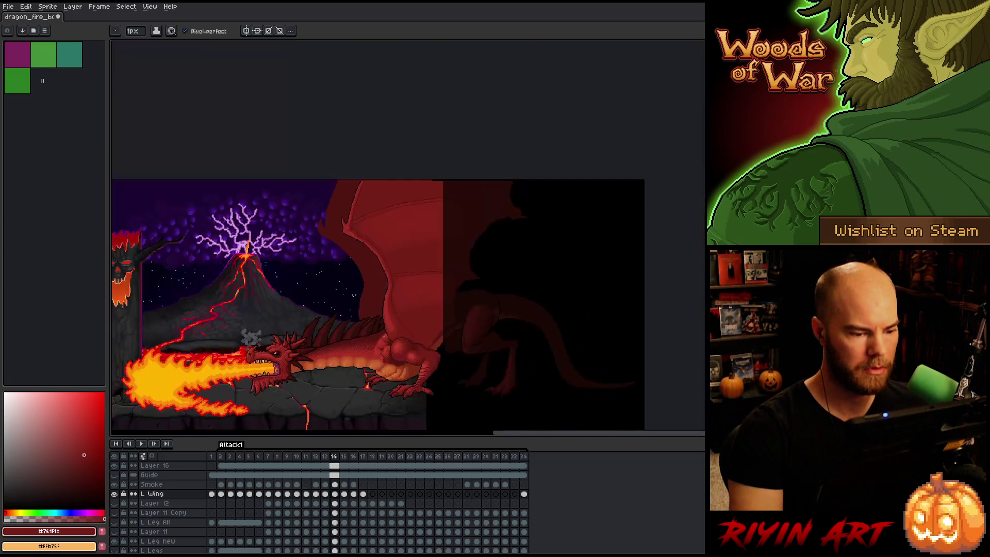
key("comma")
key("comma")
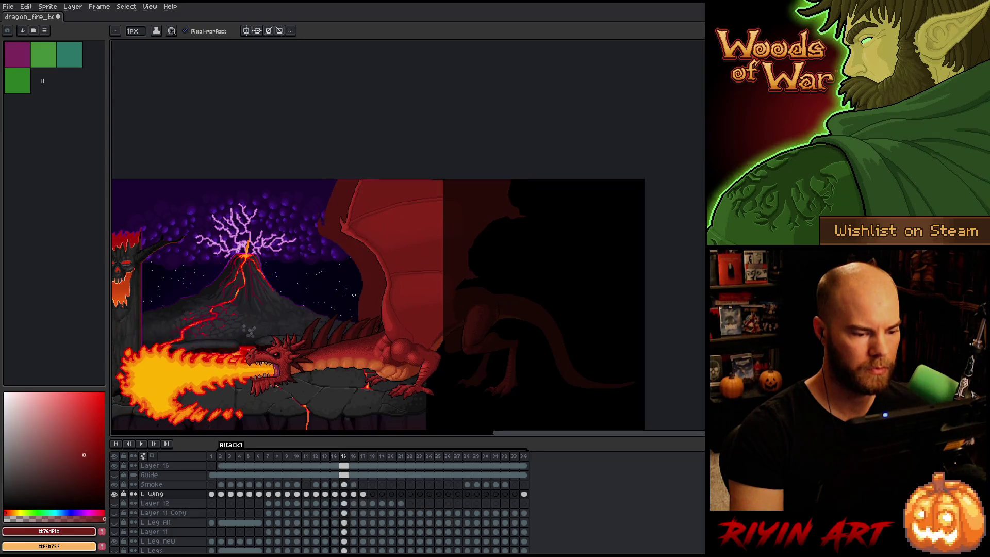
key("comma")
key("period")
scroll(369, 335, "up", 5)
Magic-wand the pale wing highlight and move it a few pixels higher on frame 17
scroll(388, 332, "up", 1)
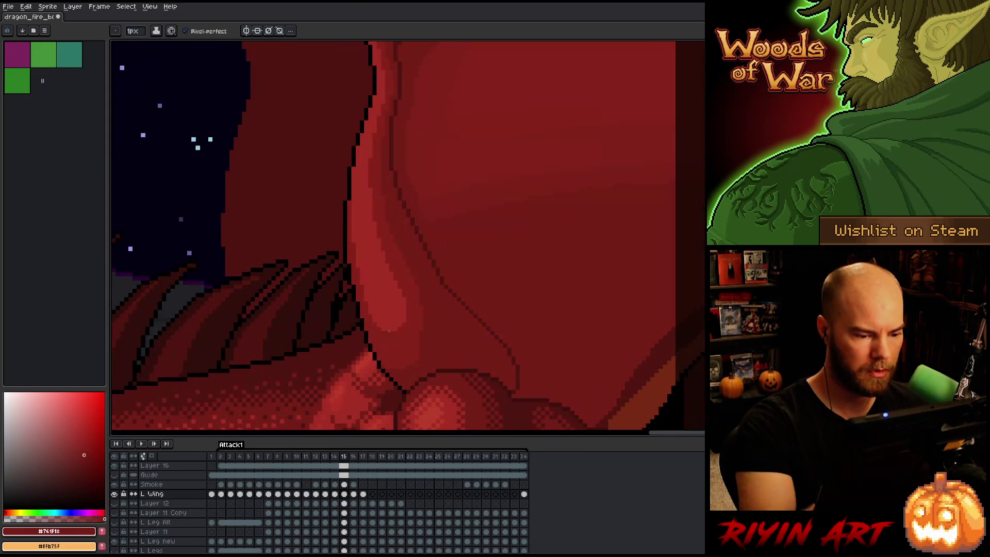
left_click(419, 304, "alt")
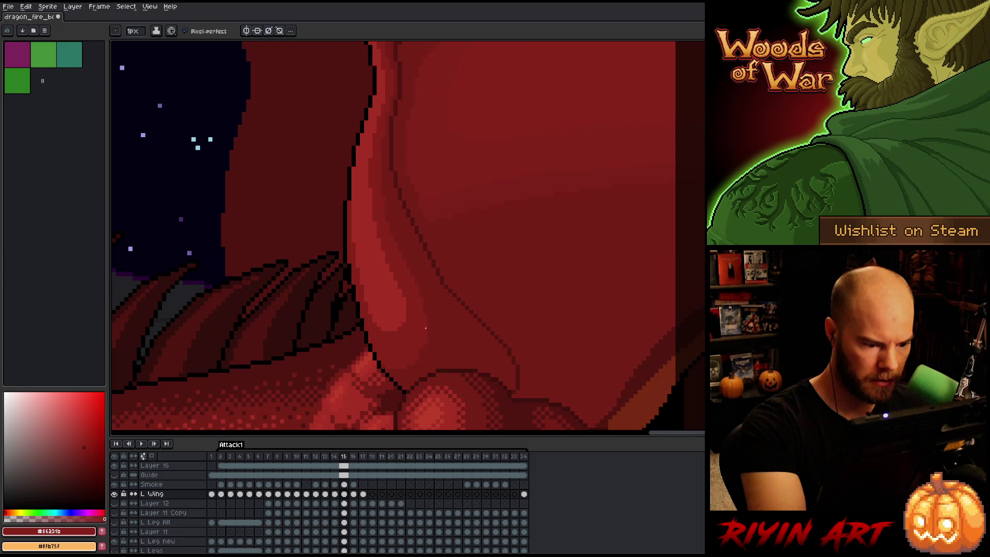
key("w")
left_click(422, 316)
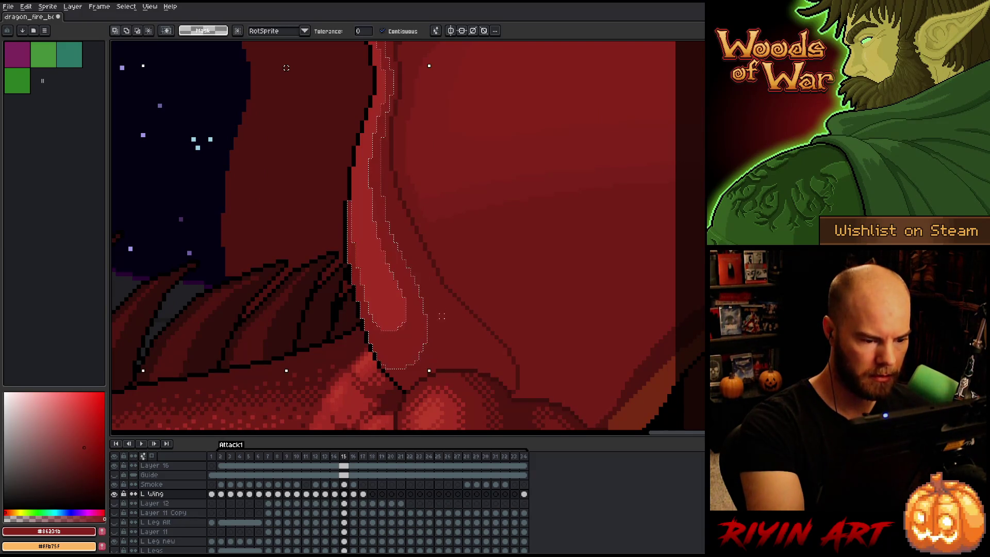
key("period")
left_click(431, 336)
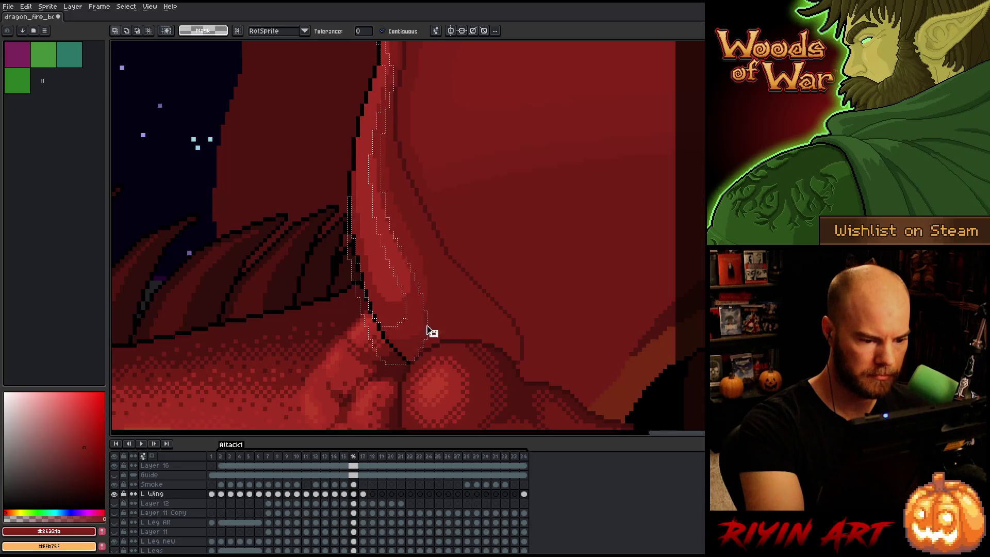
key("b")
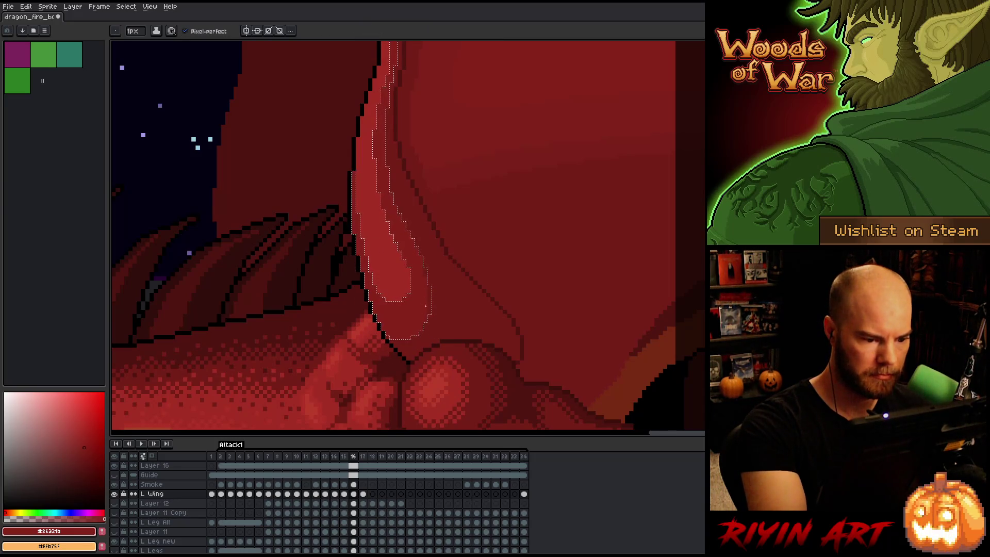
key("period")
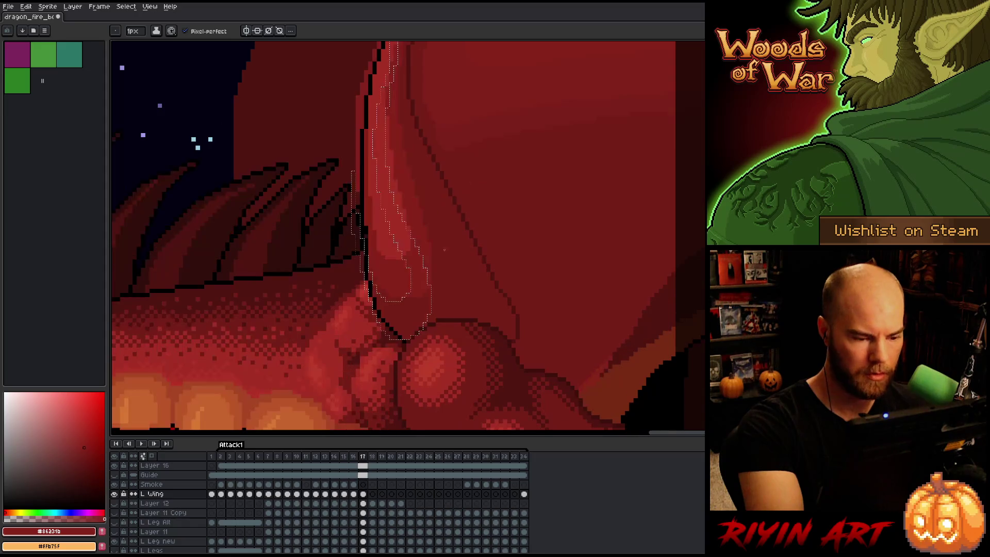
key("v")
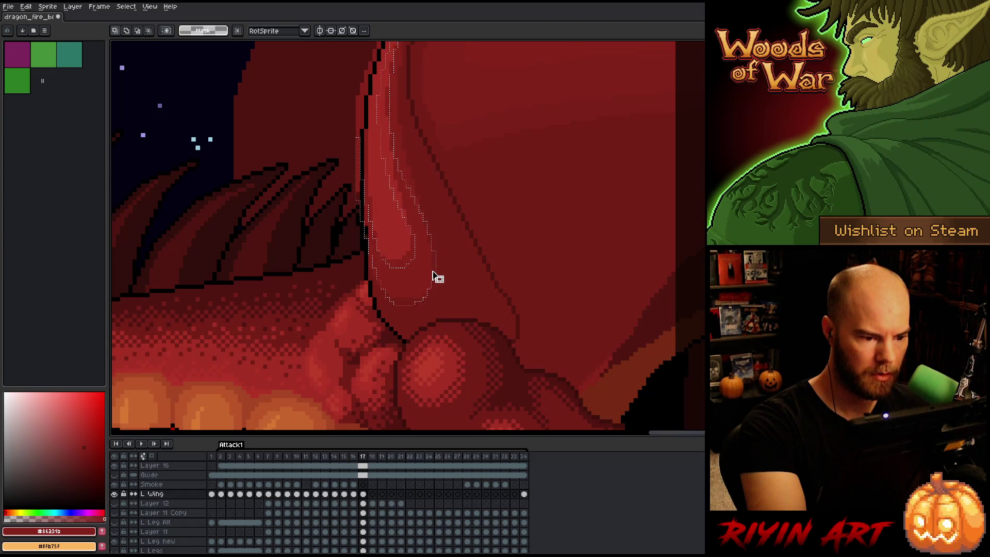
key("b")
scroll(470, 232, "down", 3)
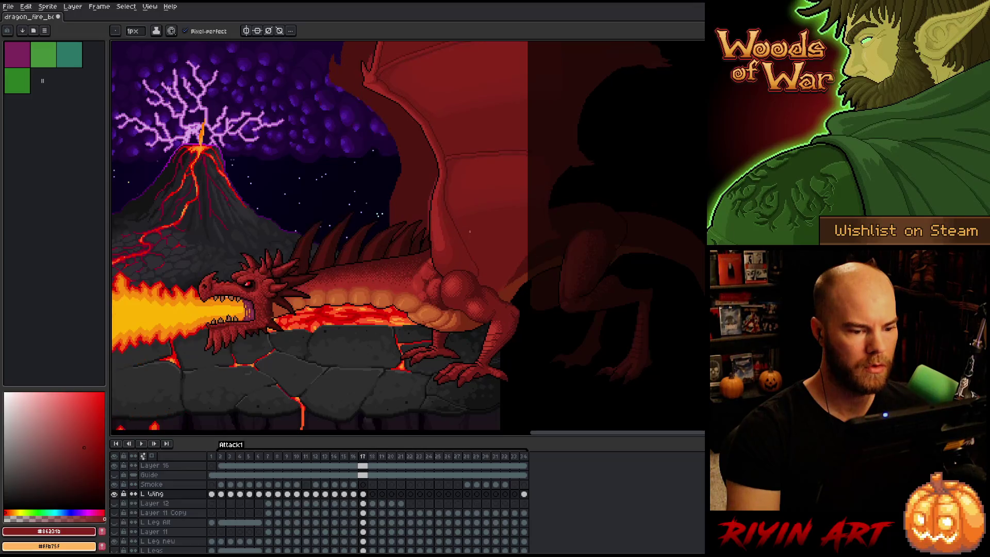
scroll(472, 227, "down", 1)
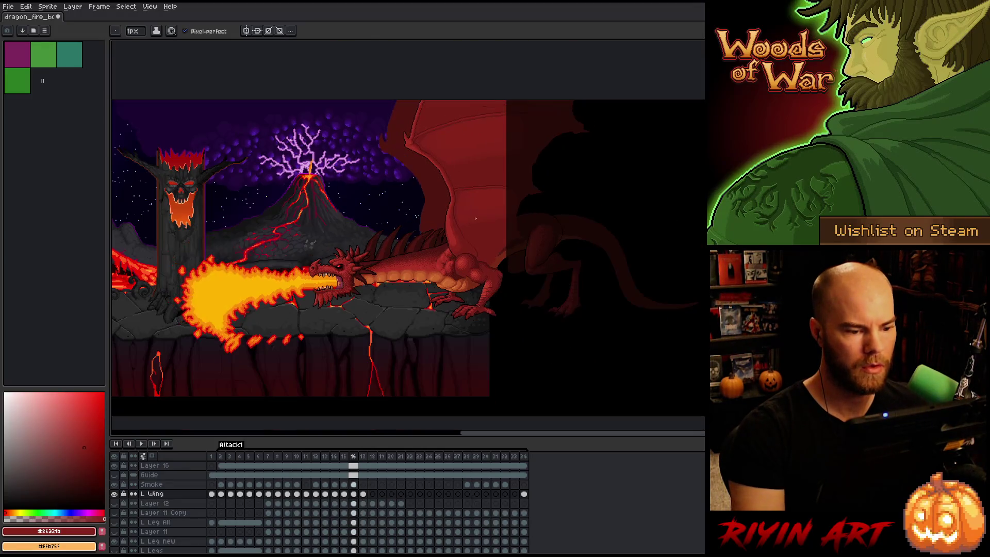
key("Left")
Draw a dark red #501612 diagonal fold line across the wing membrane toward the shoulder
scroll(464, 201, "up", 4)
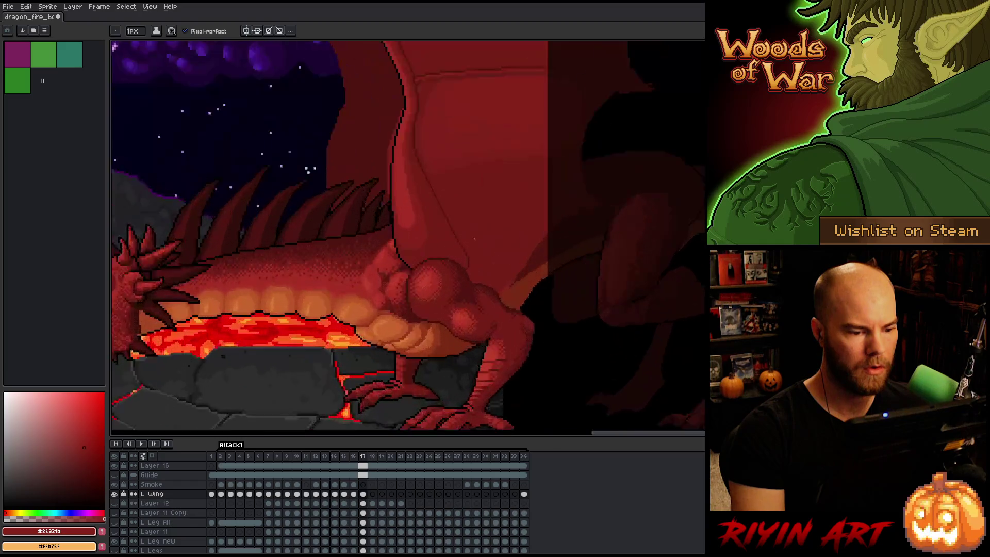
key("Right")
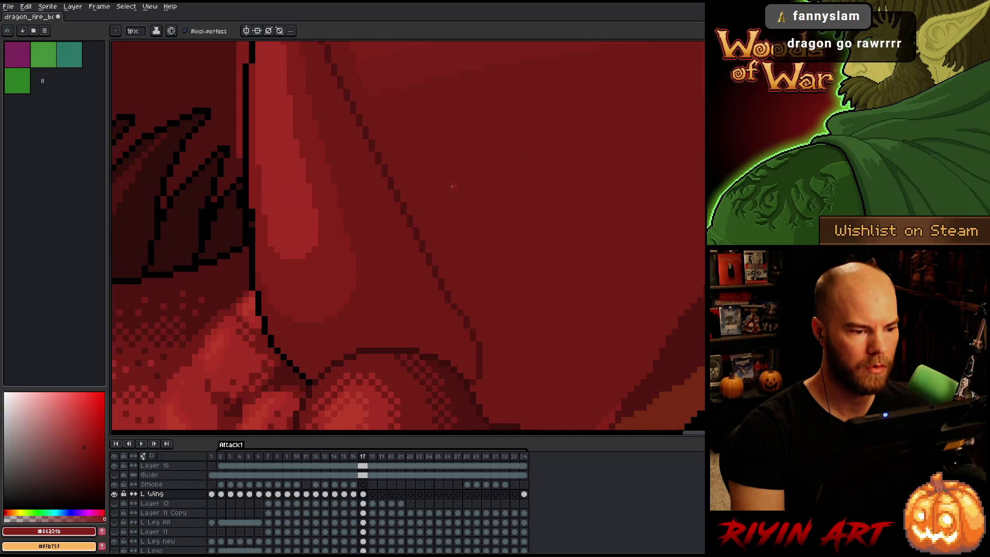
key("Left")
key("Right")
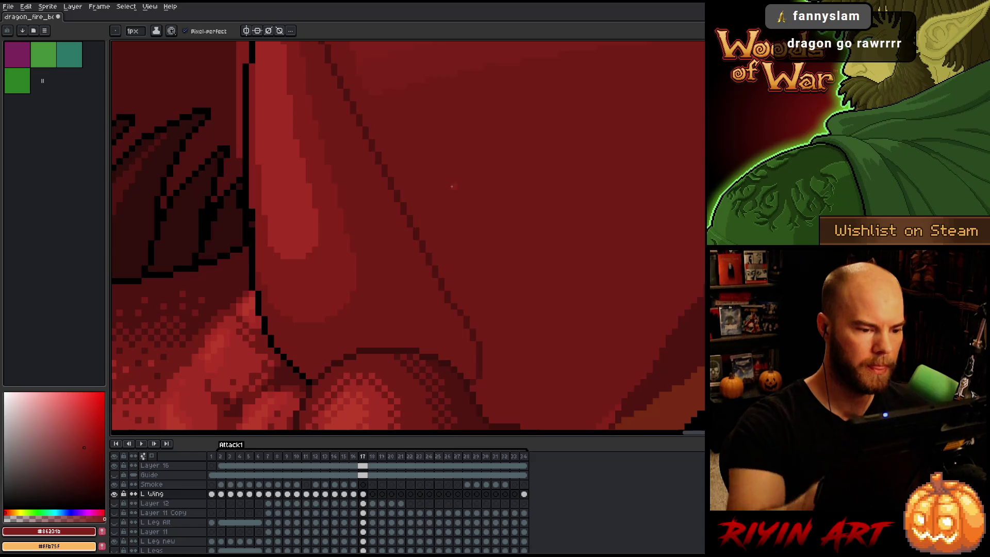
left_click(447, 298, "alt")
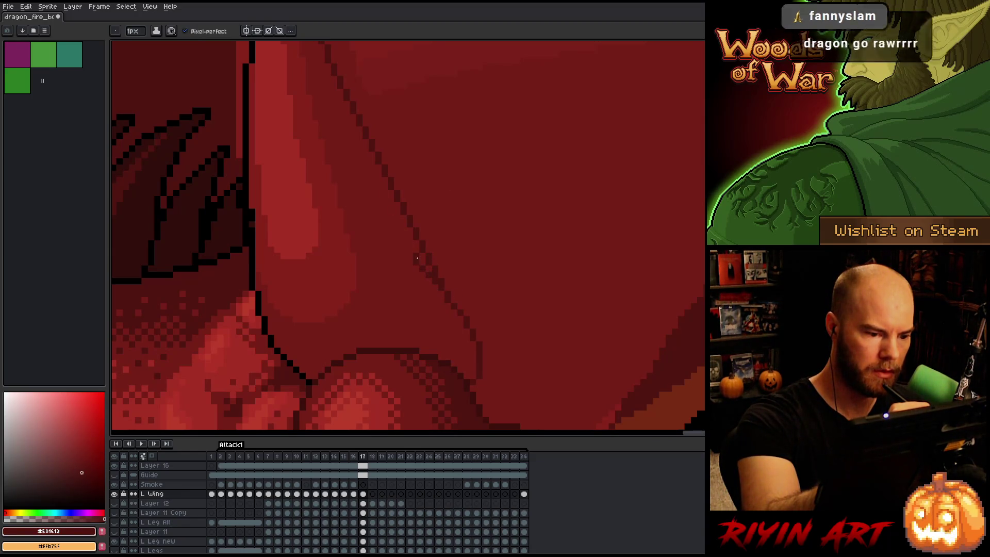
mouse_move(419, 251)
left_mouse_down()
mouse_move(383, 179)
mouse_move(396, 223)
left_mouse_up()
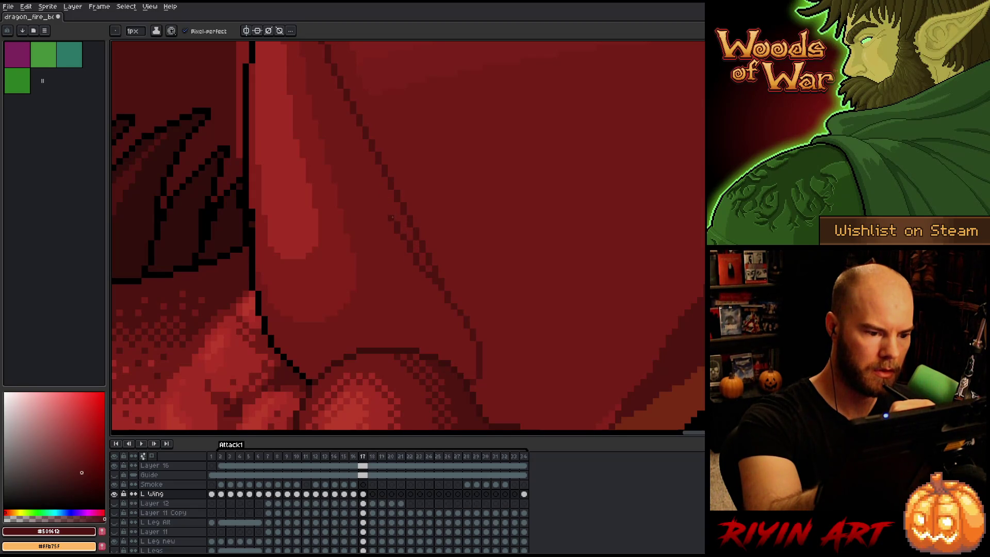
left_click(400, 230)
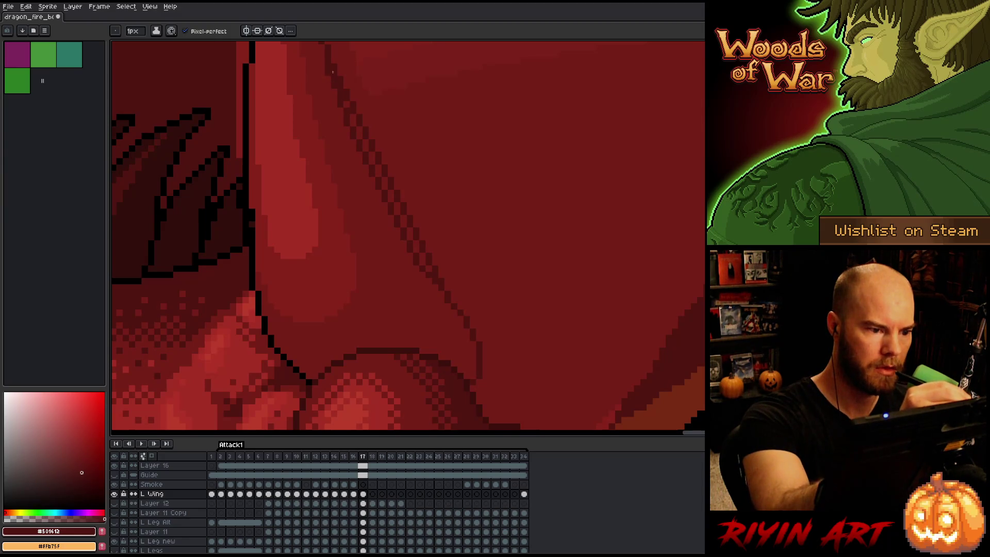
left_click(438, 271, "alt")
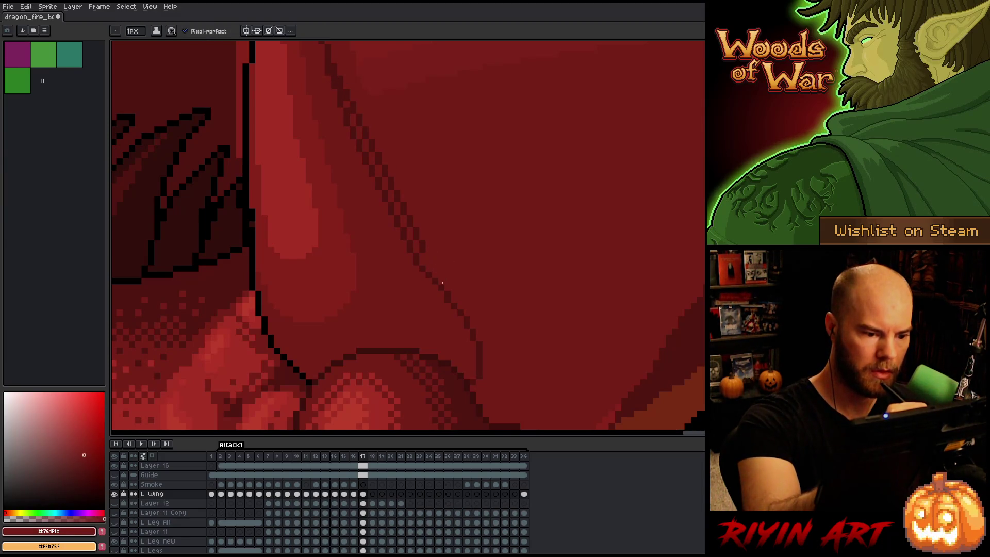
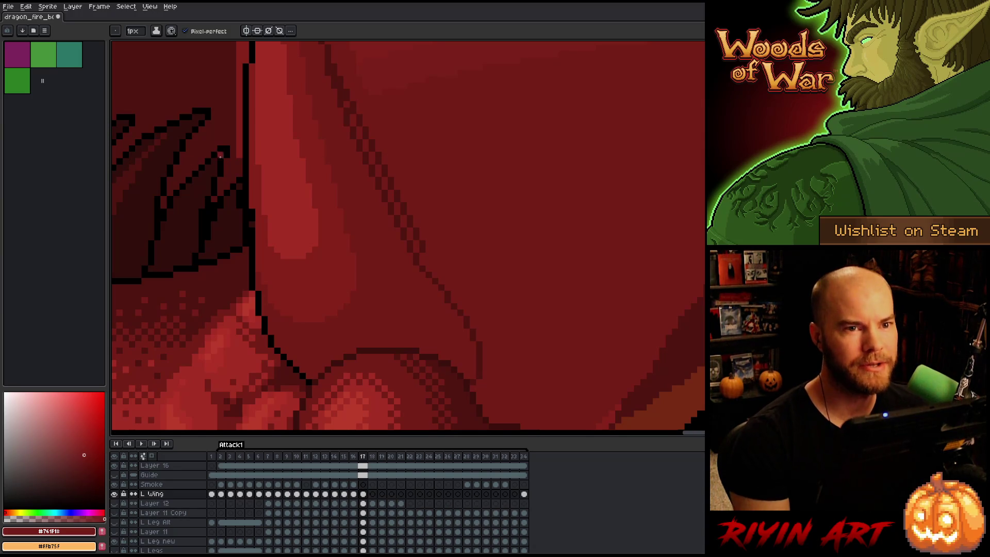
Sample the wing's darker outline red and its main red from the canvas
scroll(328, 224, "down", 4)
scroll(328, 224, "up", 1)
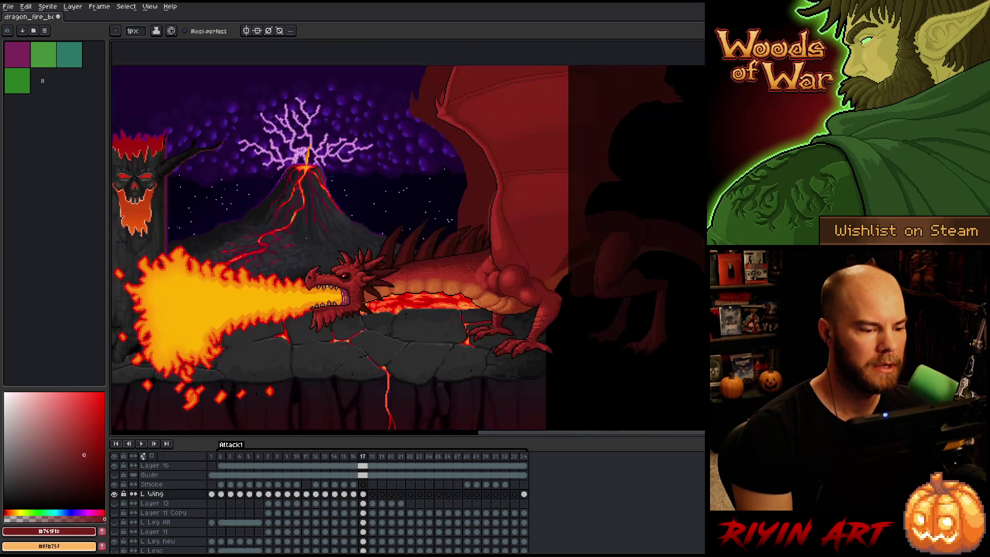
scroll(638, 348, "down", 1)
scroll(637, 348, "up", 2)
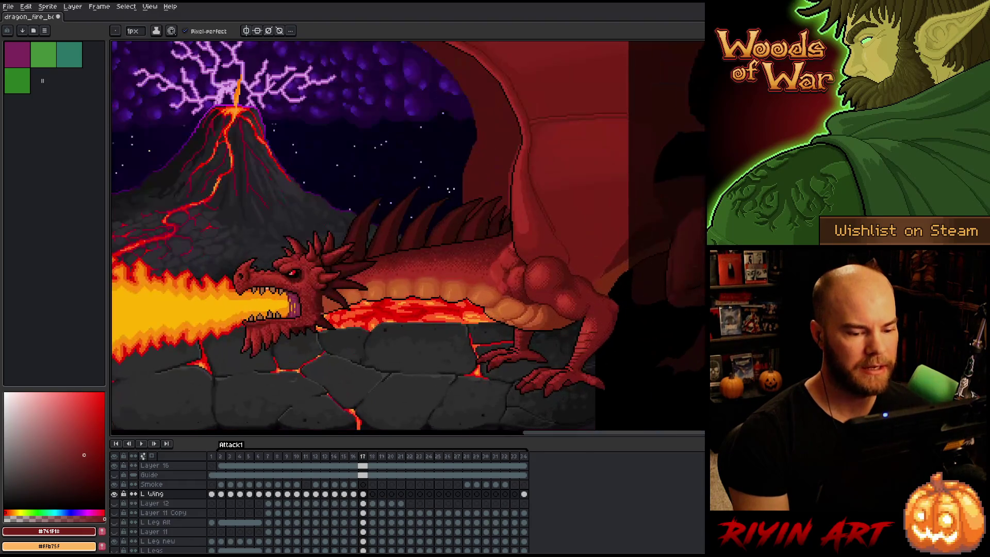
scroll(606, 326, "down", 2)
scroll(606, 326, "up", 1)
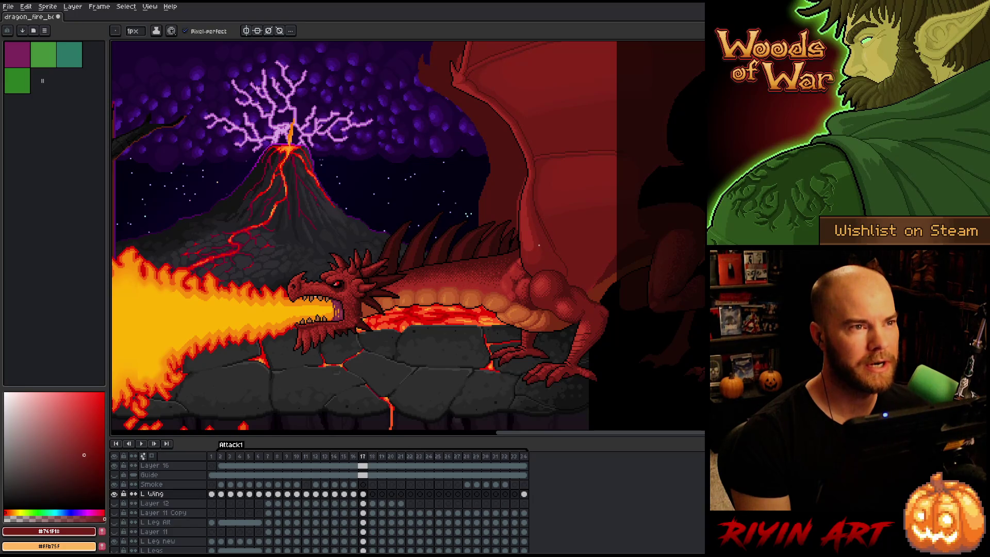
scroll(539, 246, "down", 1)
scroll(539, 246, "up", 1)
scroll(601, 246, "up", 1)
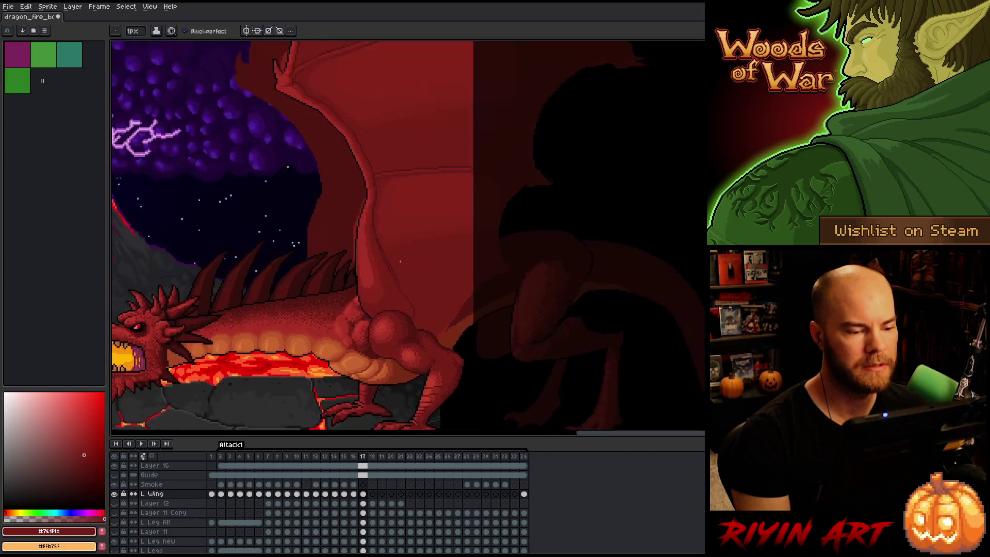
scroll(400, 261, "up", 1)
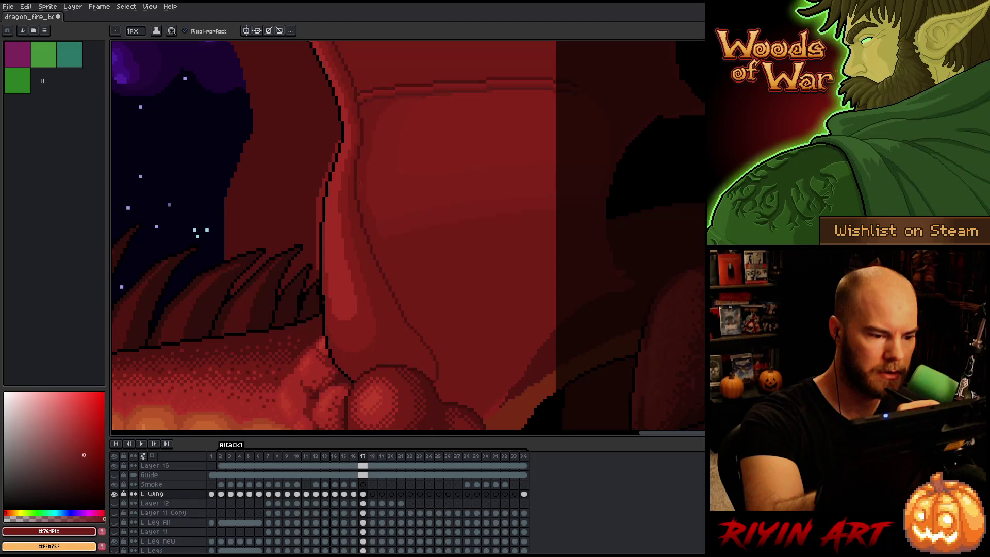
left_click(364, 225, "alt")
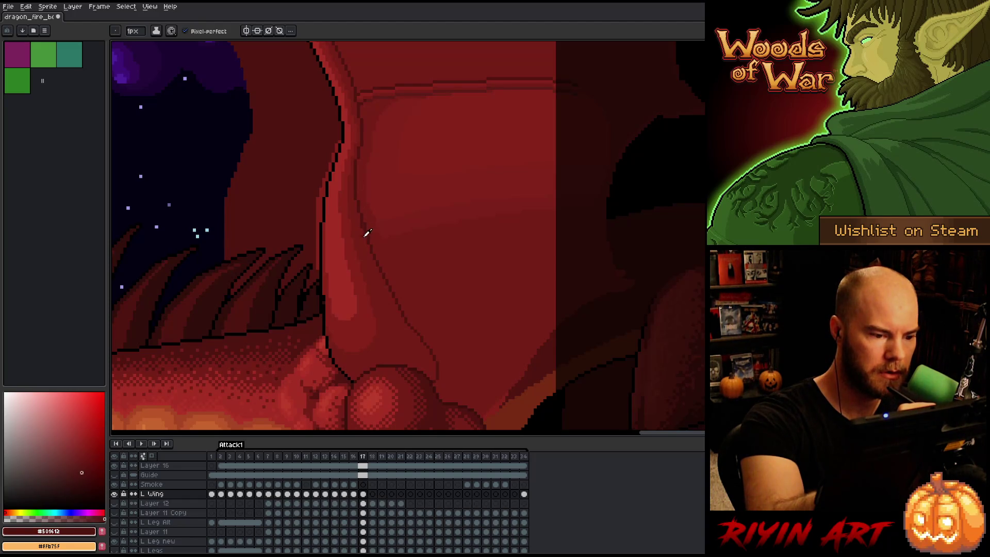
left_click(362, 236, "alt")
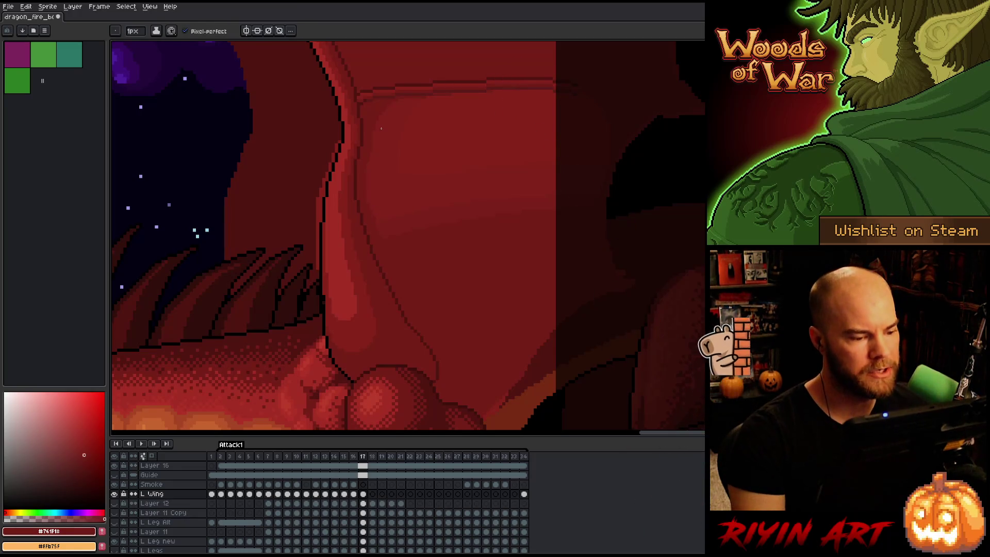
scroll(380, 126, "down", 1)
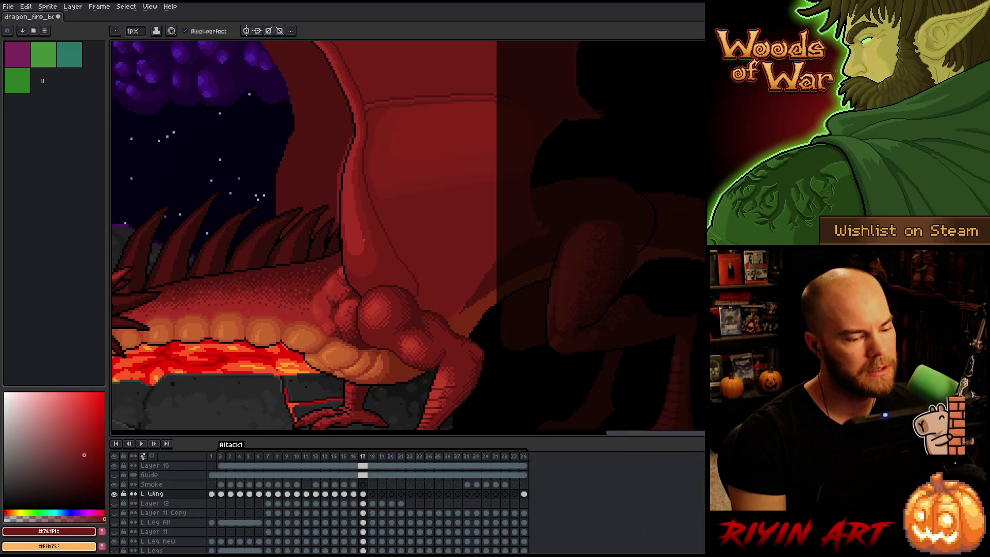
scroll(370, 236, "up", 4)
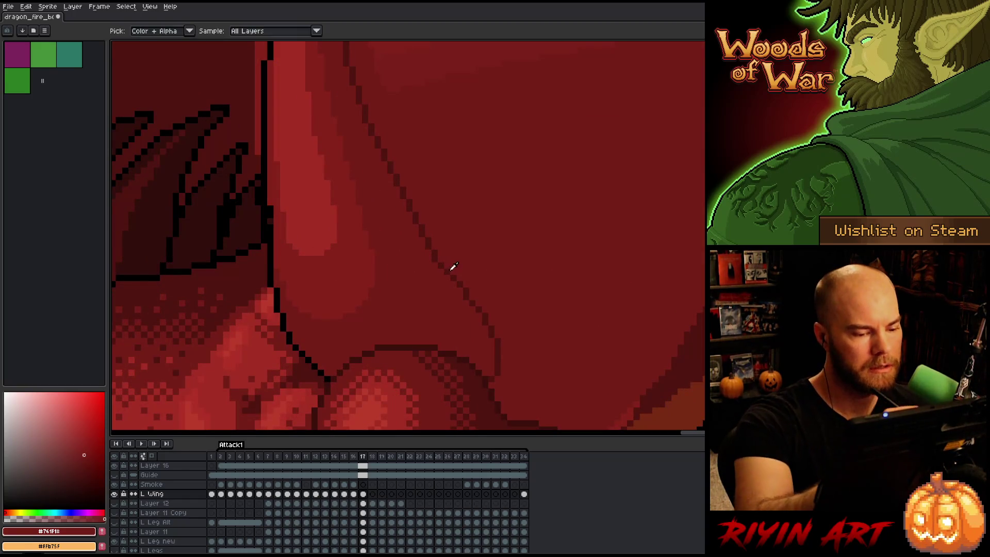
left_click(452, 270, "alt")
left_click(470, 277, "alt")
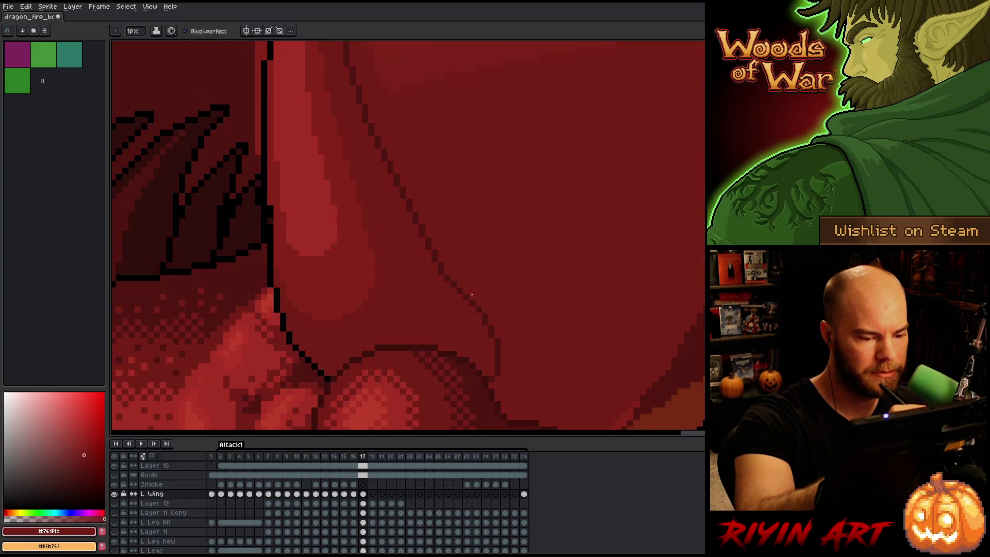
Bring the whole scene into view and play the attack animation as a preview
scroll(440, 188, "down", 5)
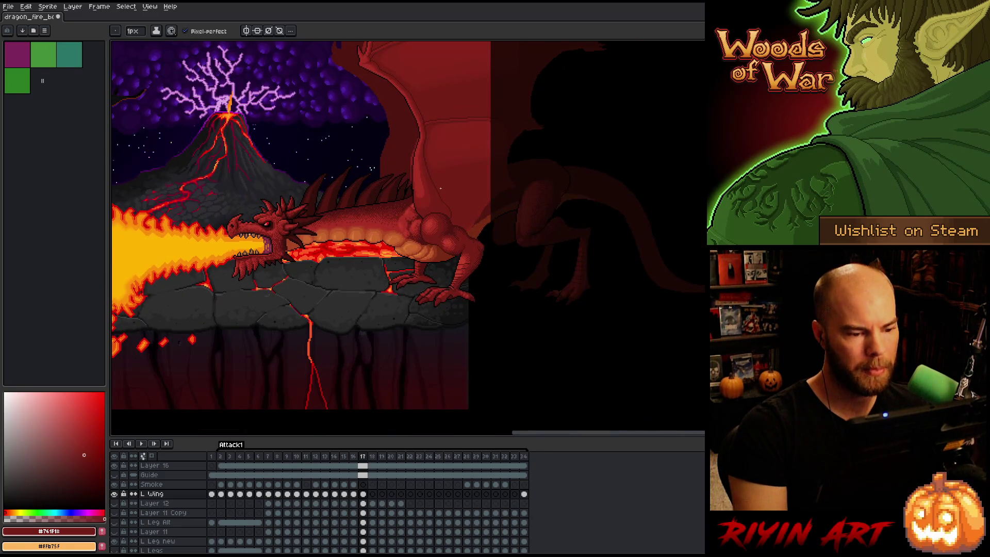
scroll(440, 188, "down", 2)
left_click_drag(440, 188, 405, 293)
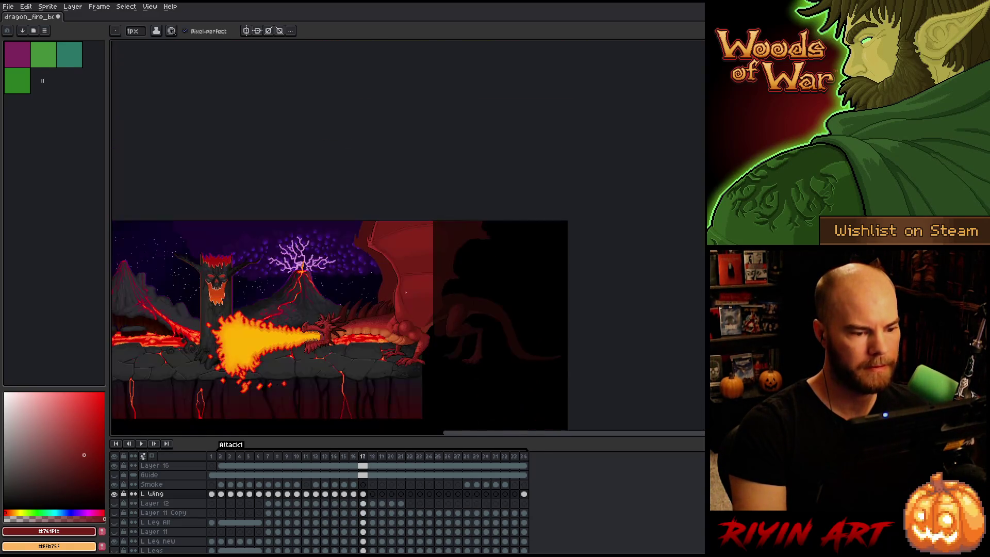
key("Return")
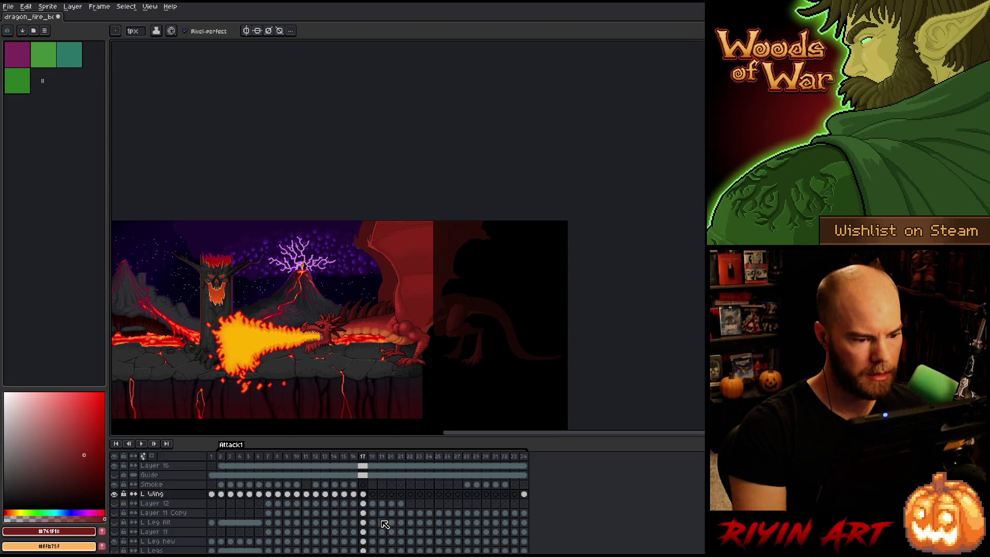
Step between frames 16, 17 and 18 on the wing layer to compare wing poses
scroll(407, 342, "up", 3)
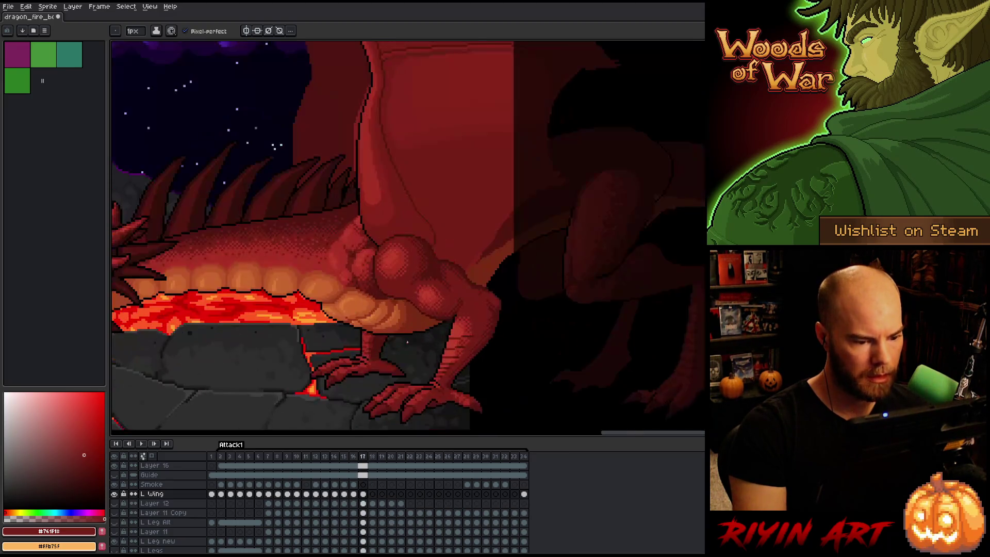
scroll(408, 341, "down", 2)
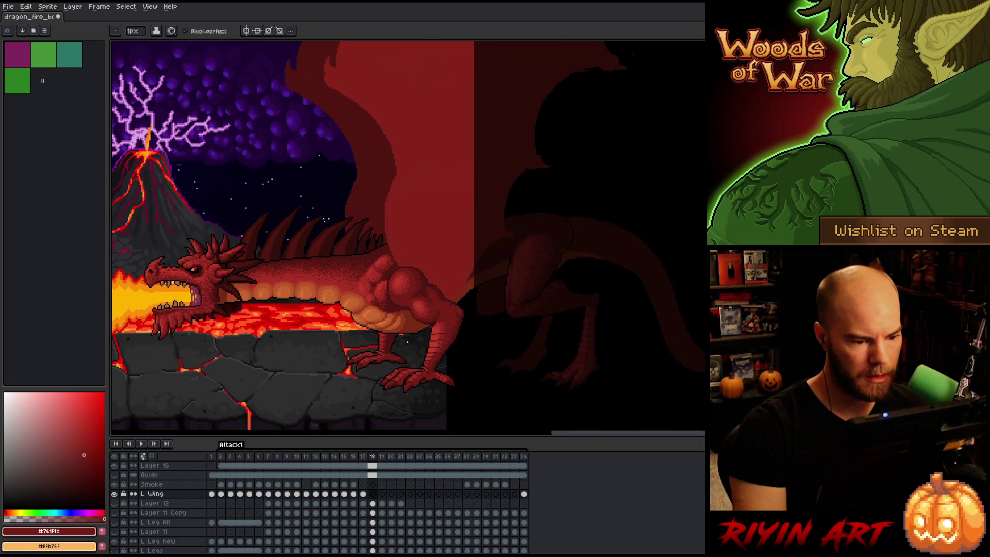
left_click(360, 495)
key("Left")
key("Right")
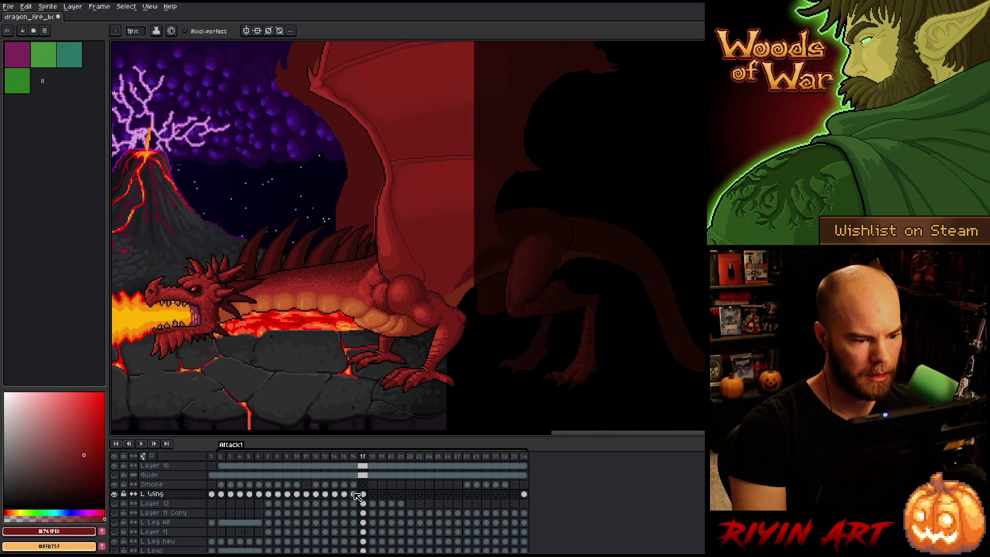
key("Left")
key("Right")
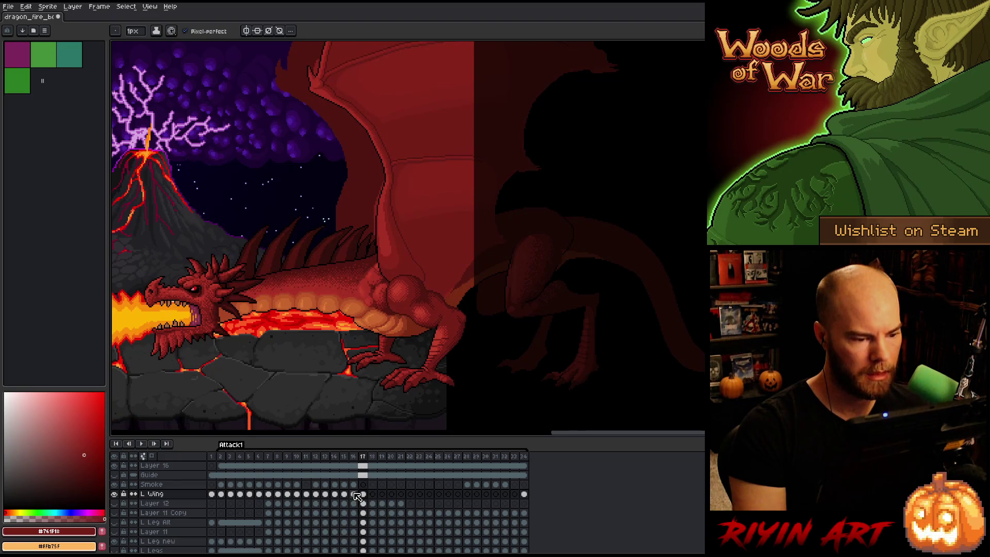
key("Left")
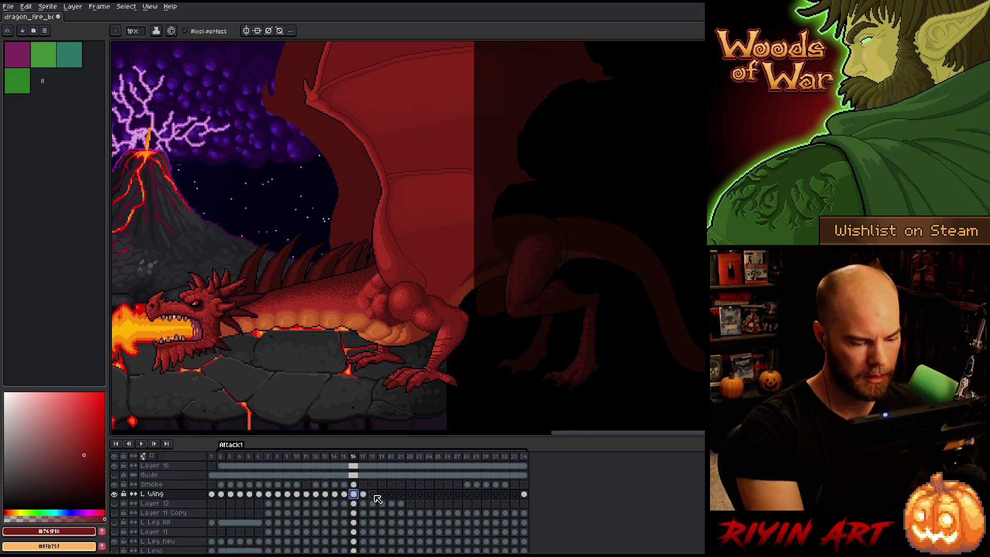
key("Right")
key("Right")
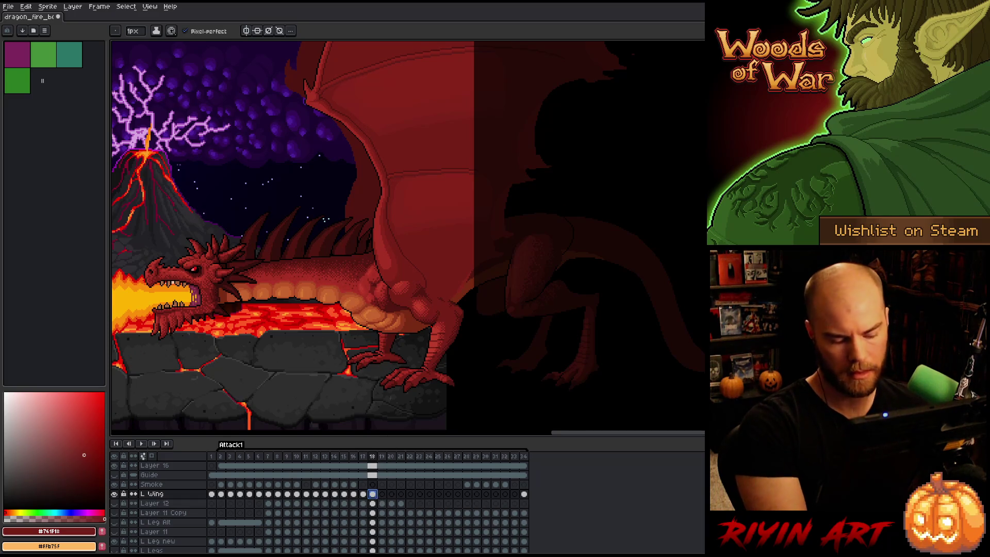
Move the L Wing cel on frame 18 about 10 pixels right
key("v")
mouse_move(389, 256)
left_mouse_down()
mouse_move(407, 223)
mouse_move(408, 246)
left_mouse_up()
mouse_move(408, 246)
left_mouse_down()
mouse_move(419, 237)
mouse_move(414, 243)
left_mouse_up()
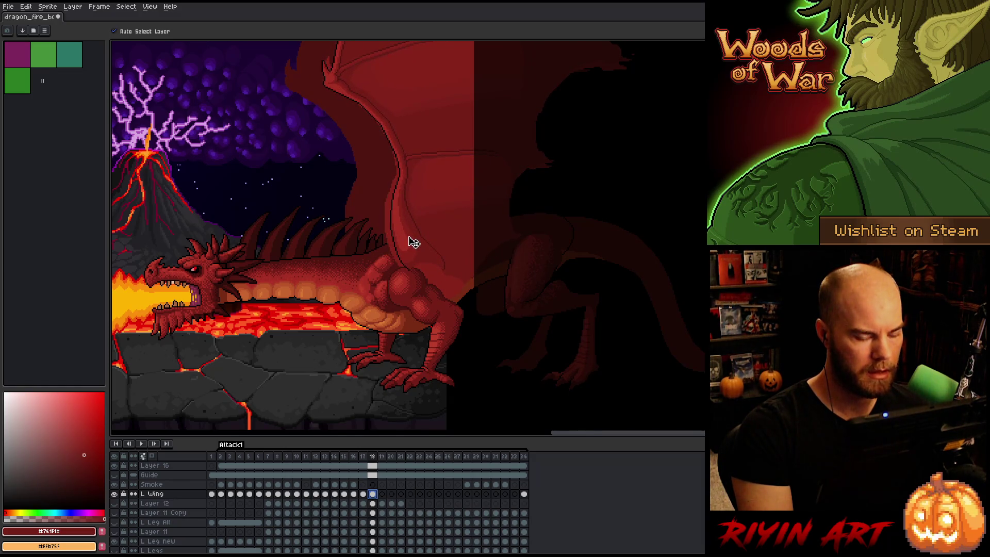
Check the wing placement against frame 17, then select the frame 17 L Wing cel
key("Left")
key("Right")
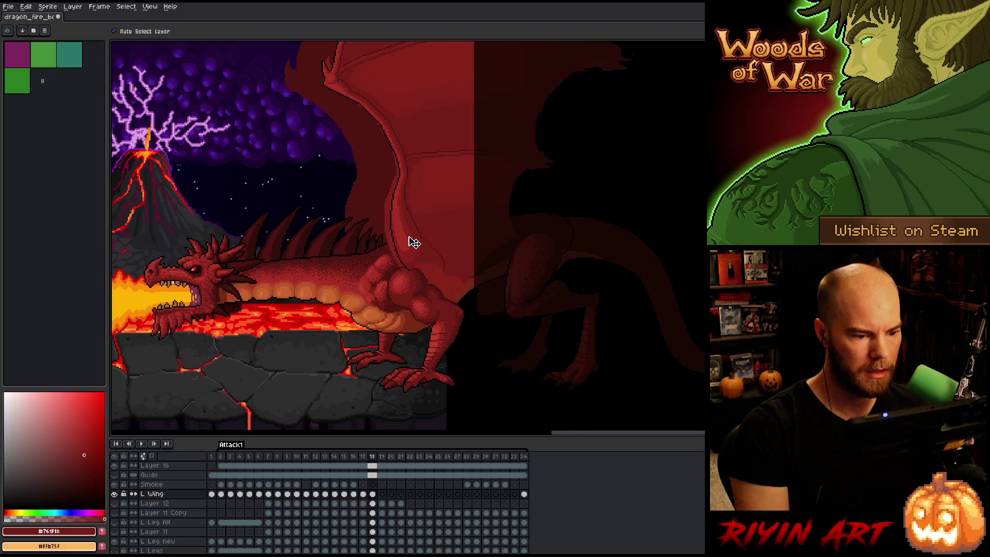
left_click(365, 494)
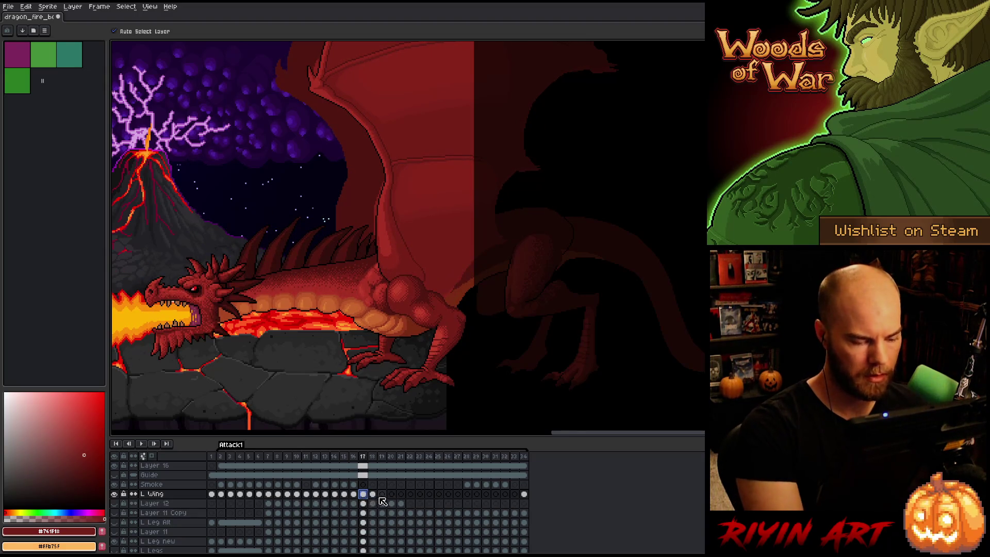
left_click(372, 494)
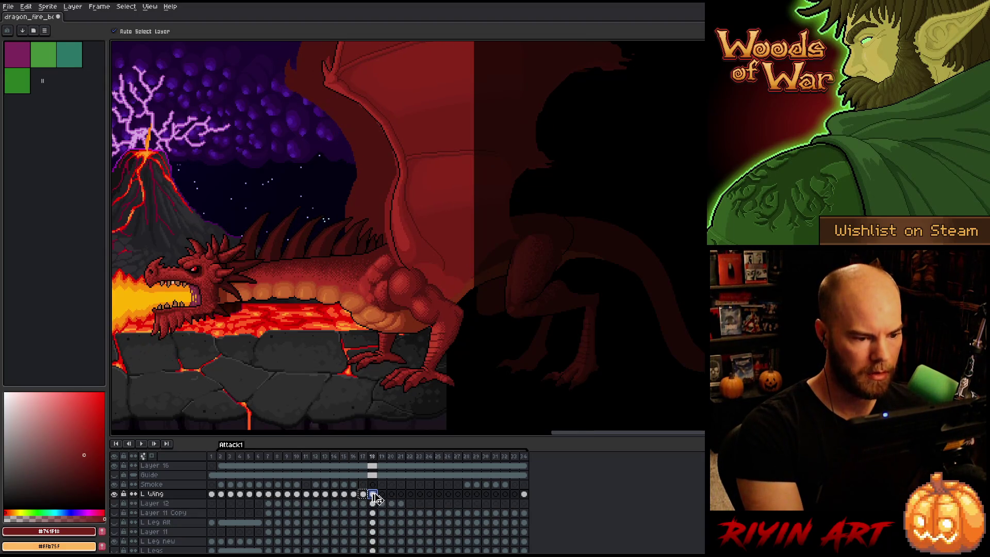
left_click(397, 261)
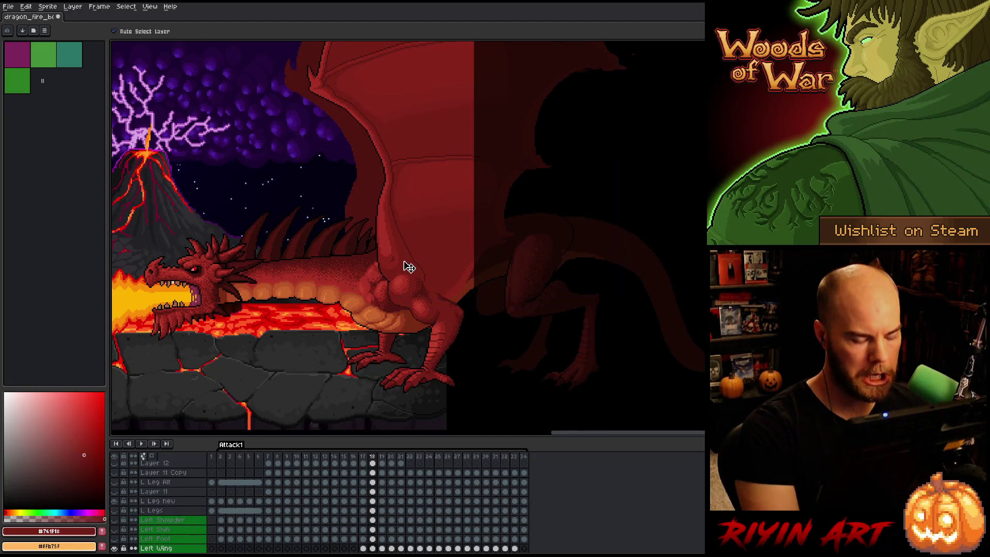
left_click(396, 278)
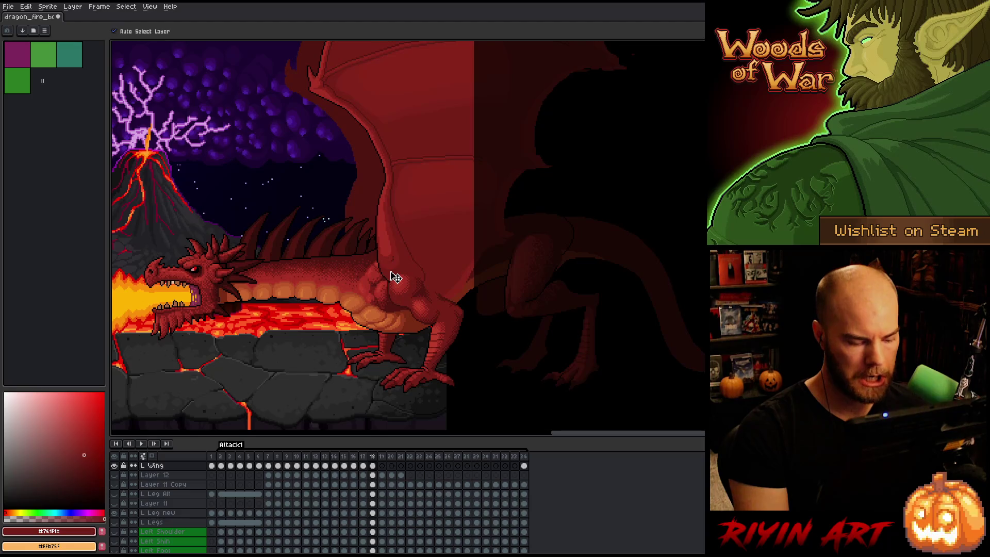
left_click(363, 465)
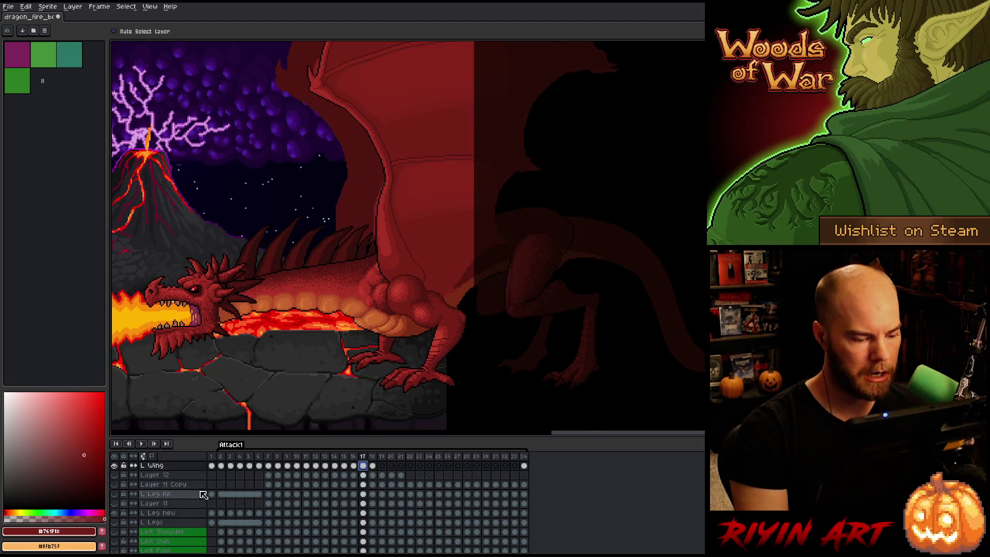
Solo the L Wing layer, zoom in, and paint red over the pale wing specks
left_click(114, 465, "alt")
scroll(358, 120, "up", 2)
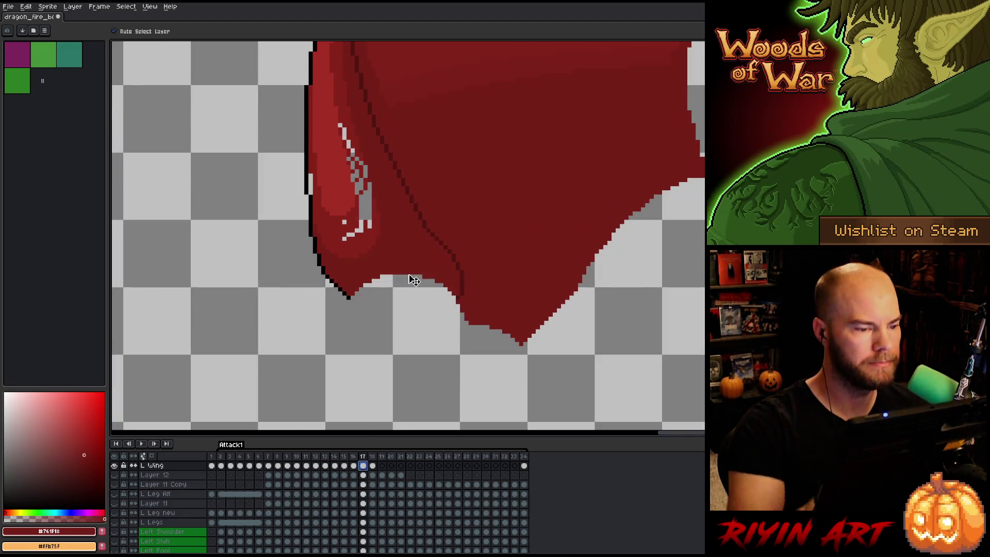
key("b")
left_click(343, 131, "alt")
left_click_drag(339, 125, 362, 188)
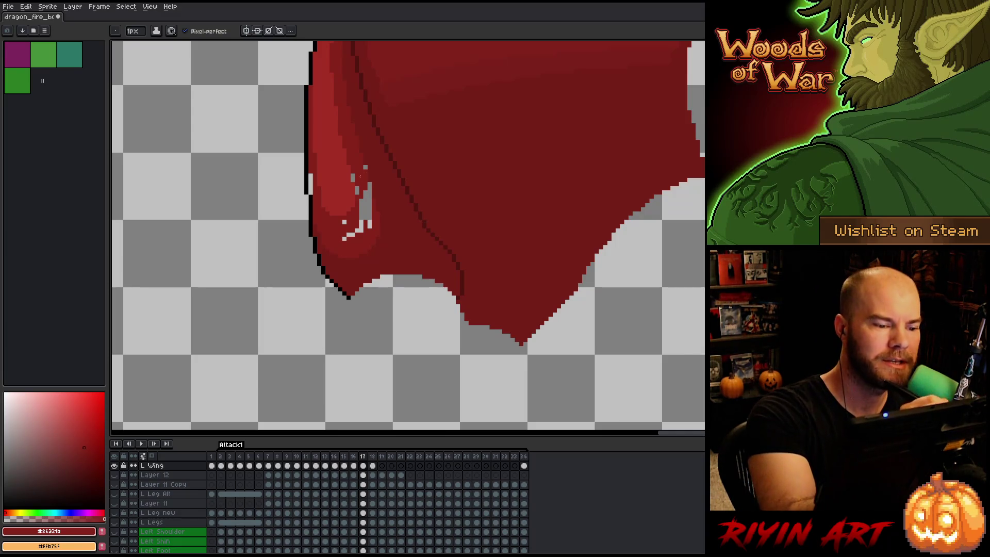
Sample the wing red and cover the remaining grey and white specks on frame 17
key("alt")
mouse_move(369, 185)
left_mouse_down()
mouse_move(369, 227)
mouse_move(352, 178)
mouse_move(310, 191)
left_mouse_up()
left_click(310, 191)
left_click(344, 229)
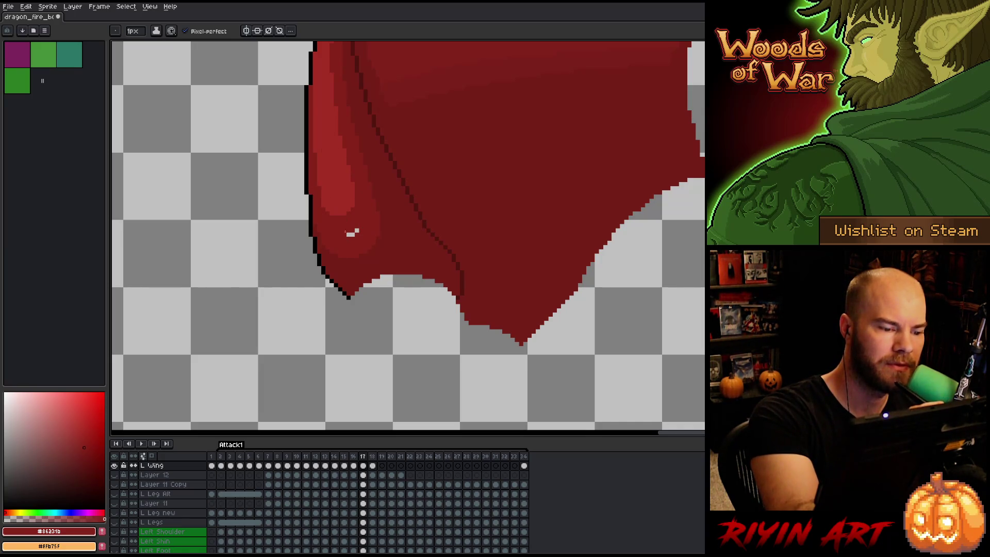
left_click(355, 231)
scroll(435, 239, "down", 2)
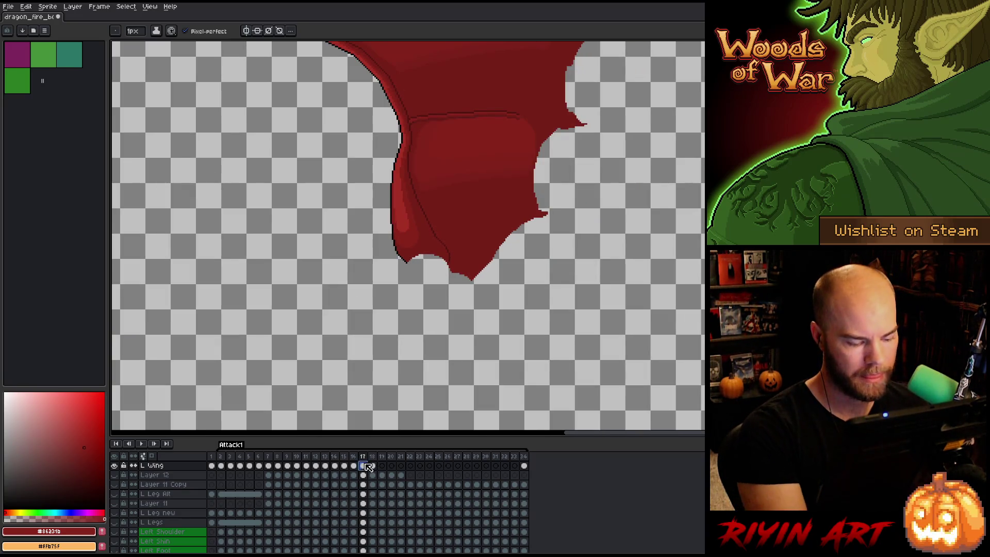
left_click(363, 465)
left_click(372, 465)
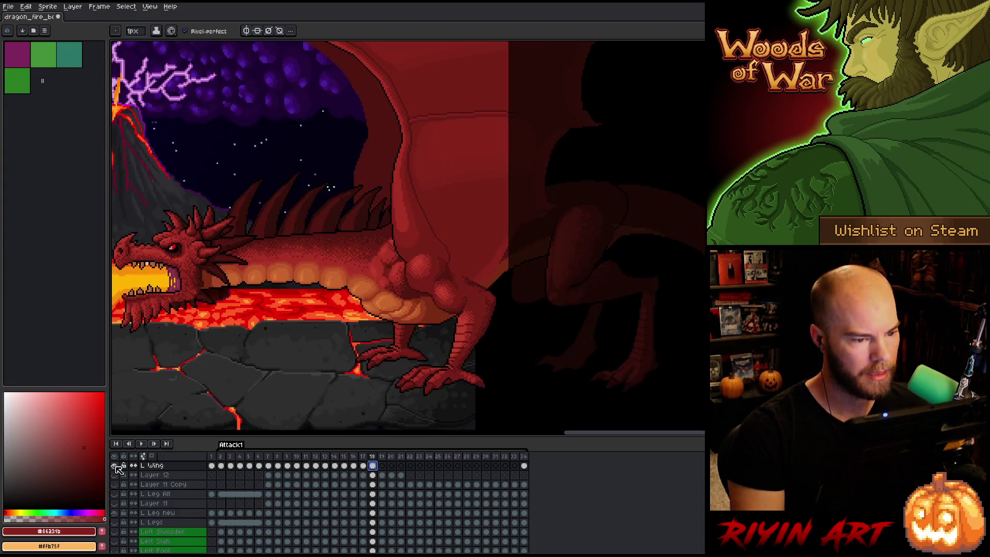
Show all layers again and flip between frames 16 and 17 to compare poses
left_click(114, 474)
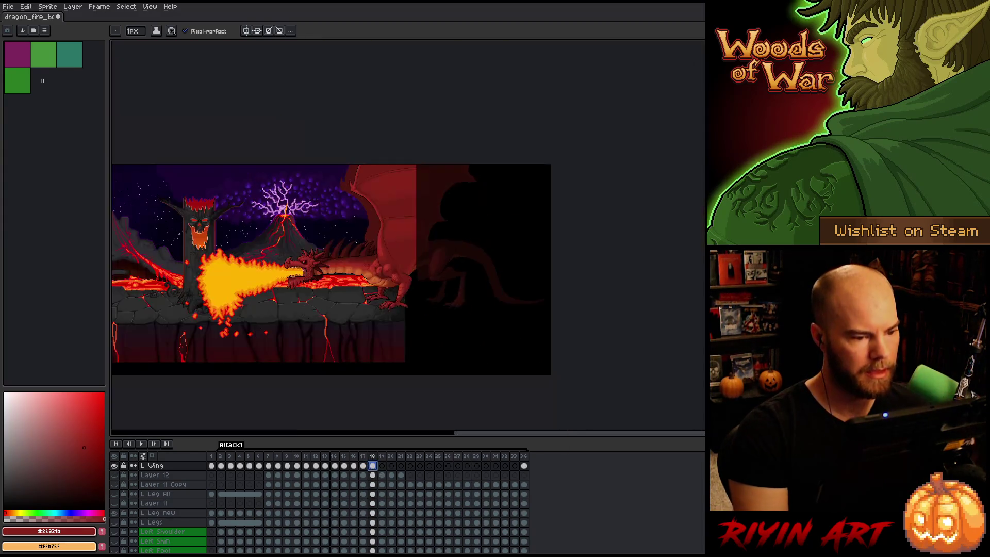
scroll(378, 90, "up", 3)
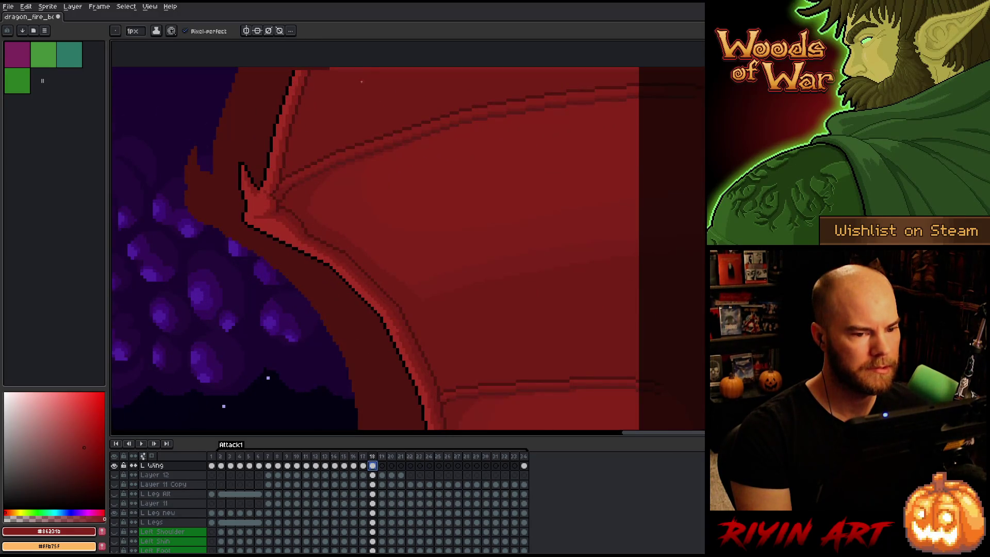
scroll(362, 81, "down", 2)
key("comma")
key("comma")
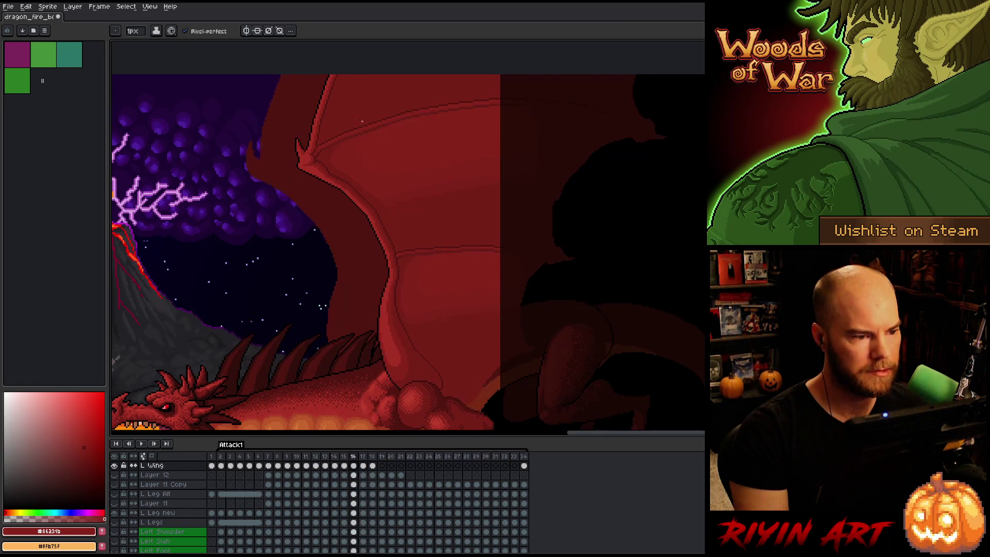
key("period")
key("comma")
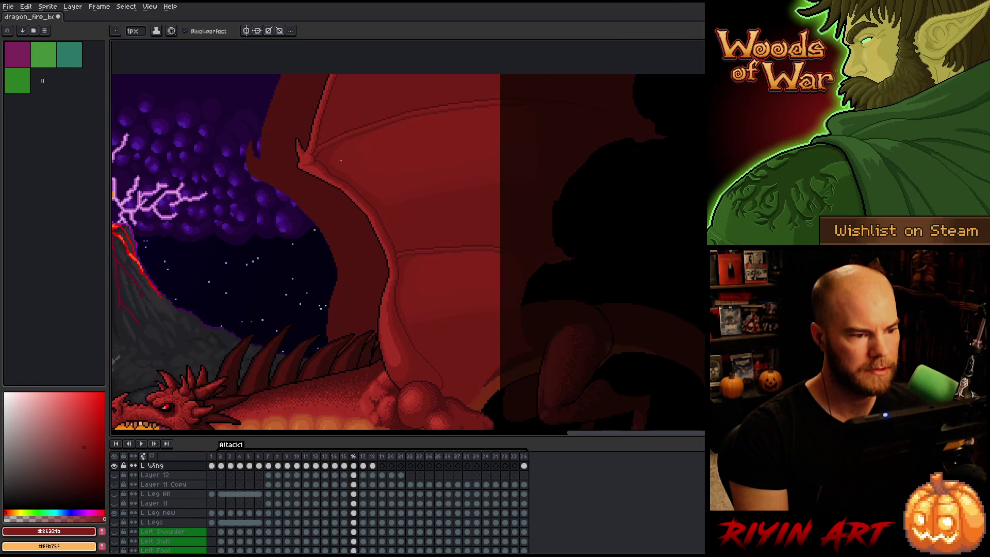
key("period")
key("comma")
key("period")
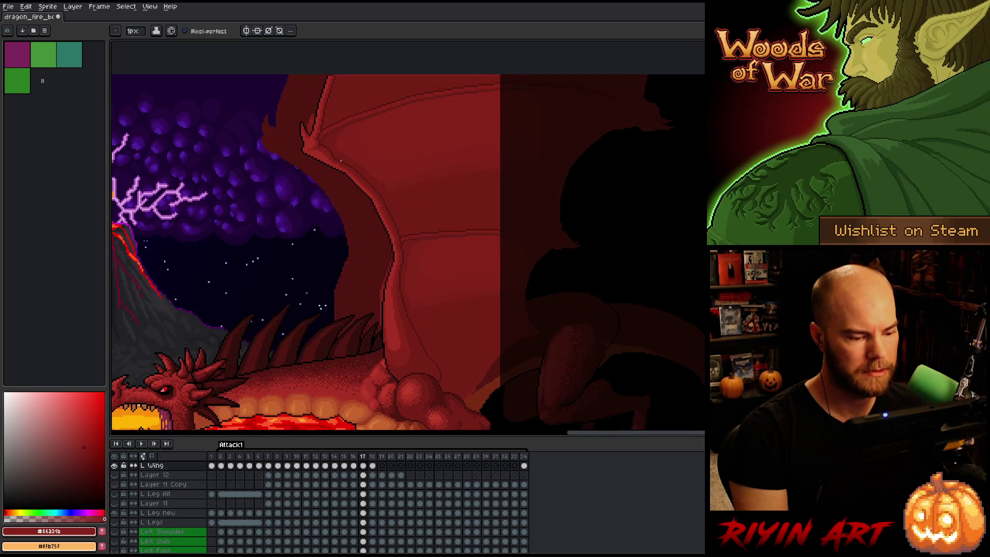
Solo the L Wing layer, select the wing's top-edge strip, and nudge it up one pixel
left_click(114, 465, "alt")
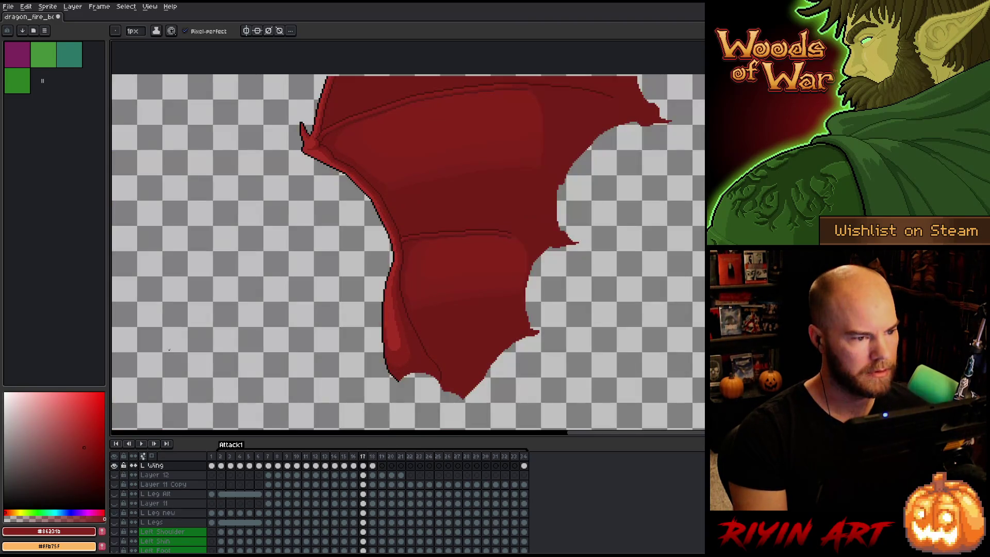
left_click_drag(353, 102, 341, 161)
scroll(341, 161, "up", 4)
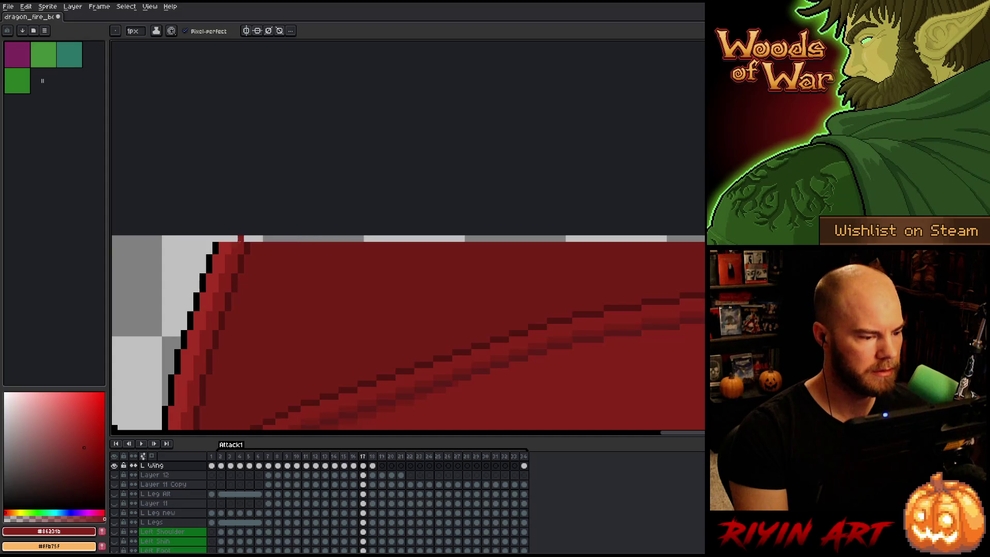
key("m")
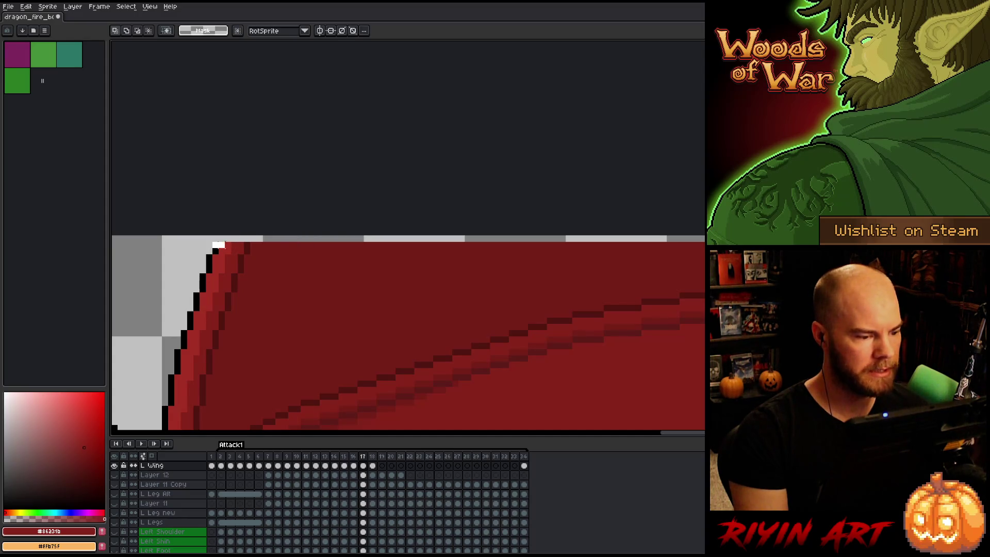
mouse_move(222, 244)
left_mouse_down()
mouse_move(701, 244)
mouse_move(569, 244)
mouse_move(637, 244)
left_mouse_up()
mouse_move(442, 276)
left_mouse_down()
mouse_move(337, 318)
mouse_move(344, 340)
left_mouse_up()
scroll(587, 210, "down", 2)
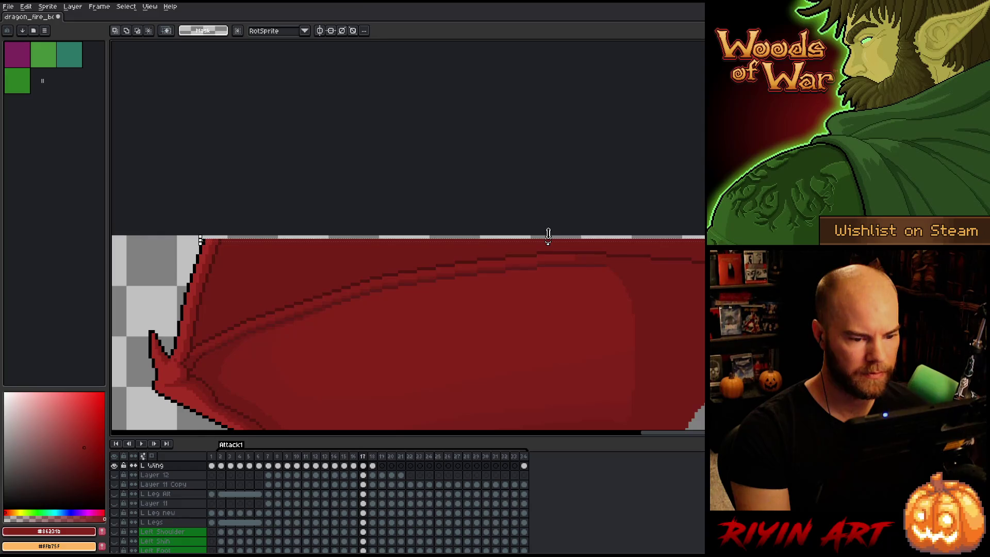
key("Up")
left_click(396, 192)
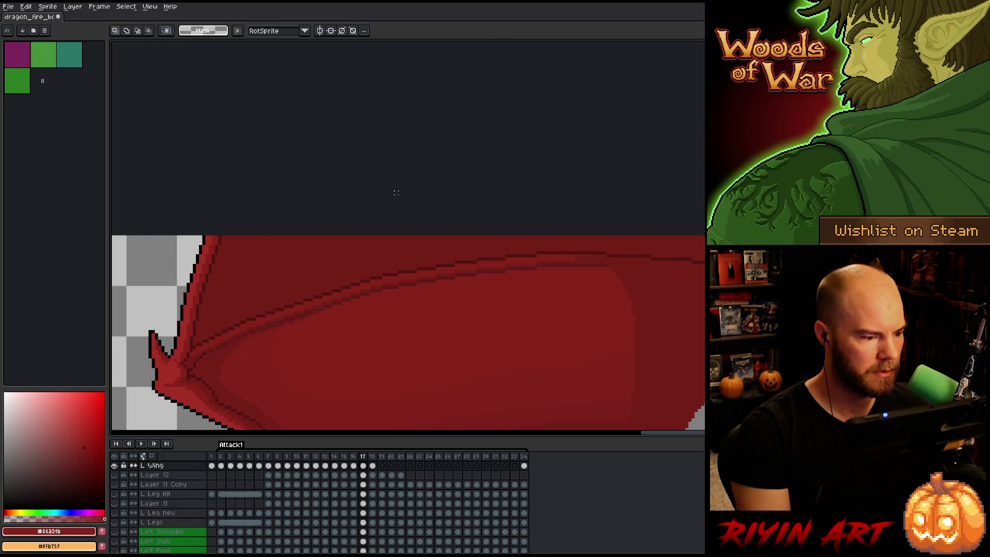
Review the wing on frames 17 and 18 and zoom out to the whole sprite
scroll(266, 262, "down", 2)
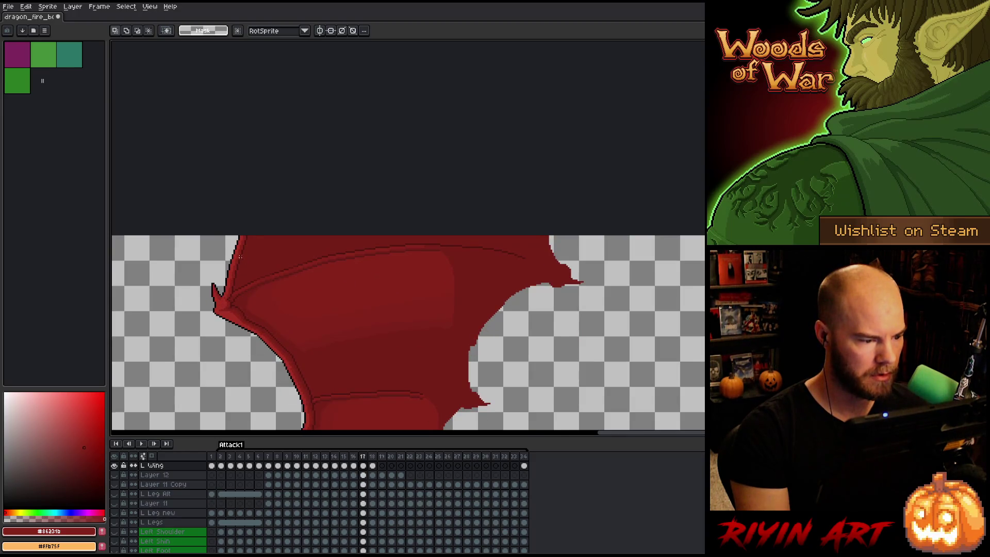
scroll(239, 257, "up", 2)
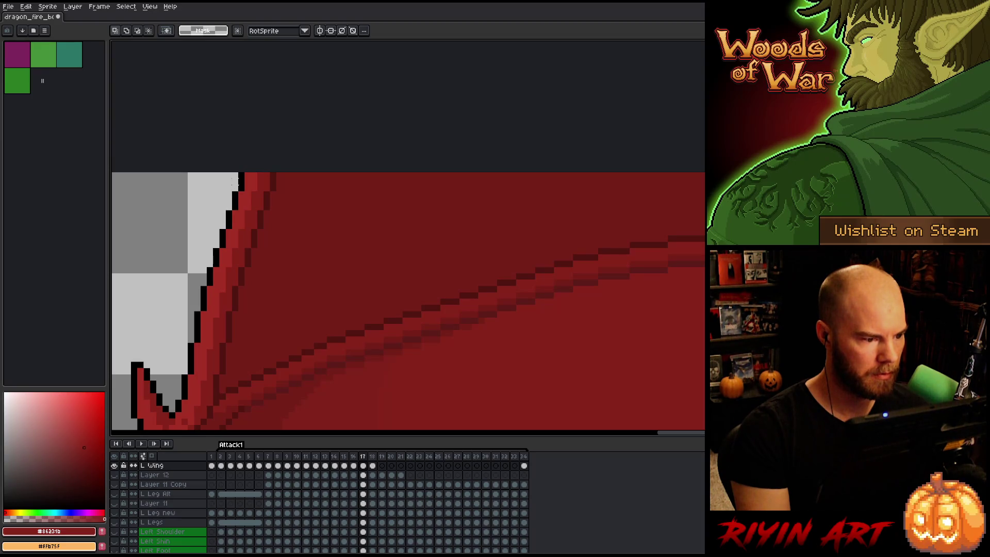
scroll(264, 263, "down", 2)
key("Right")
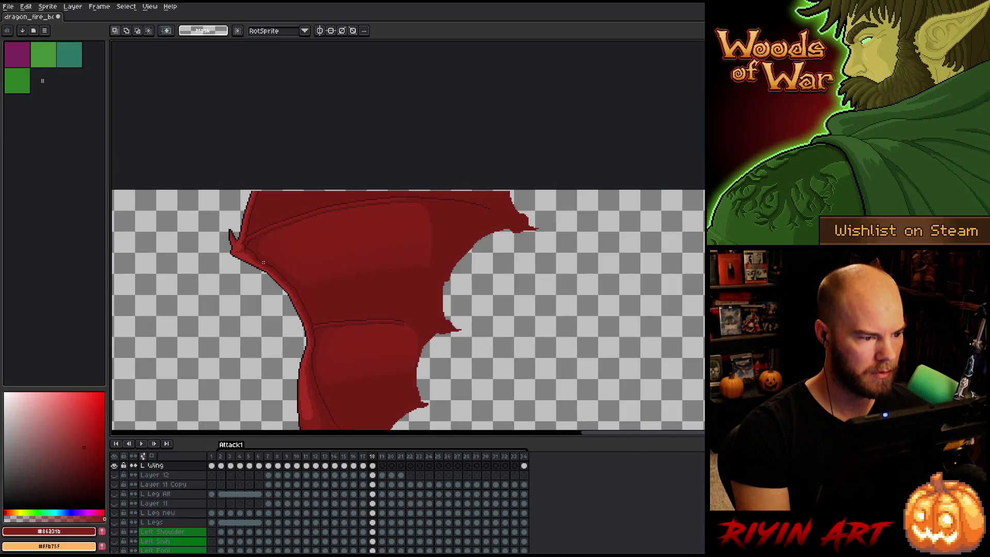
left_click(363, 466)
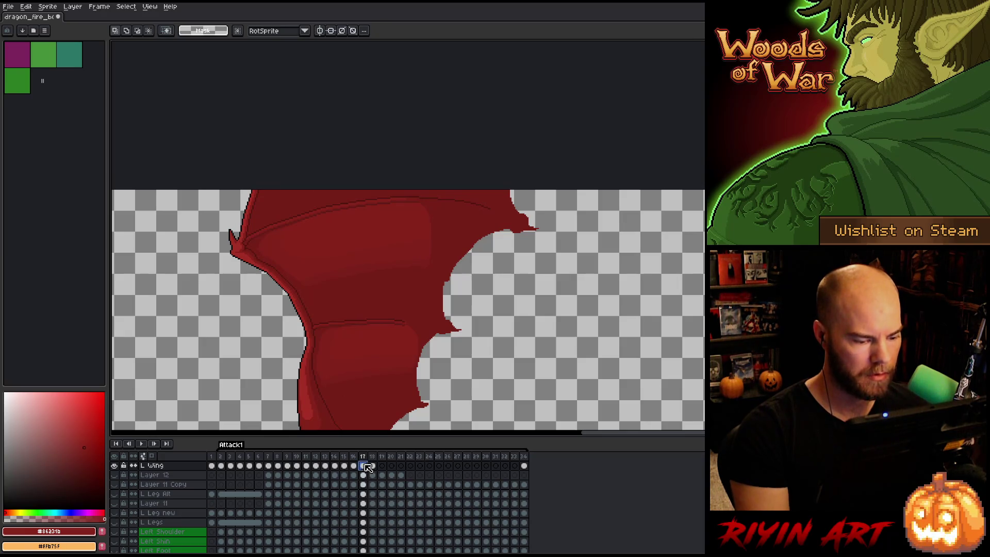
left_click(372, 465)
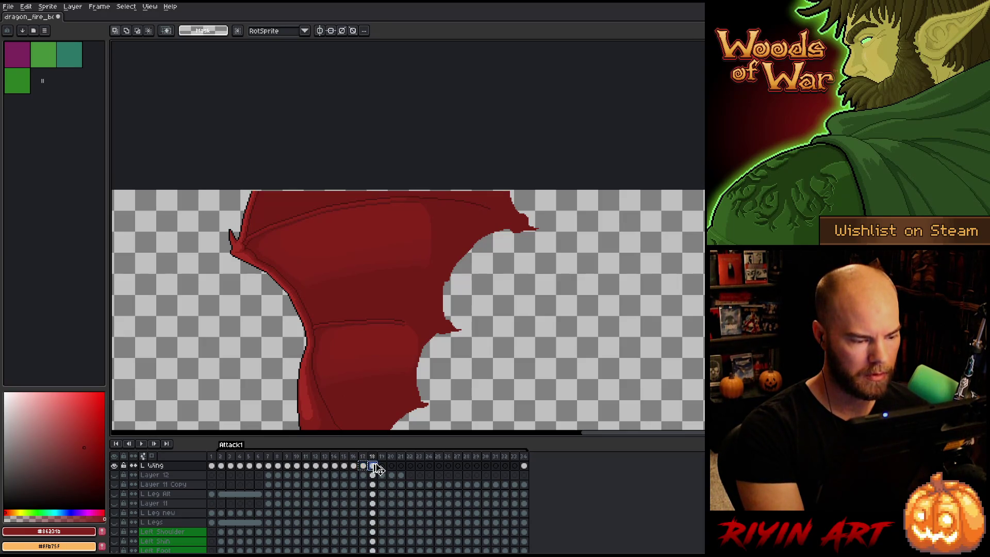
key("minus")
key("minus")
key("minus")
scroll(420, 283, "up", 3)
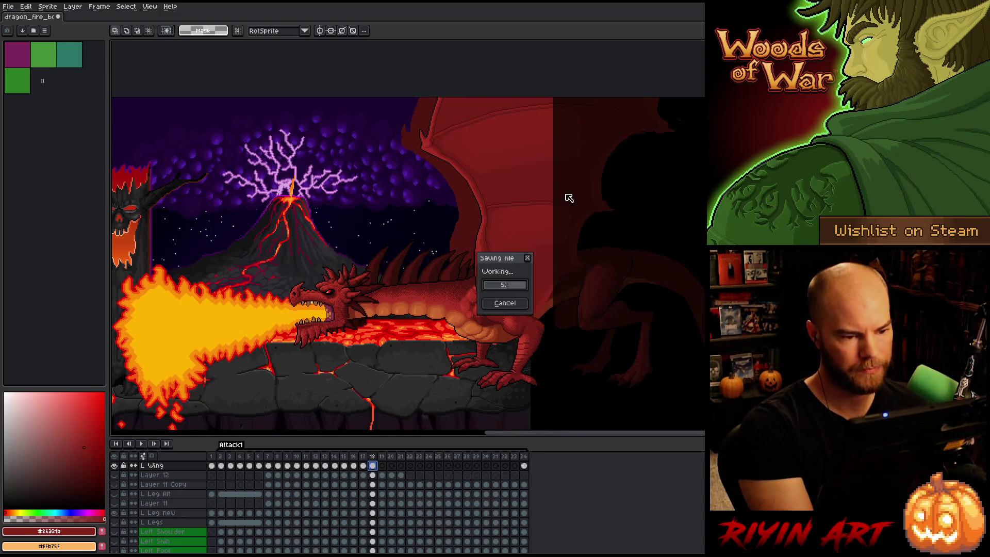
Move the frame 18 wing about 30 pixels right and slightly up
scroll(558, 147, "up", 1)
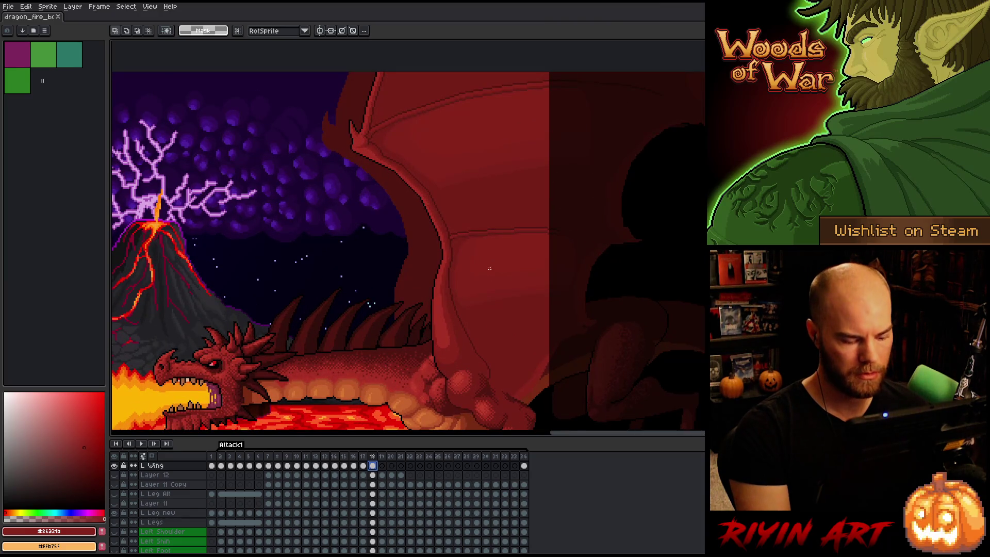
key("v")
mouse_move(471, 346)
left_mouse_down()
mouse_move(486, 338)
mouse_move(479, 346)
left_mouse_up()
Compare the wing between frames 17 and 18, then marquee-select the dragon's leg area
key("Left")
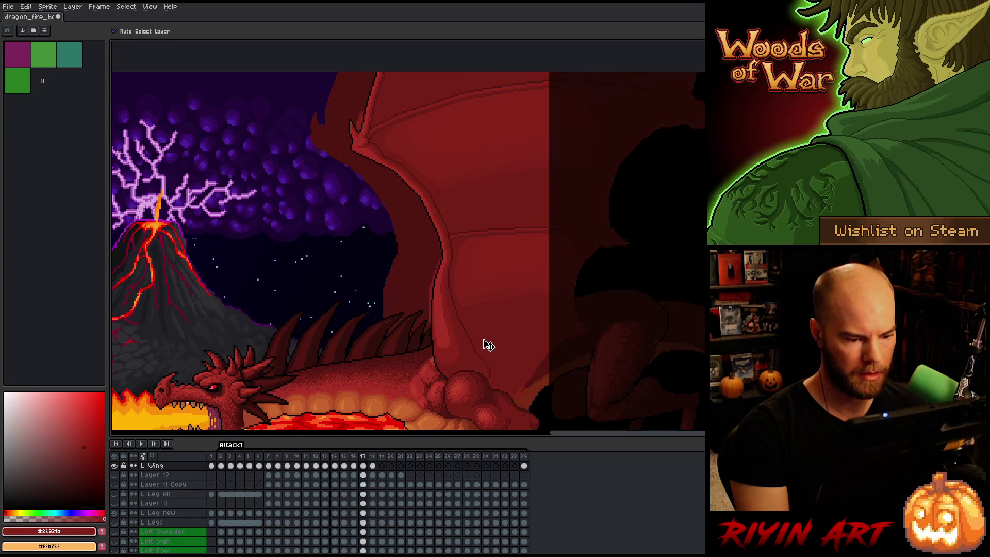
key("Right")
key("Left")
key("Right")
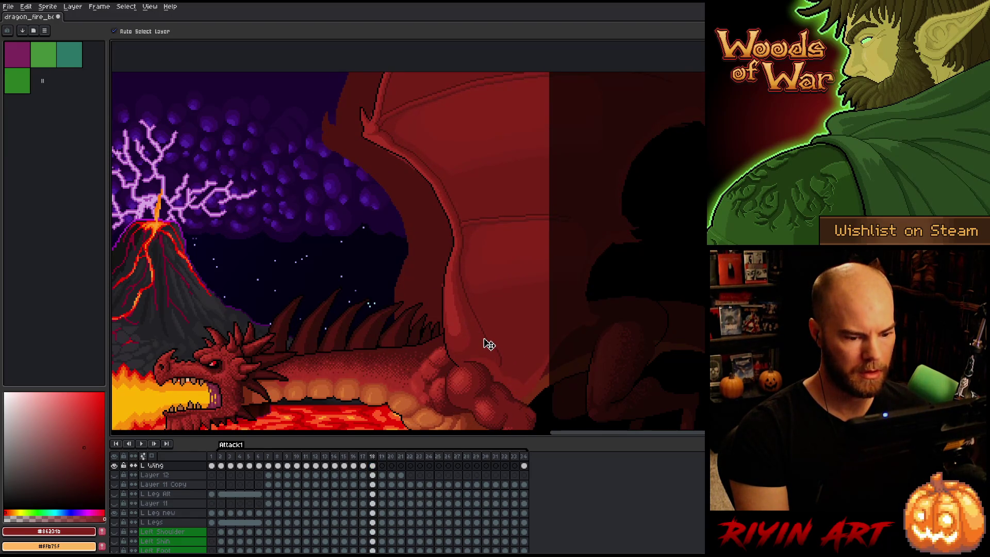
key("Left")
key("Right")
key("Left")
key("Right")
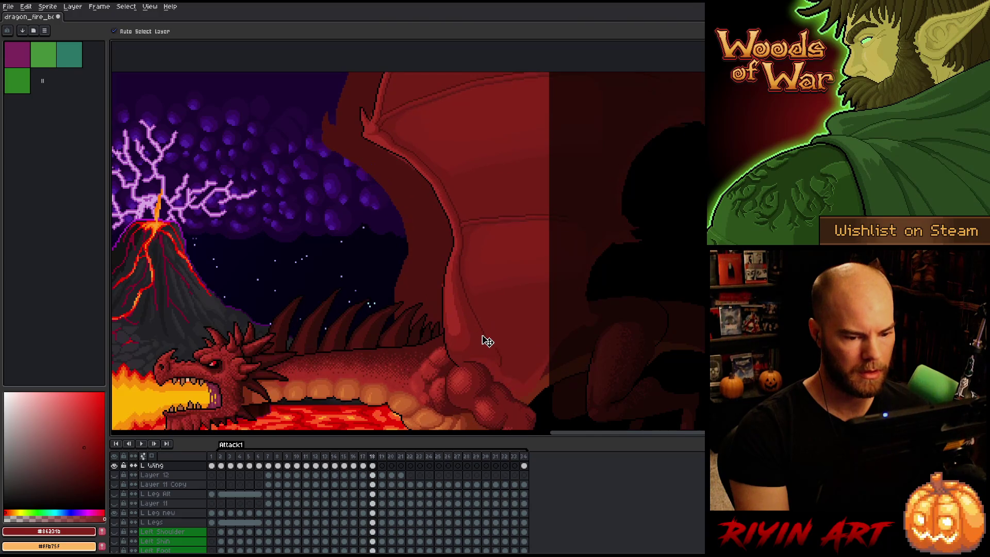
key("Left")
key("Right")
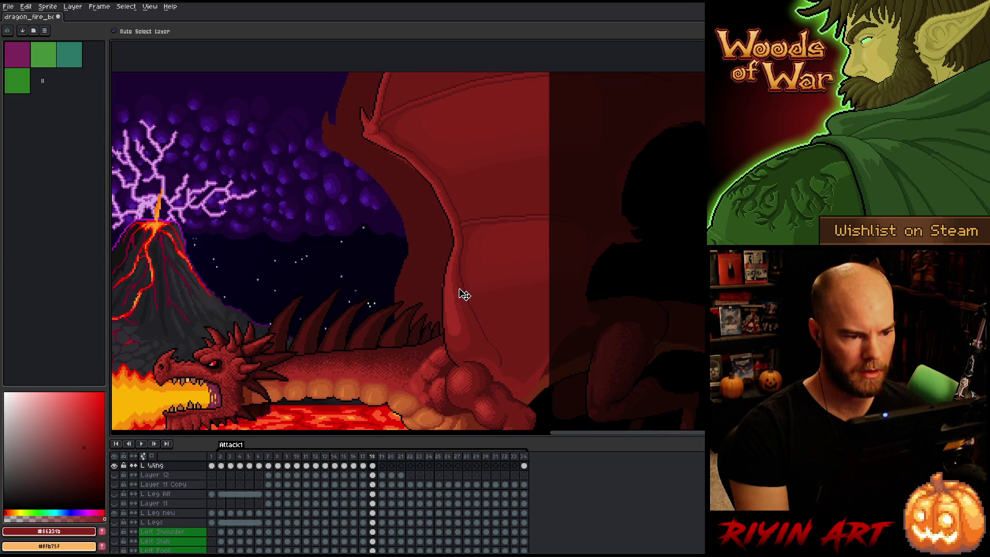
key("Left")
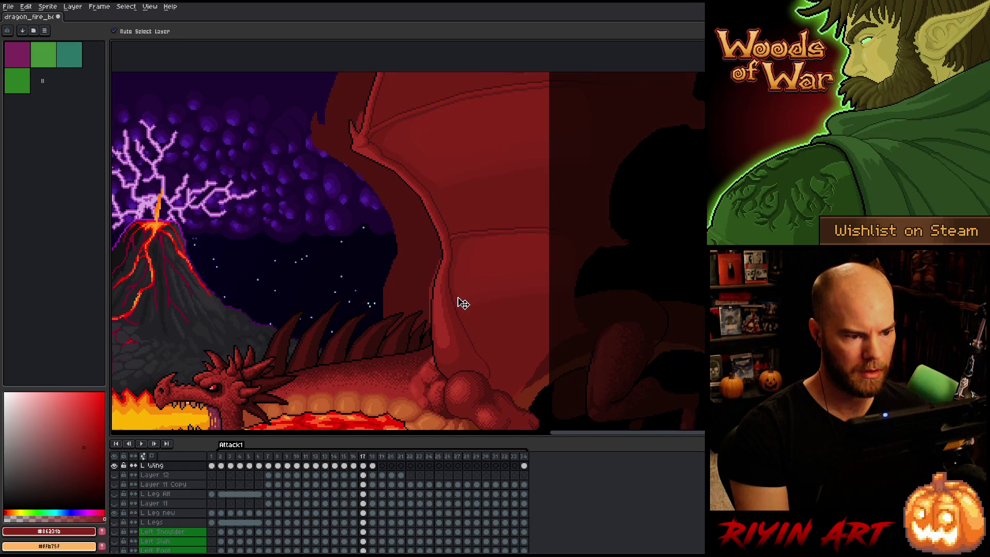
key("Right")
key("Left")
key("Right")
key("Left")
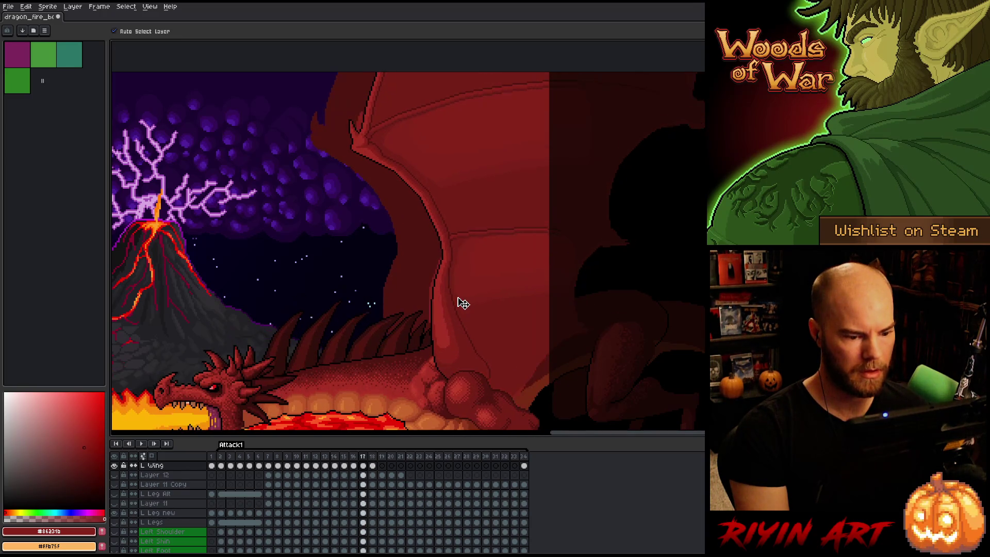
key("Right")
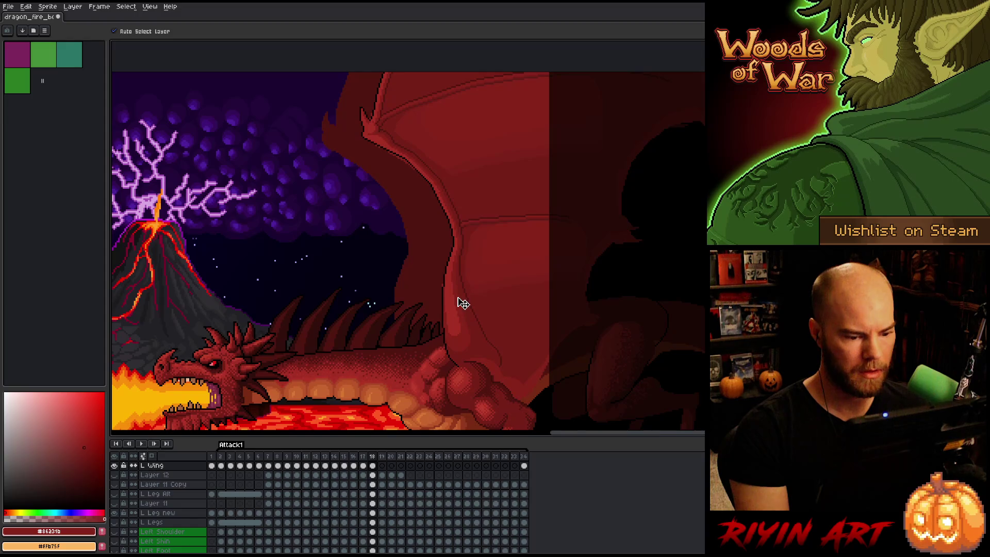
key("Left")
key("Right")
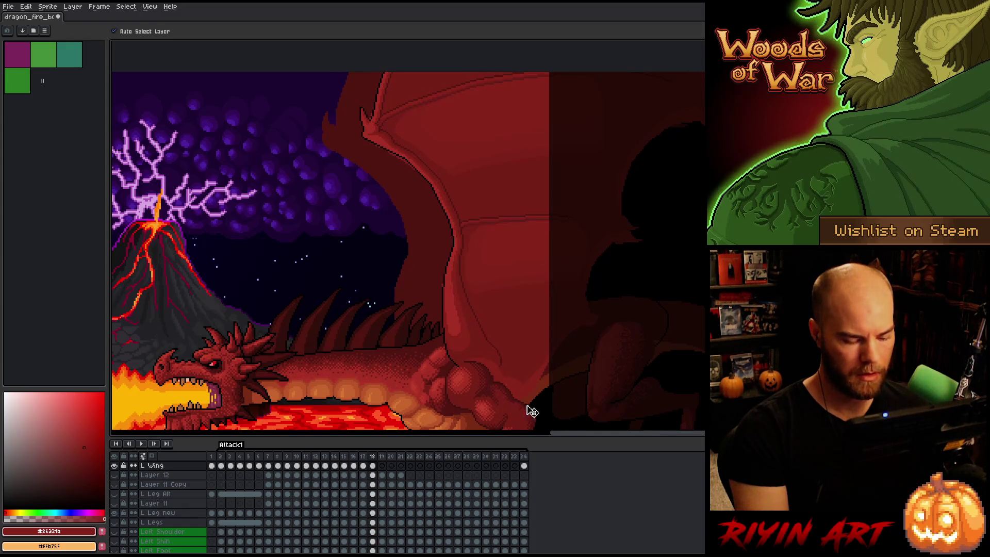
key("m")
mouse_move(517, 402)
left_mouse_down()
mouse_move(455, 313)
mouse_move(407, 313)
left_mouse_up()
Flip repeatedly between frames 17 and 18 to compare the leg and whole scene
left_click(482, 354)
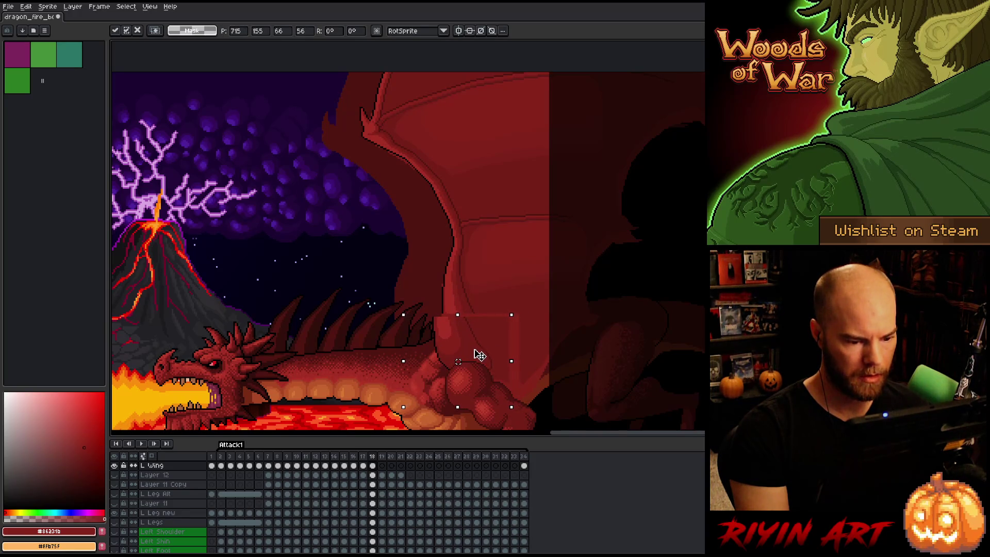
key("Left")
key("Right")
key("Left")
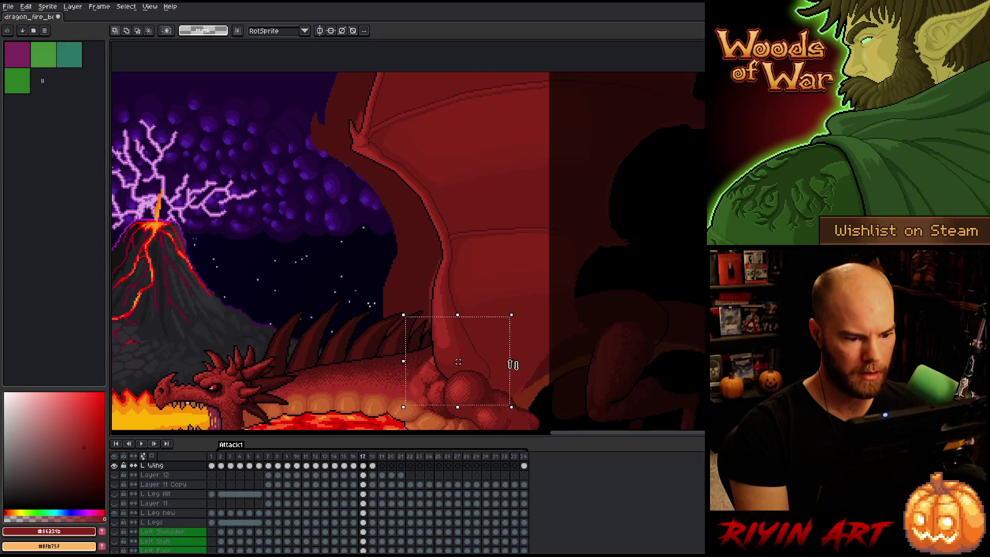
key("Right")
key("Left")
key("Right")
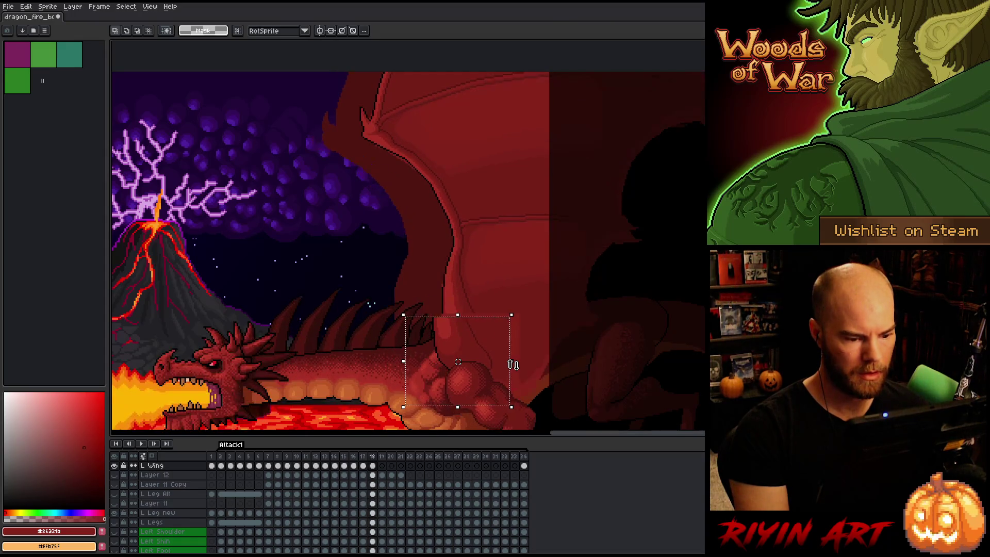
key("Left")
key("Right")
key("Left")
key("Right")
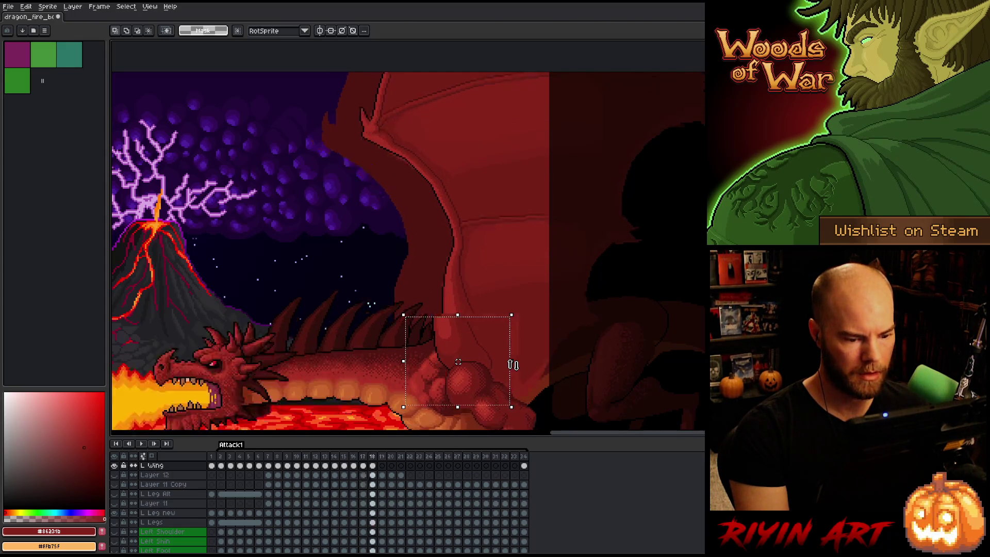
key("Left")
key("Right")
key("Left")
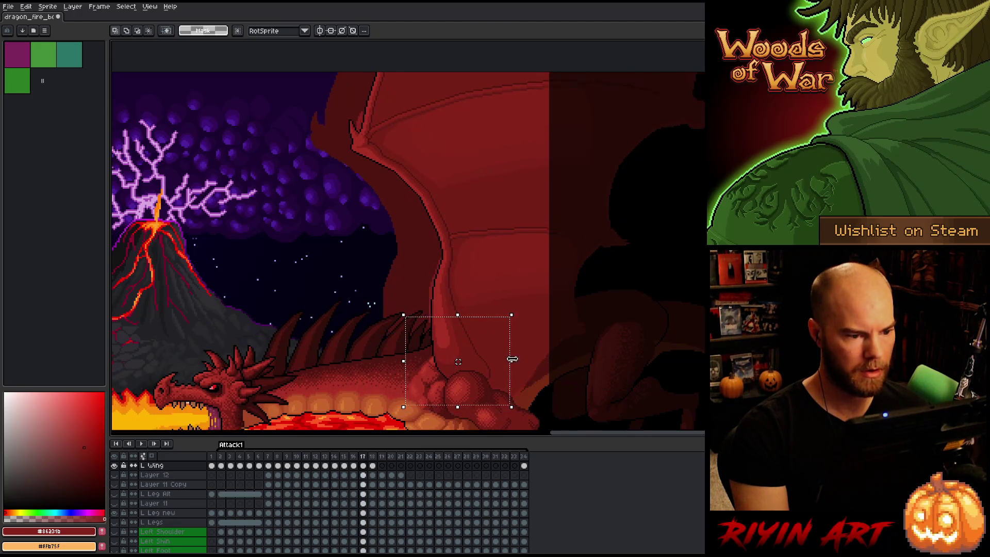
key("Right")
key("Left")
key("Right")
scroll(512, 357, "down", 4)
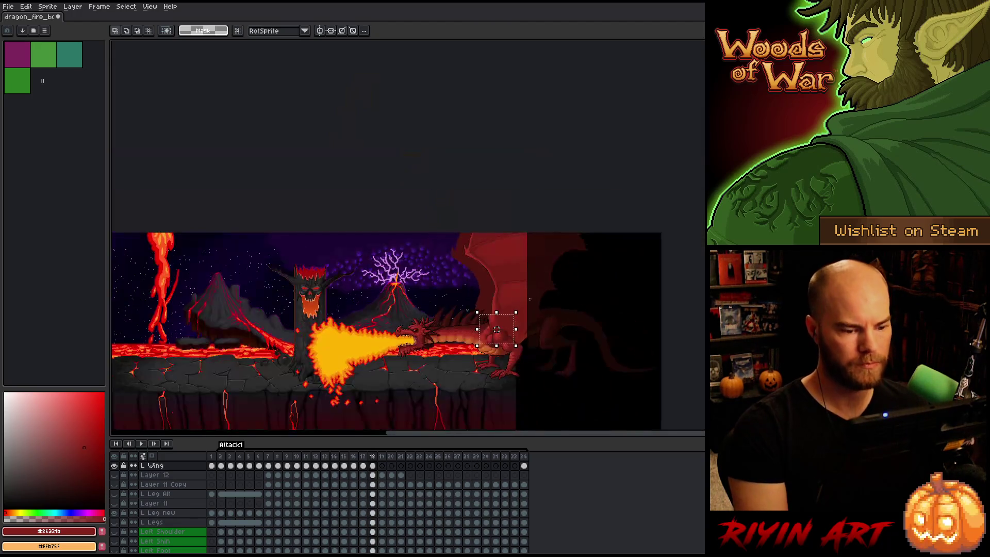
key("Left")
key("Right")
key("Left")
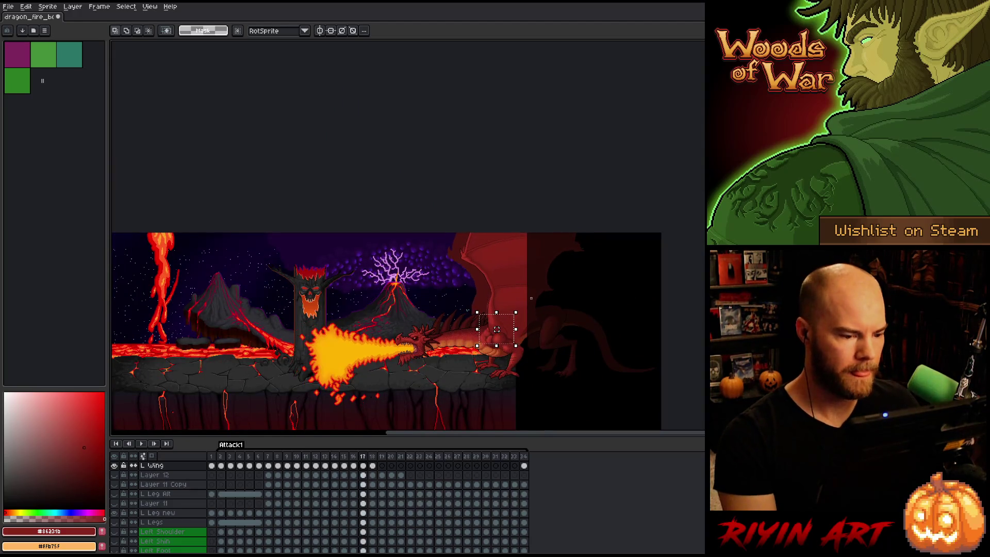
key("Right")
key("Left")
key("Right")
key("Left")
key("Right")
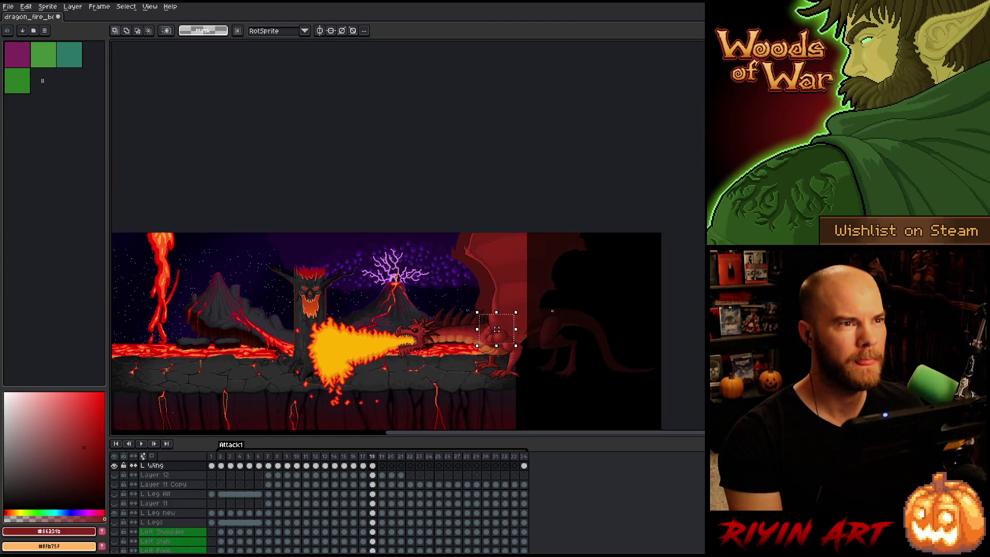
Zoom in on the dragon's wing and shoulder and clear the leg selection
scroll(551, 312, "up", 2)
scroll(551, 312, "up", 1)
left_click_drag(353, 327, 397, 283)
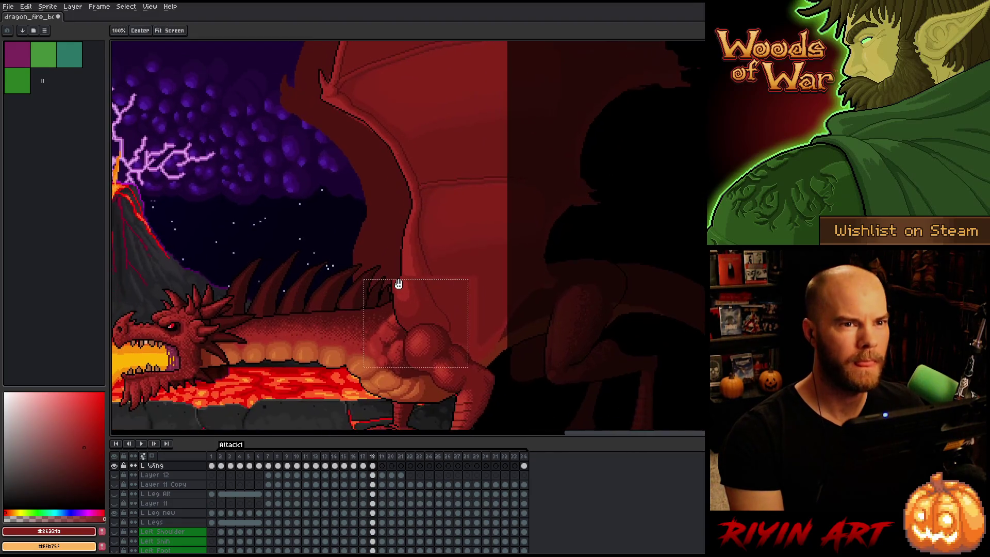
left_click(397, 282)
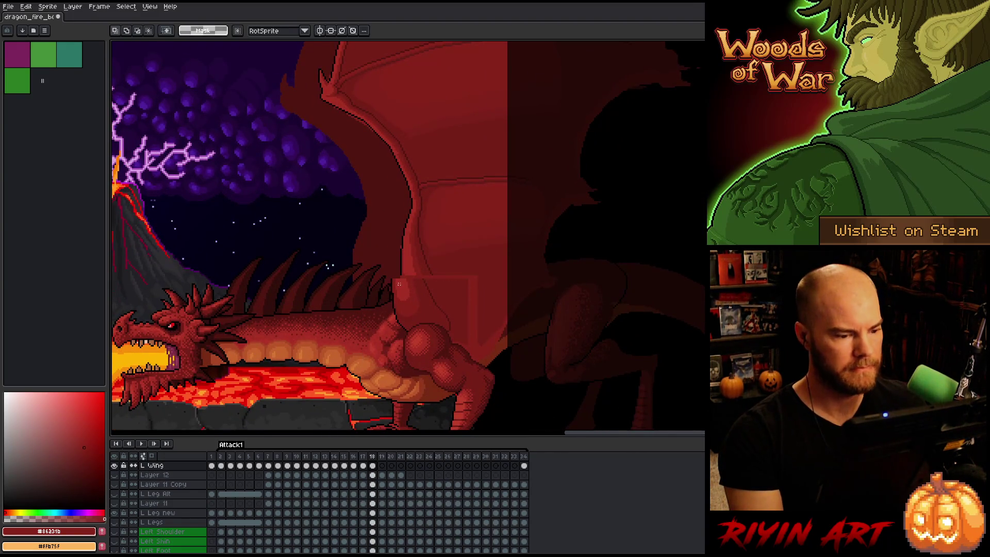
Redraw the black outline stroke along the wing's edge where it meets the back
scroll(397, 282, "up", 1)
scroll(391, 278, "up", 1)
scroll(389, 275, "down", 1)
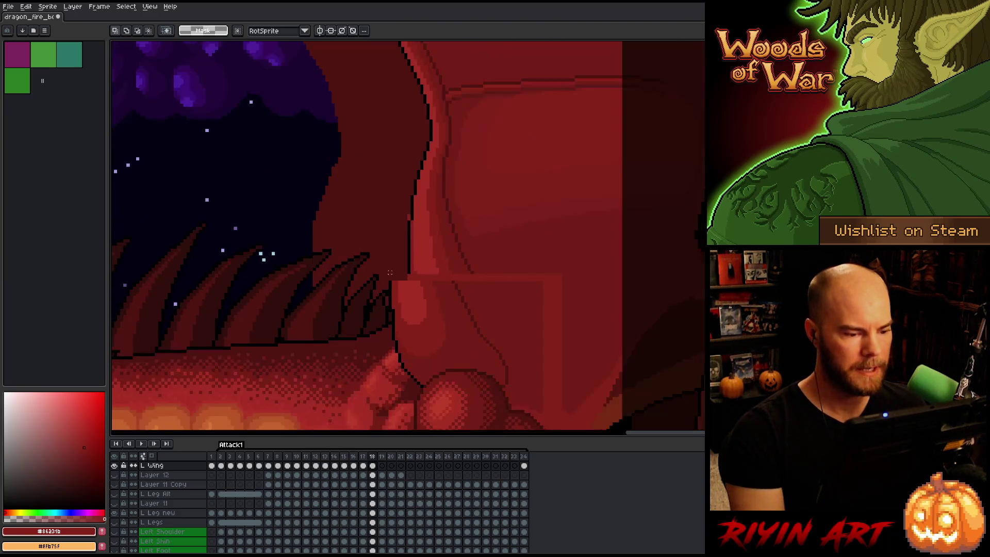
scroll(390, 276, "up", 1)
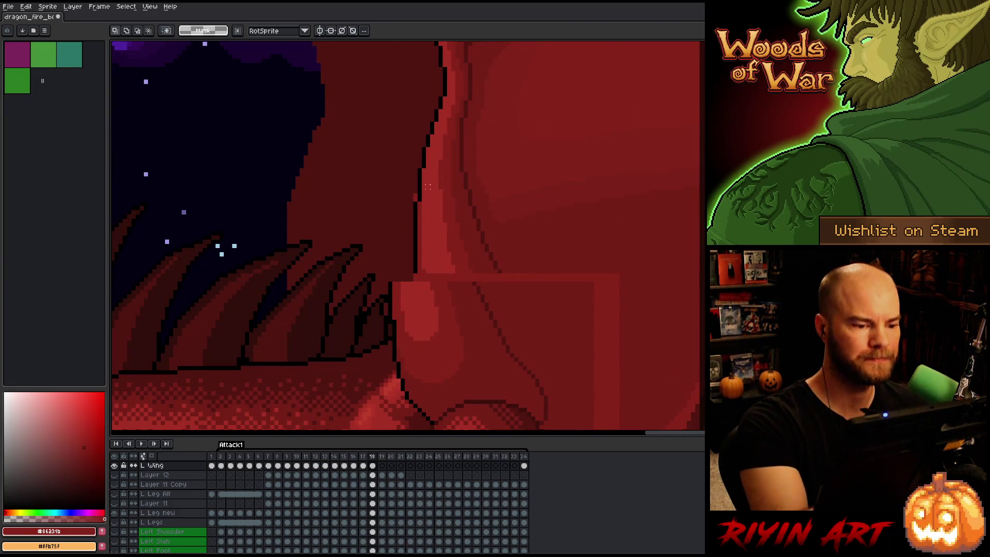
key("i")
left_click(426, 155)
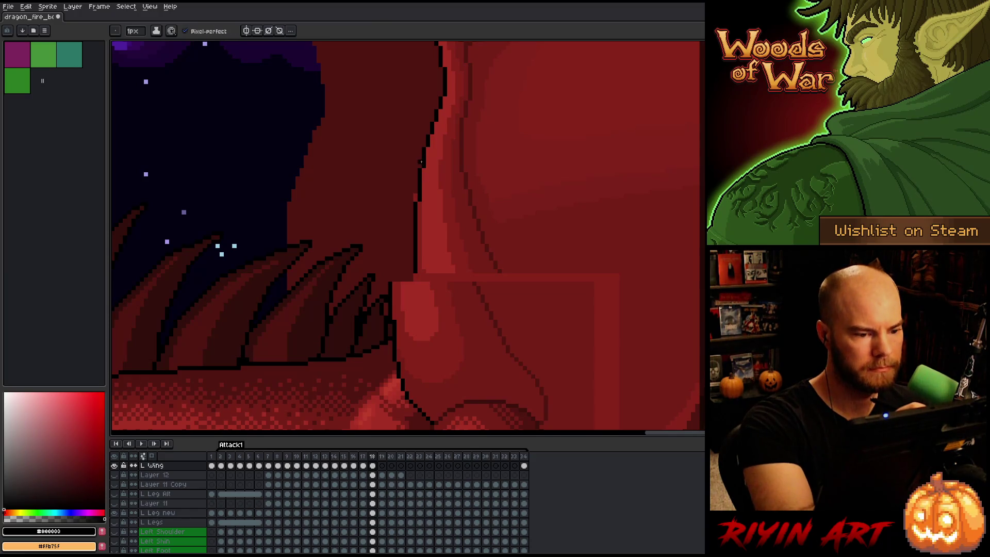
left_click_drag(416, 171, 401, 282)
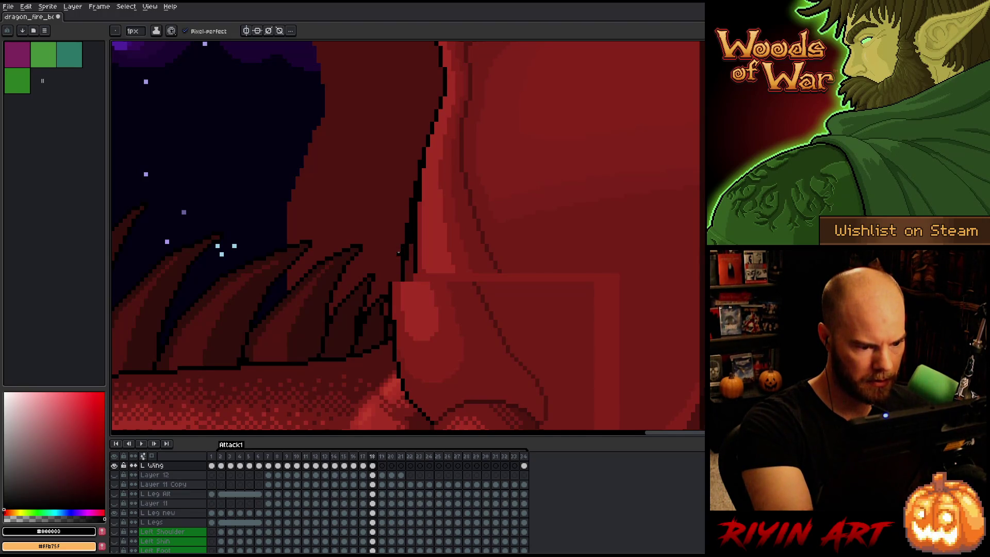
key("ctrl+z")
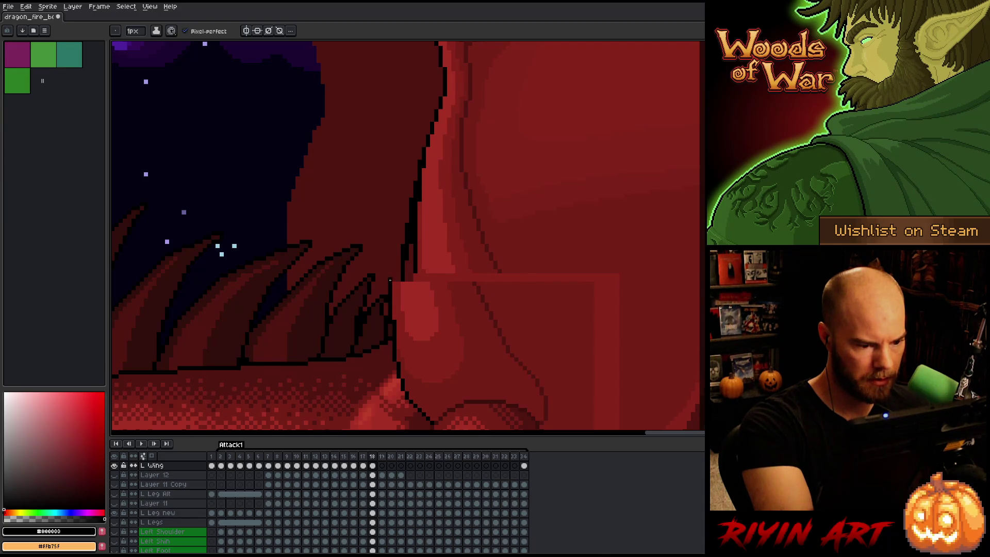
left_click_drag(393, 270, 410, 183)
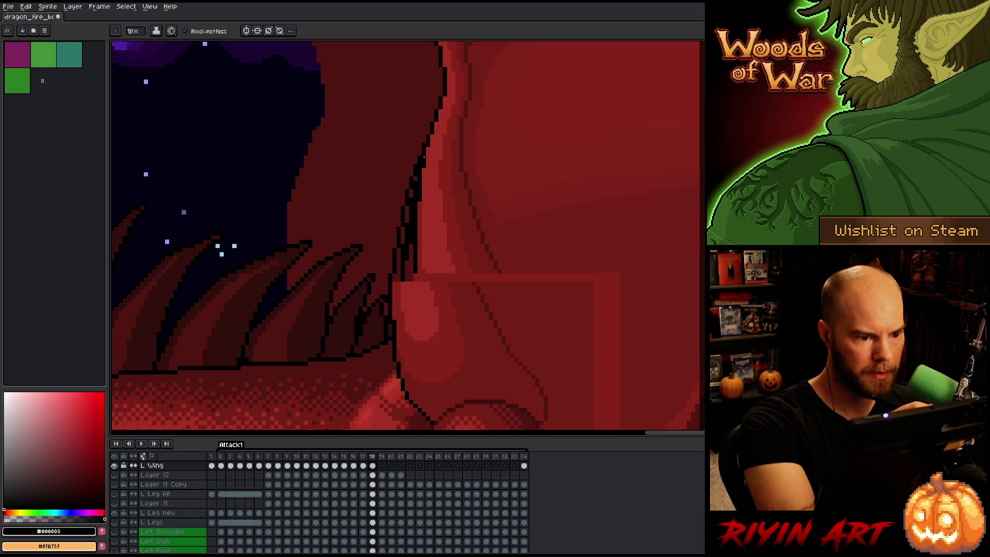
Thin the outline by painting wing red over excess pixels, adding a darker red stroke
left_click(432, 146, "alt")
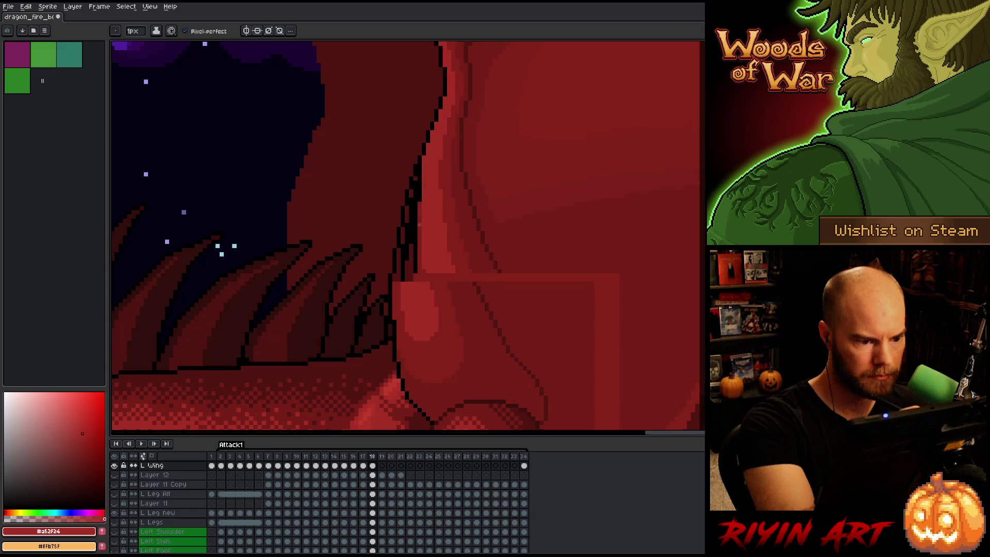
left_click_drag(419, 170, 415, 281)
left_click_drag(411, 219, 407, 281)
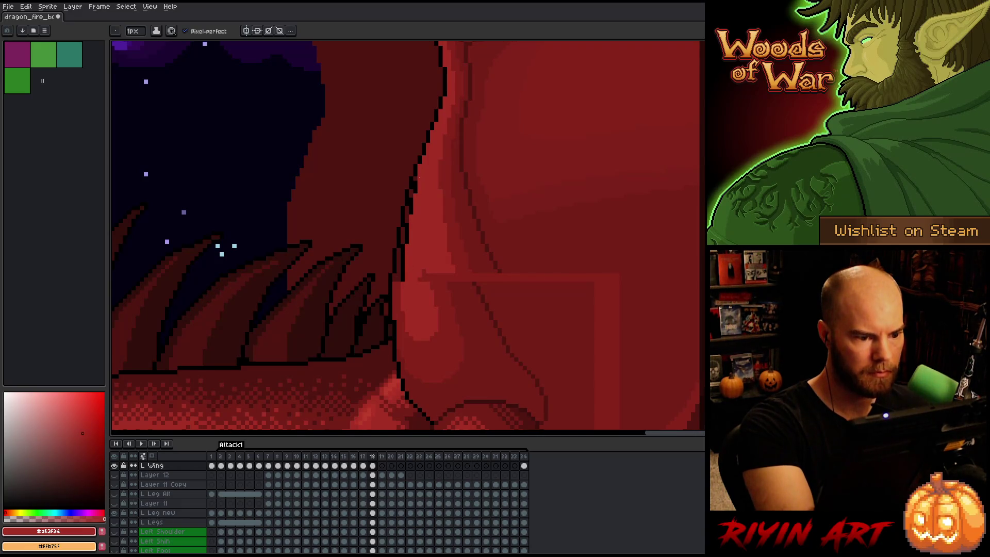
mouse_move(415, 186)
left_mouse_down()
mouse_move(411, 213)
mouse_move(439, 277)
left_mouse_up()
left_click(449, 309, "alt")
left_click_drag(445, 224, 450, 273)
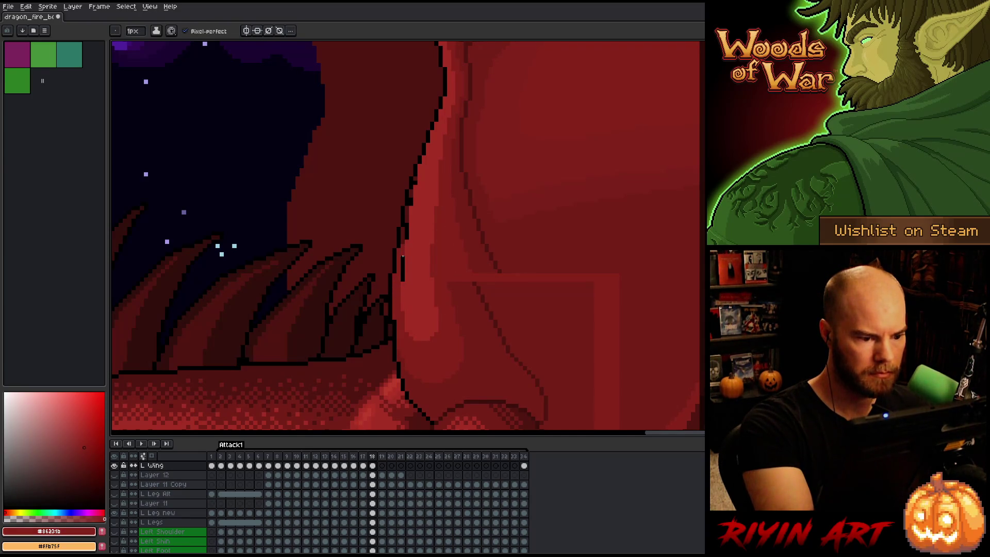
mouse_move(402, 256)
left_mouse_down()
mouse_move(403, 281)
mouse_move(406, 236)
left_mouse_up()
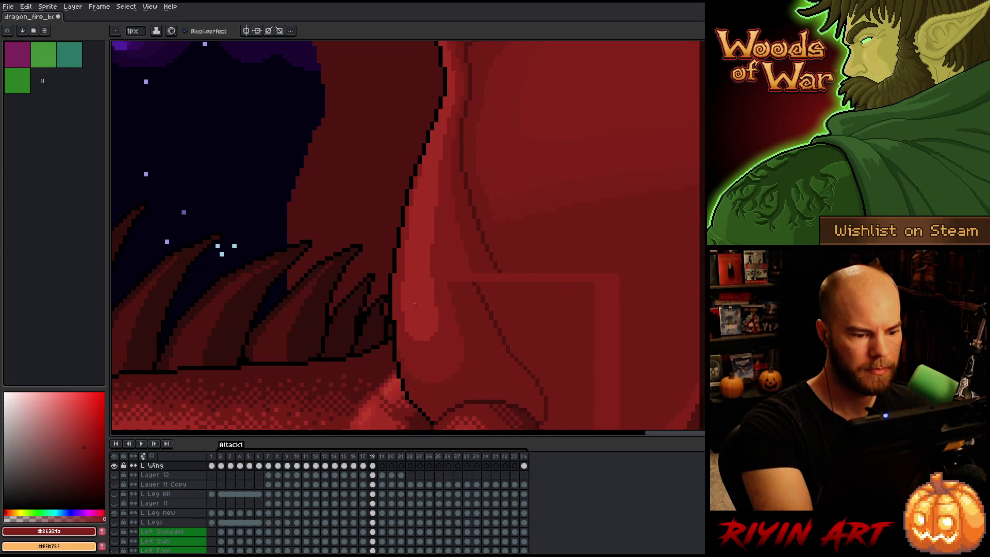
Add a short dark maroon shading line on the wing
left_click(452, 177, "alt")
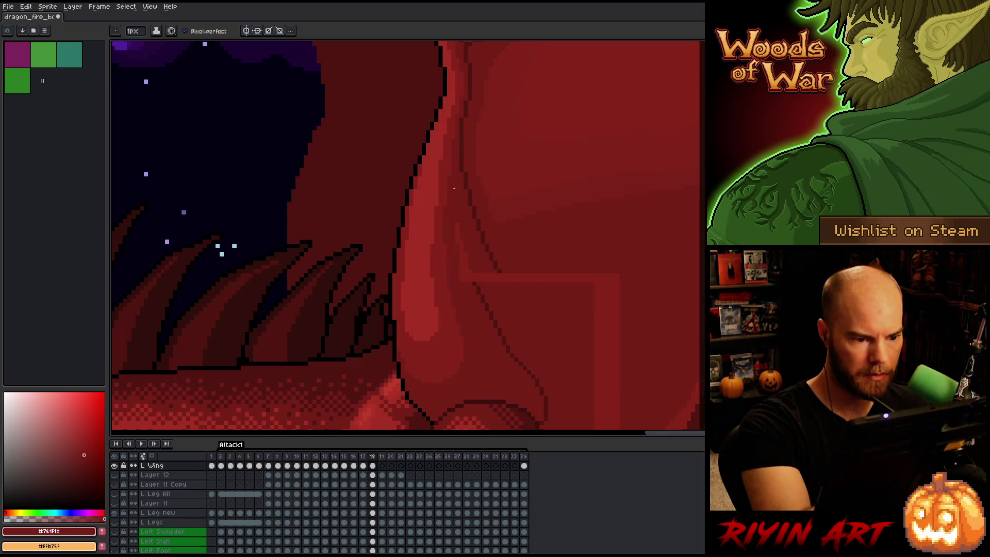
left_click(472, 278, "alt")
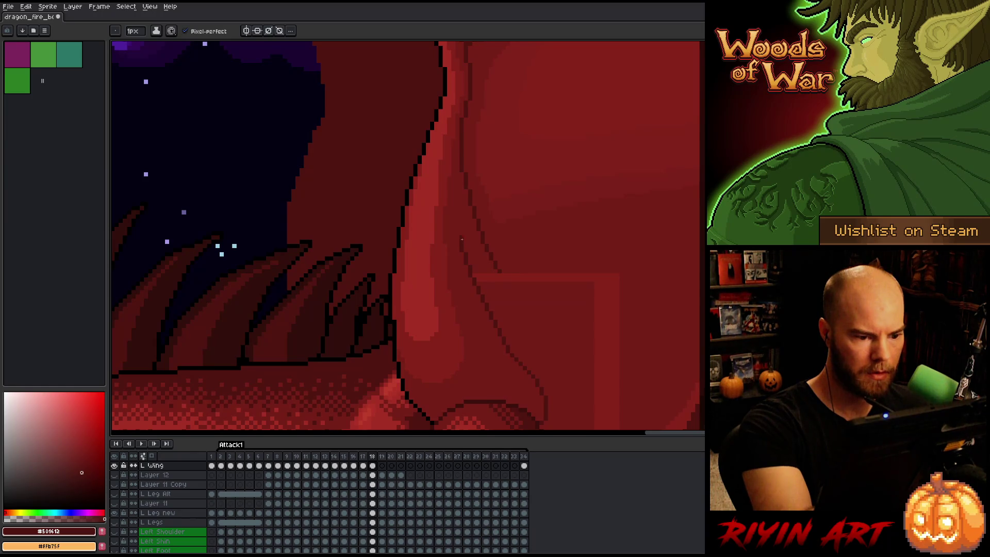
left_click_drag(461, 178, 463, 218)
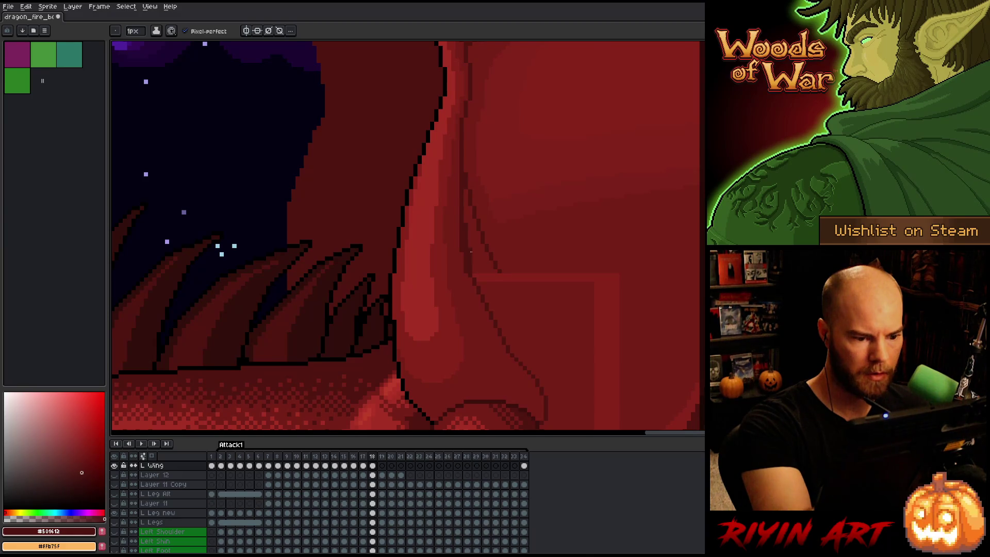
left_click(466, 292, "alt")
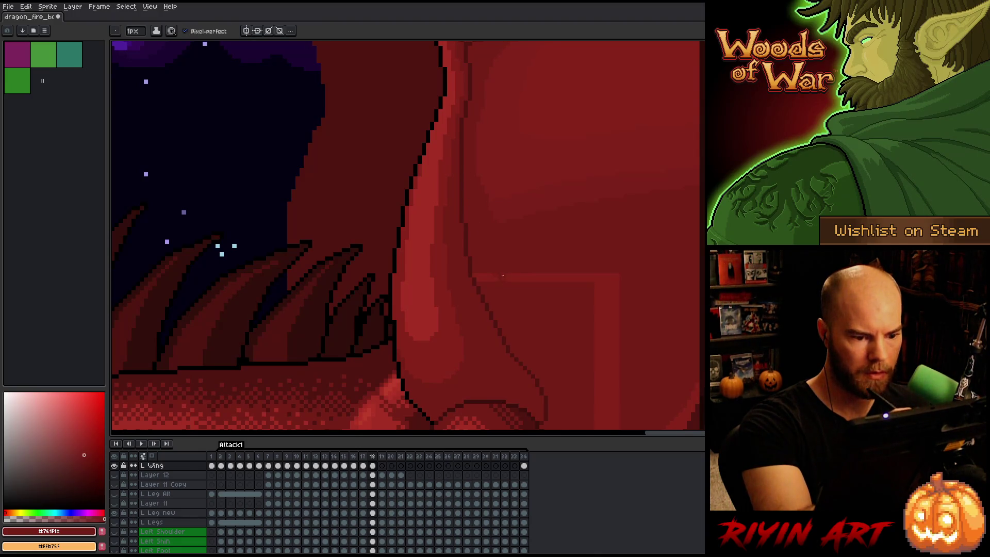
scroll(484, 217, "down", 5)
scroll(531, 254, "right", 3)
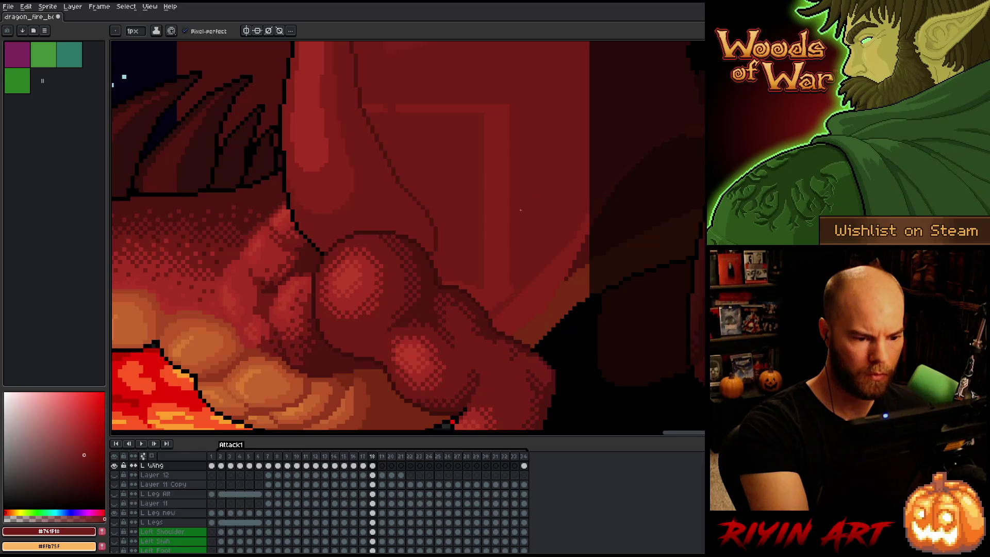
scroll(520, 210, "up", 3)
scroll(463, 258, "down", 3)
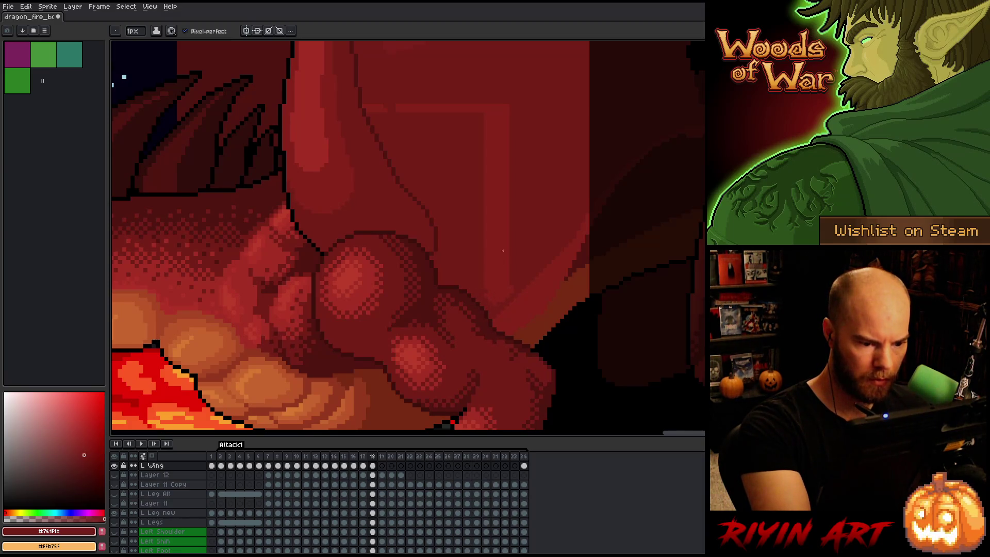
key("g")
key("b")
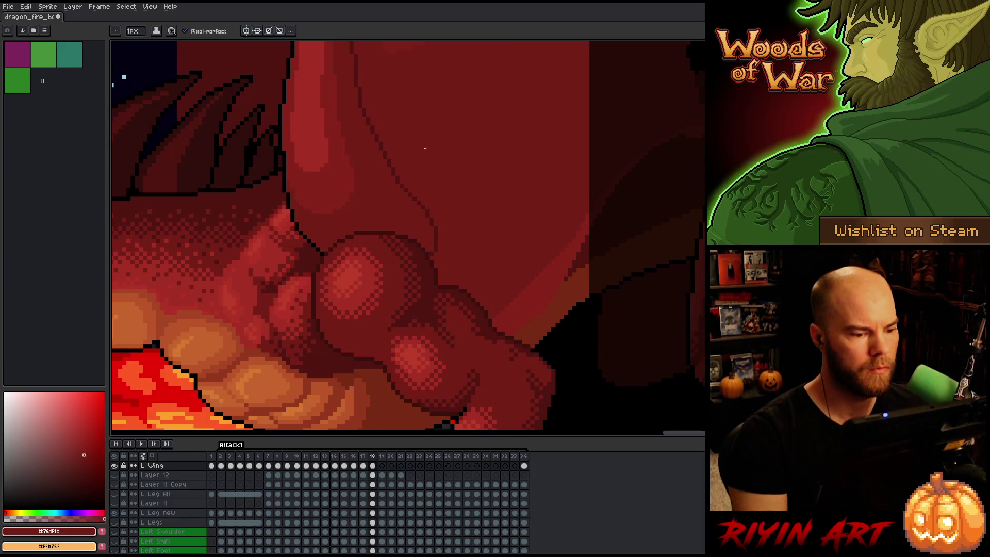
scroll(463, 161, "down", 3)
scroll(412, 284, "up", 2)
key("b")
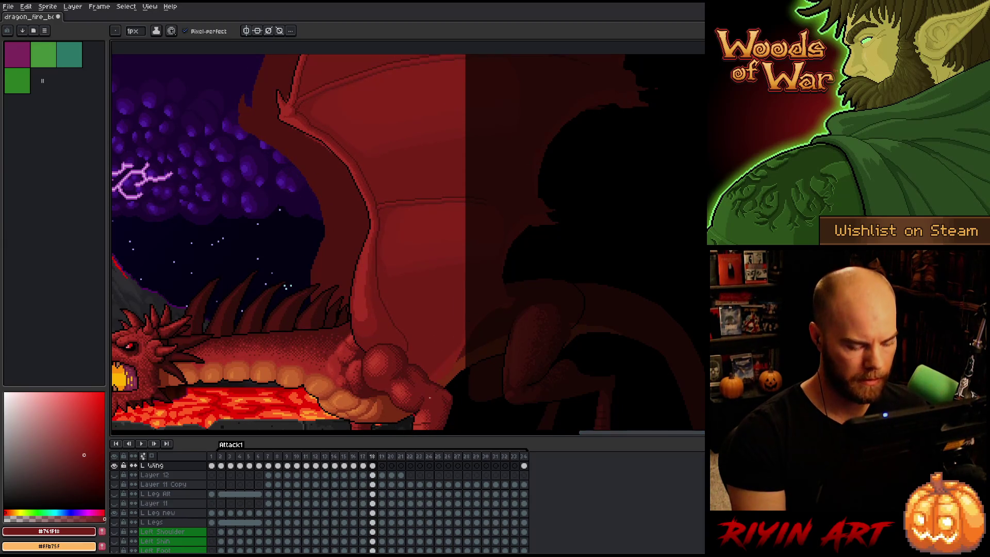
Select the Left Wing layer and flip between frames 17–19 to compare the wing position
key("v")
left_click(449, 378)
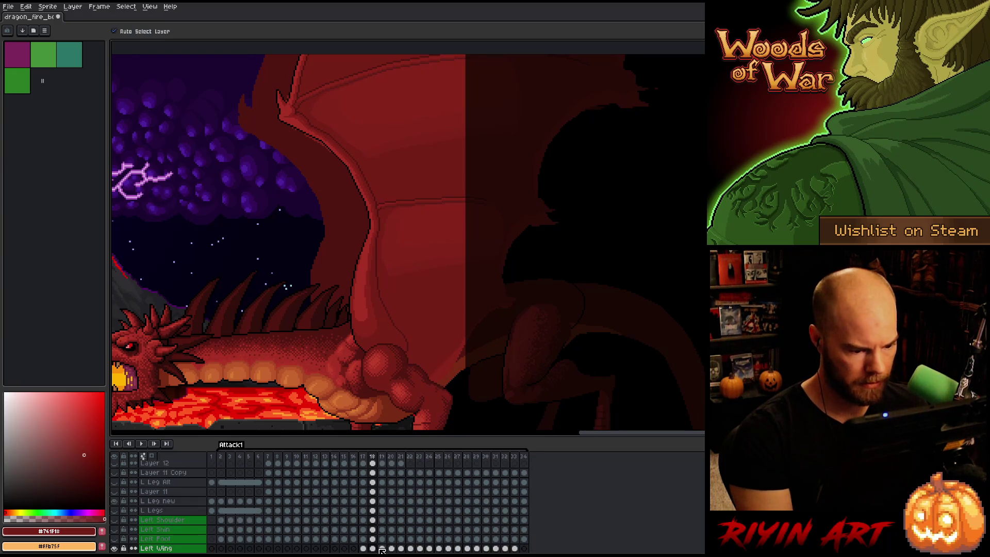
left_click(364, 547)
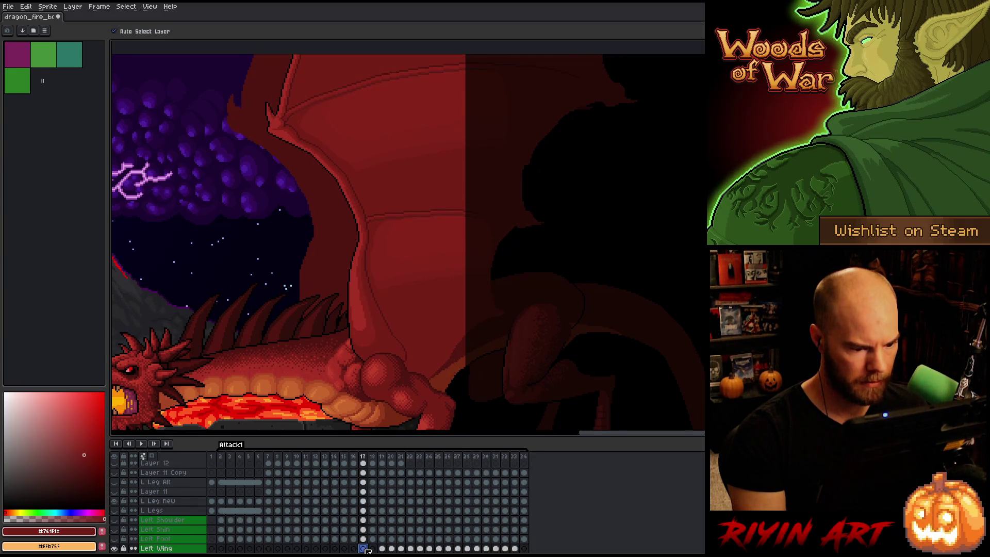
key("Right")
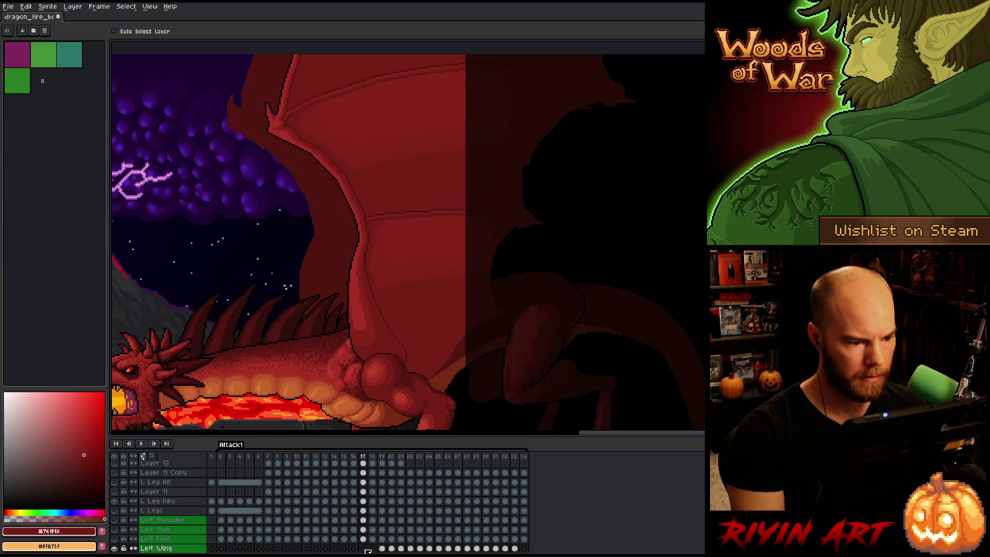
key("Left")
key("Right")
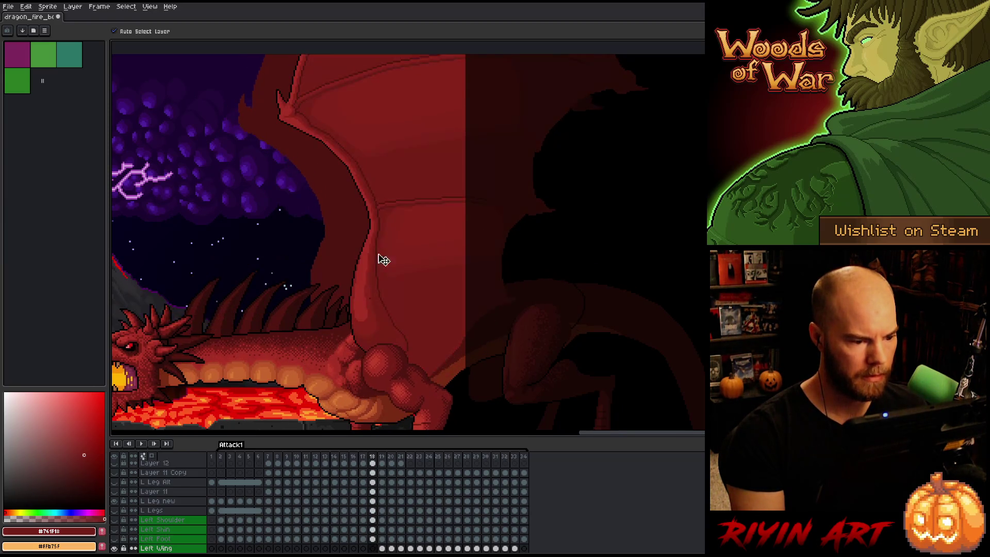
scroll(343, 356, "up", 3)
key("b")
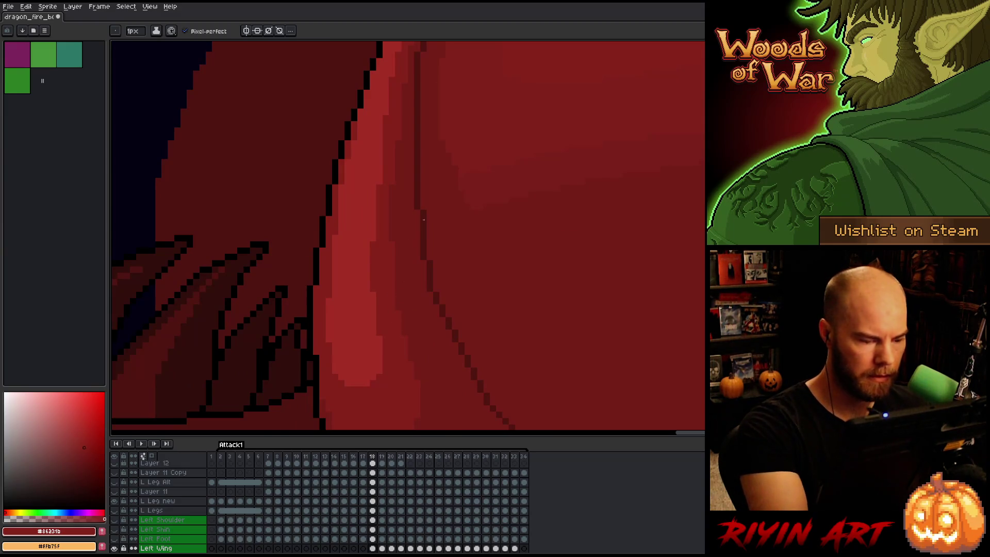
key("Left")
key("Right")
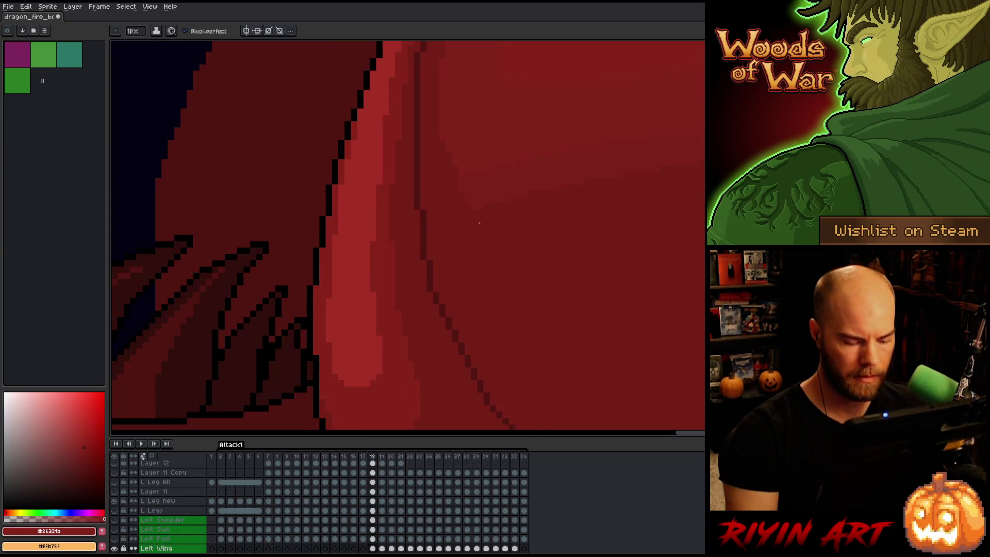
scroll(484, 232, "down", 3)
key("Right")
scroll(400, 347, "up", 1)
scroll(401, 361, "down", 2)
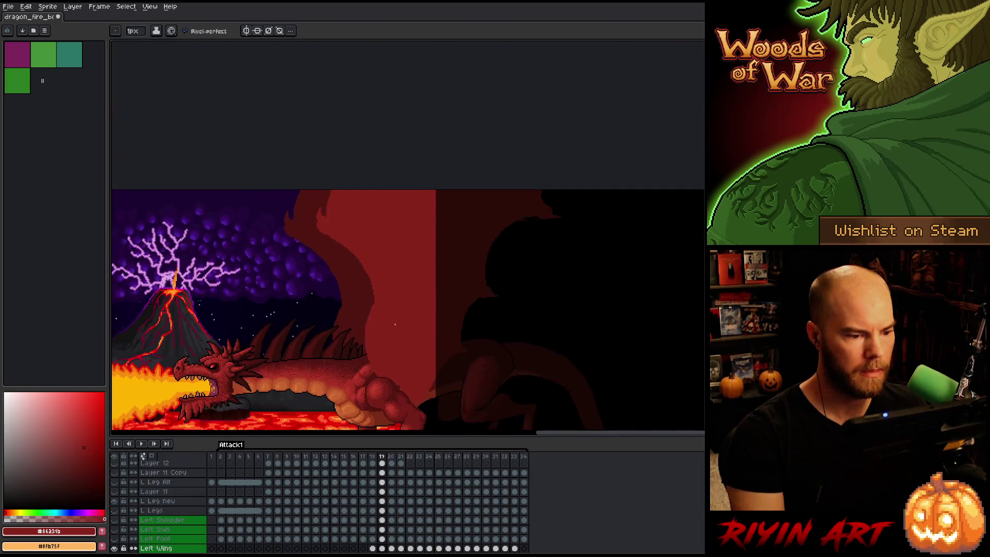
left_click_drag(402, 364, 402, 328)
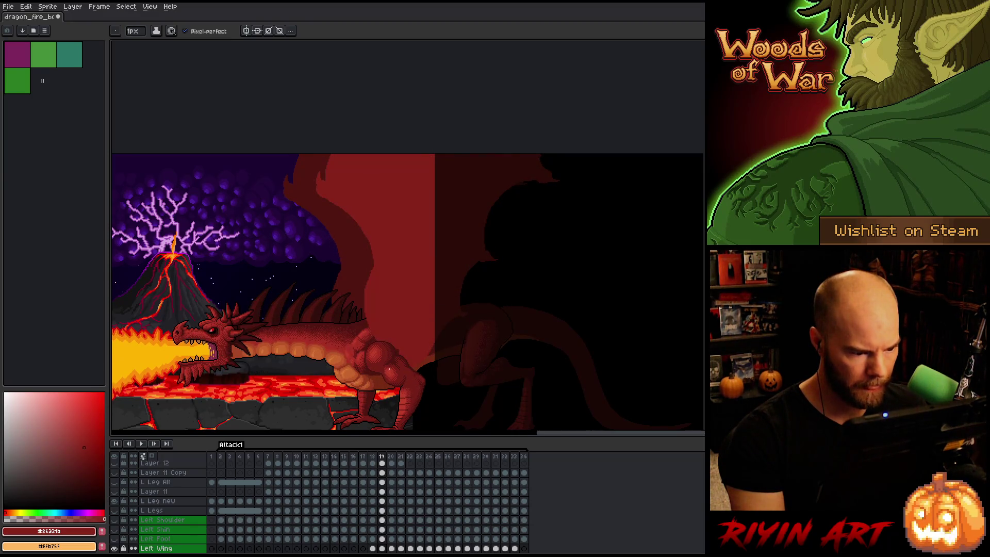
Play the Attack1 animation from frame 18 and then frame 7 to review the wing motion
key("Return")
key("Return")
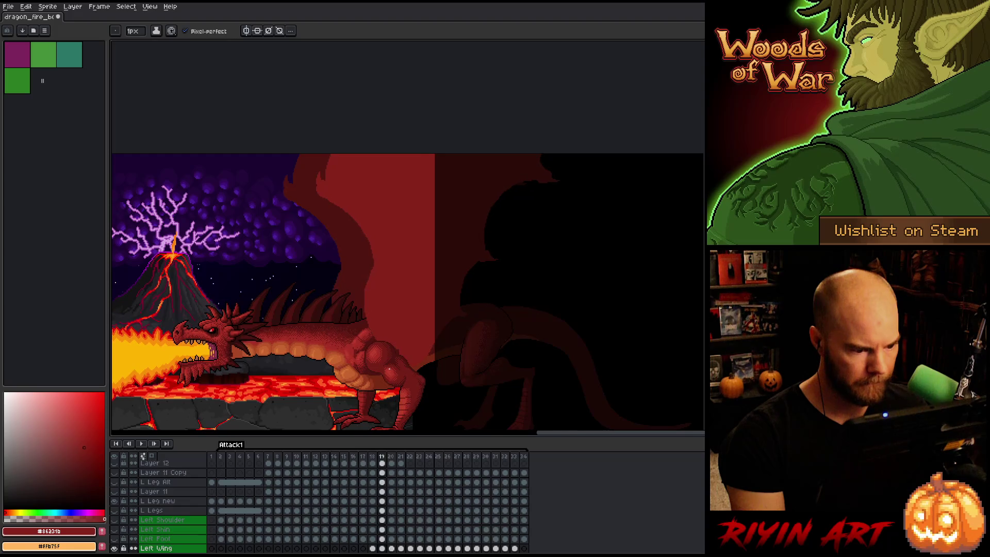
key("Left")
key("Return")
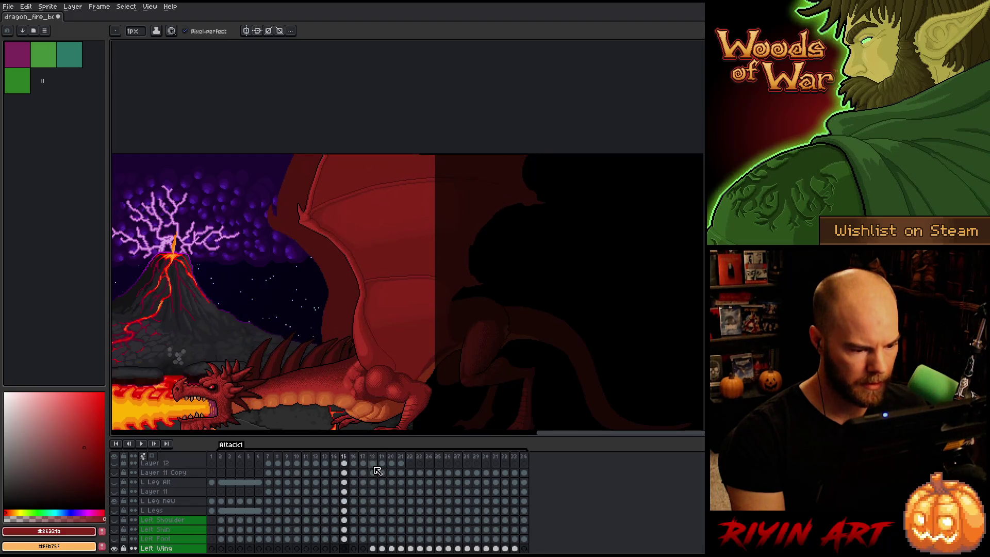
key("Return")
key("Return")
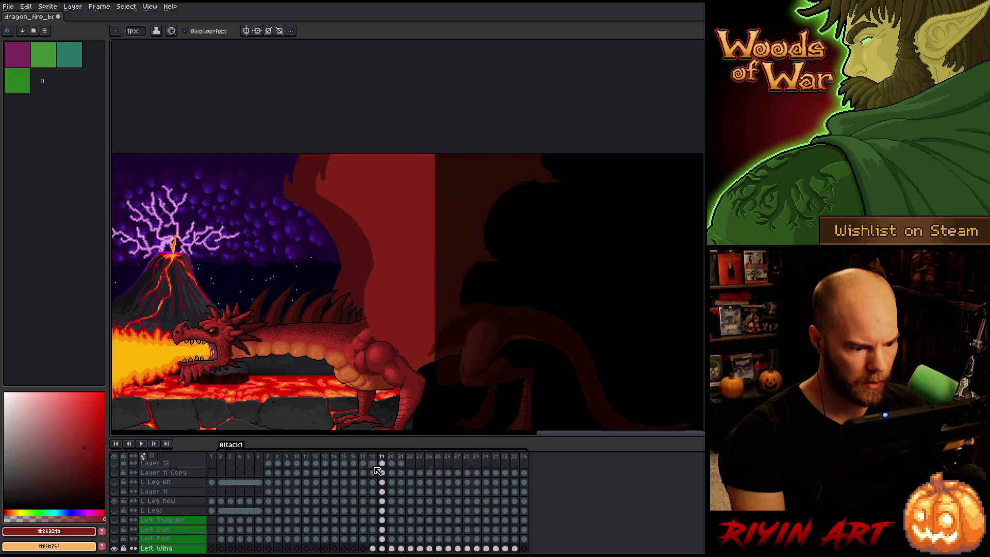
key("Return")
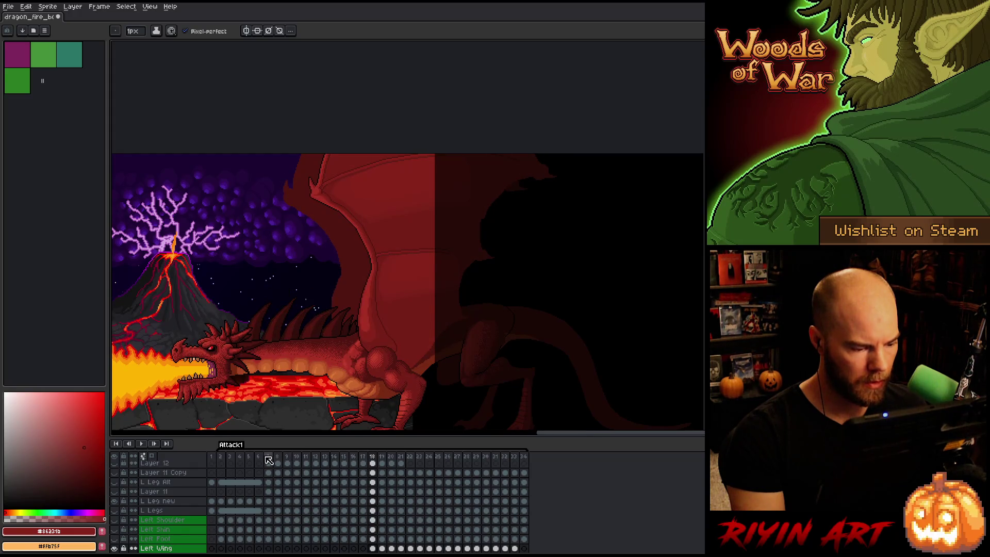
left_click(268, 457)
key("Return")
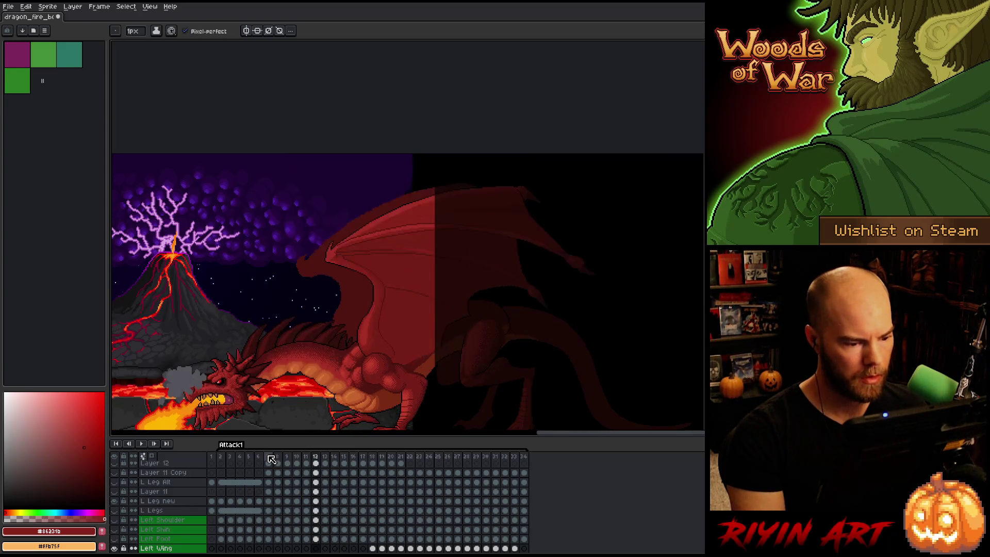
Zoom in on the wing joint, settle on frame 11 and make L Wing the active layer
scroll(384, 341, "up", 1)
scroll(384, 341, "up", 2)
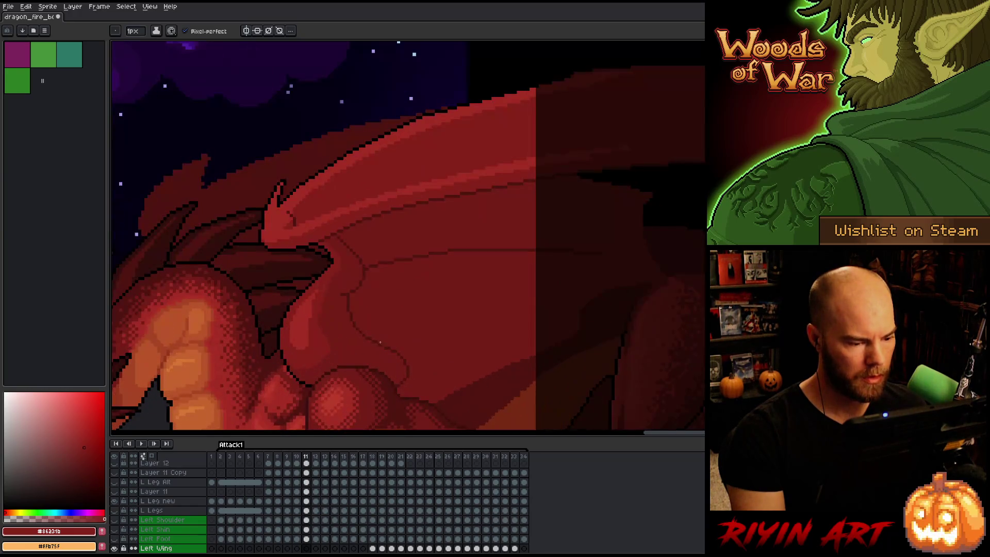
key("m")
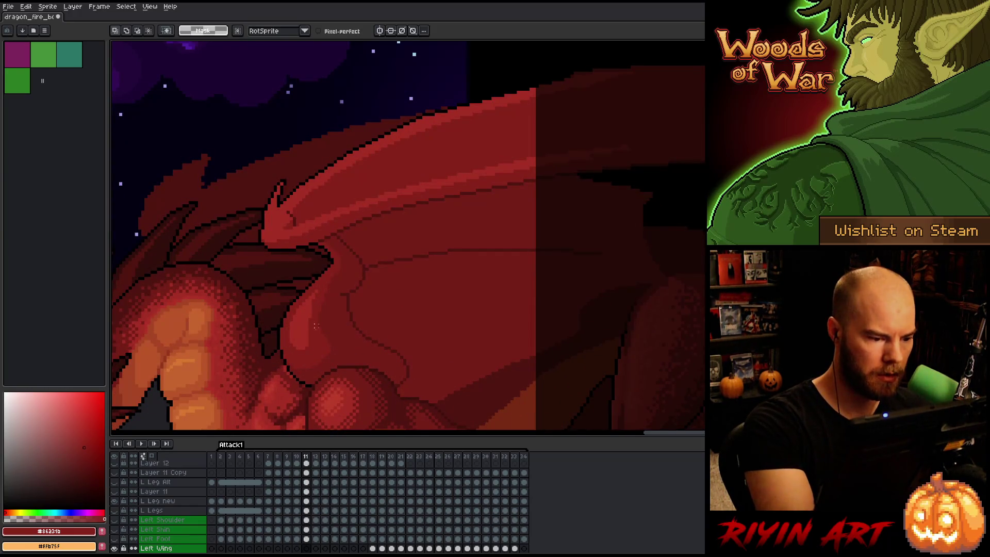
scroll(323, 313, "down", 2)
scroll(374, 279, "up", 2)
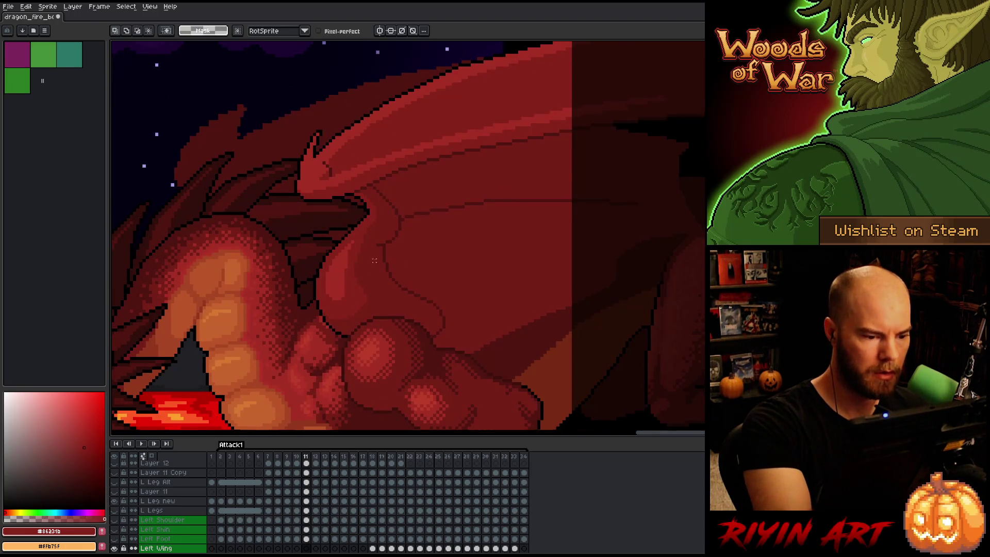
scroll(374, 260, "up", 2)
key("comma")
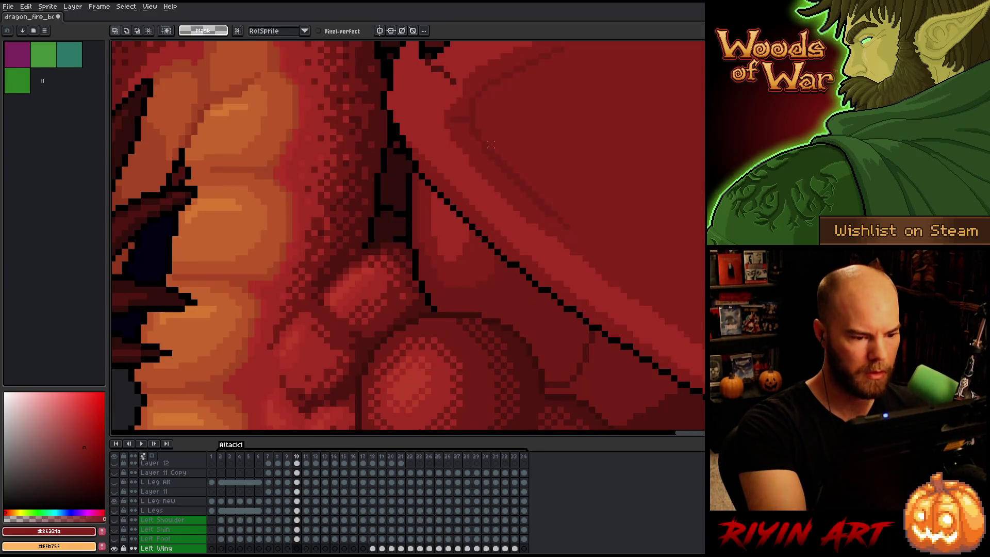
key("period")
key("period")
key("comma")
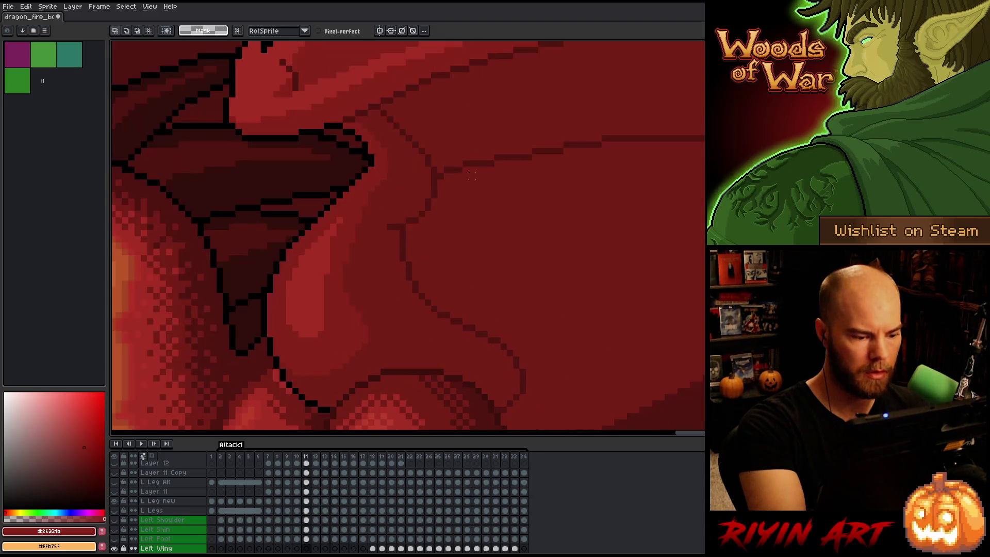
left_click_drag(409, 225, 436, 202)
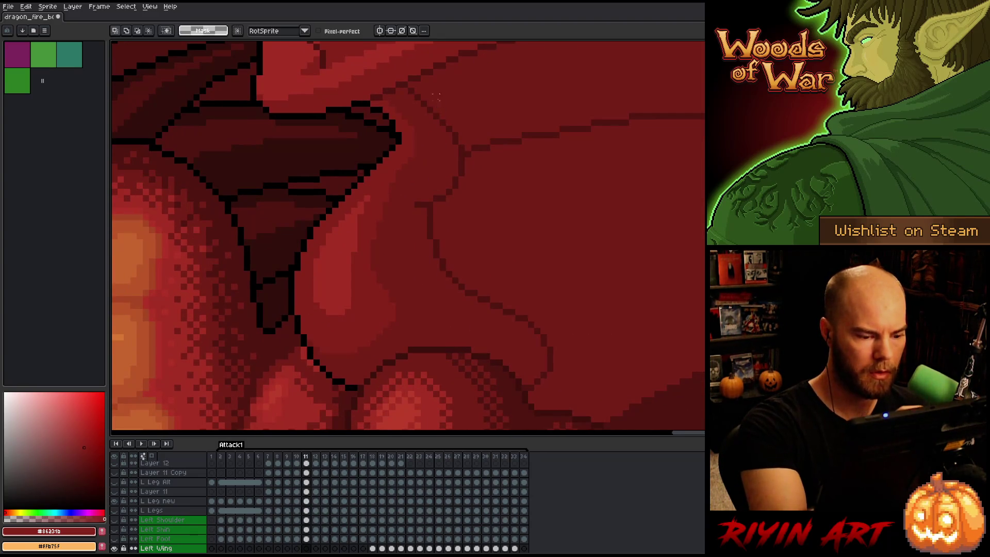
left_click(395, 261, "ctrl")
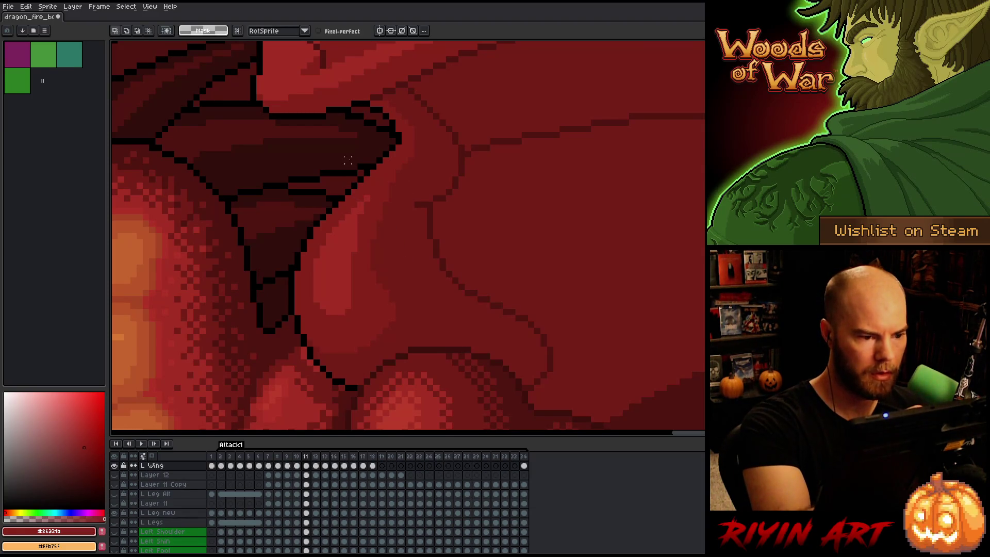
Lasso the wing's lower edge beside the shoulder, move it a few pixels right, then deselect
mouse_move(355, 154)
left_mouse_down()
mouse_move(392, 141)
mouse_move(387, 214)
mouse_move(404, 298)
mouse_move(418, 309)
left_mouse_up()
key("ctrl+d")
mouse_move(352, 160)
left_mouse_down()
mouse_move(380, 172)
mouse_move(416, 298)
mouse_move(346, 404)
mouse_move(355, 159)
left_mouse_up()
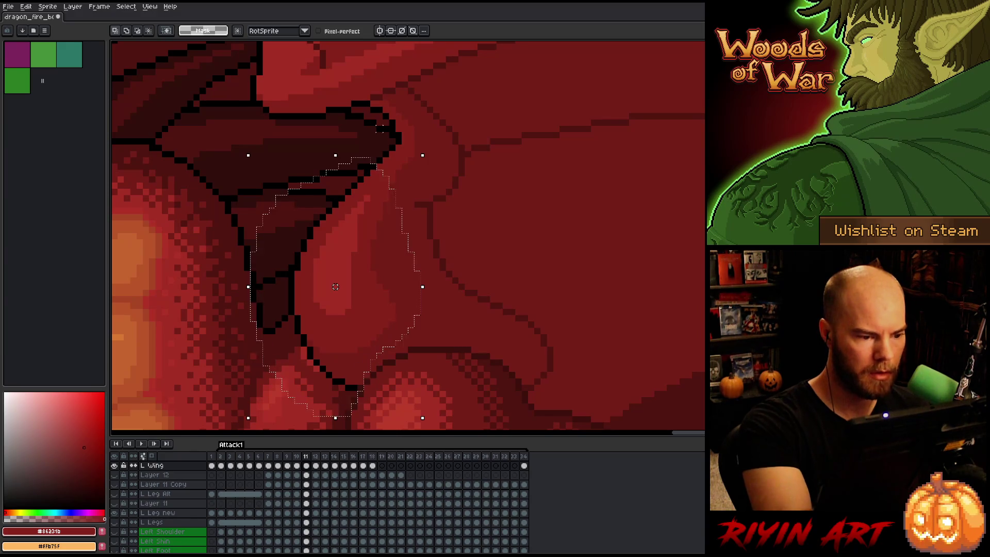
left_click_drag(384, 266, 395, 266)
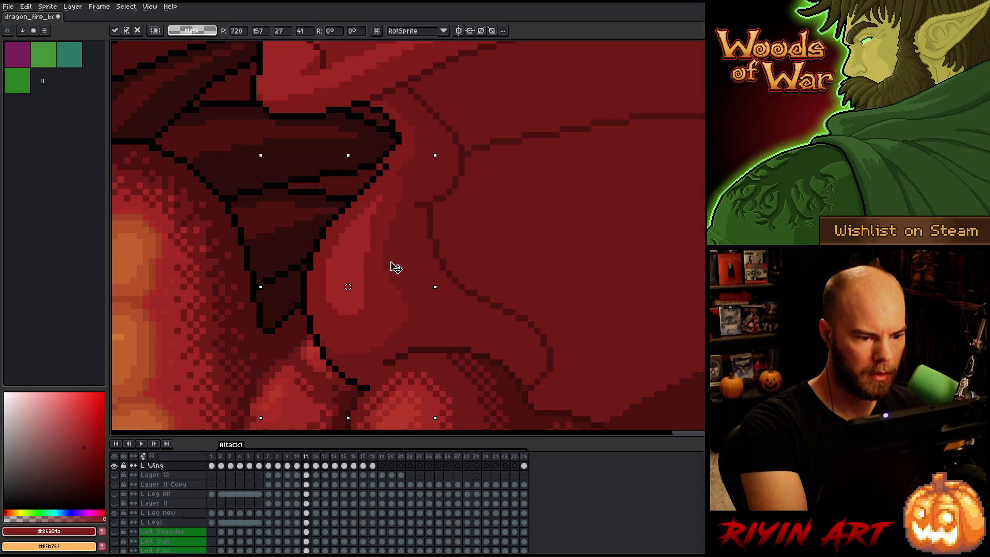
key("q")
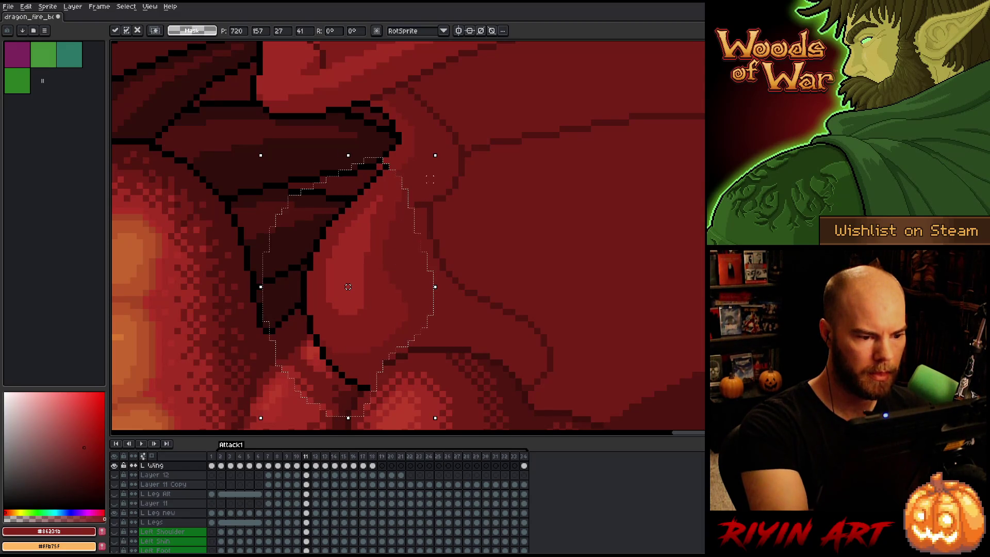
mouse_move(432, 166)
left_mouse_down()
mouse_move(405, 204)
mouse_move(423, 318)
mouse_move(397, 311)
mouse_move(400, 284)
mouse_move(408, 293)
left_mouse_up()
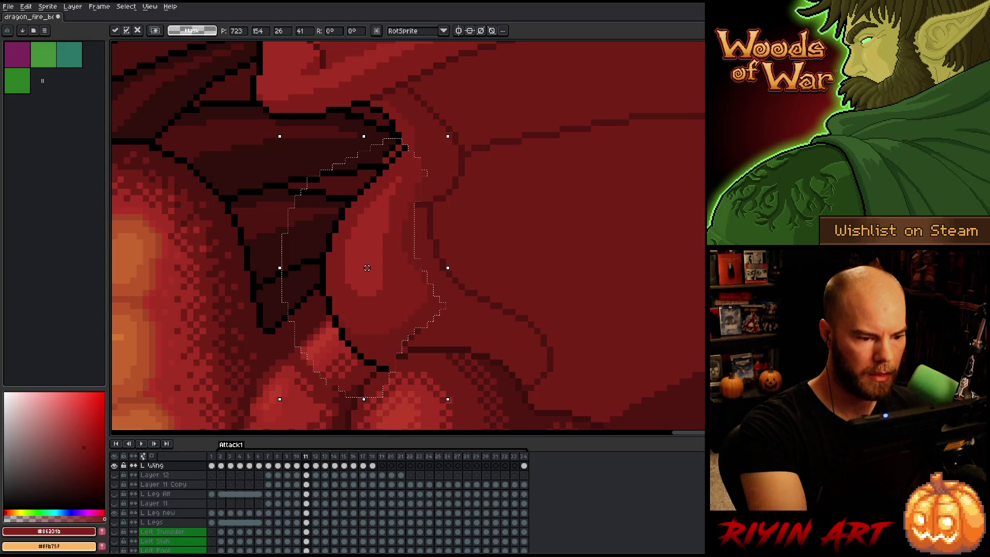
key("ctrl+d")
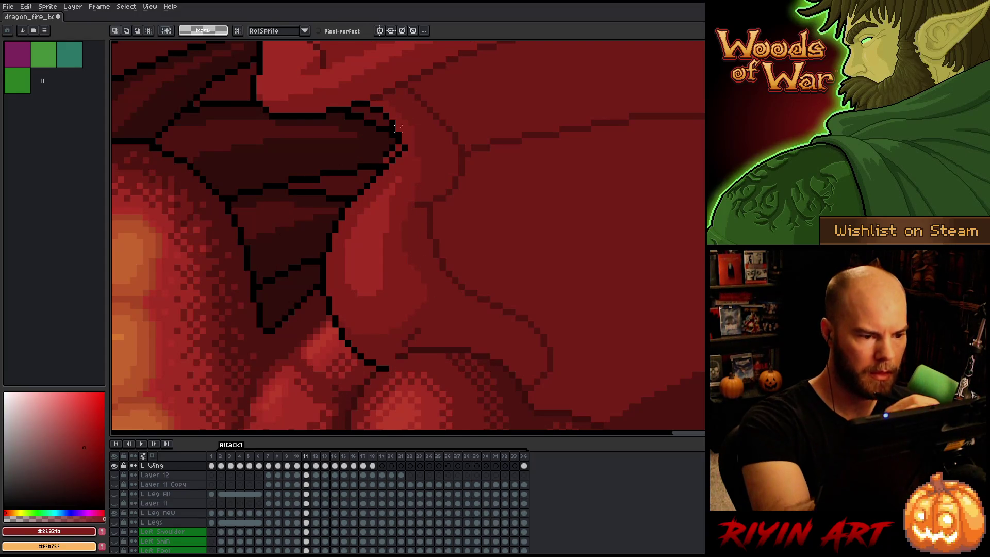
Eyedrop black from the outline and #761f18 from the wing, then choose #501612
key("b")
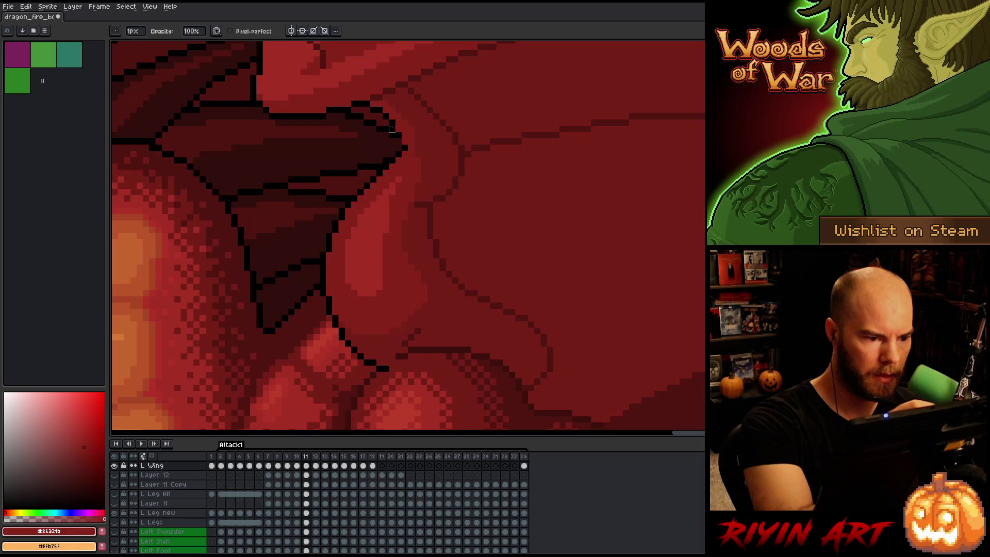
left_click(395, 126, "alt")
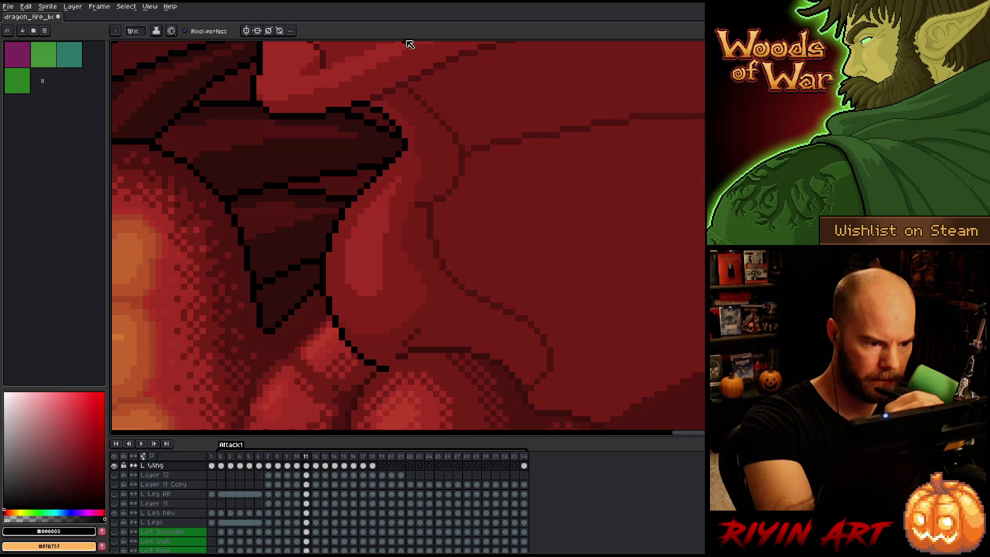
key("b")
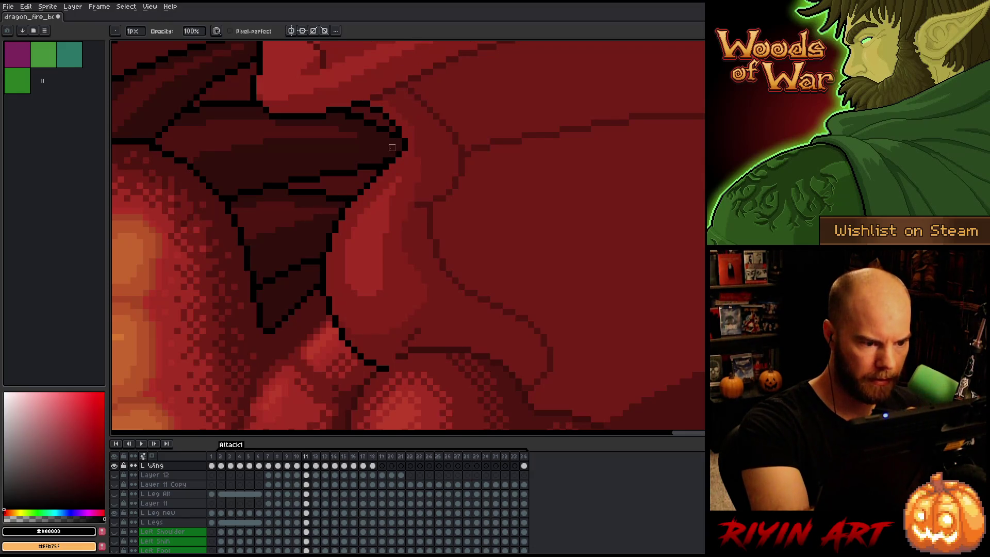
left_click(424, 287, "alt")
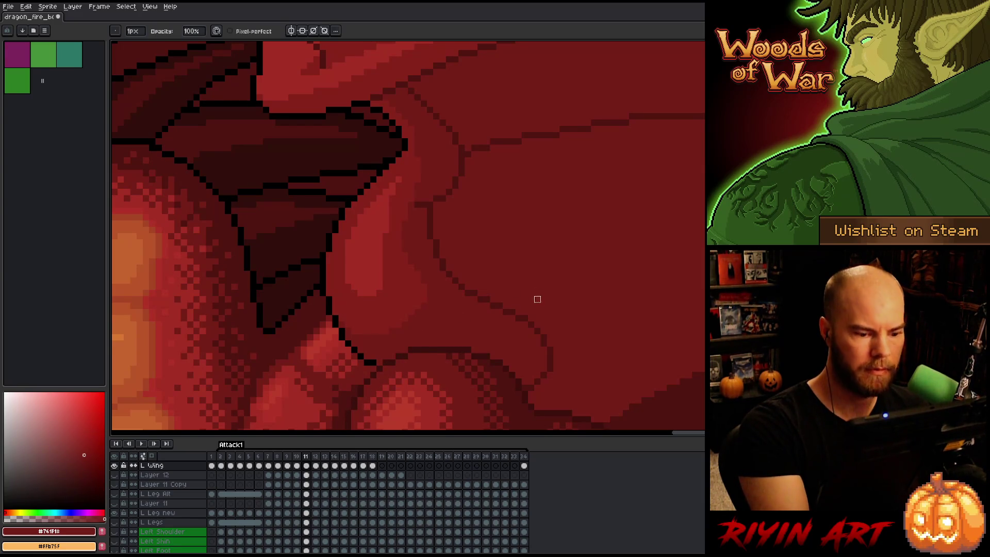
left_click(377, 356, "alt")
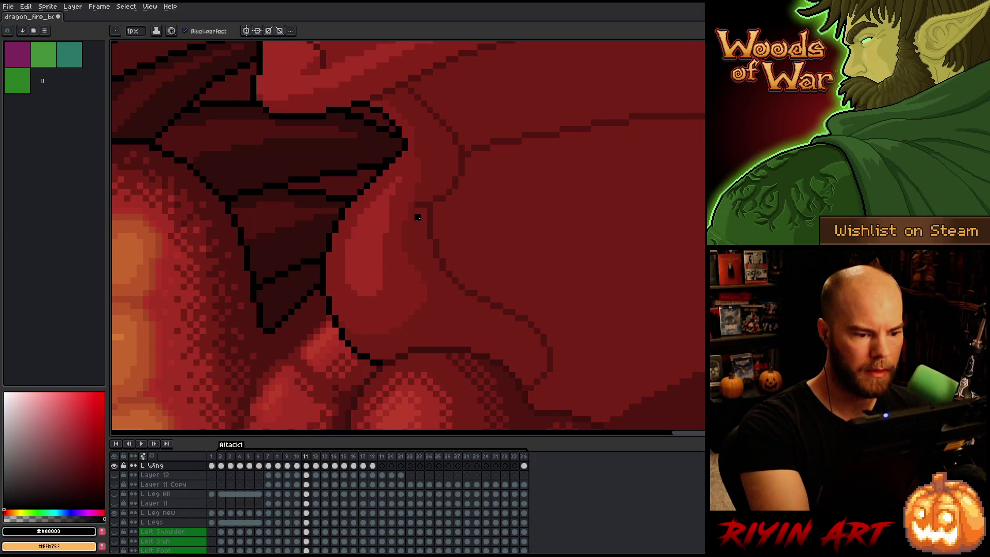
left_click(466, 251, "alt")
left_click(427, 203, "alt")
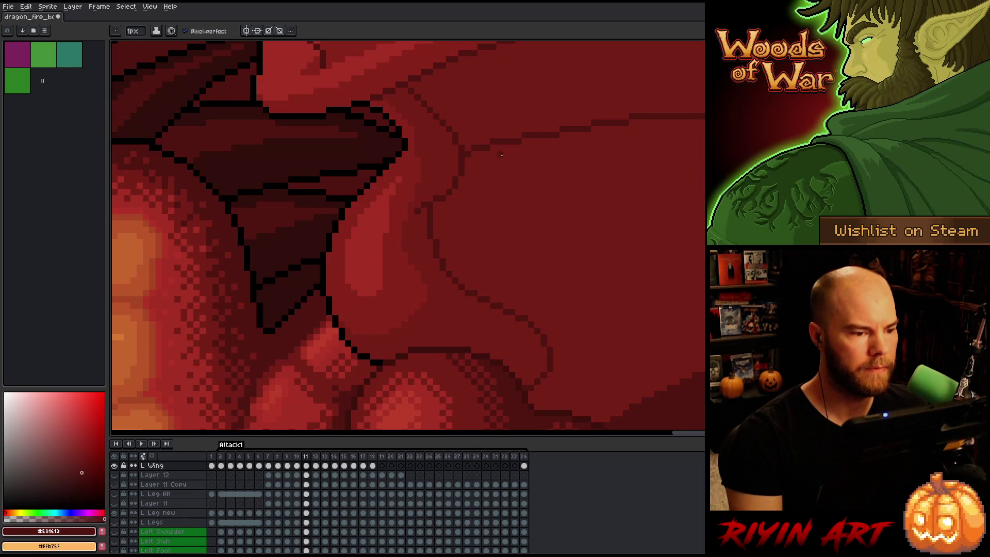
scroll(443, 173, "down", 4)
Flicker between frames 10, 11 and 12 to compare the wing, settling on frame 11
scroll(399, 192, "up", 1)
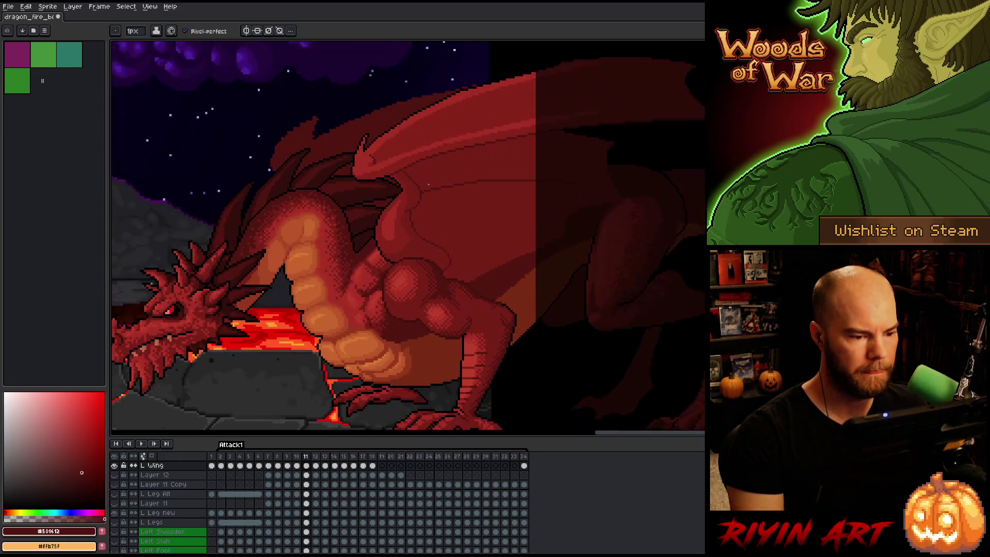
key("Left")
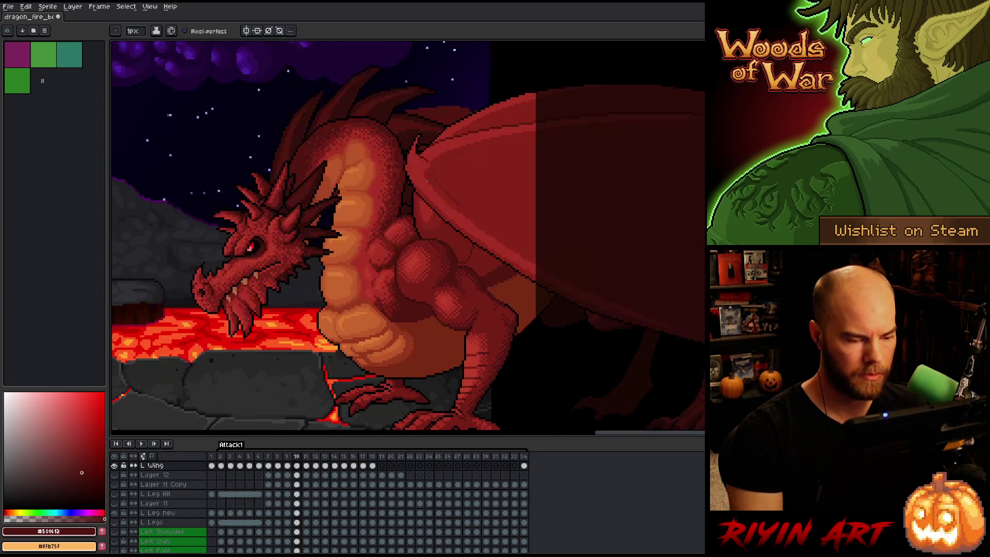
key("Right")
key("Right")
key("Left")
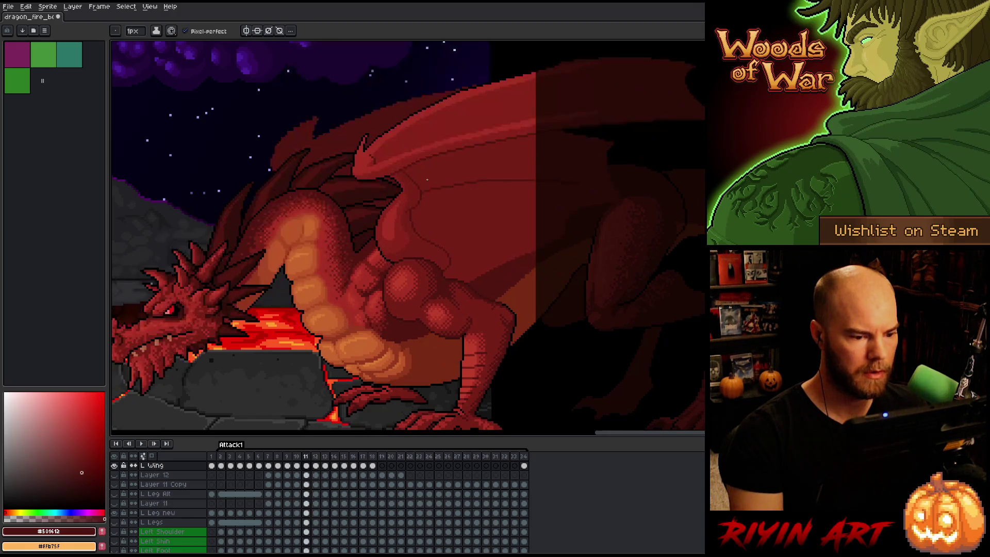
key("Right")
key("Left")
key("Right")
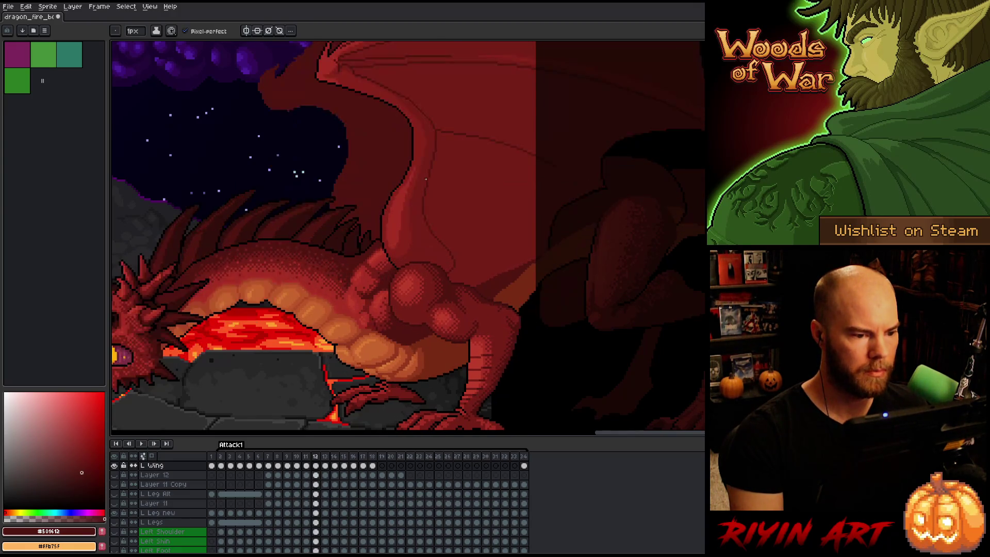
key("Left")
key("Right")
key("Left")
scroll(427, 199, "up", 5)
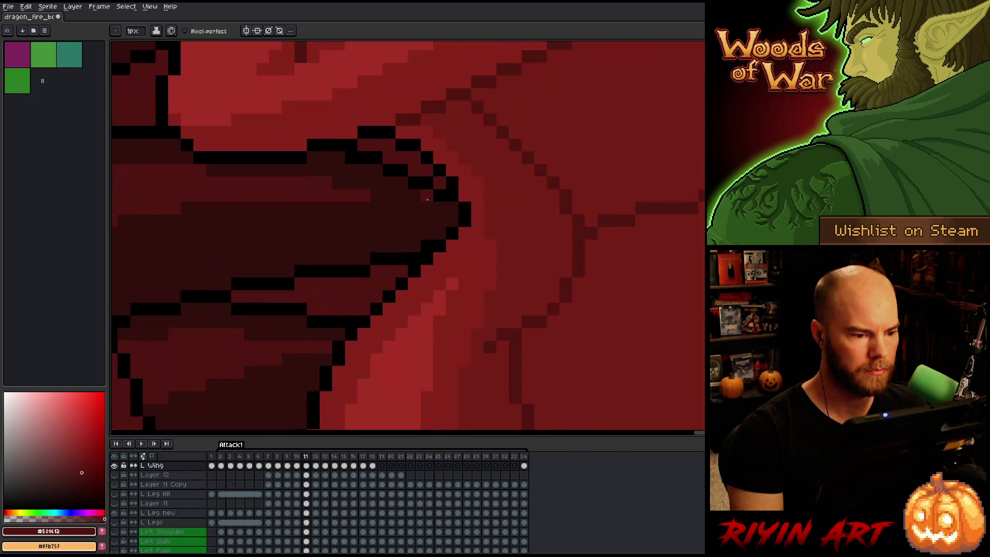
scroll(429, 200, "down", 5)
key("Right")
key("Left")
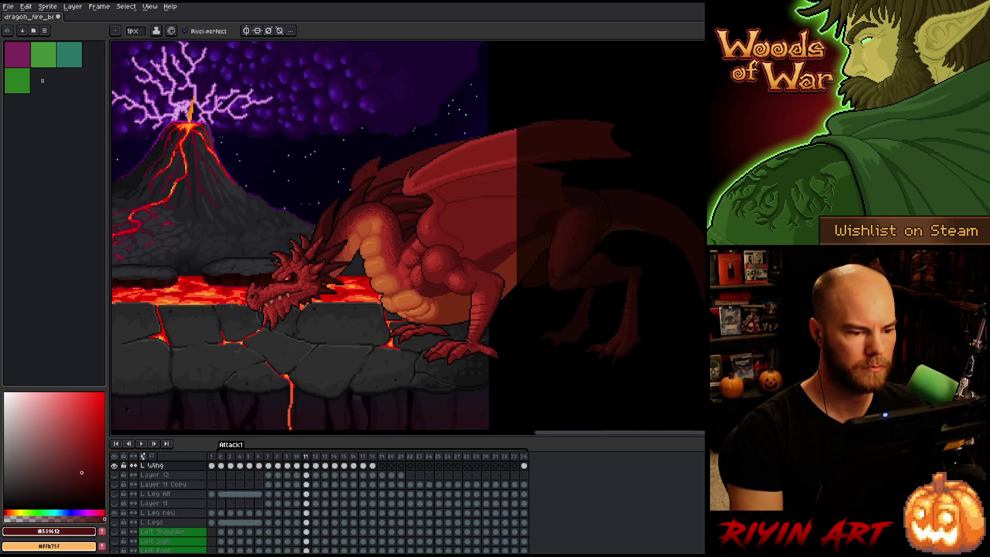
key("Right")
key("Left")
Solo the wing layer, add a black pixel at its upper edge, then show all layers
left_click(114, 465, "alt")
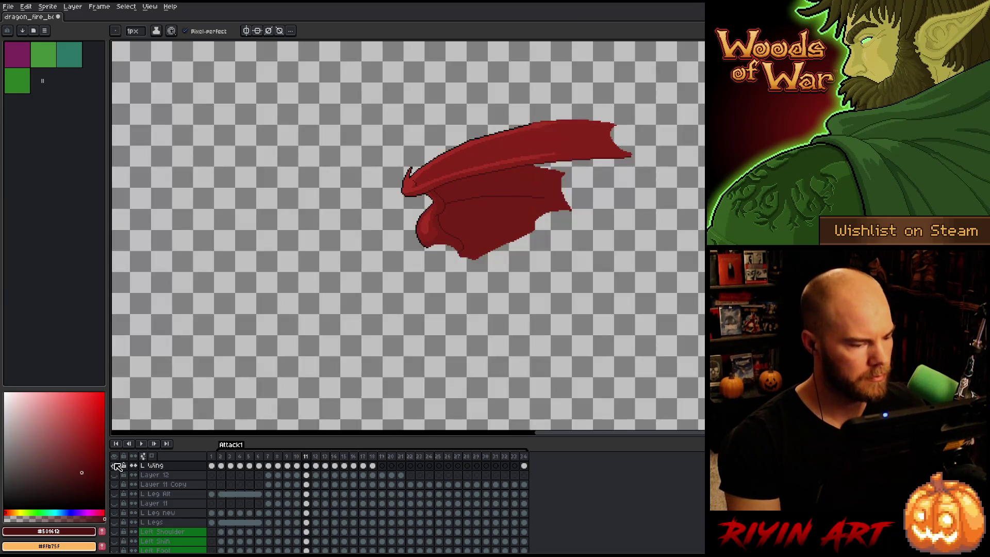
scroll(417, 246, "up", 5)
scroll(417, 246, "up", 3)
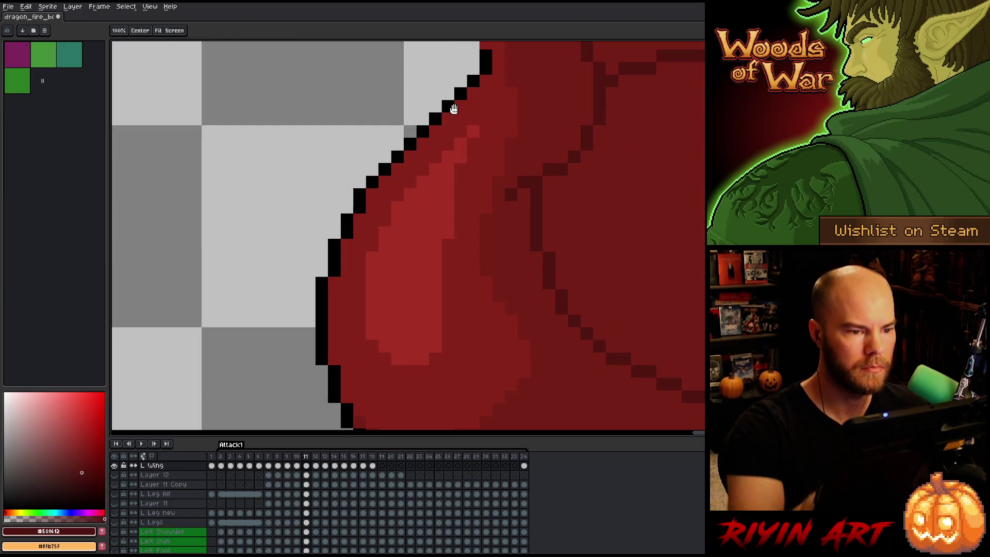
scroll(482, 165, "up", 2)
left_click(467, 181, "alt")
left_click(467, 167)
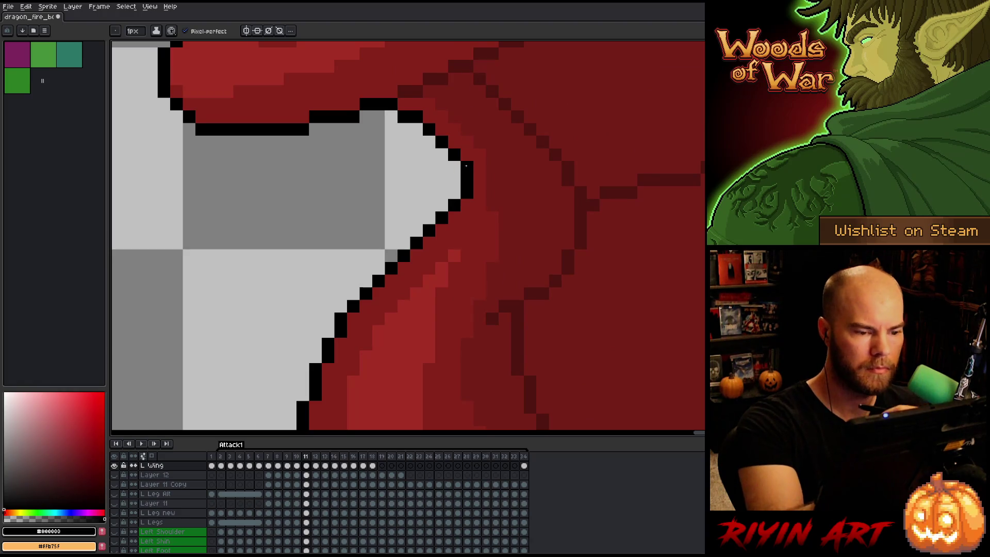
scroll(516, 350, "down", 3)
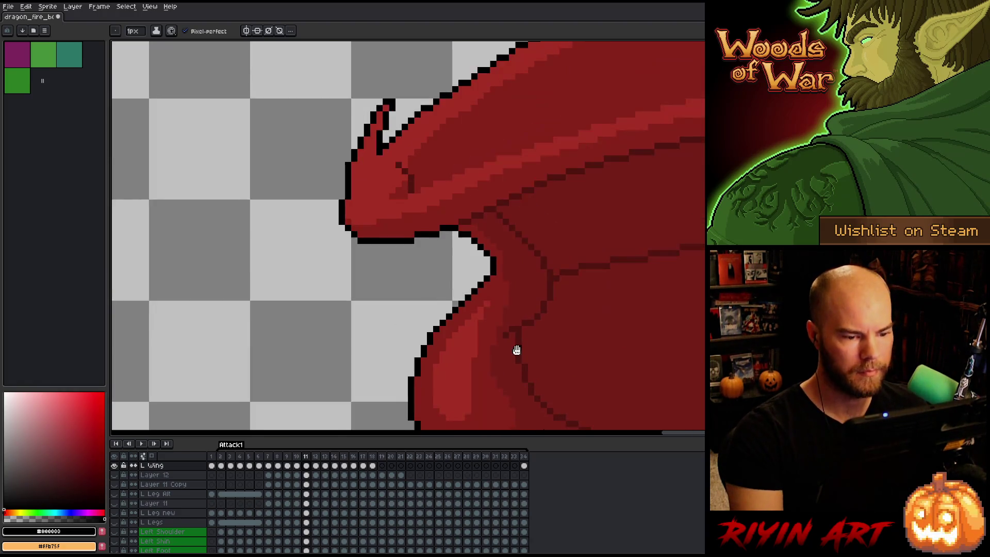
scroll(456, 240, "up", 1)
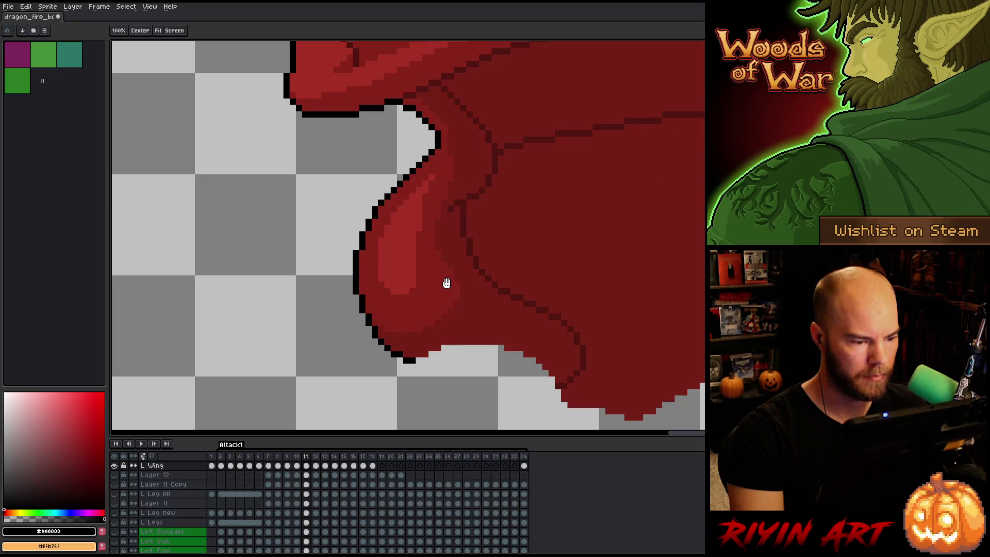
left_click(115, 465)
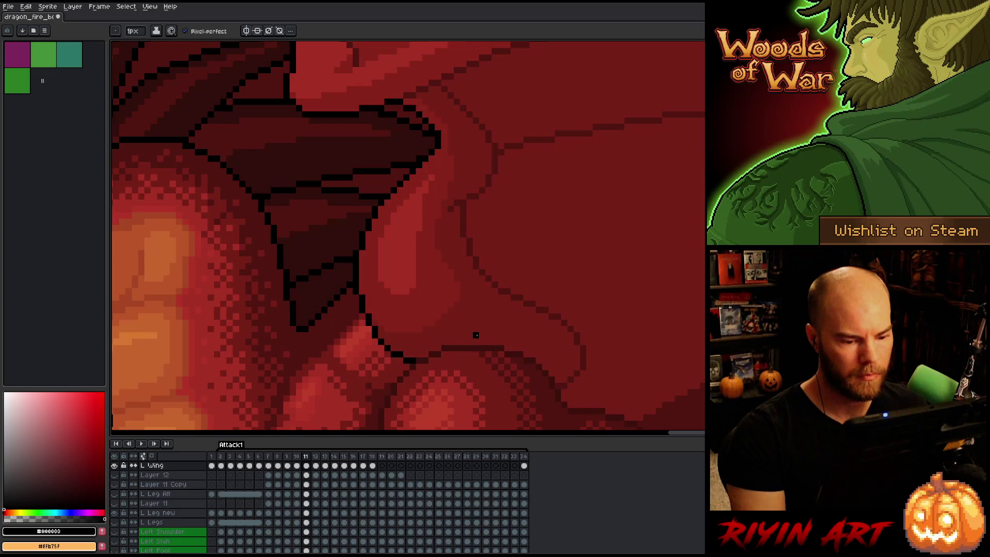
Step forward to frame 12 and zoom in on the wing
scroll(476, 335, "down", 3)
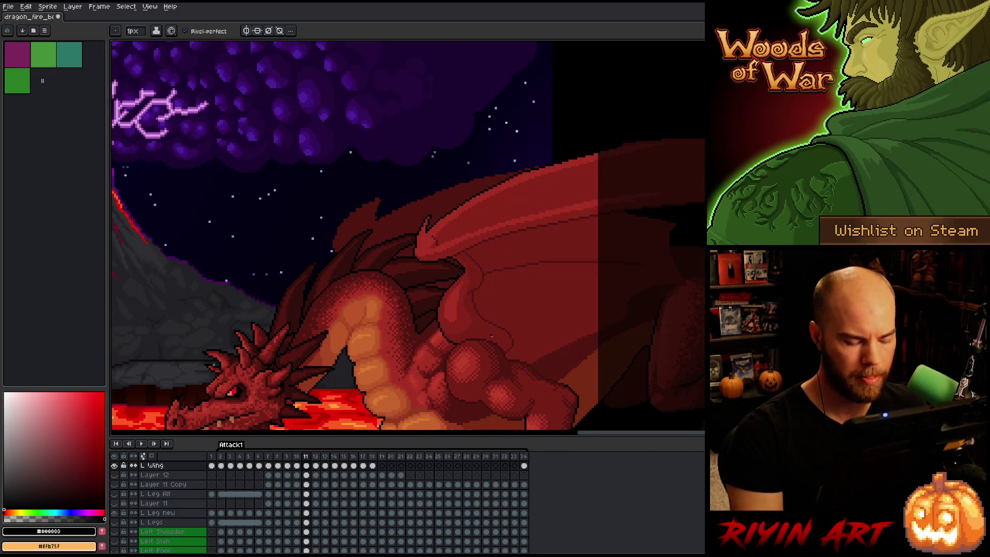
key("Left")
key("Right")
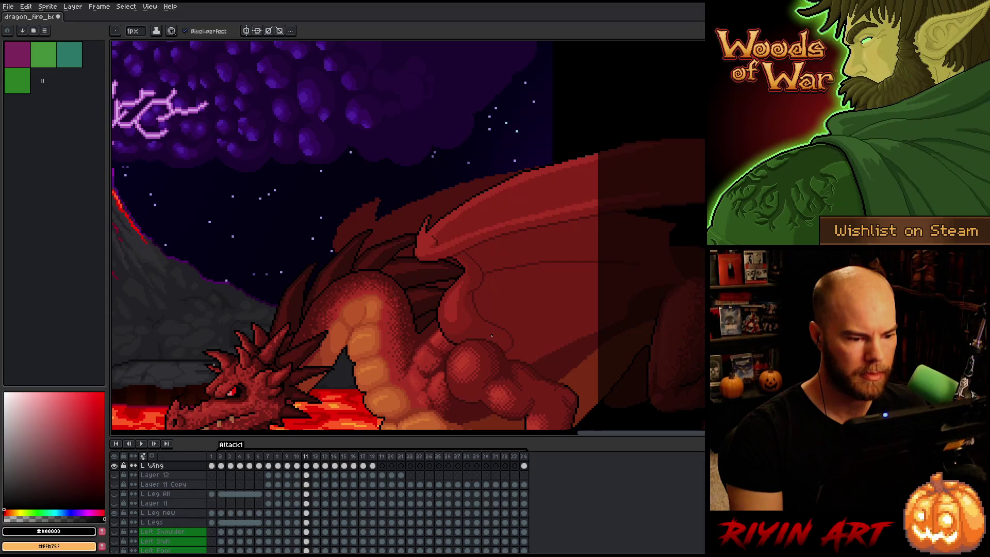
key("Right")
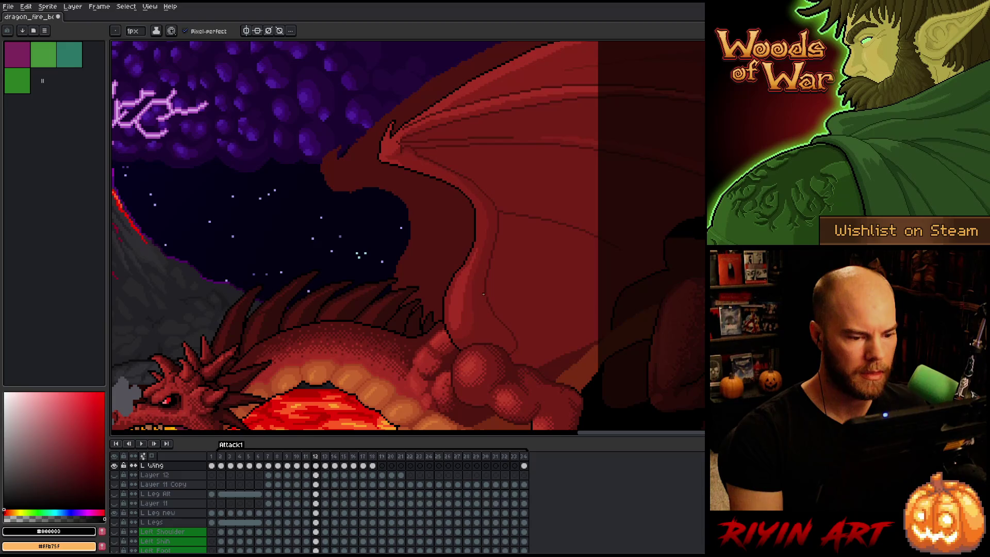
scroll(461, 338, "up", 1)
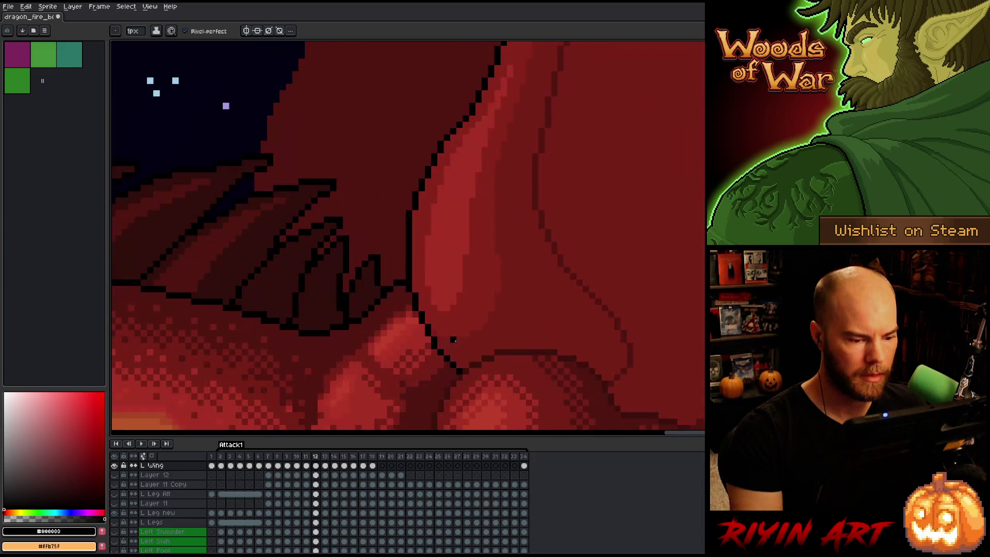
scroll(484, 321, "down", 3)
Flip through frames 12–17 comparing the growing fire breath, then select the L Wing cel in frame 19
key("Right")
key("Right")
key("Right")
key("Right")
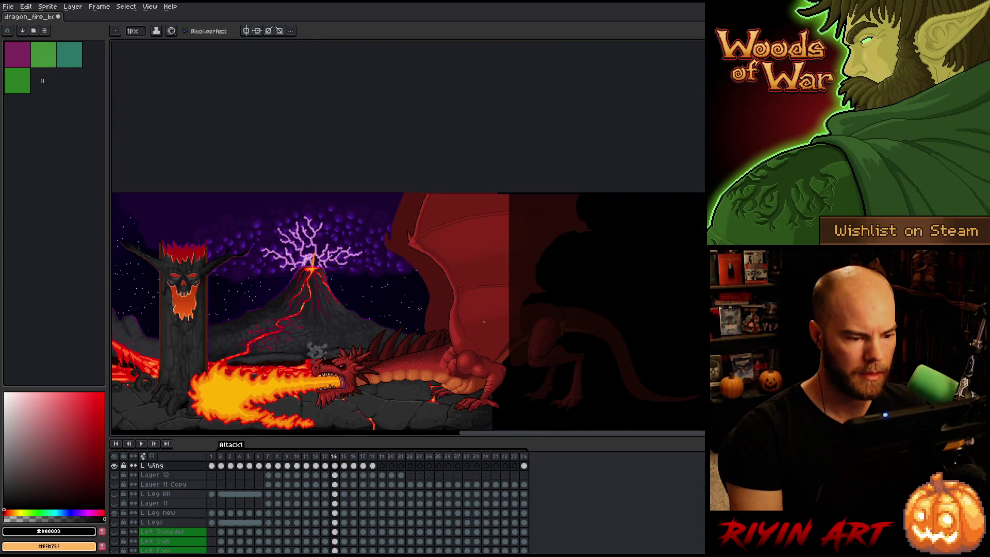
key("Left")
key("Left")
key("Left")
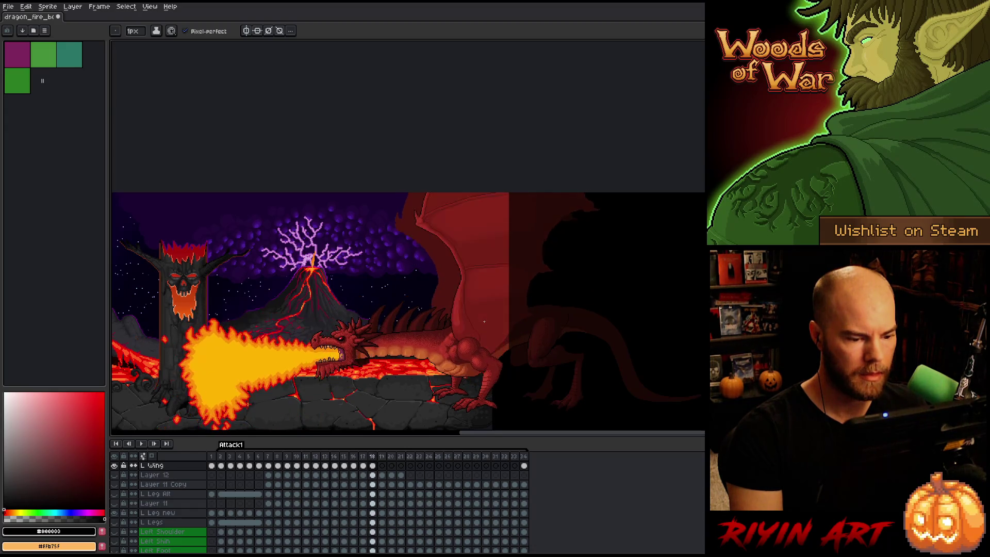
key("Right")
key("Right")
key("Right")
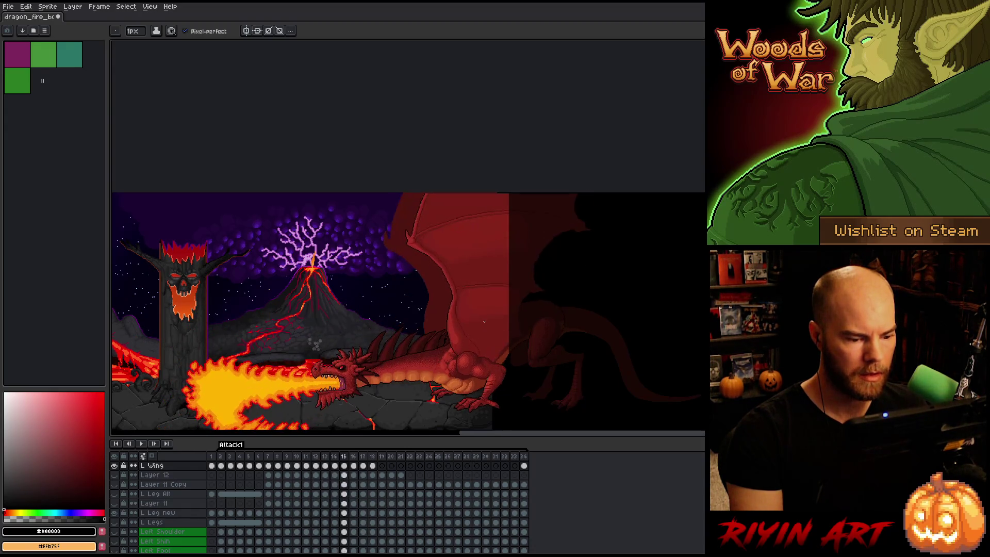
key("Left")
key("Left")
key("Left")
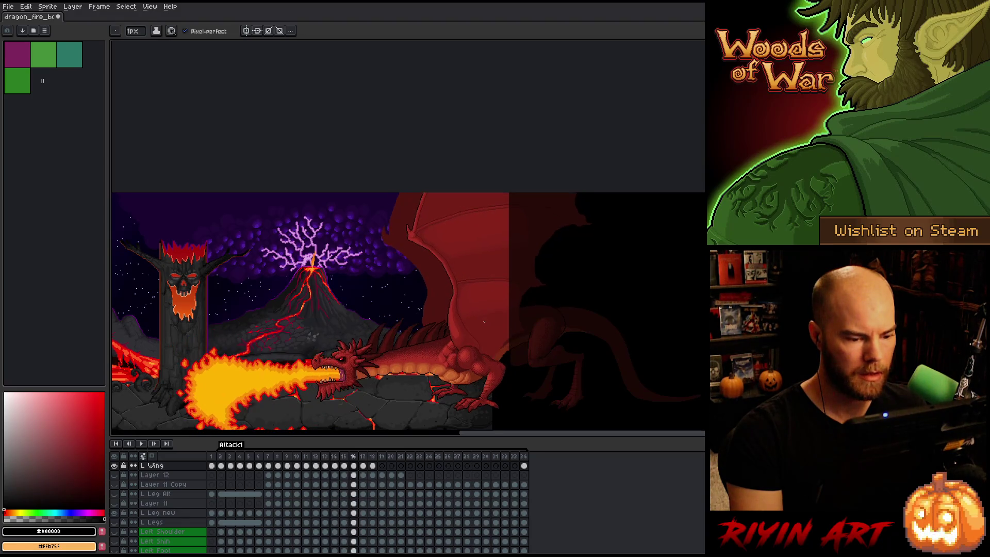
key("Right")
key("Right")
key("Left")
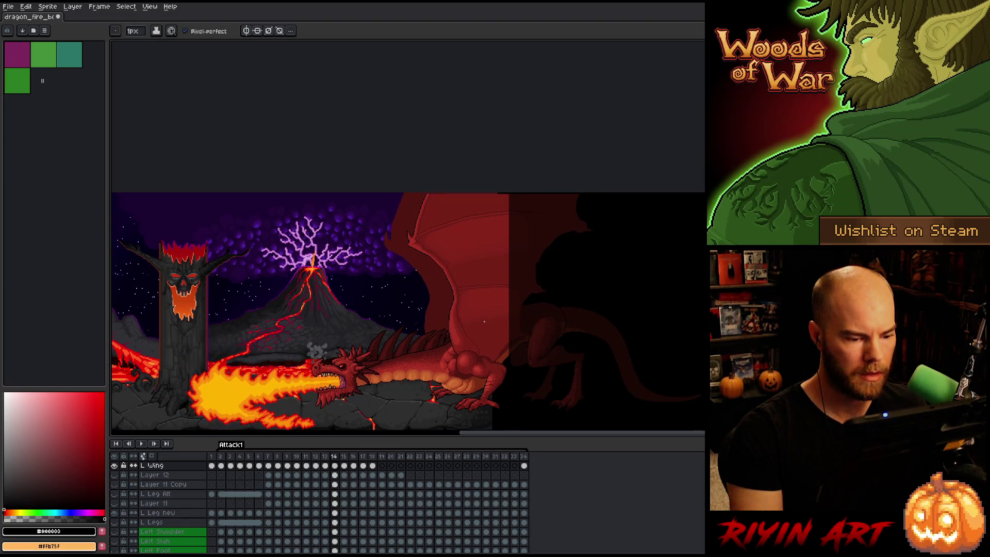
key("Right")
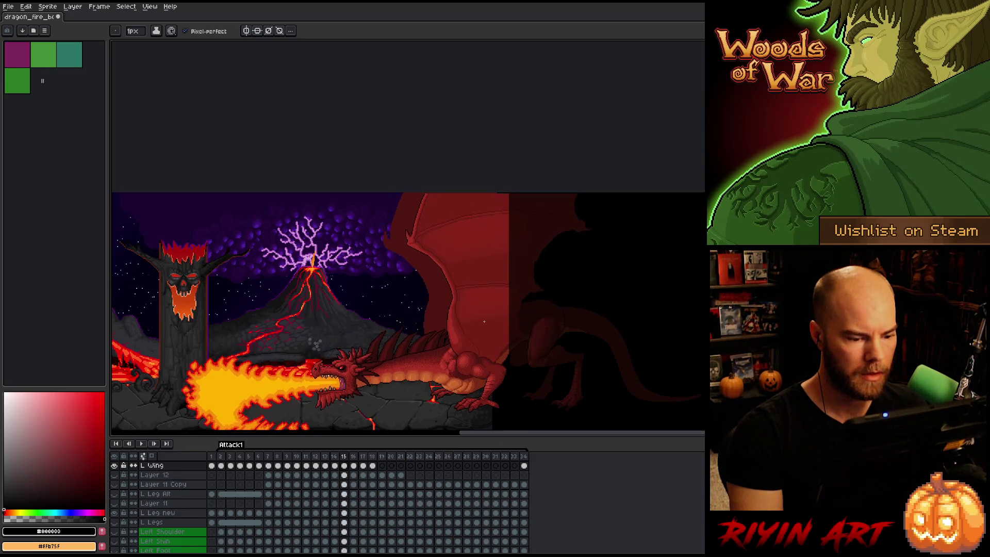
key("Left")
key("Right")
key("Left")
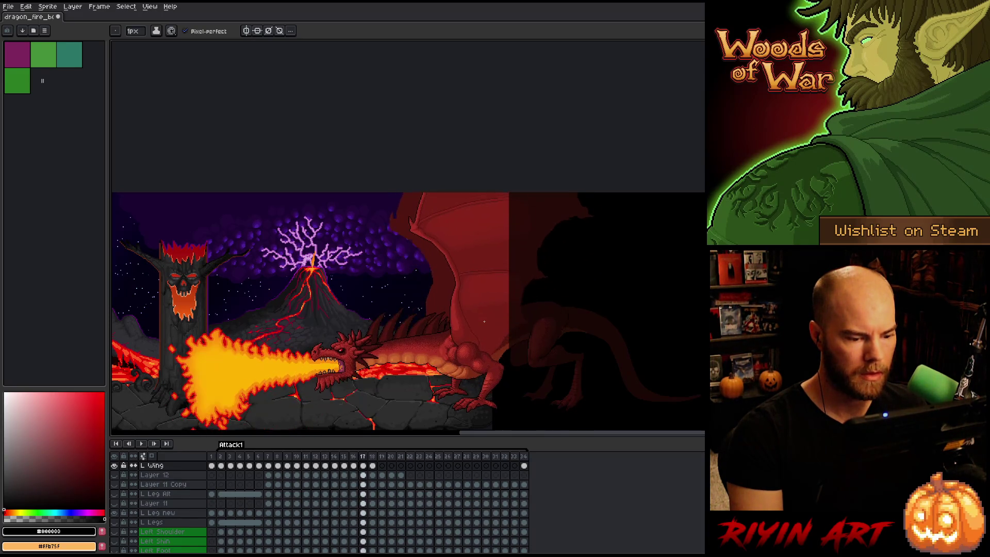
key("Right")
key("Left")
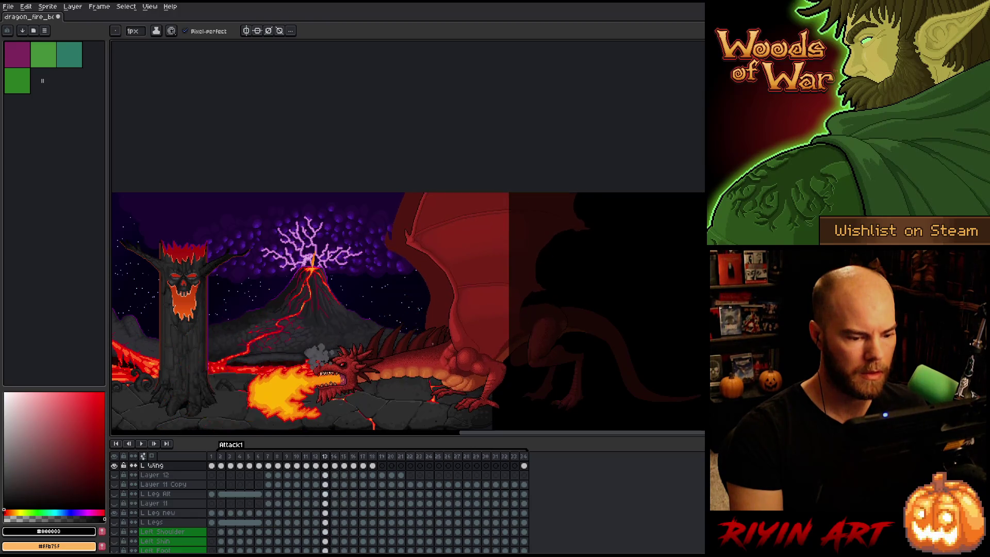
key("Right")
key("Right")
key("Right")
key("Right")
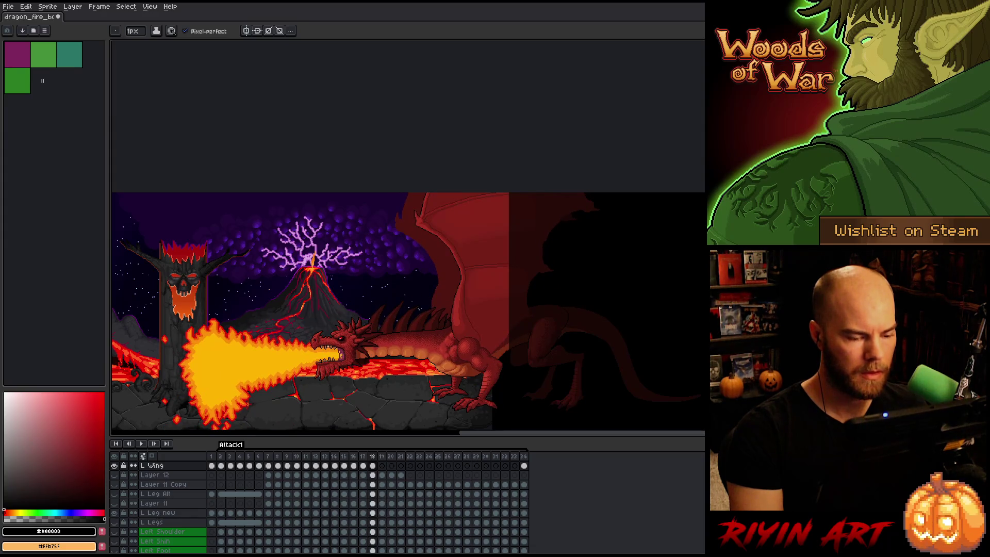
left_click(382, 465)
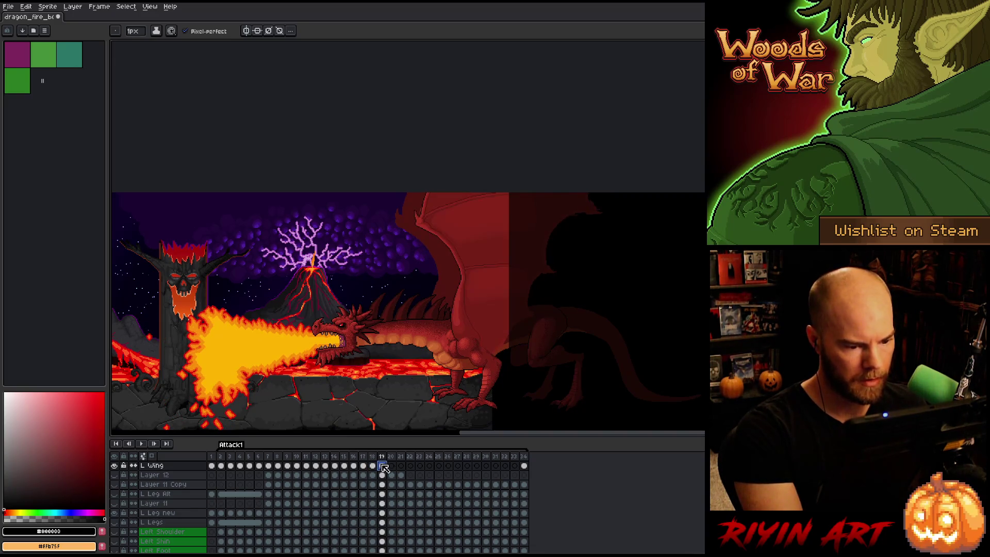
Transform the frame 19 wing, shifting it a few pixels right, and commit
key("ctrl+t")
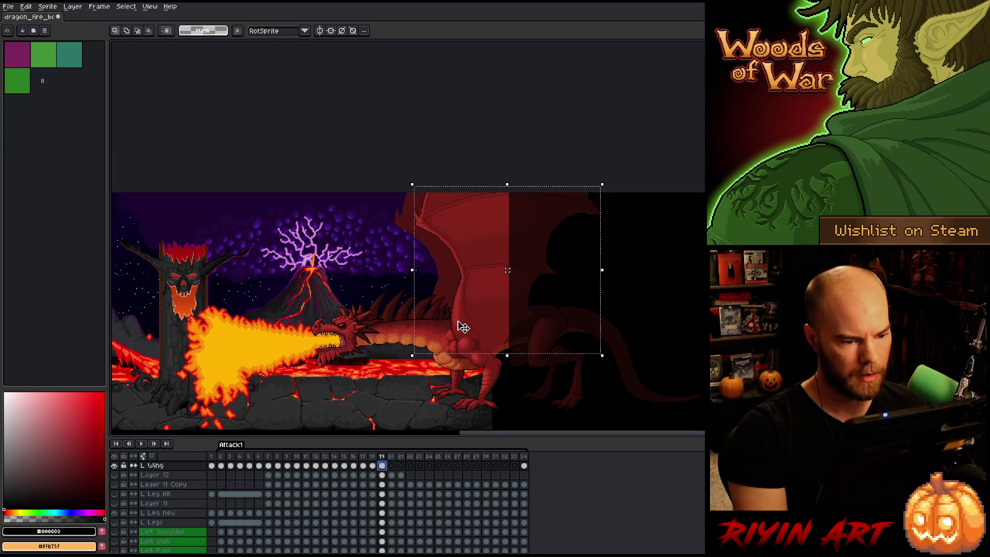
mouse_move(466, 320)
left_mouse_down()
mouse_move(474, 320)
mouse_move(462, 326)
left_mouse_up()
scroll(466, 331, "up", 3)
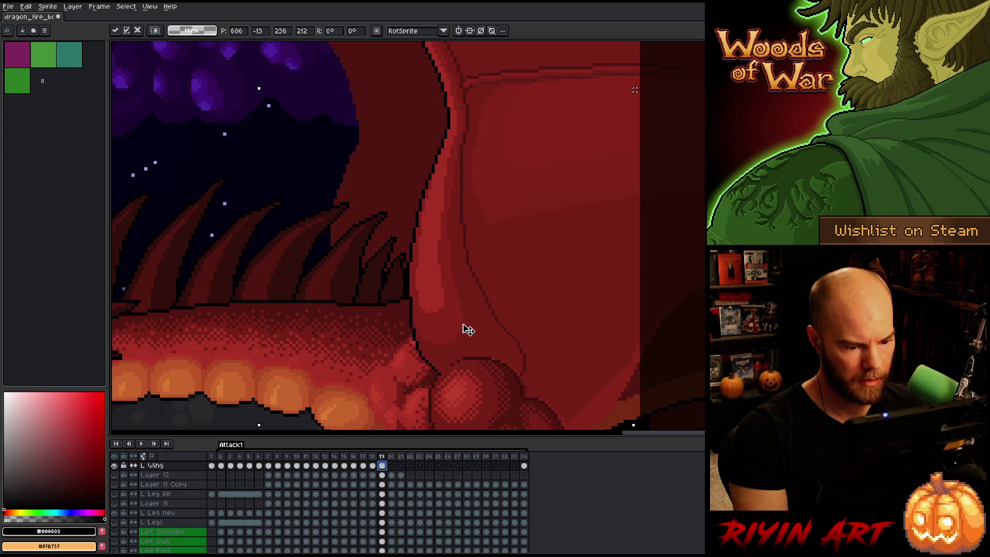
left_click_drag(468, 330, 470, 330)
scroll(469, 320, "down", 2)
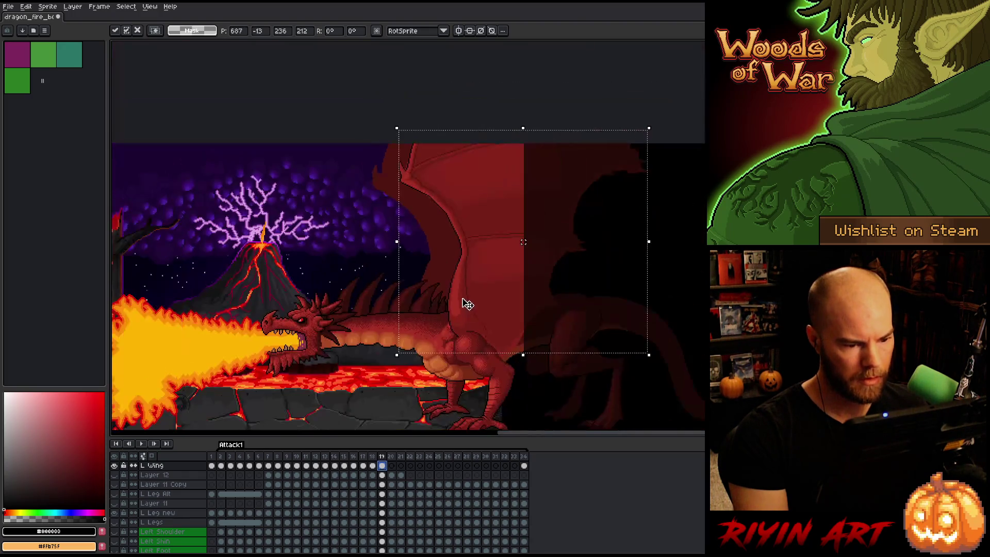
key("Return")
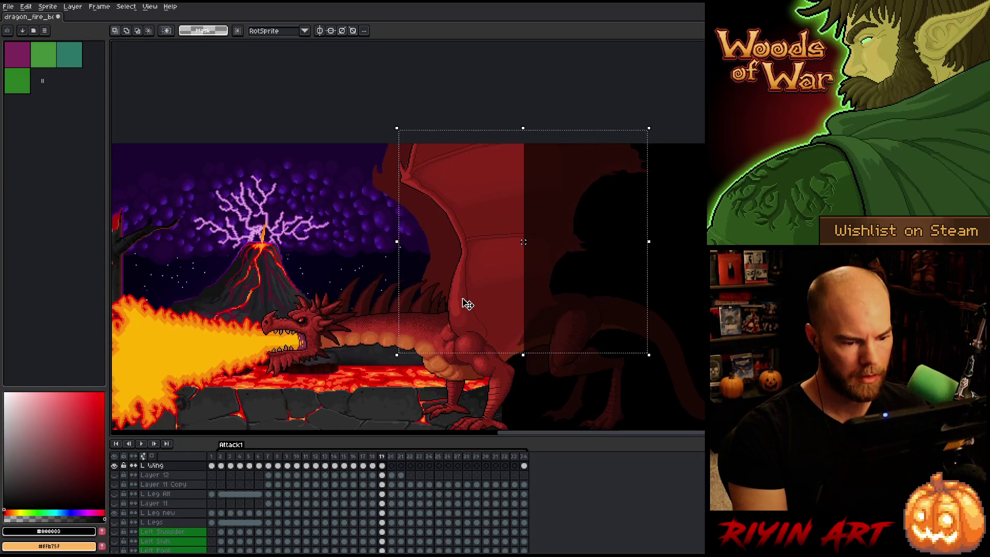
Compare the moved wing by flipping between frames 19 and 20
key("period")
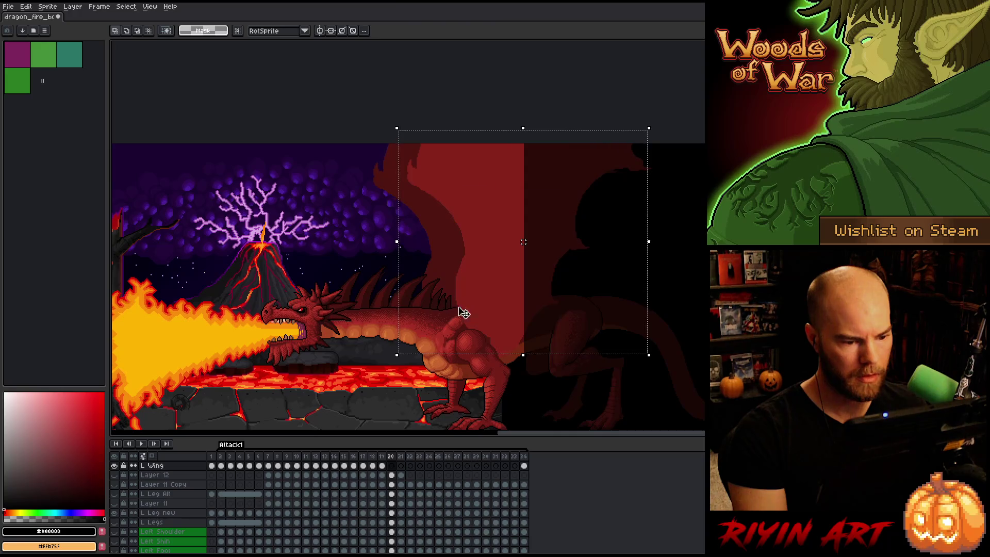
key("comma")
left_click(467, 308)
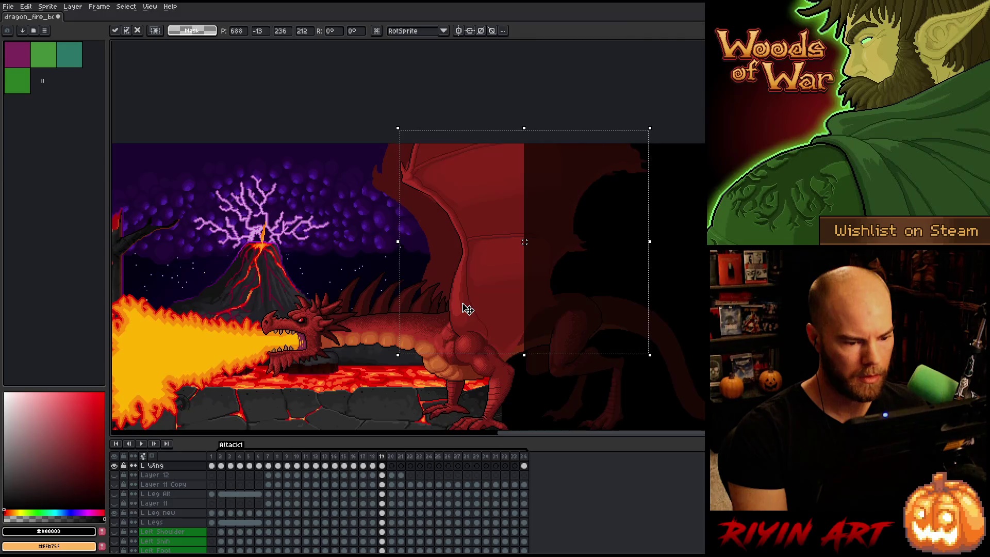
key("Return")
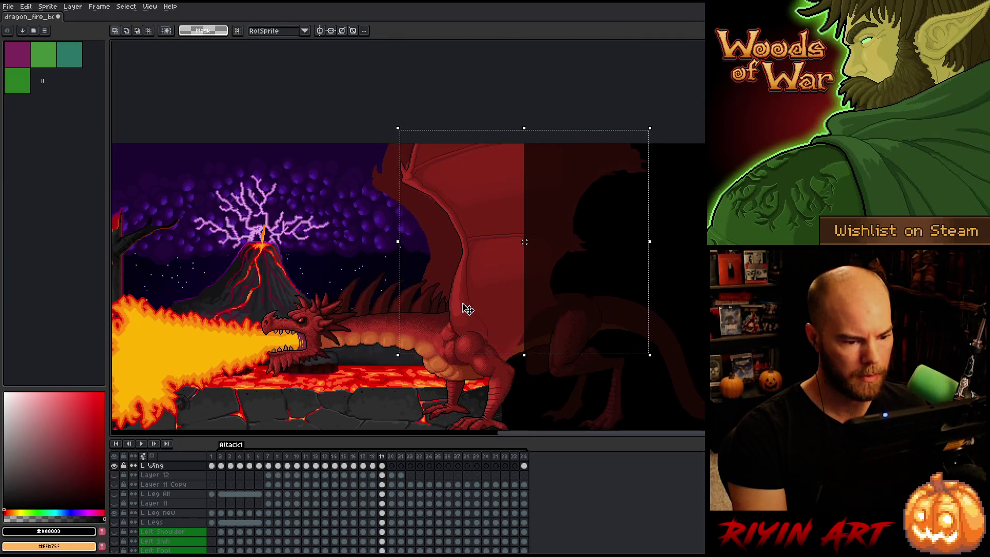
key("period")
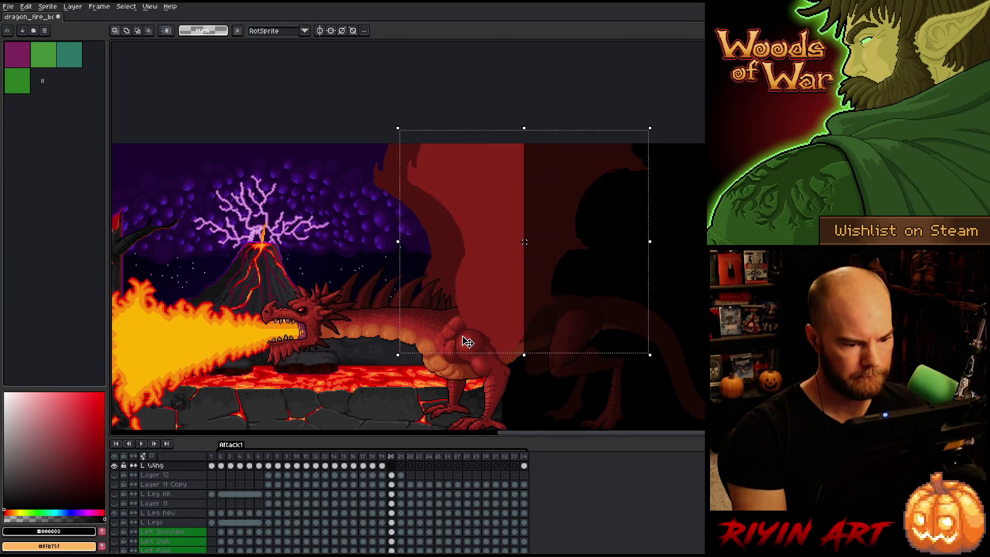
key("comma")
key("period")
key("comma")
key("period")
key("comma")
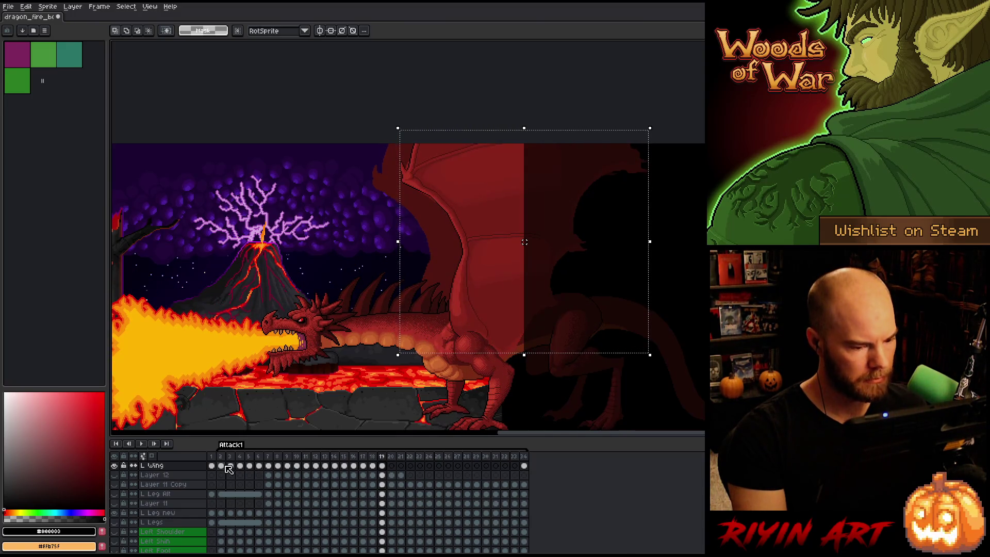
Nudge the frame 20 wing cel one pixel right and check it against frame 19
left_click(383, 467)
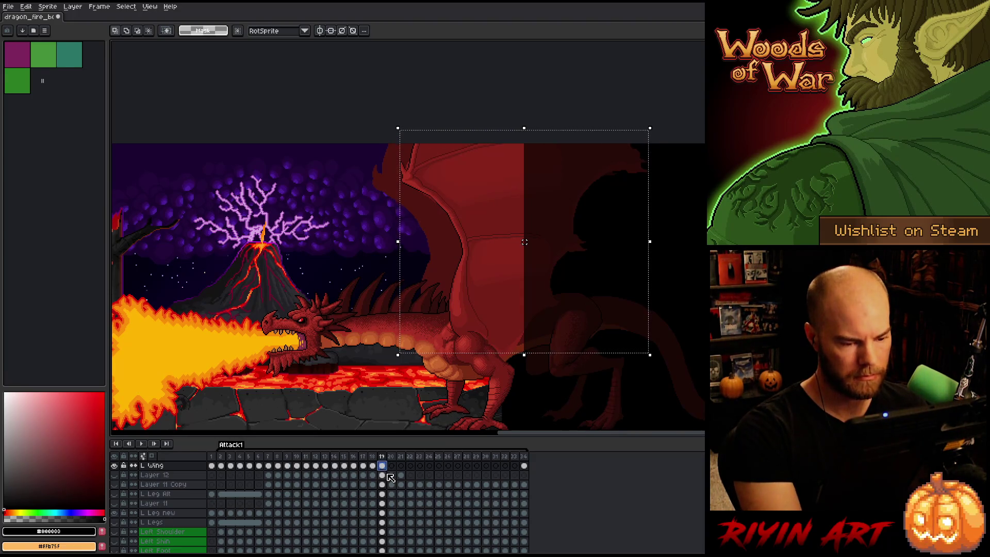
left_click(391, 466)
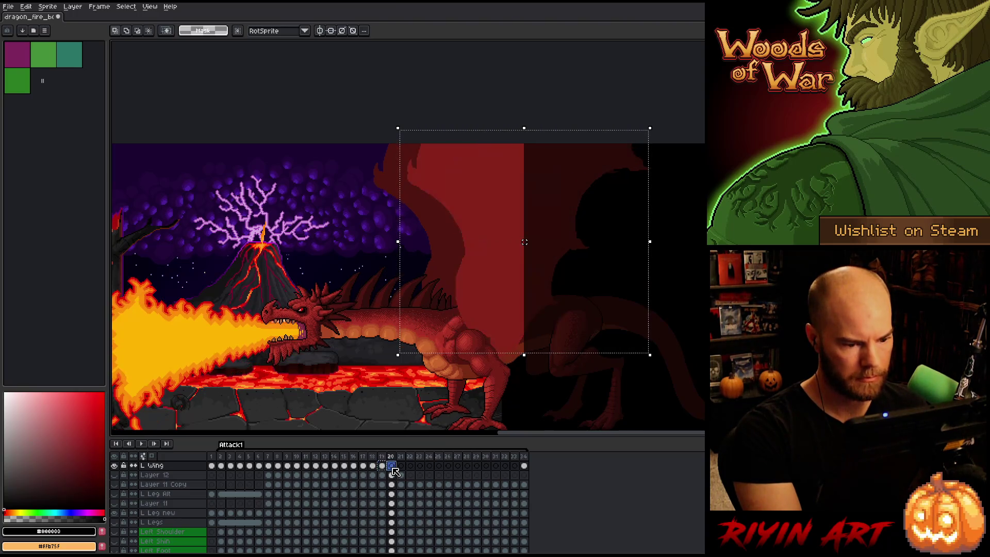
left_click(469, 318)
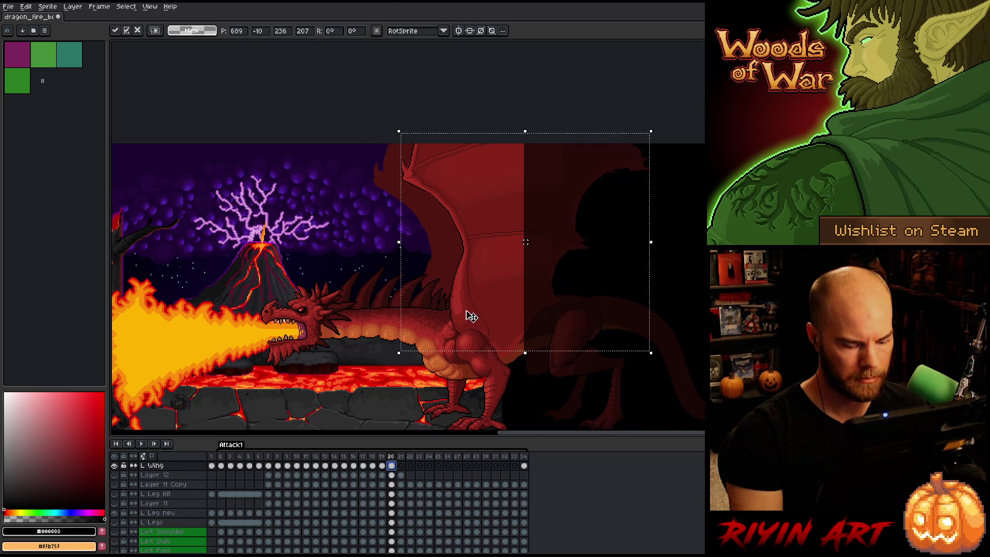
key("Return")
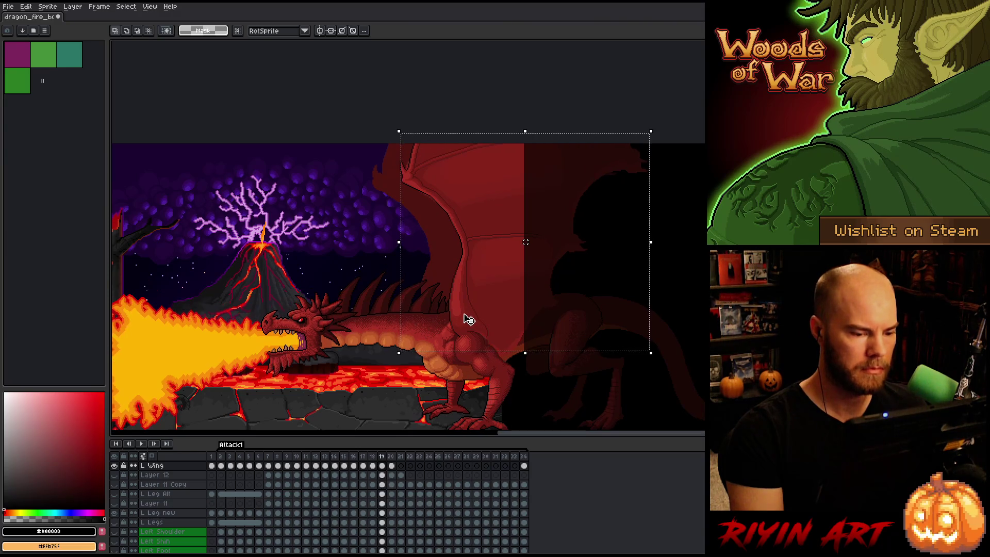
key("Right")
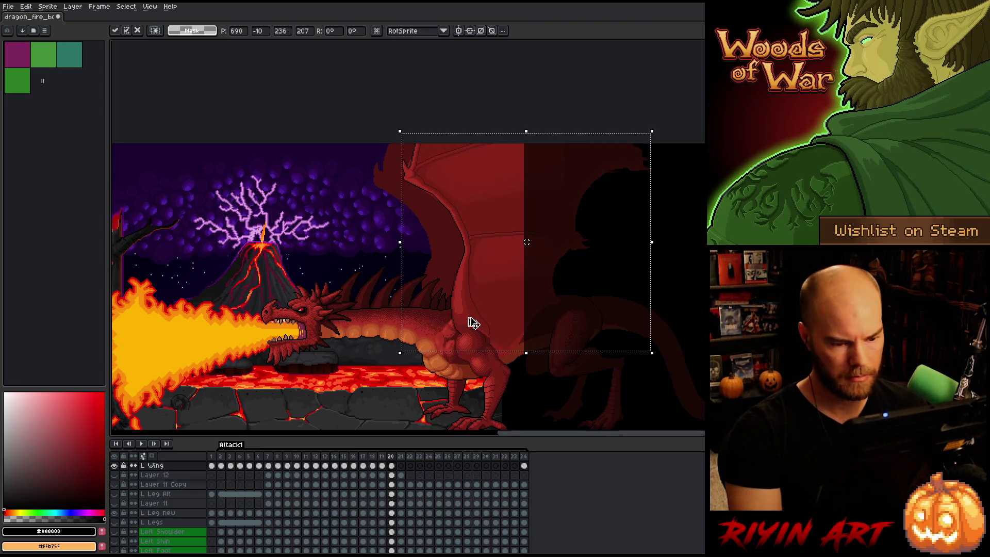
key("ctrl+d")
key("comma")
key("comma")
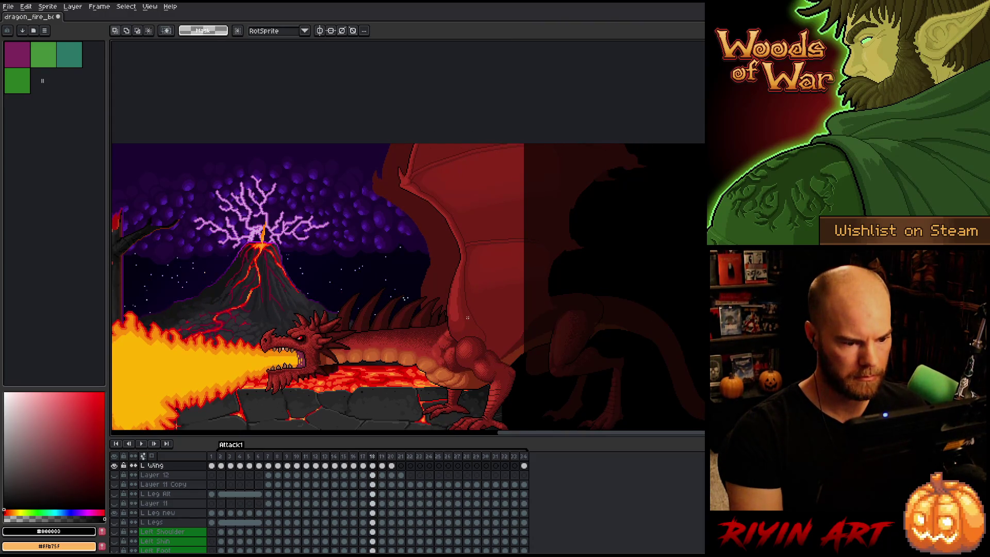
key("period")
key("period")
key("period")
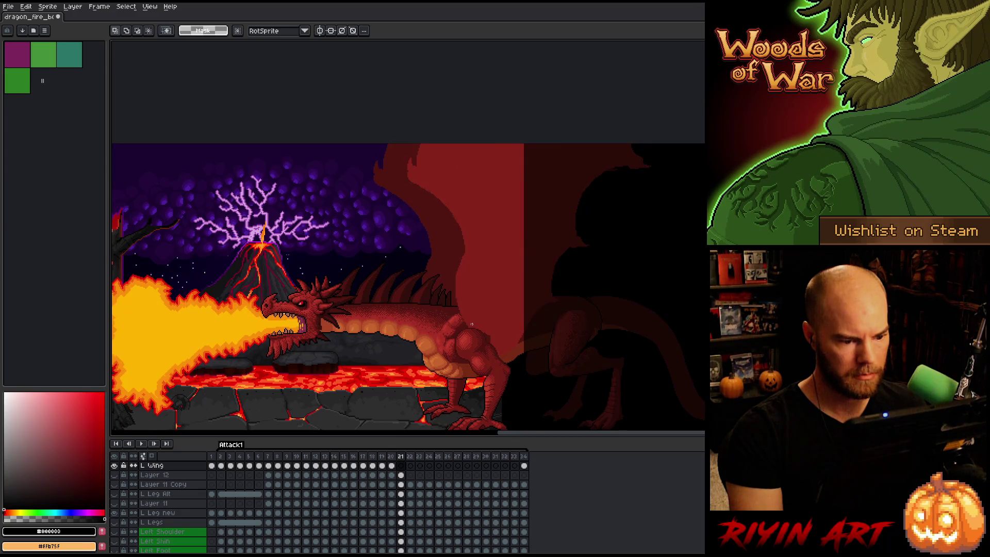
Check the wings on frames 20–25 and take the detailed wing from frame 12 to frame 24
left_click(393, 473)
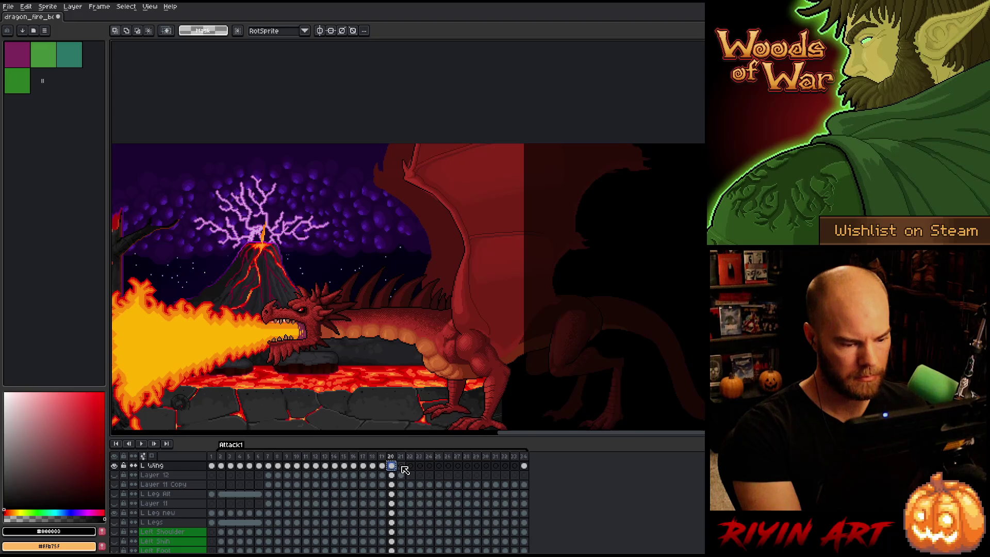
left_click(430, 467)
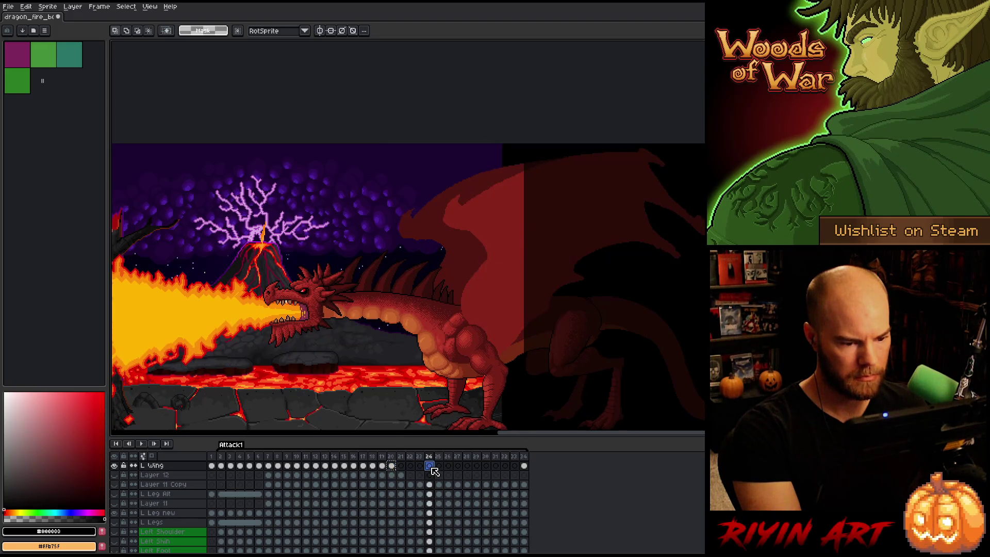
left_click(421, 467)
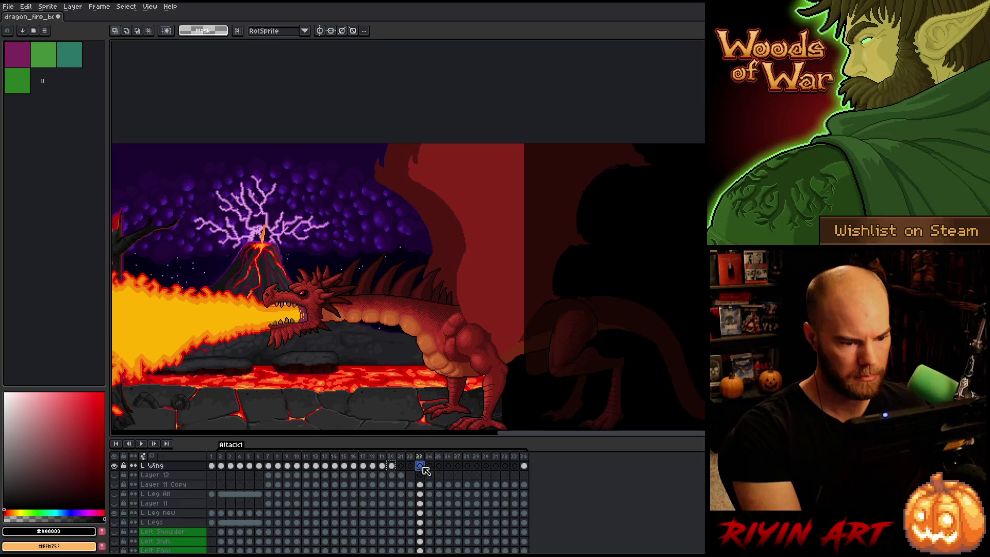
key("Right")
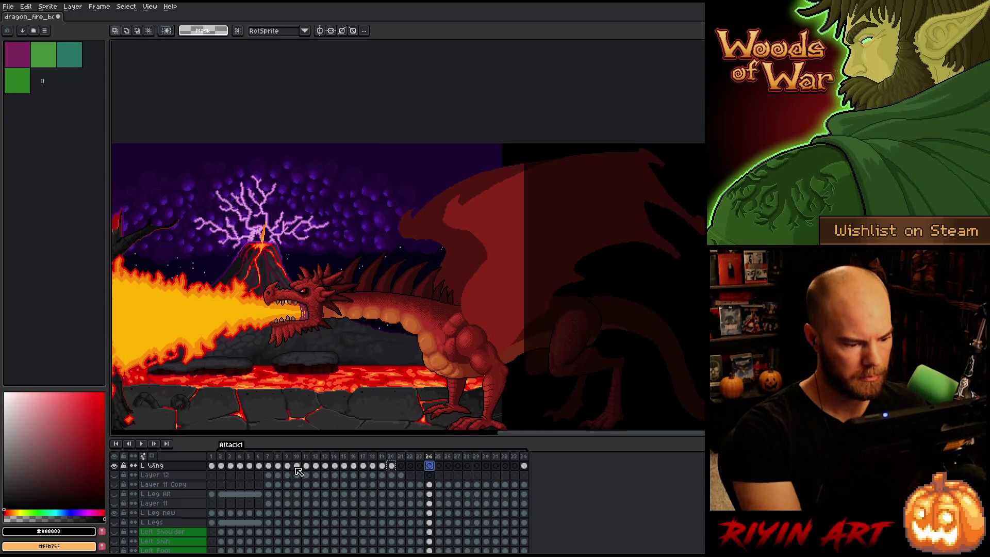
left_click(297, 467)
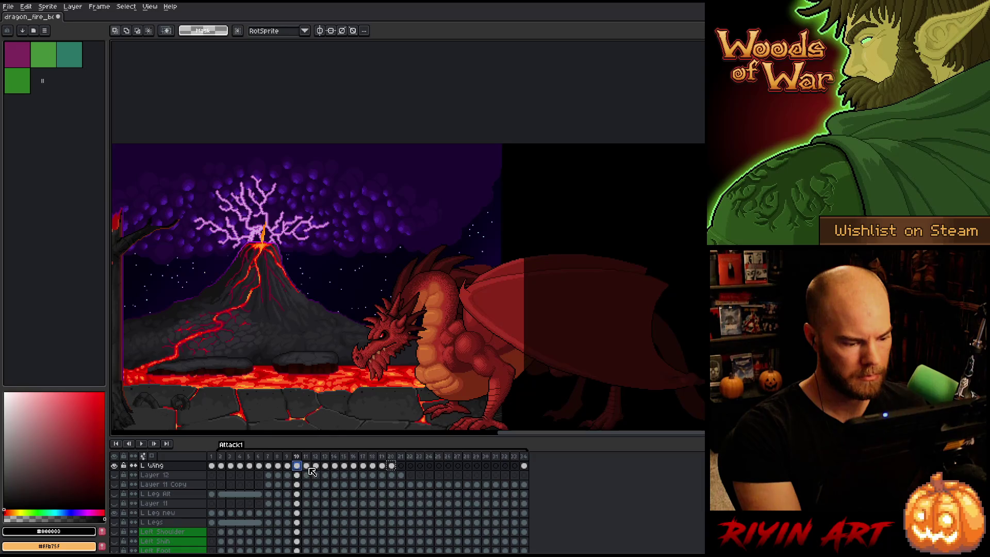
left_click(307, 467)
left_click(317, 467)
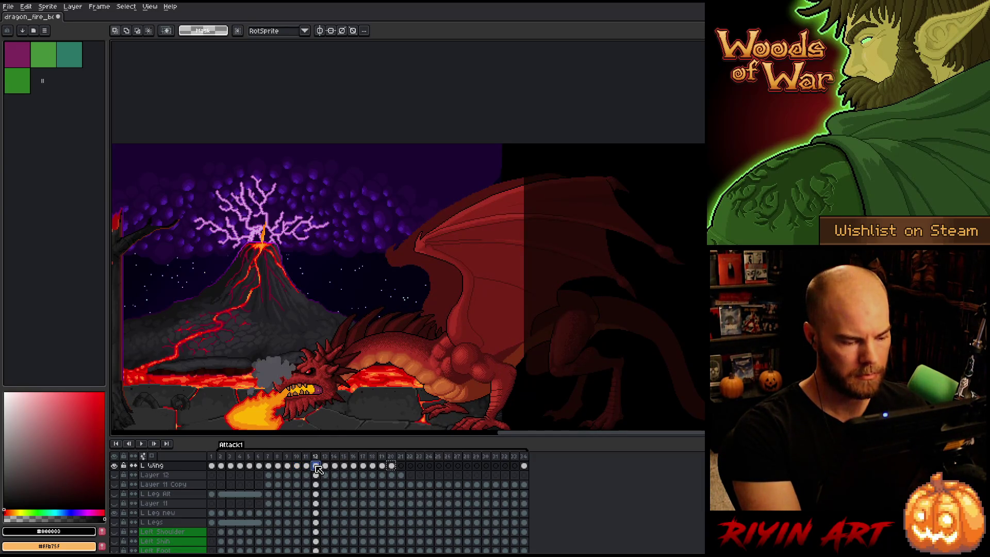
left_click(439, 466)
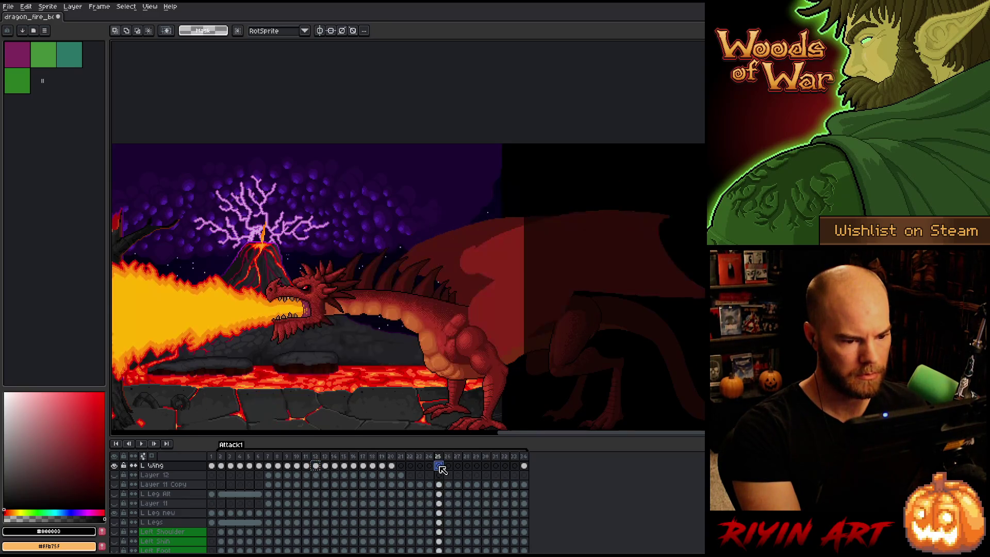
left_click(432, 467)
Paste the frame 12 wing into frame 24 and nudge it behind the dragon's shoulder
key("ctrl+v")
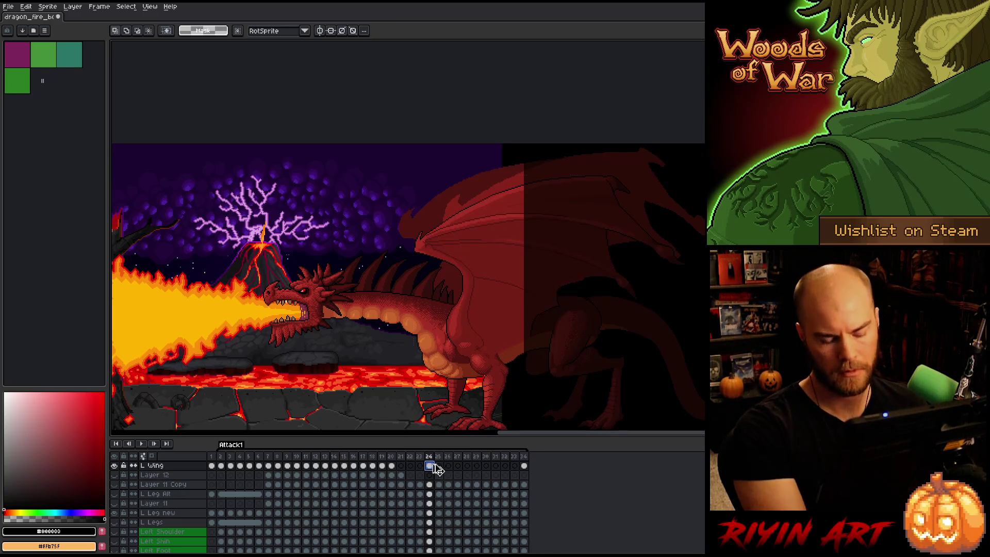
key("ctrl+v")
mouse_move(488, 322)
left_mouse_down()
mouse_move(499, 300)
mouse_move(499, 312)
mouse_move(475, 316)
left_mouse_up()
scroll(477, 317, "up", 3)
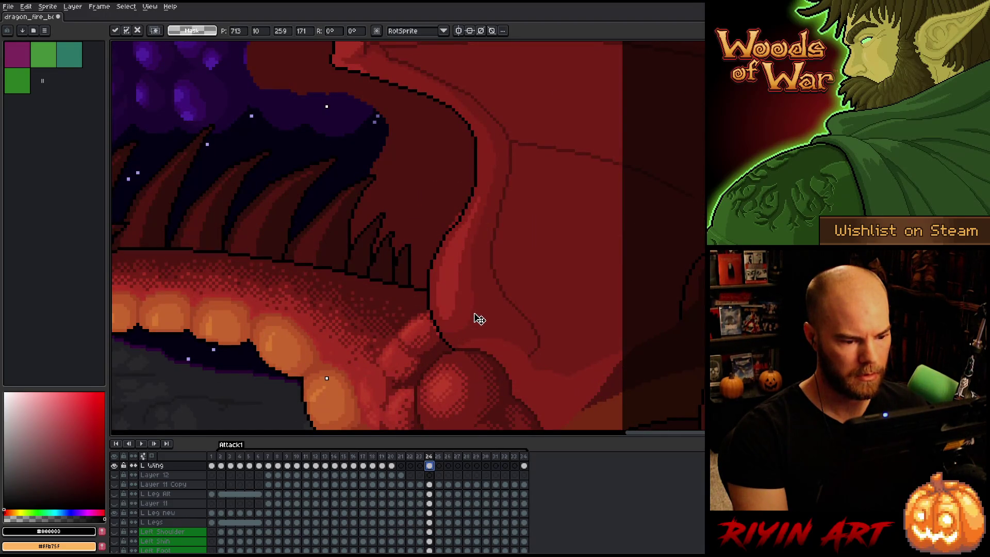
key("Left")
scroll(475, 316, "down", 3)
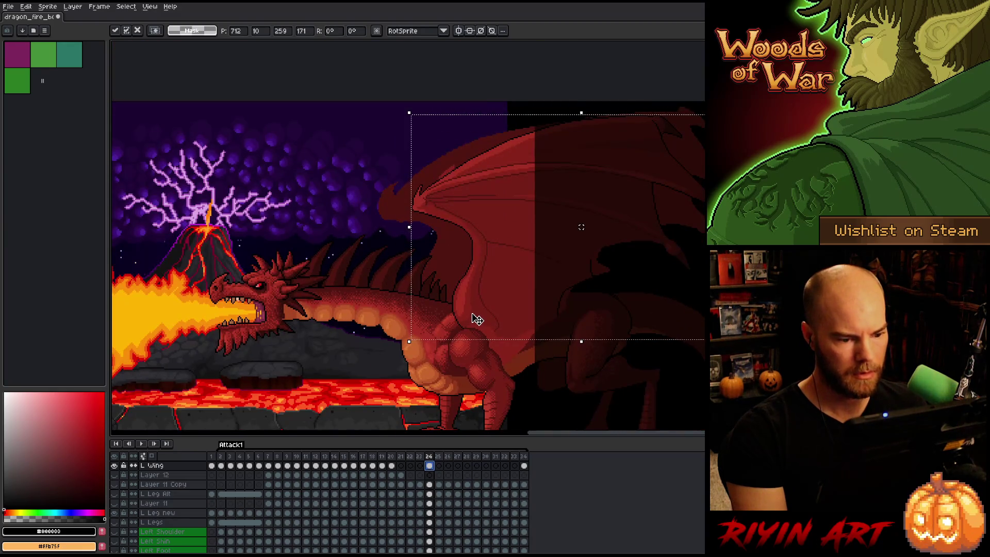
left_click_drag(477, 319, 474, 319)
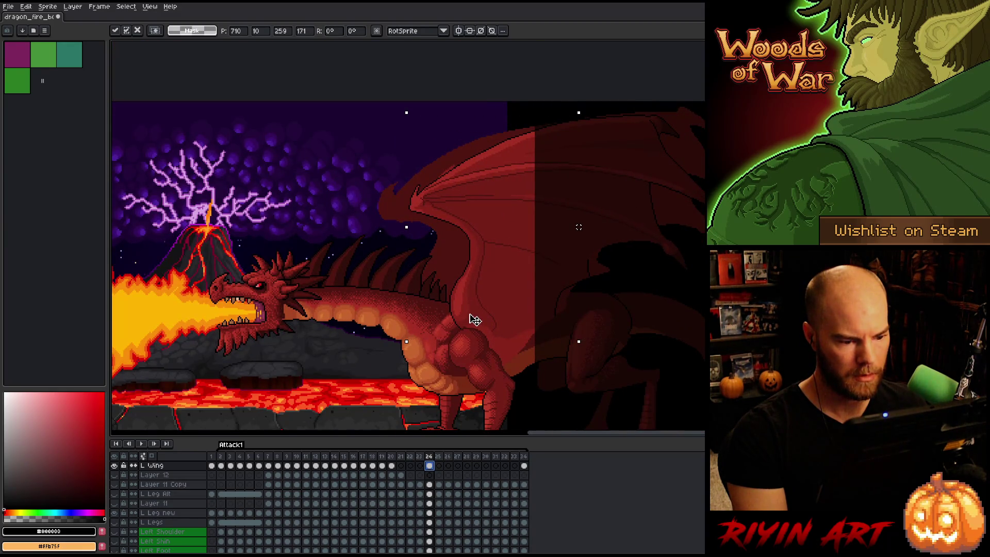
left_click_drag(475, 320, 477, 321)
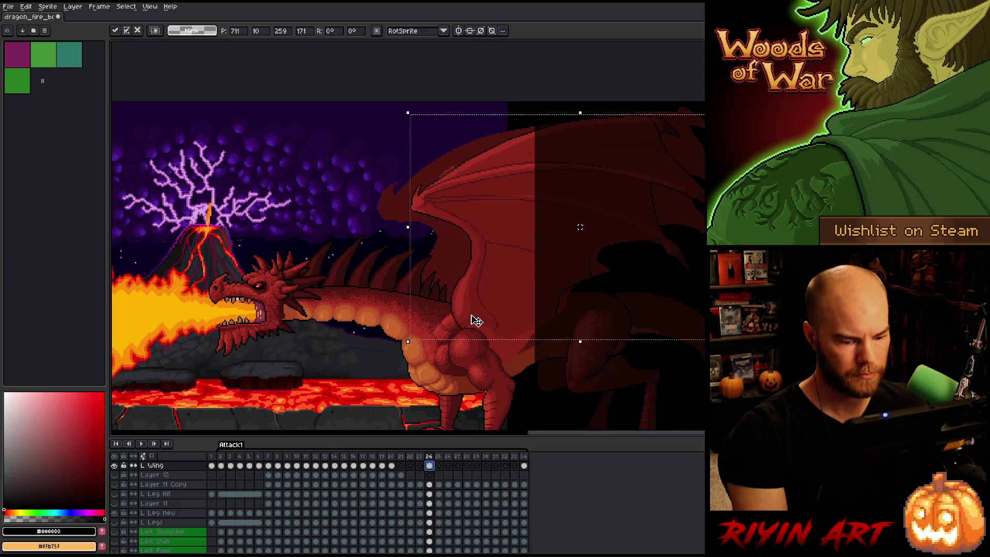
scroll(477, 320, "down", 1)
key("Left")
Compare the wings on frames 23 and 24, check frame 20, and return to frame 23
key("Right")
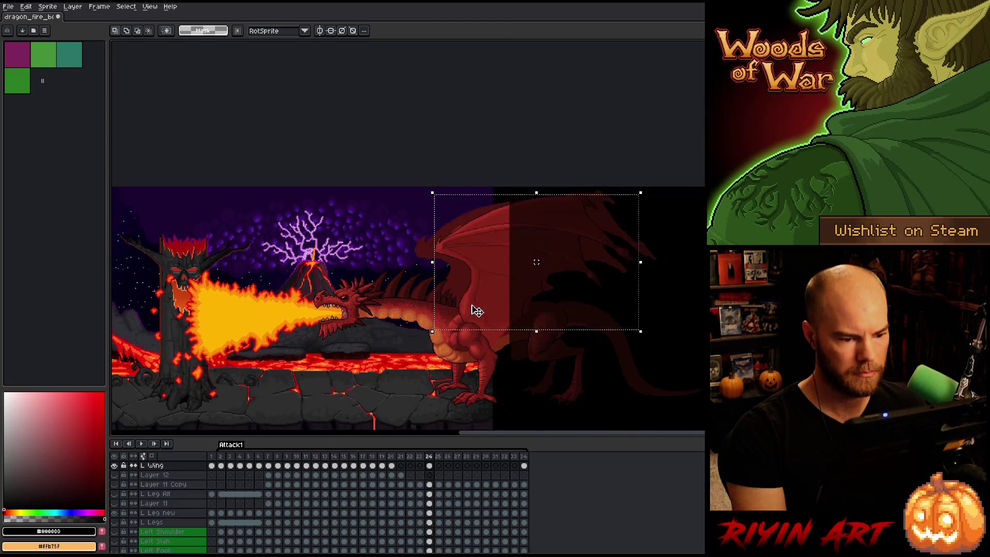
key("Left")
key("Right")
key("Left")
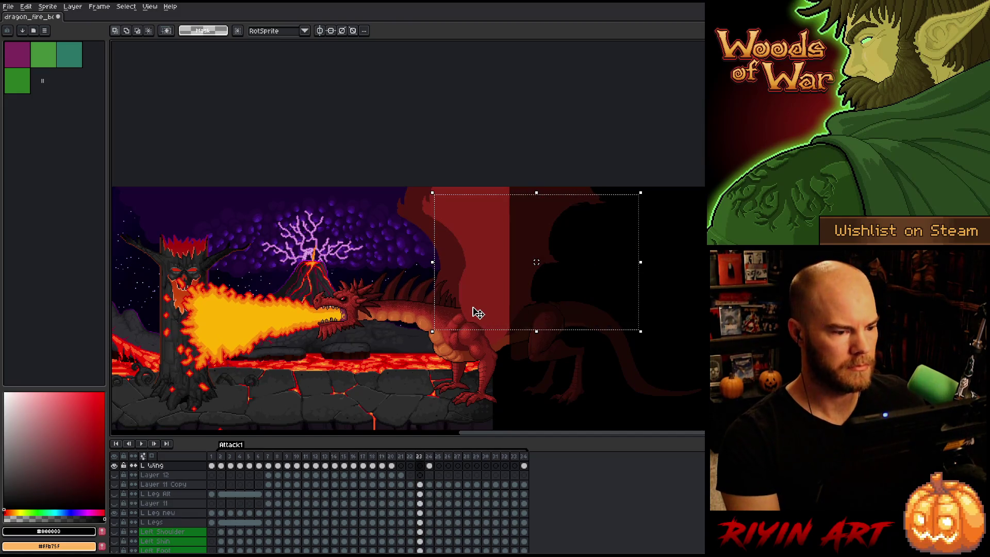
key("Right")
key("Left")
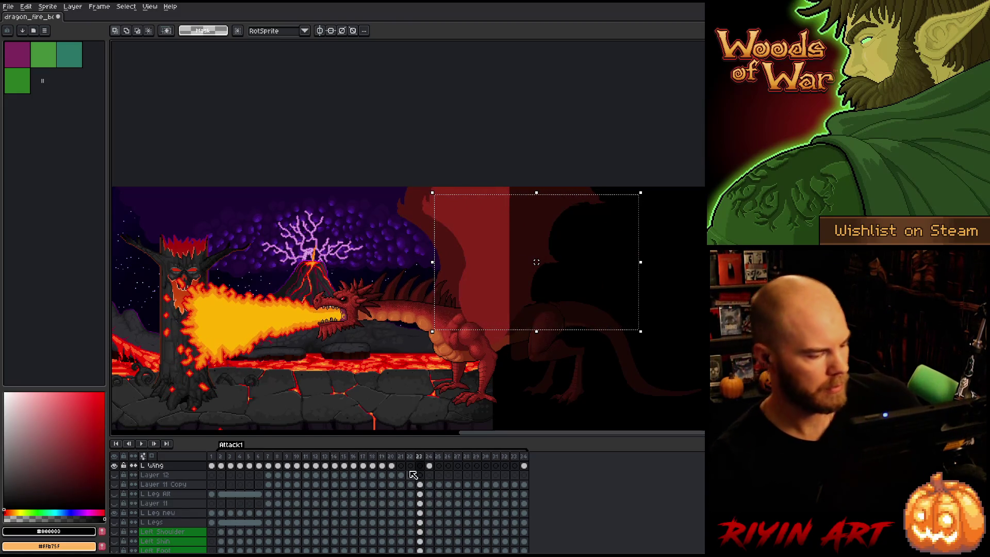
left_click(392, 466)
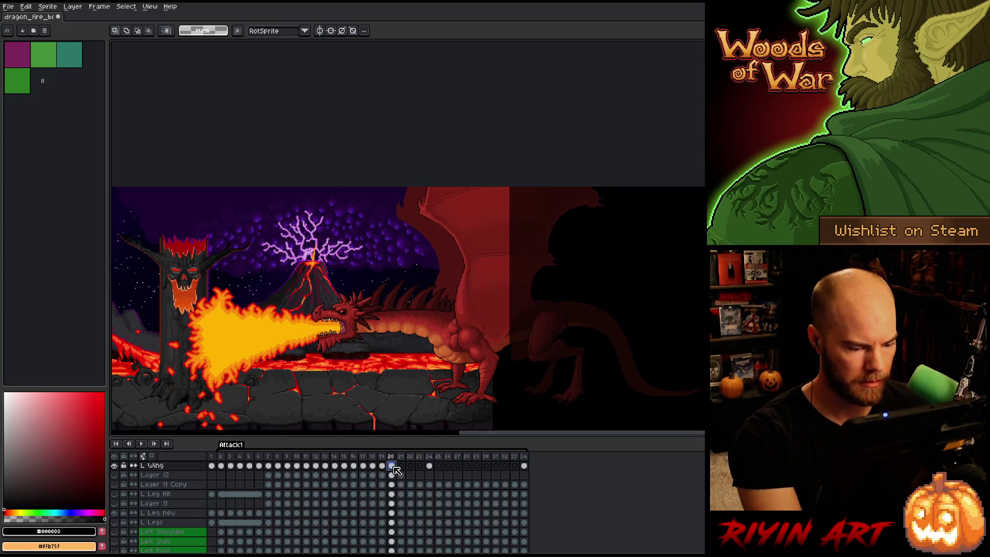
left_click(420, 466)
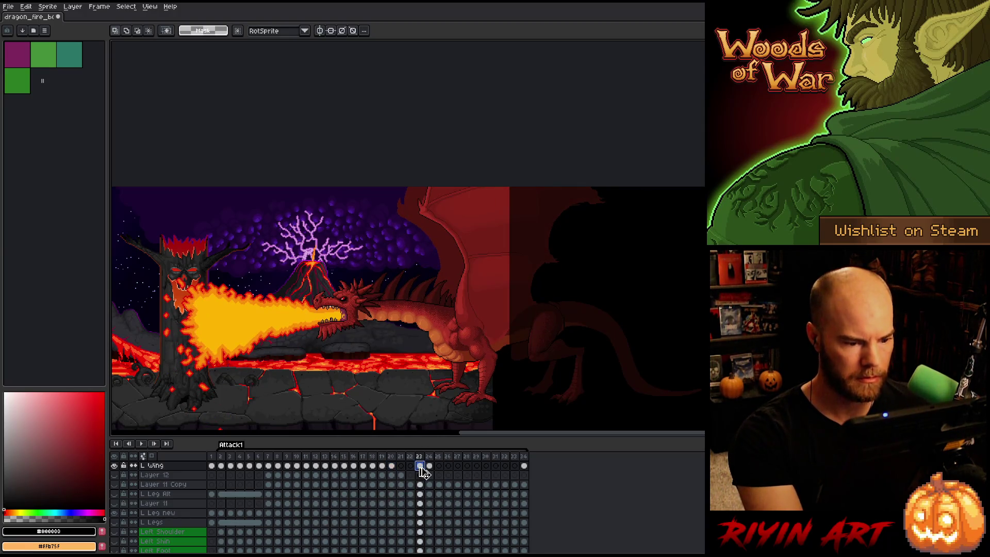
Transform frame 23's wing slightly right and down and commit it
key("ctrl+t")
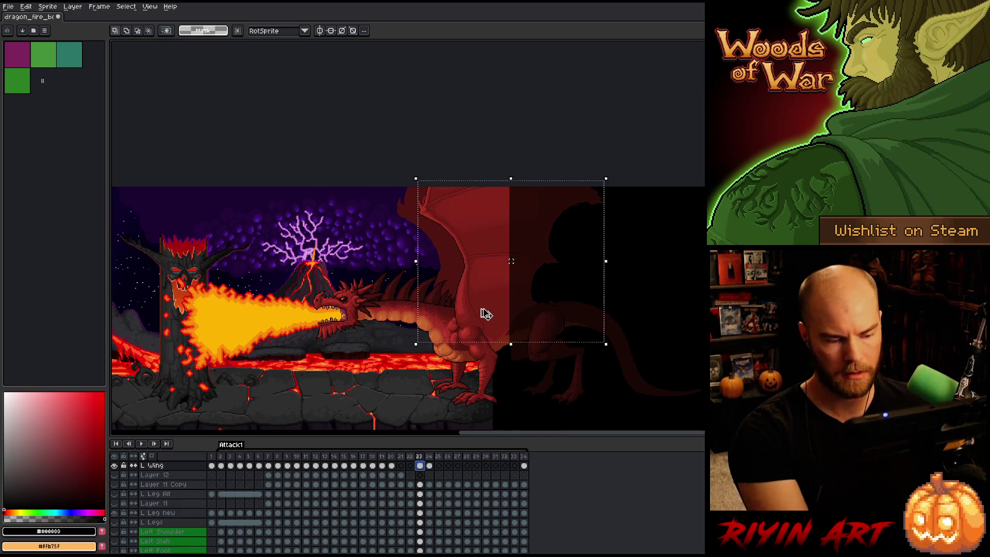
scroll(482, 312, "up", 2)
left_click_drag(470, 305, 474, 309)
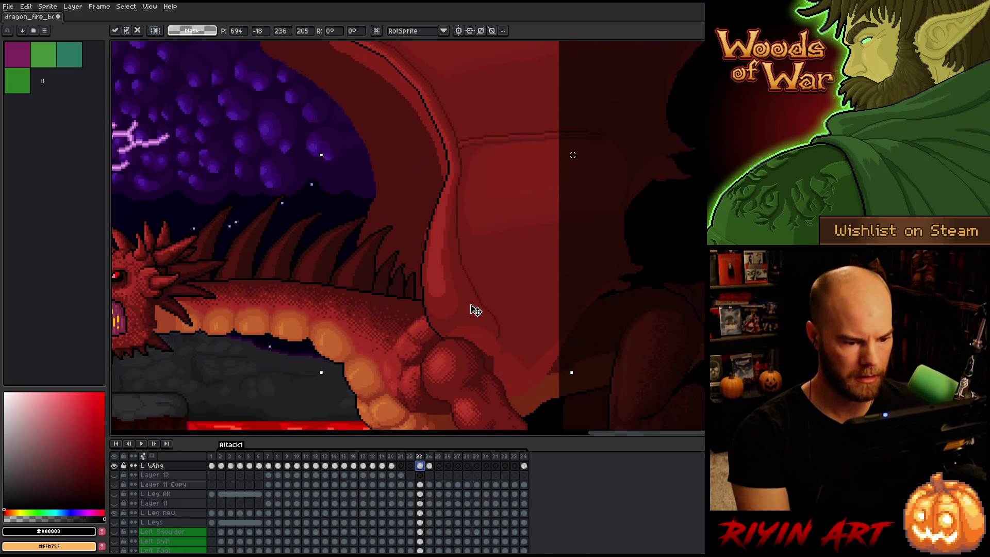
key("Return")
key("period")
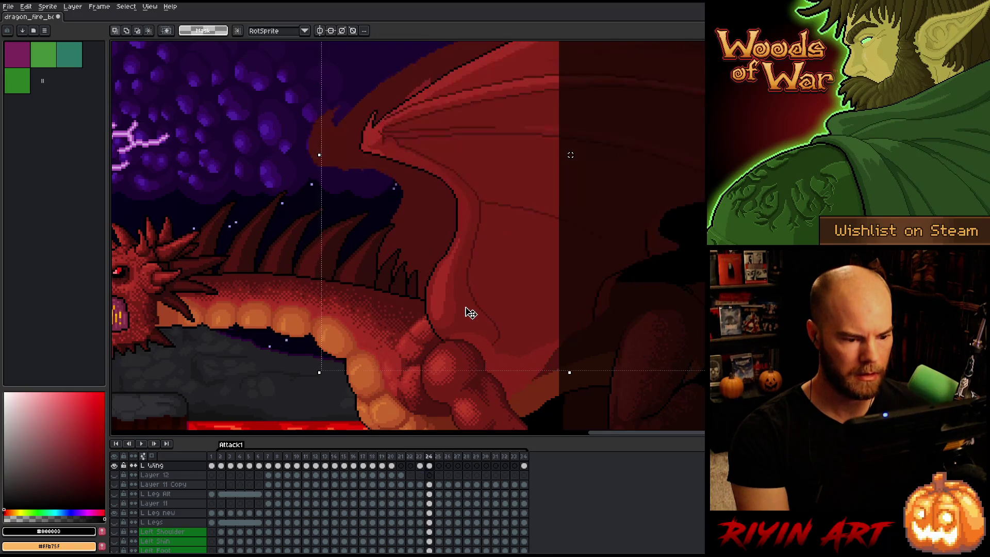
key("comma")
scroll(456, 320, "down", 2)
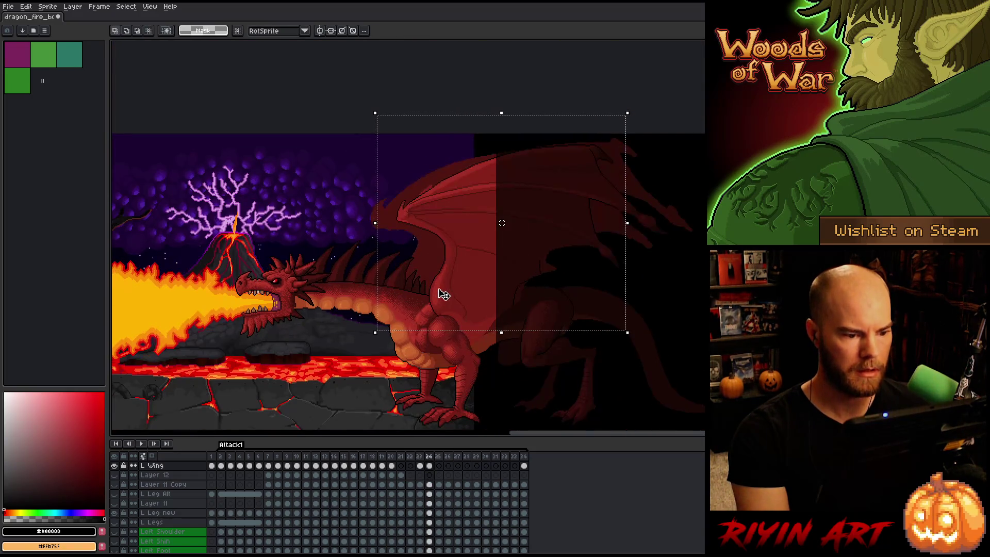
Flip repeatedly between frames 23 and 24 to compare the wing positions
key("period")
key("comma")
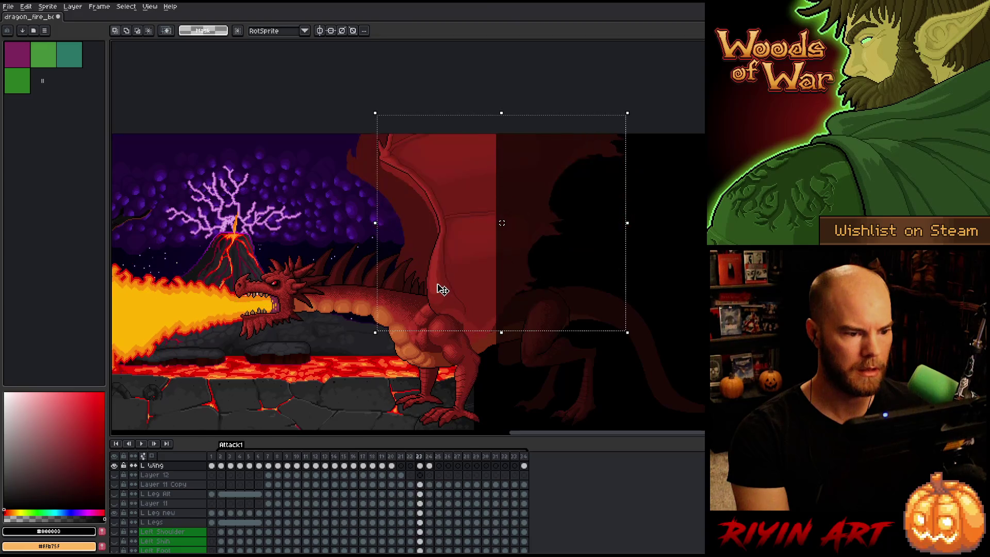
key("period")
key("comma")
key("period")
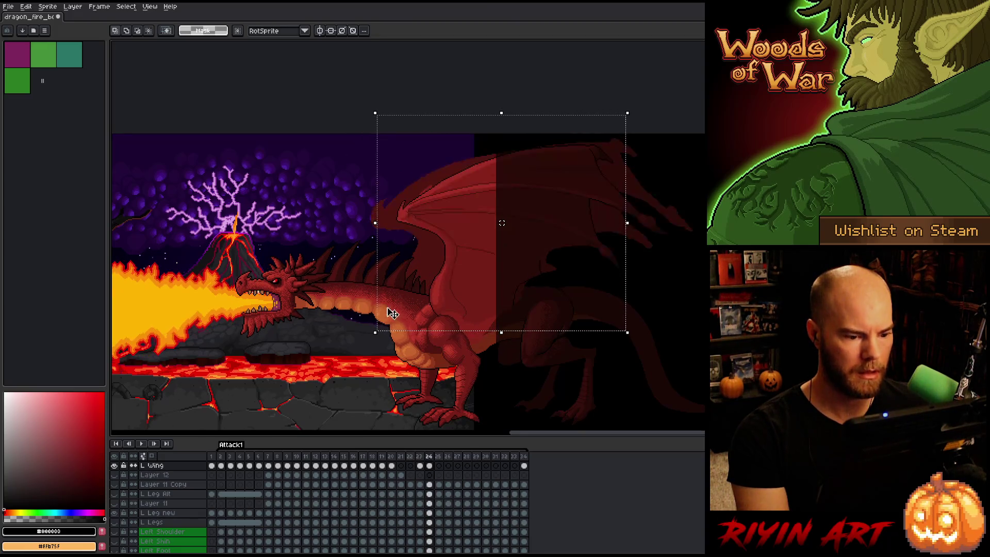
key("comma")
scroll(377, 277, "down", 4)
scroll(377, 276, "up", 4)
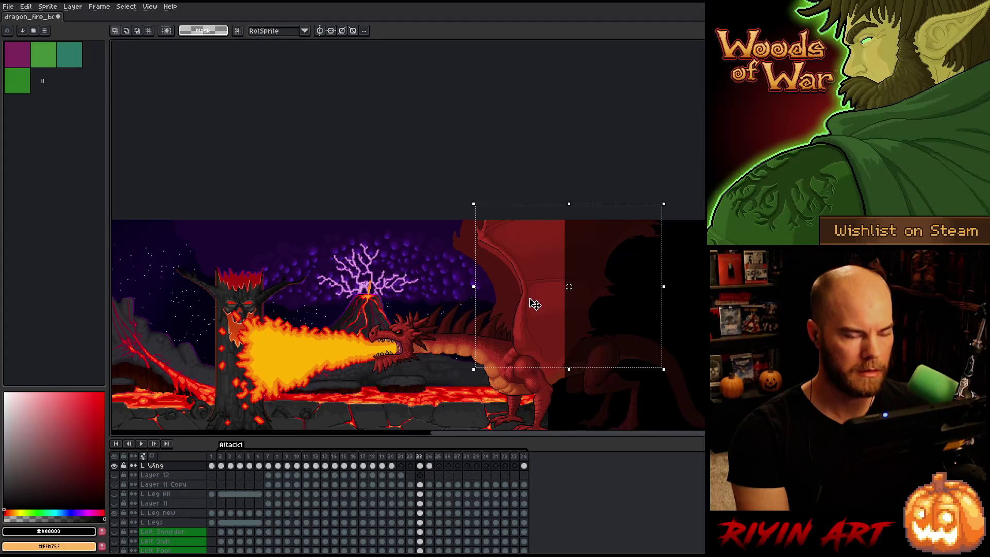
key("period")
key("comma")
key("period")
key("comma")
key("period")
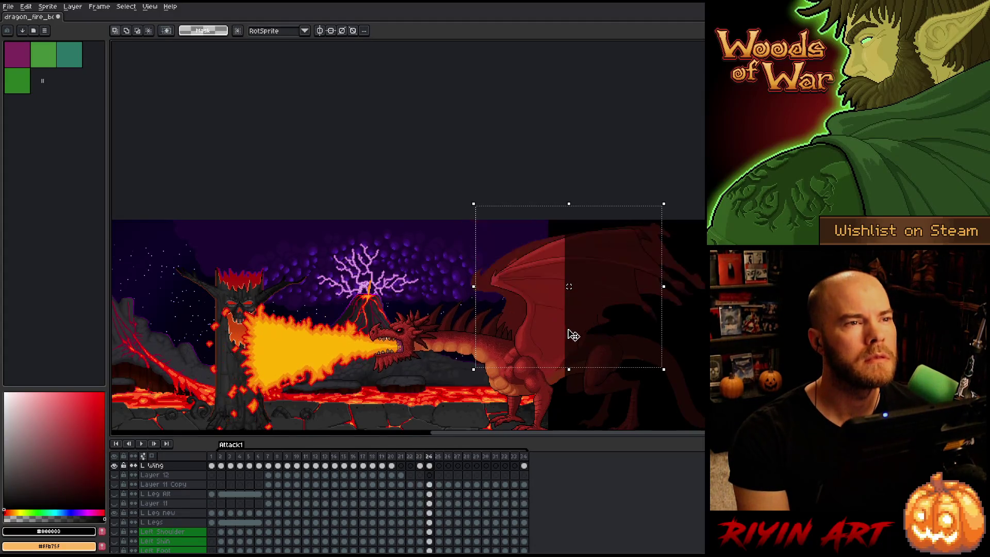
key("comma")
key("period")
left_click_drag(592, 342, 561, 317)
key("comma")
key("period")
key("comma")
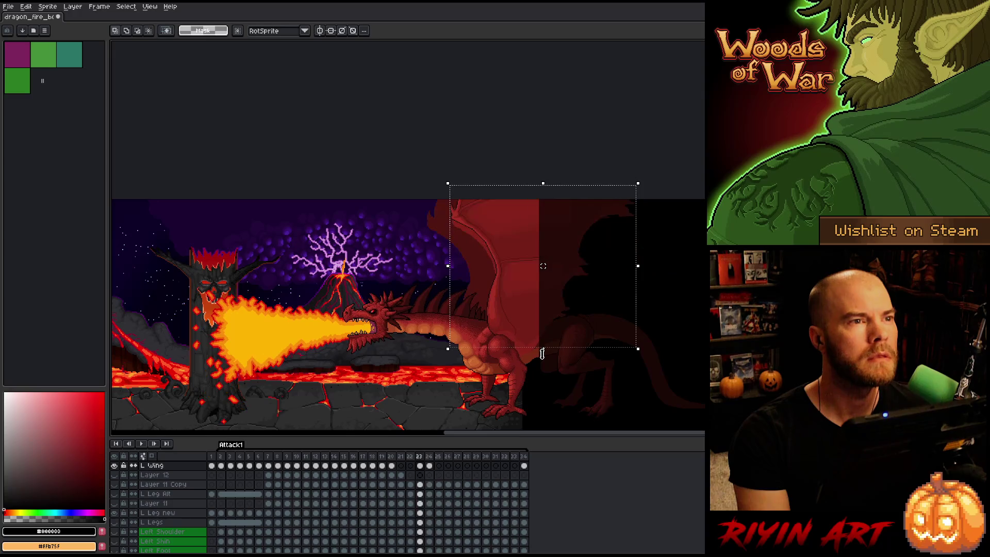
scroll(565, 345, "up", 1)
key("period")
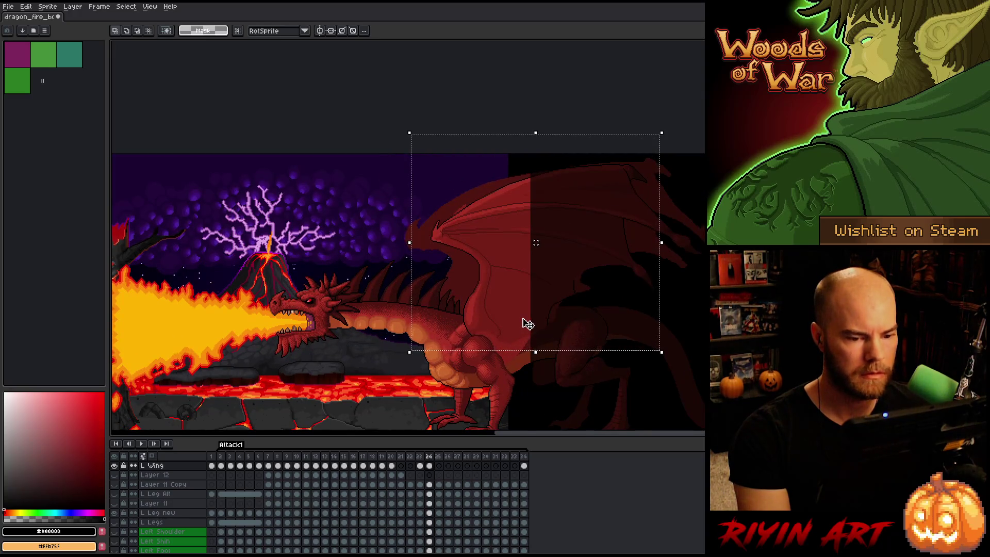
Review the frames around frame 7 and clear the wing selection
scroll(521, 319, "up", 1)
left_click(287, 465)
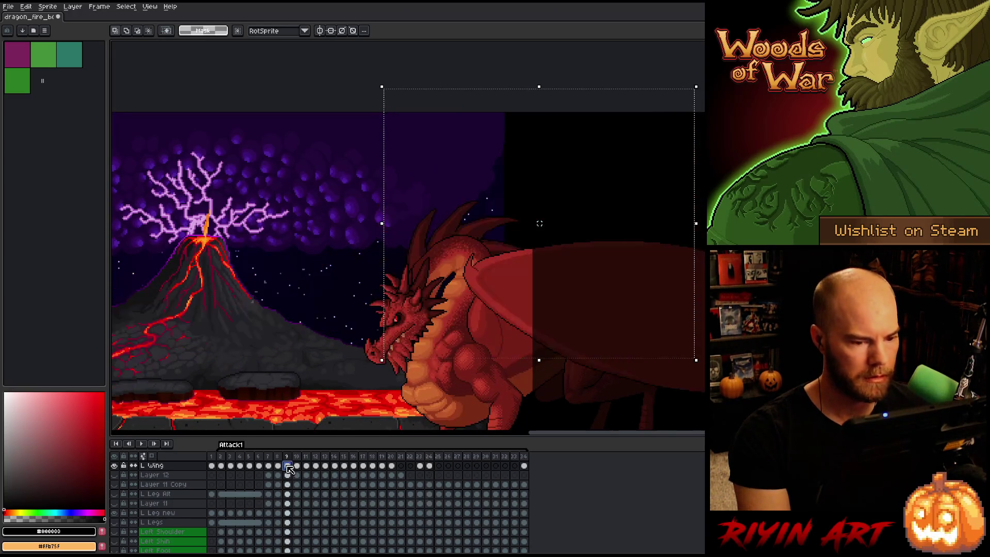
key("comma")
key("comma")
key("period")
key("period")
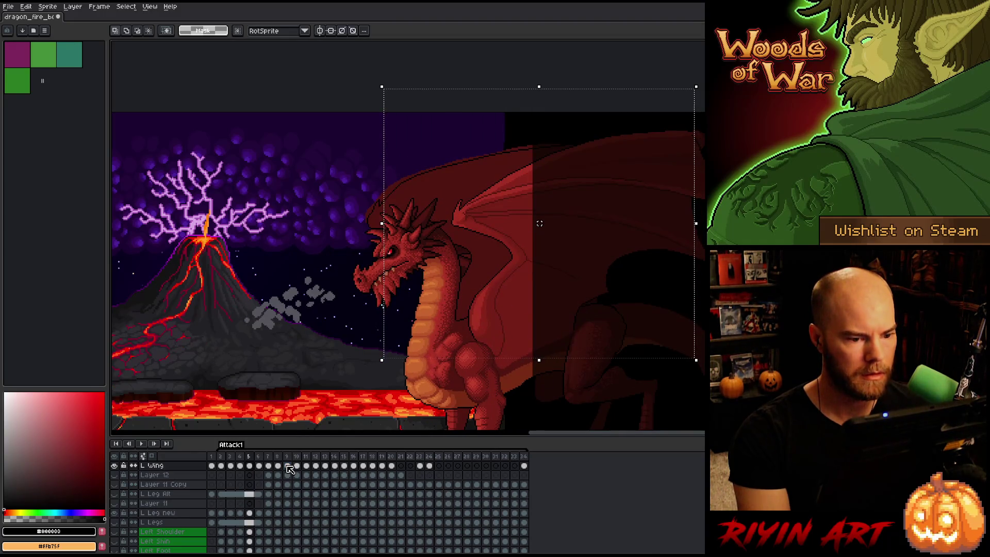
key("comma")
key("comma")
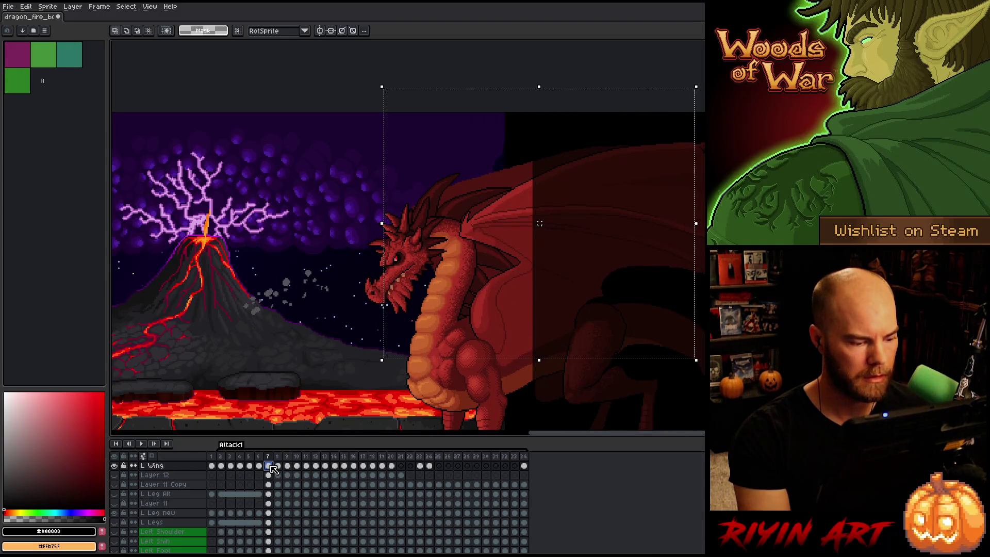
key("ctrl+d")
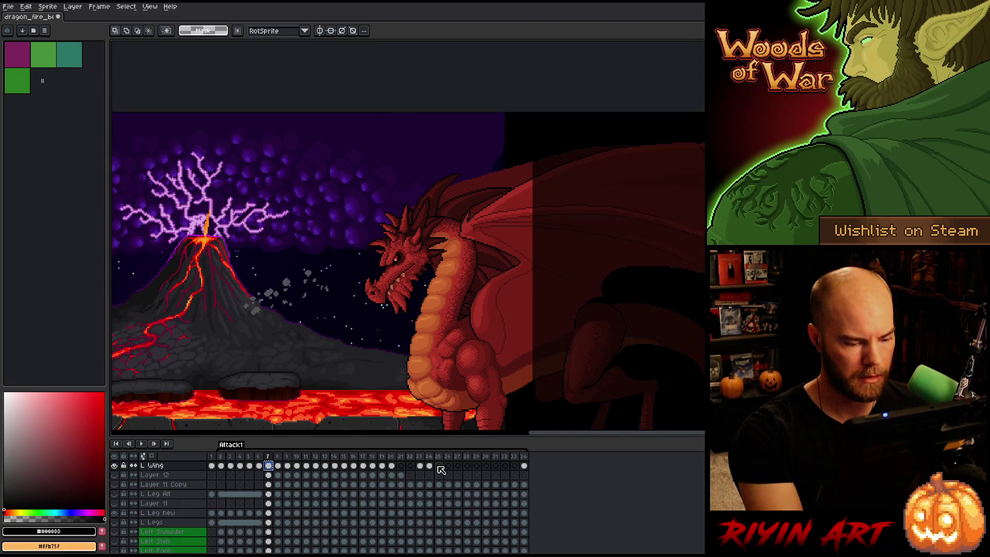
Preview and undo a wing on frame 25, compare poses, then start transforming frame 25's wing
left_click(439, 467)
left_click(439, 466)
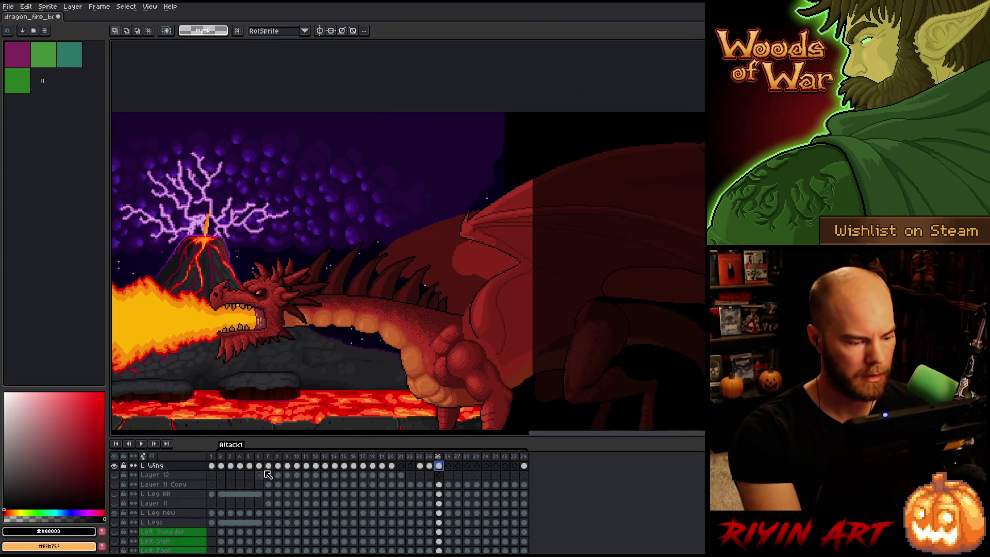
key("ctrl+z")
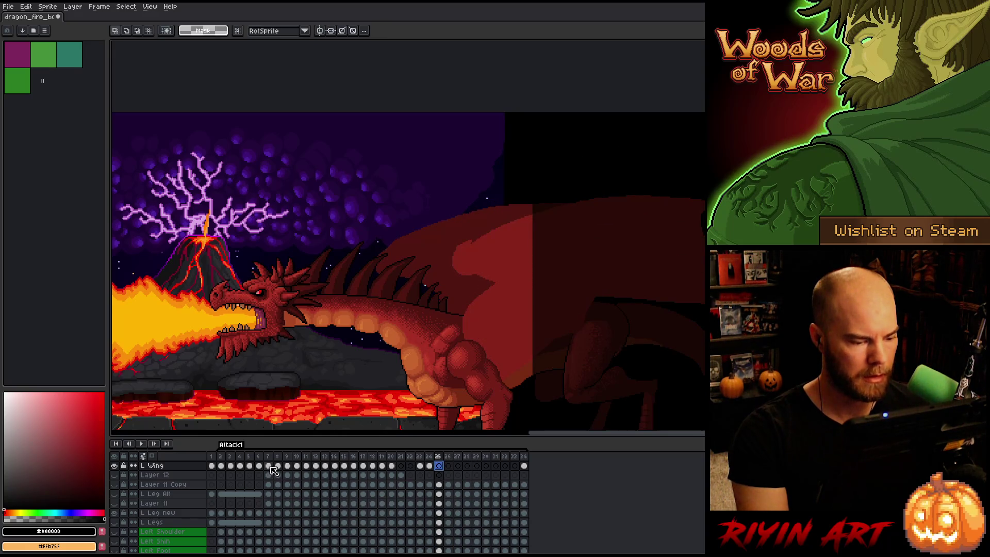
left_click(272, 466)
key("Right")
key("Left")
key("Right")
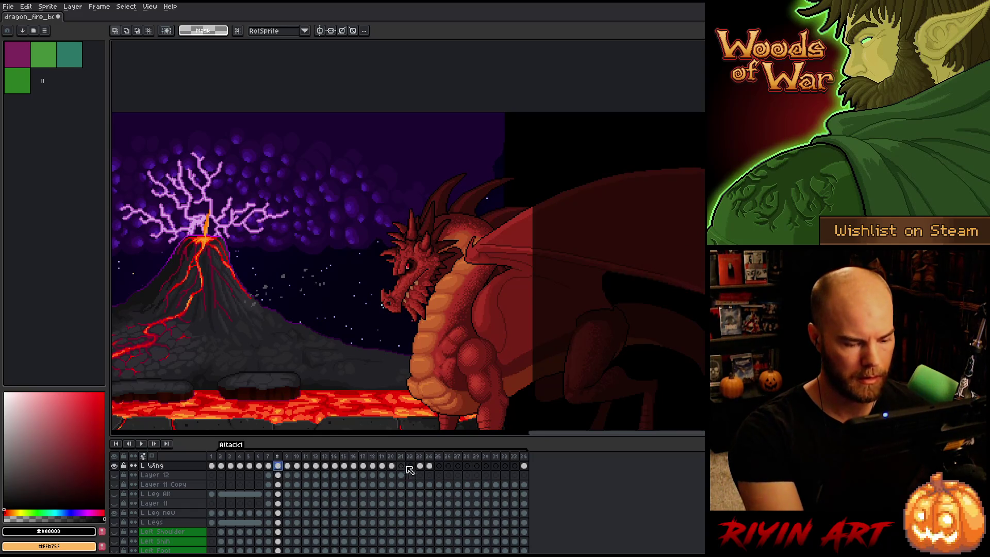
left_click(434, 468)
left_click(438, 466)
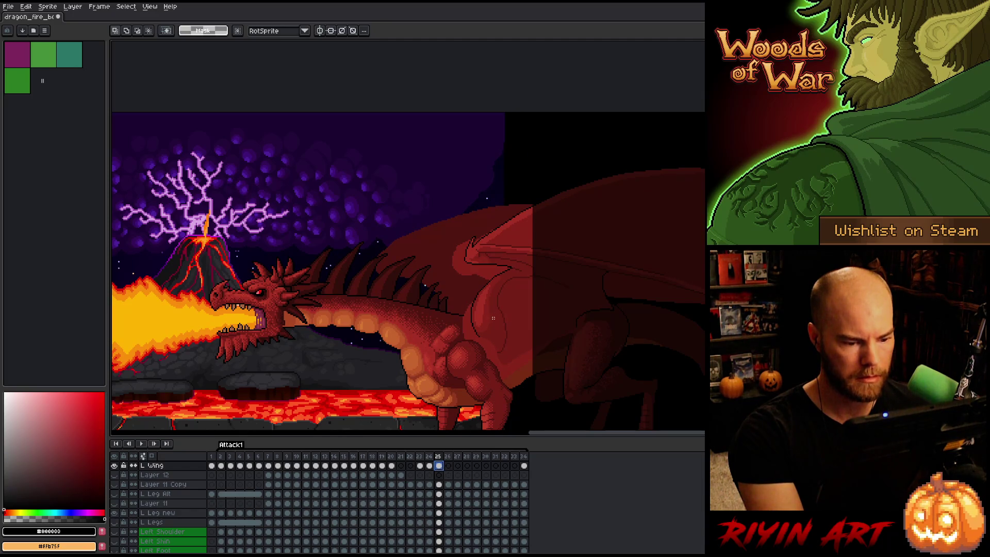
key("ctrl+t")
Shift frame 25's wing 5 px left, commit it, and play the animation to review
left_click_drag(500, 332, 489, 332)
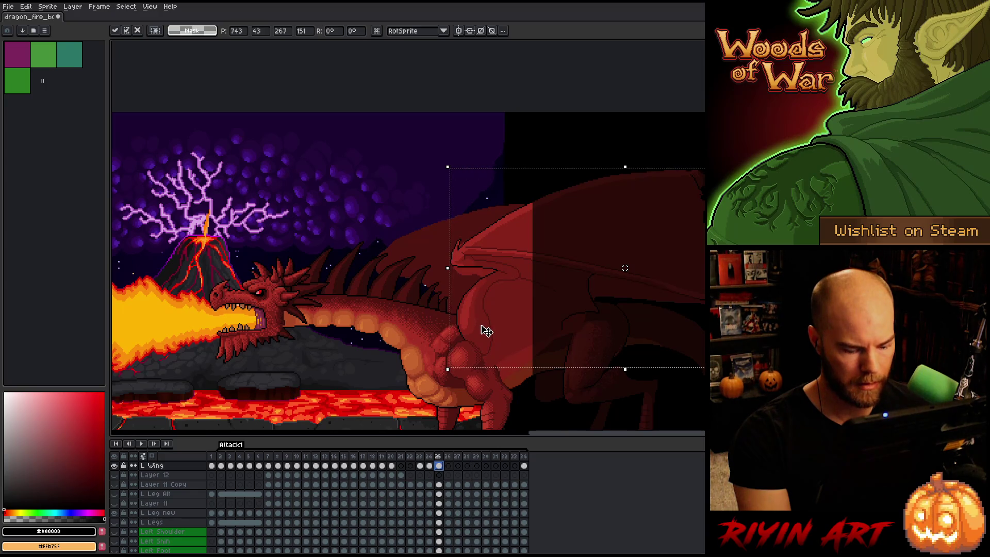
key("Return")
key("period")
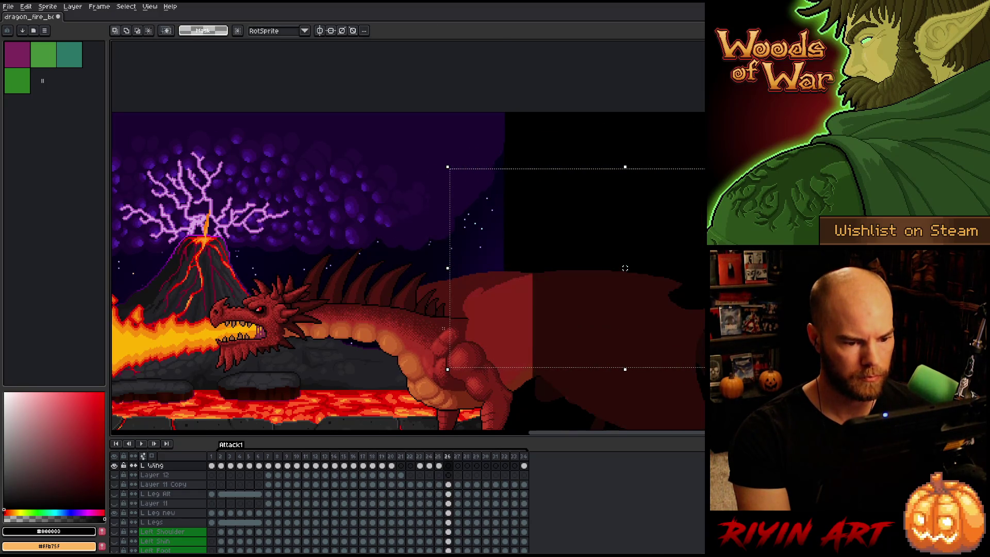
key("Return")
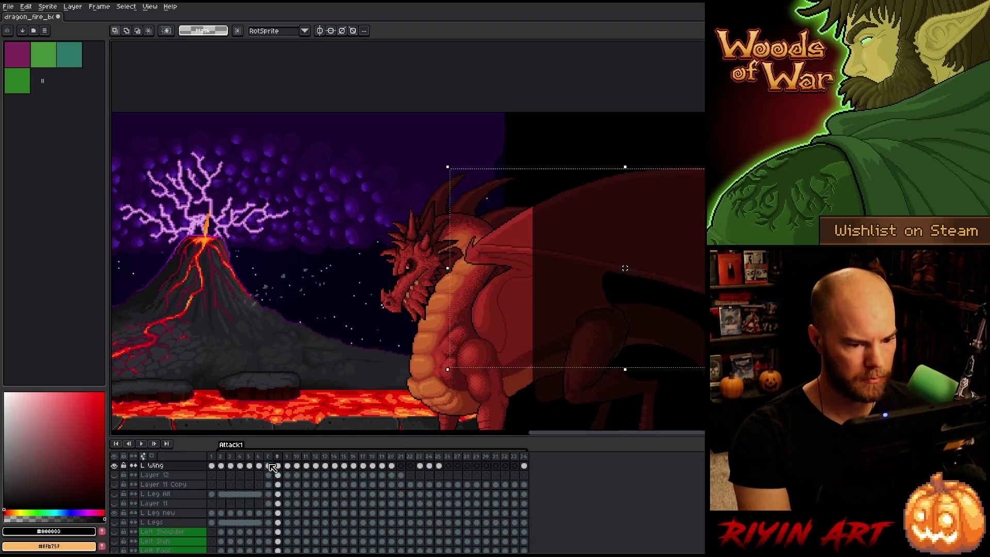
key("period")
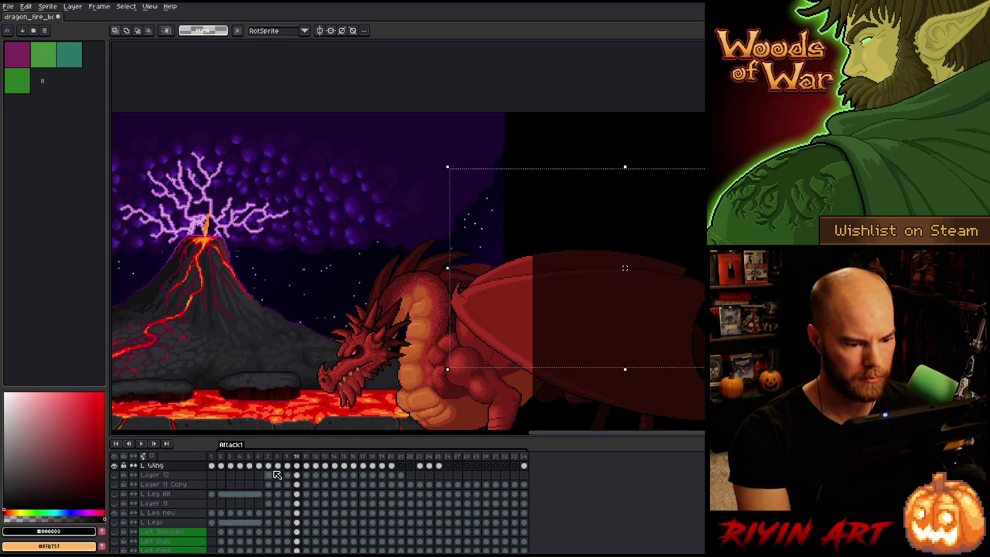
key("ctrl+d")
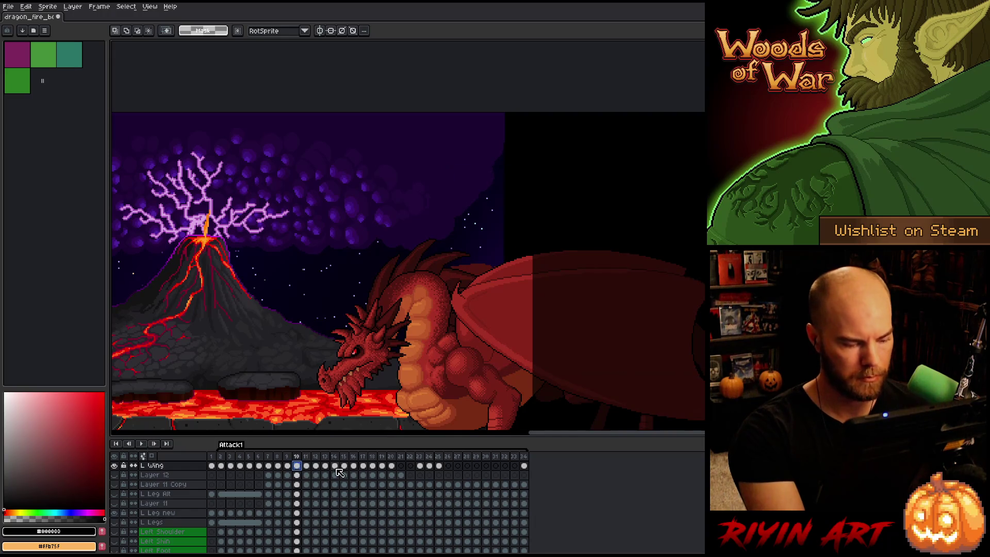
Nudge the wing on frame 26 a few pixels up with the Move tool
left_click(448, 465)
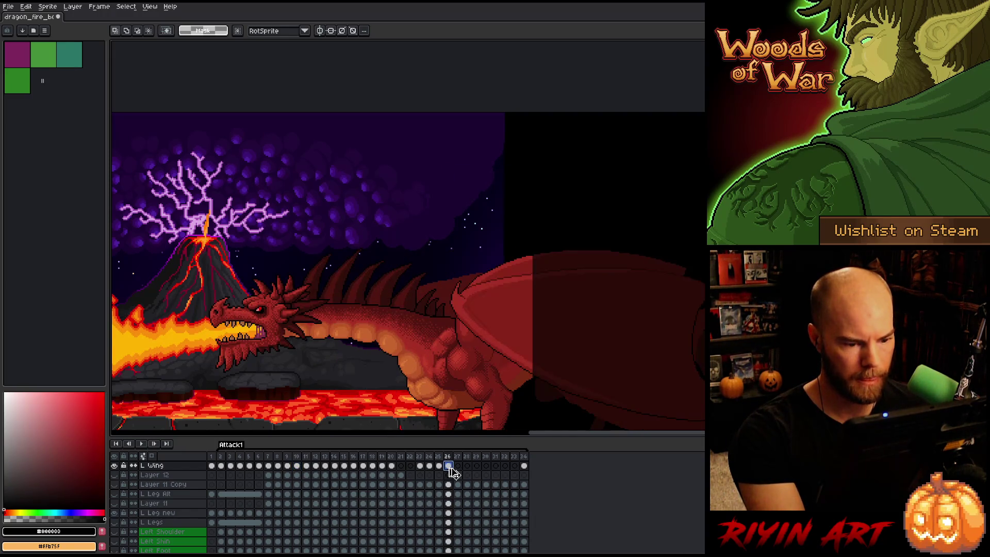
key("ctrl+shift+d")
scroll(499, 355, "up", 1)
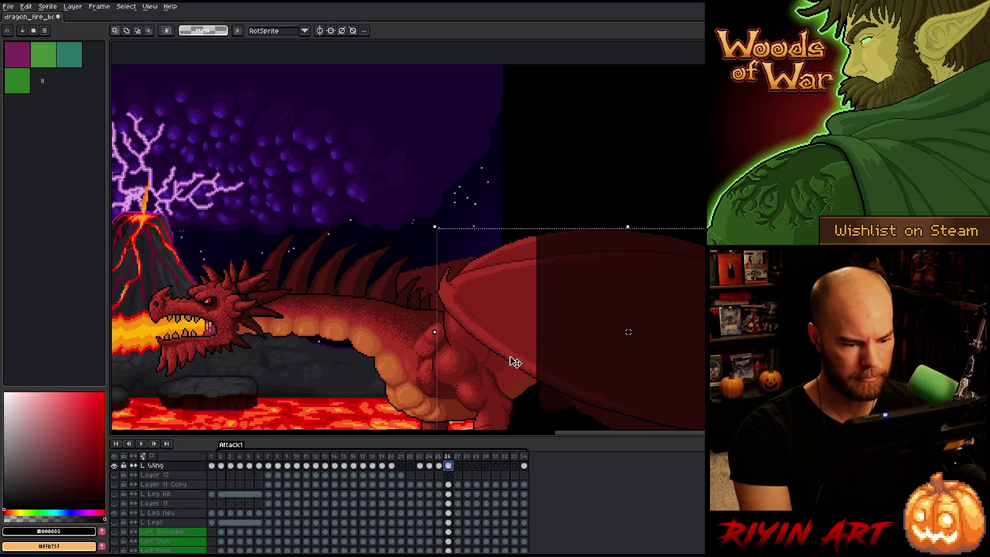
key("comma")
key("period")
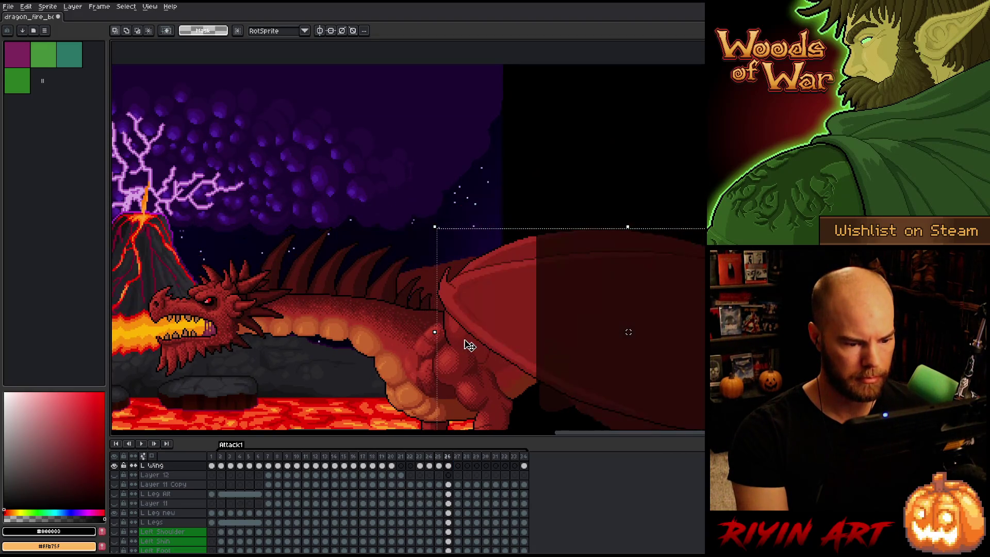
key("ctrl+d")
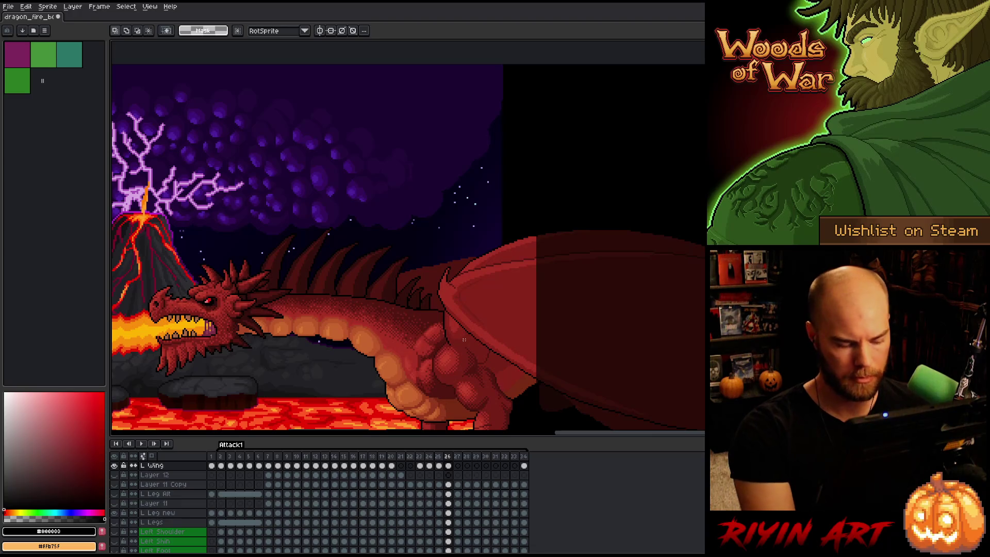
left_click_drag(474, 336, 485, 316)
Fine-tune the wing slightly on frames 26 and 25, comparing against neighbouring frames
key("comma")
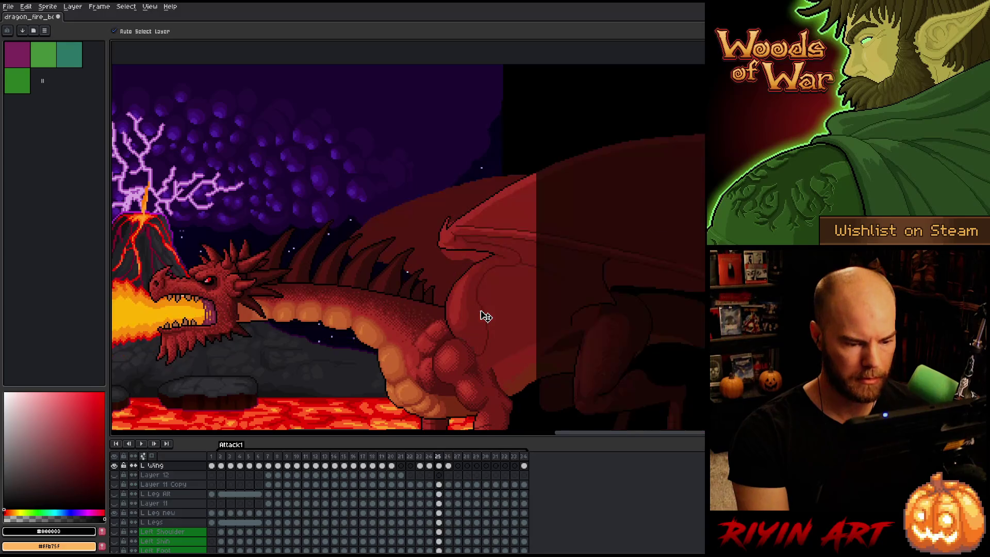
key("period")
left_click_drag(473, 335, 471, 333)
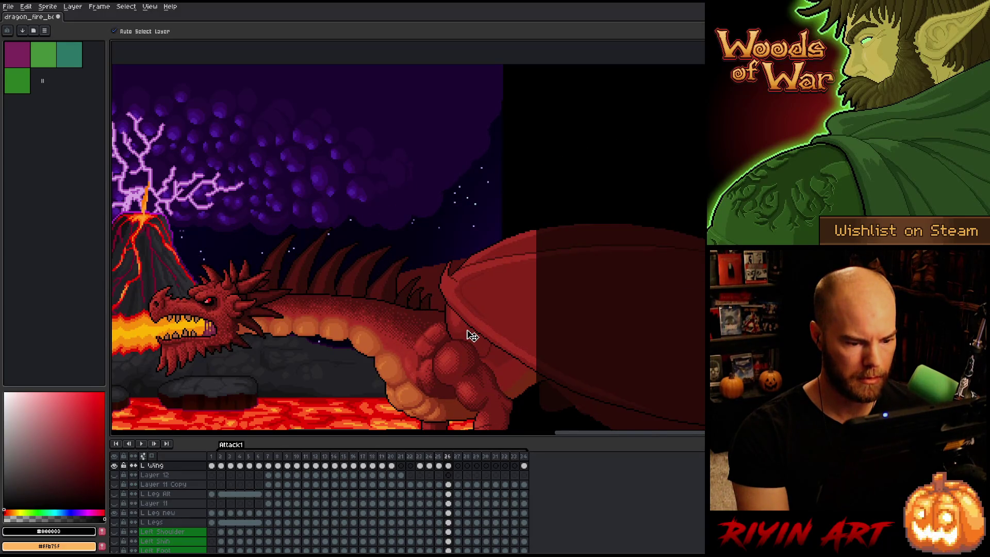
key("comma")
key("period")
key("comma")
key("comma")
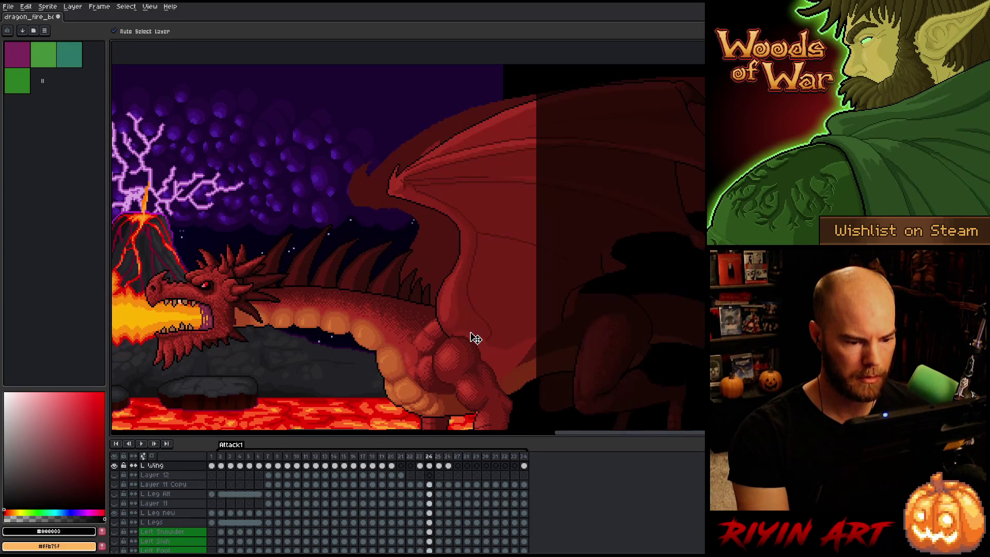
key("period")
left_click_drag(468, 326, 464, 328)
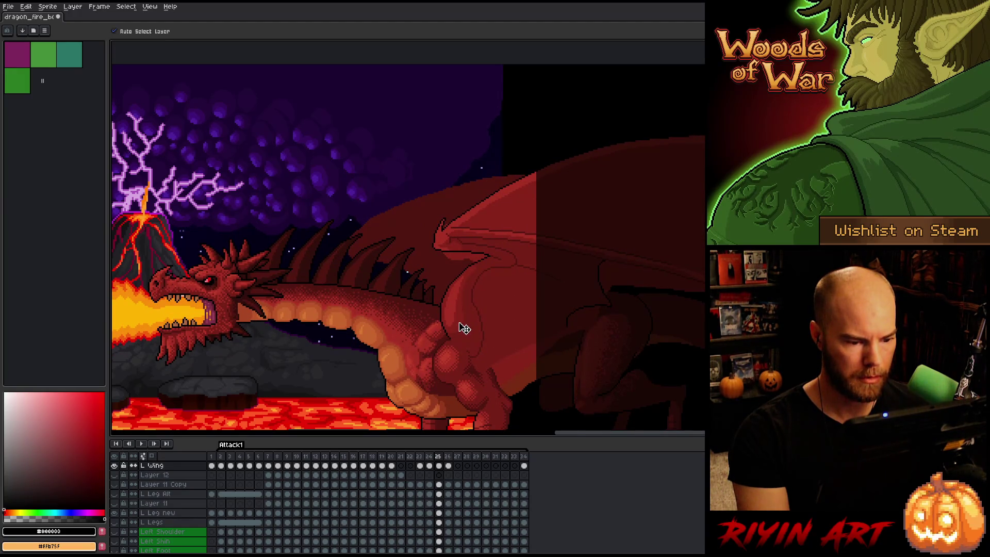
Step back and forth through frames 22–26 to check the wing arc
key("comma")
key("period")
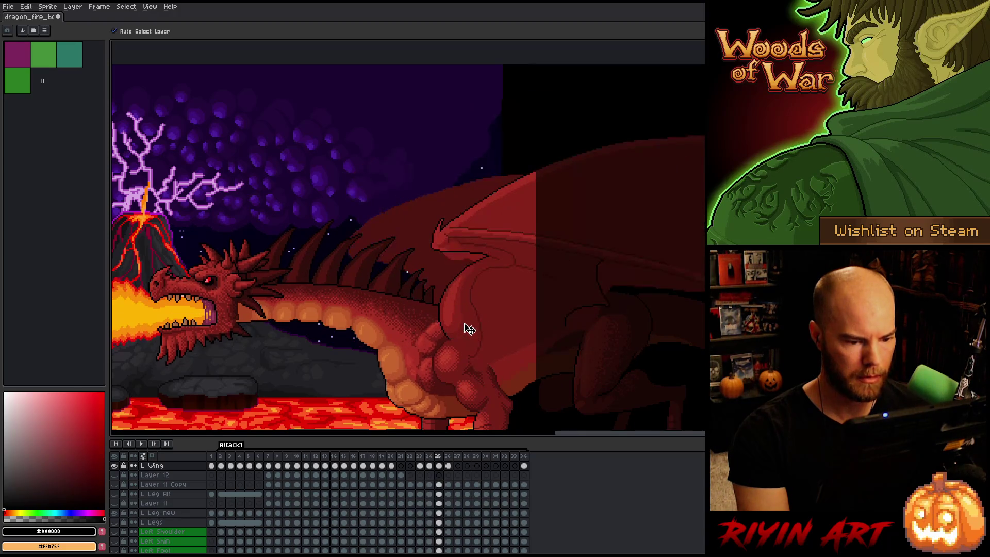
key("period")
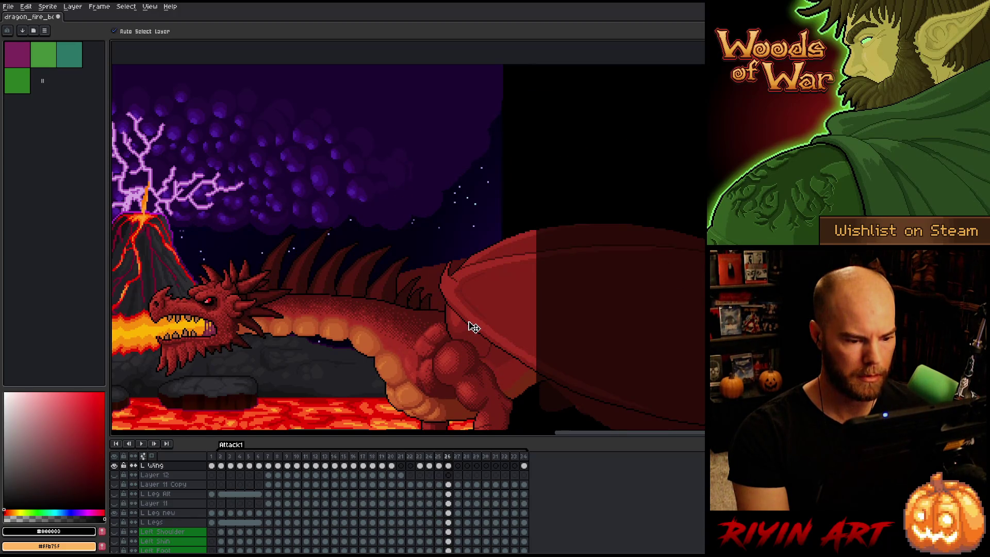
key("comma")
key("period")
key("comma")
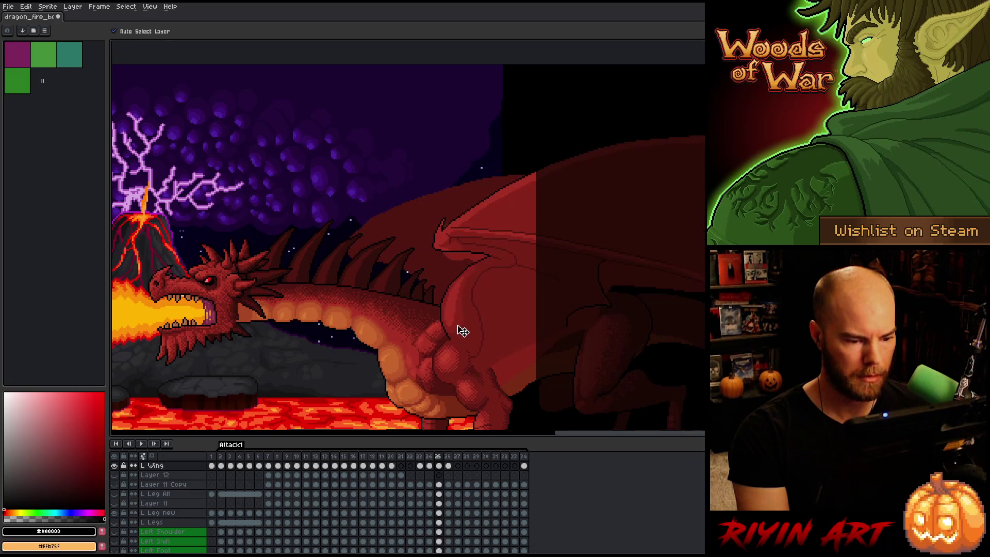
key("period")
key("comma")
key("period")
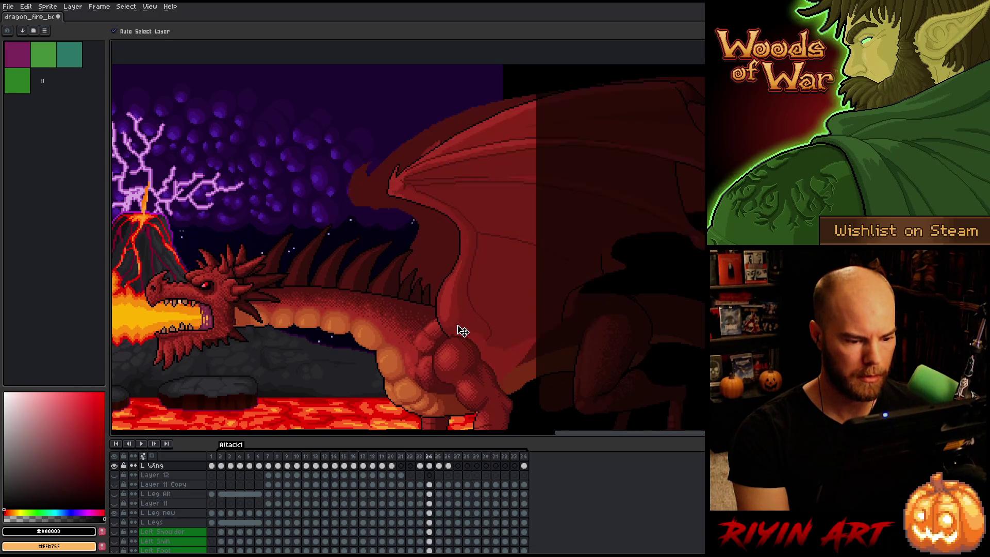
key("comma")
key("comma")
key("comma")
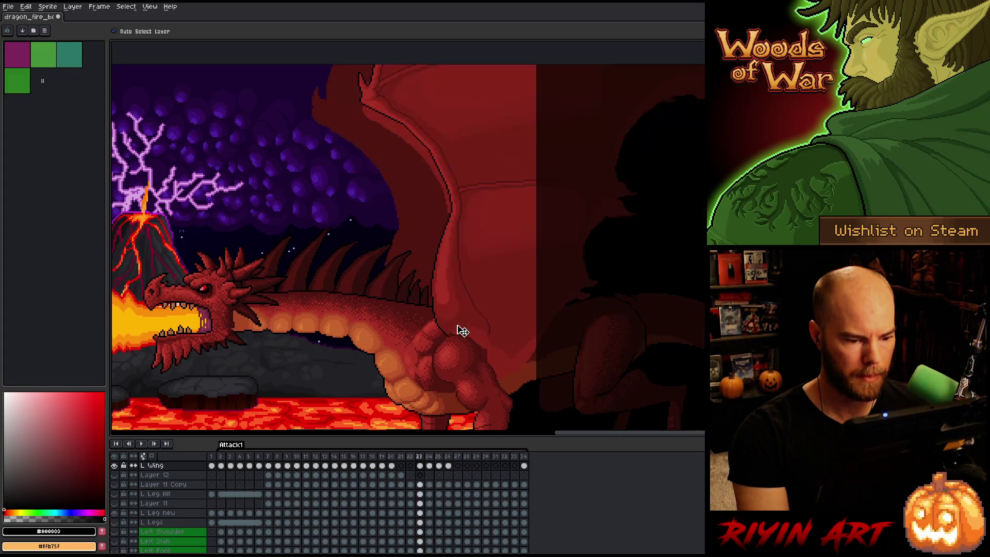
key("period")
key("period")
key("comma")
key("comma")
key("comma")
key("period")
key("period")
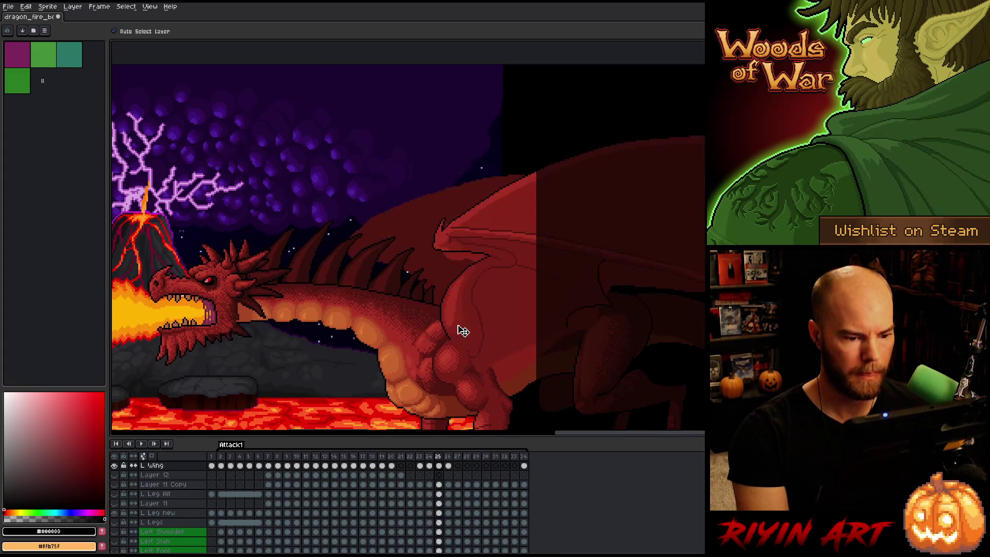
key("period")
key("period")
key("comma")
key("period")
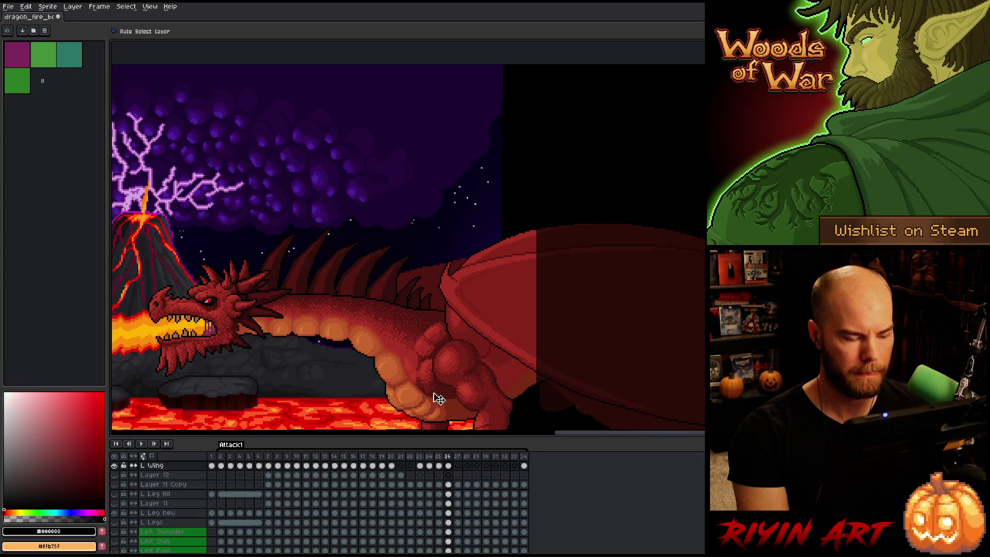
Paste frame 25's raised wing into frame 27 and shift it slightly down and right
left_click(439, 466)
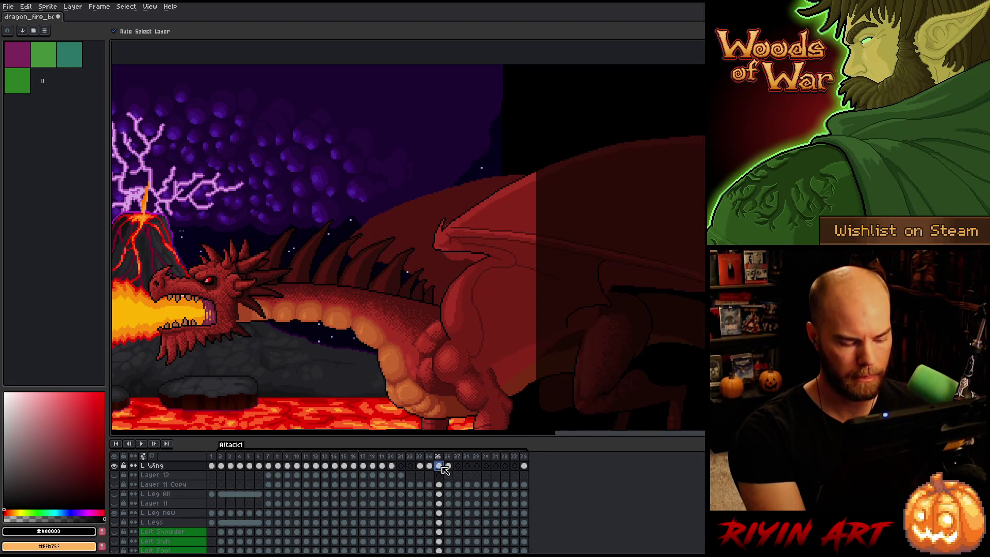
left_click(459, 467)
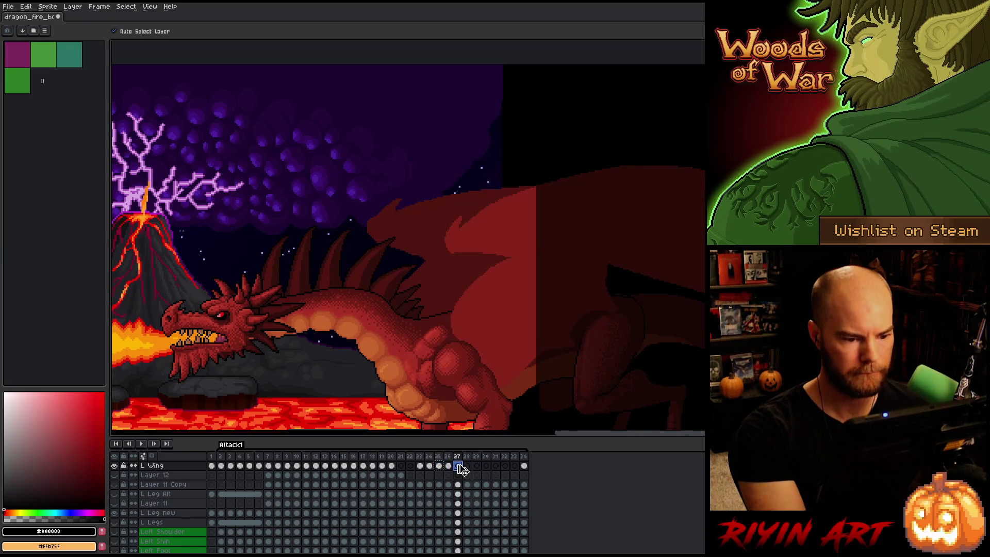
key("ctrl+v")
key("Left")
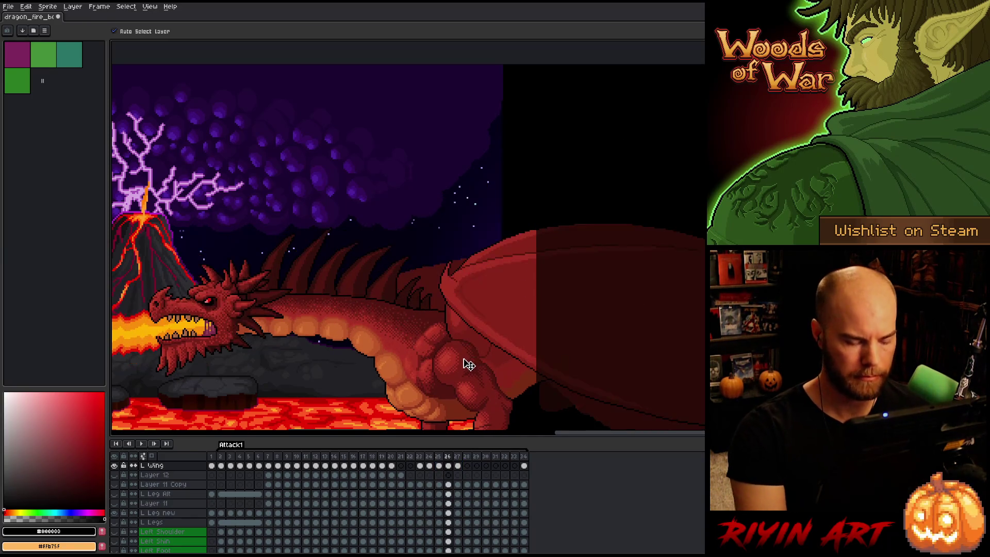
key("Right")
left_click_drag(469, 340, 471, 342)
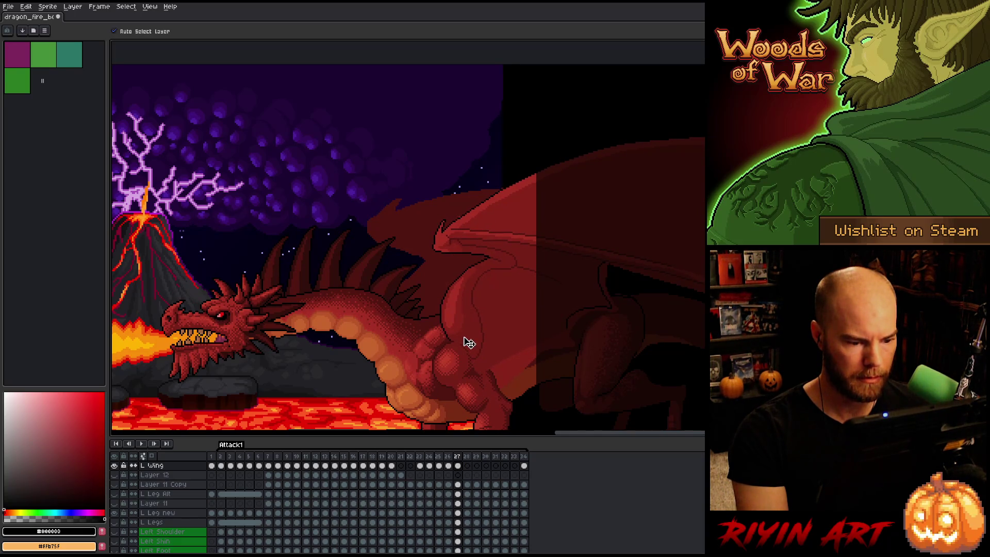
Compare frames 26 and 27, then place the raised wing on frame 28
key("Left")
key("Right")
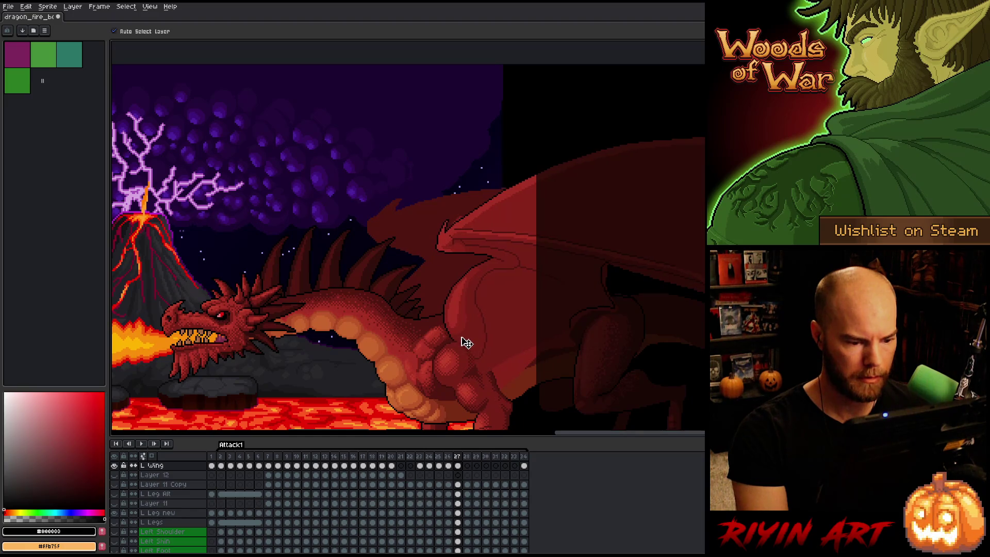
key("Left")
key("Right")
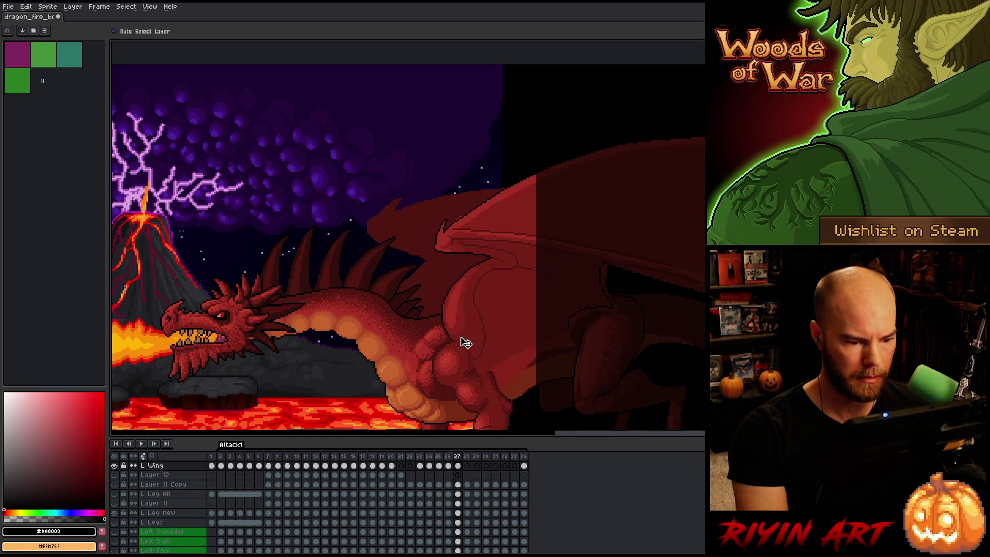
key("Right")
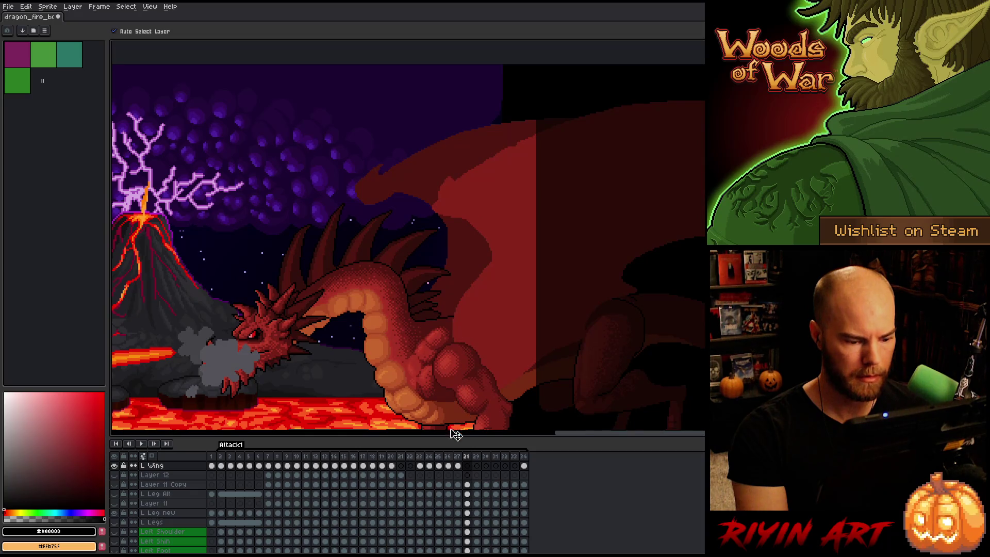
key("Return")
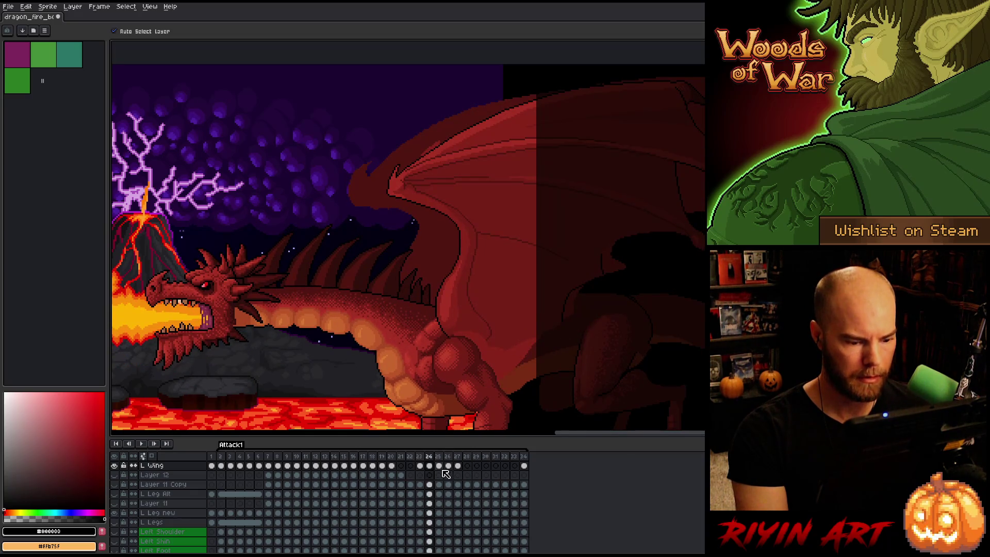
left_click(467, 466)
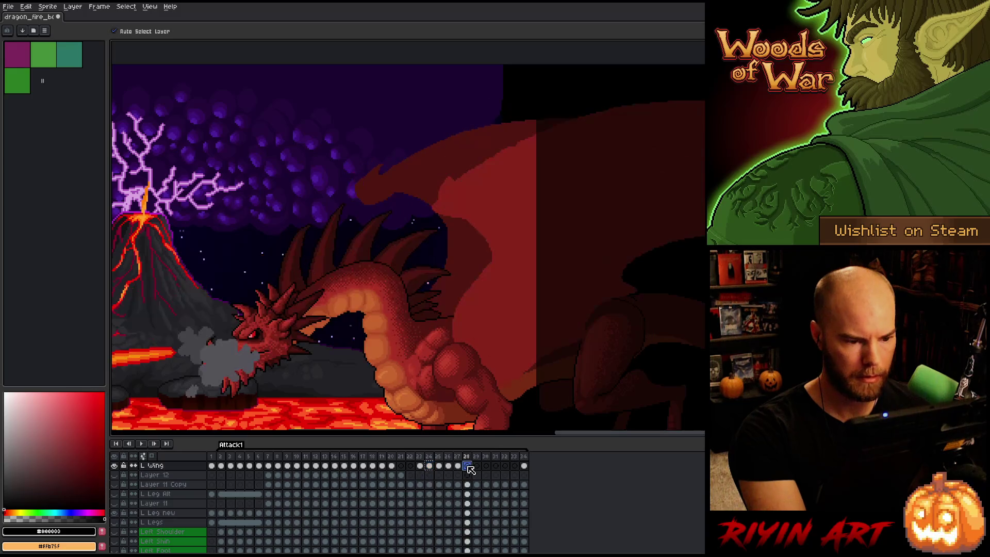
key("ctrl+t")
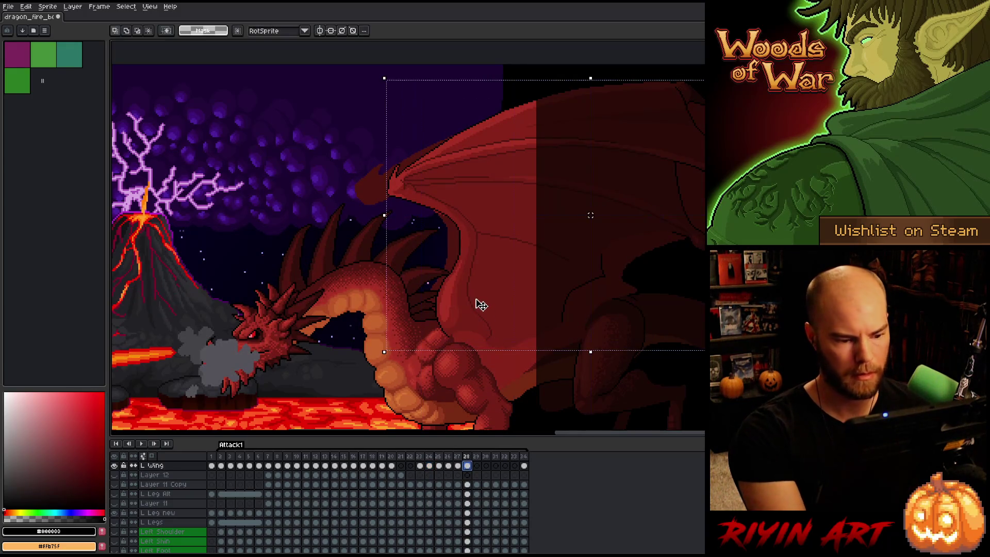
Move frame 28's wing slightly down and compare it with frame 27
left_click_drag(478, 303, 483, 309)
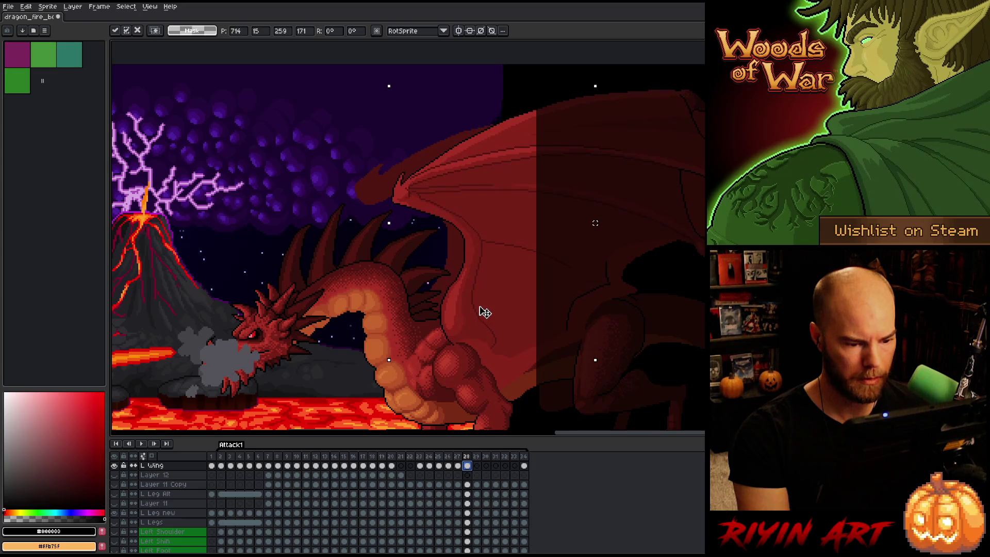
key("comma")
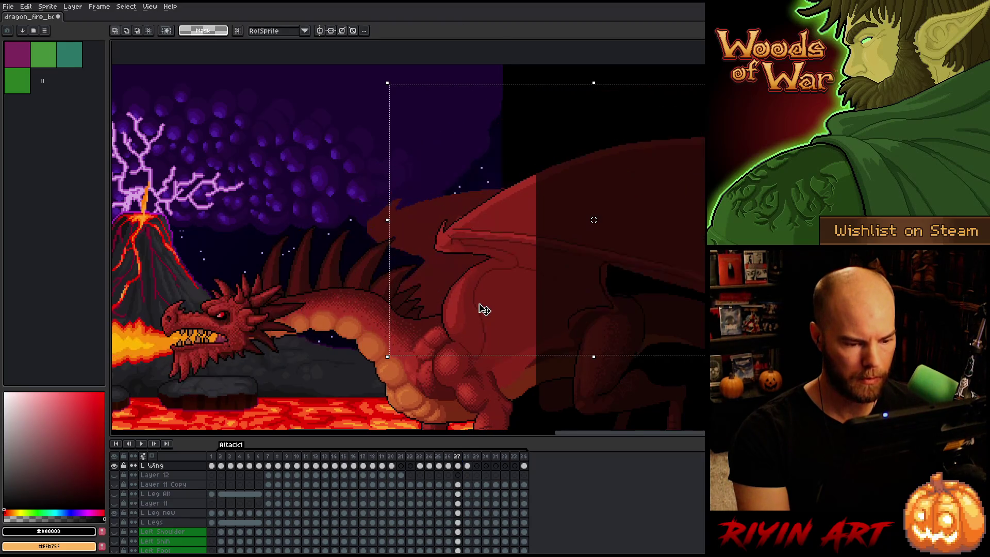
key("period")
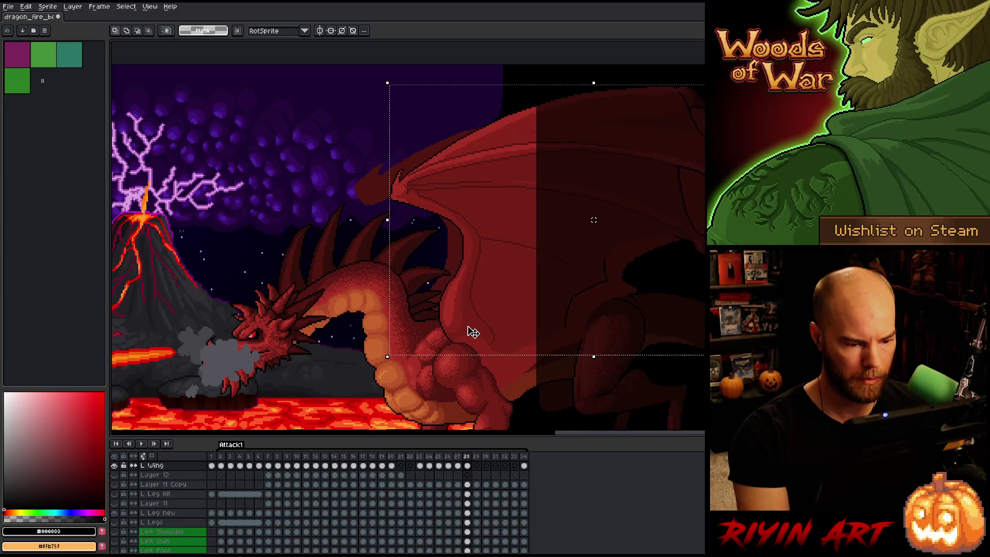
key("comma")
key("period")
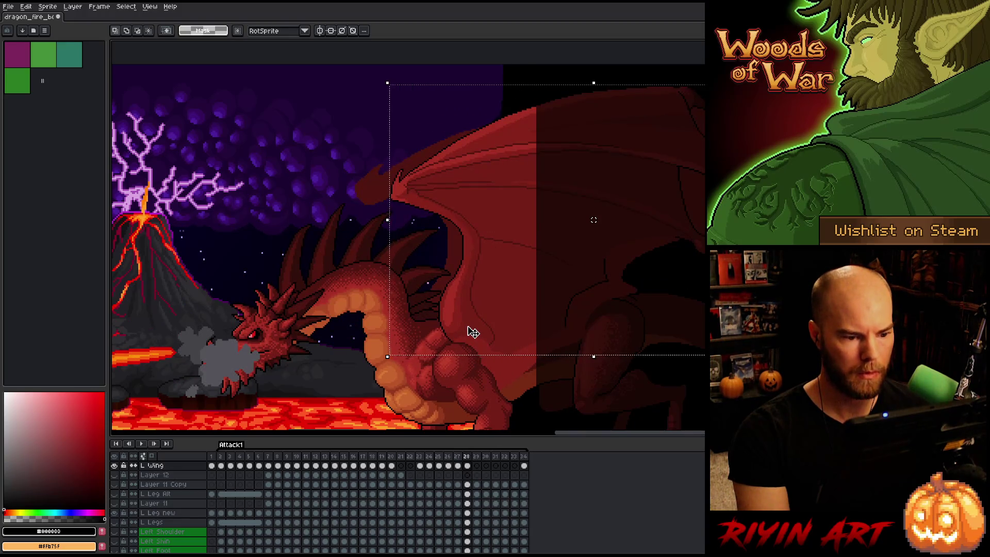
key("period")
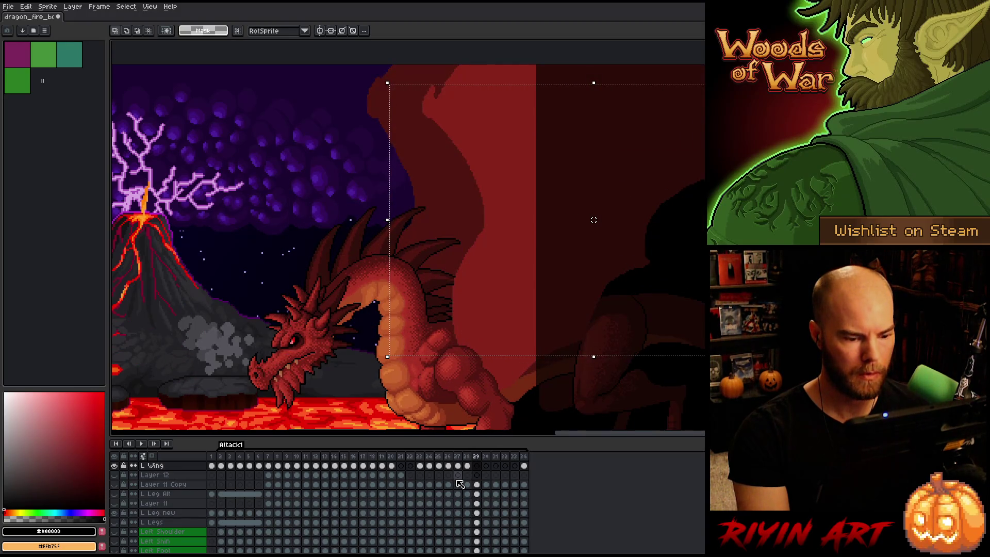
Shift the wing on frame 29 right and down, then play the animation to check
left_click(438, 466)
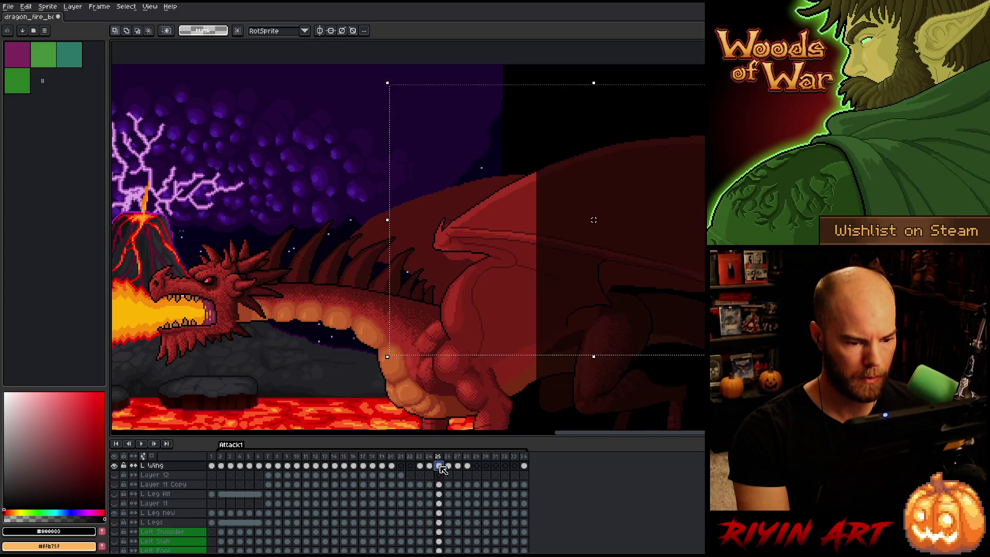
left_click(421, 466)
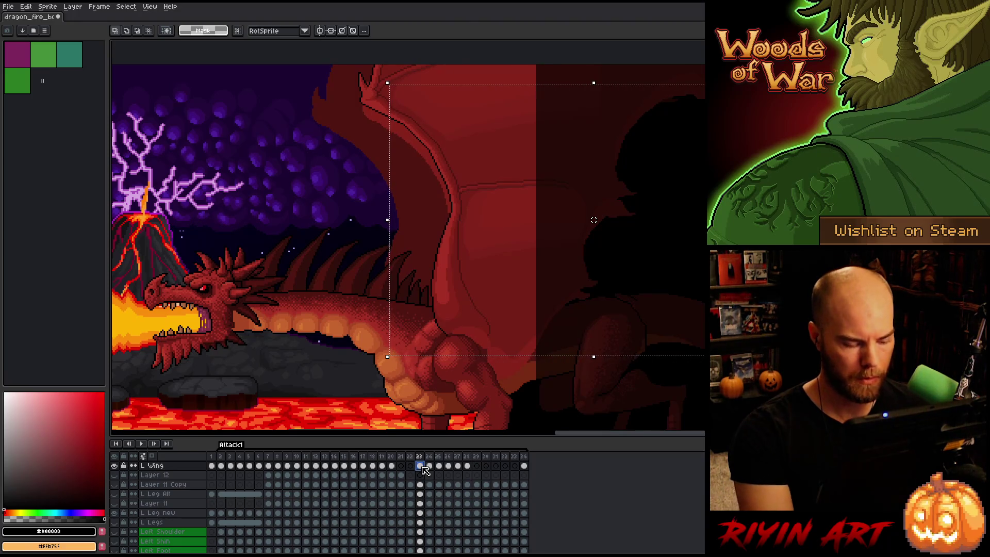
key("ctrl+d")
left_click(476, 466)
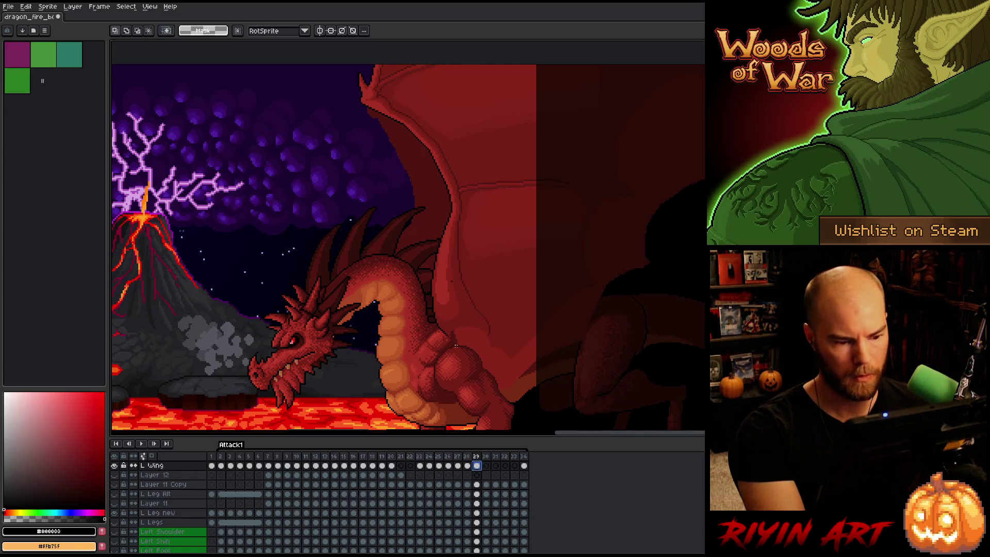
key("v")
left_click_drag(453, 320, 465, 331)
key("Return")
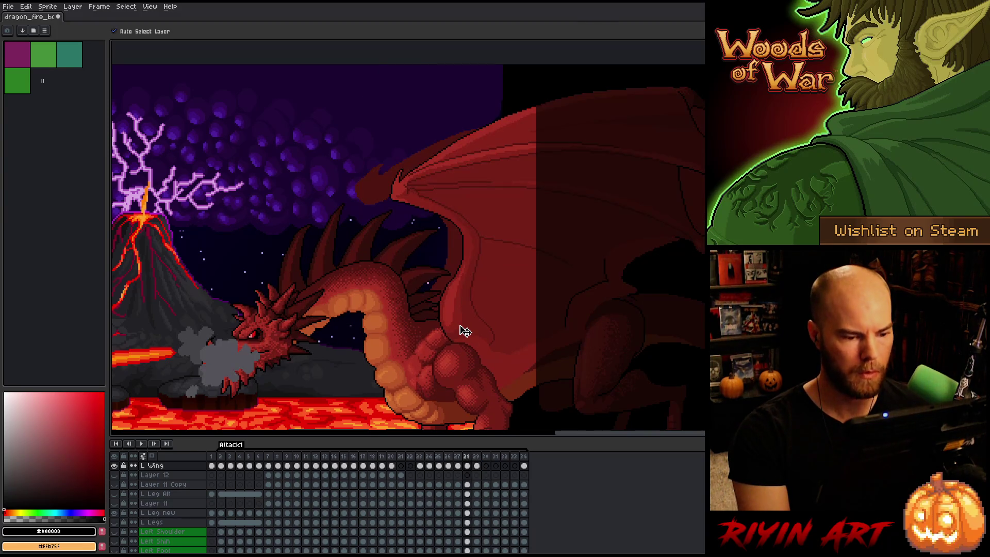
Stop playback, advance to frame 30, and preview the animation briefly to check the wing motion
key("Return")
key("Right")
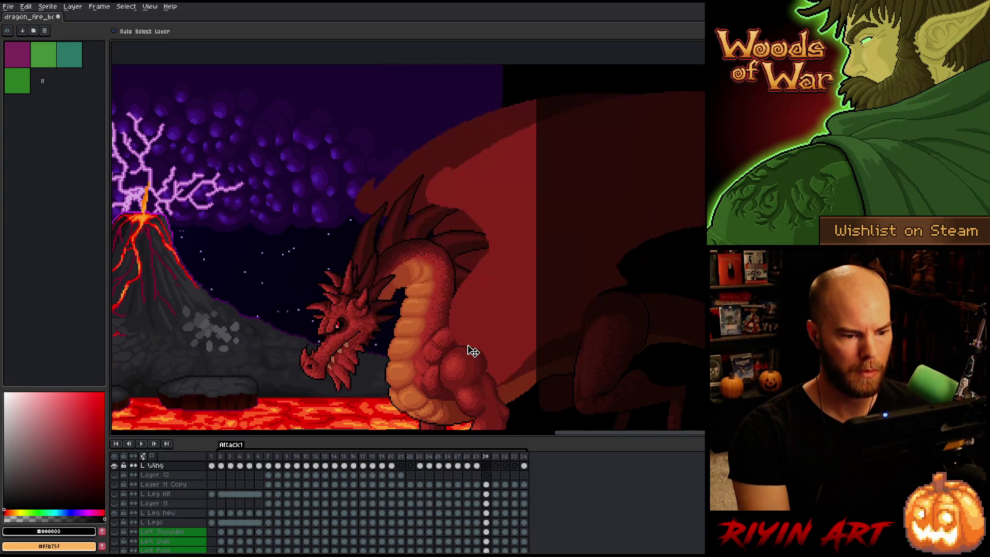
key("Return")
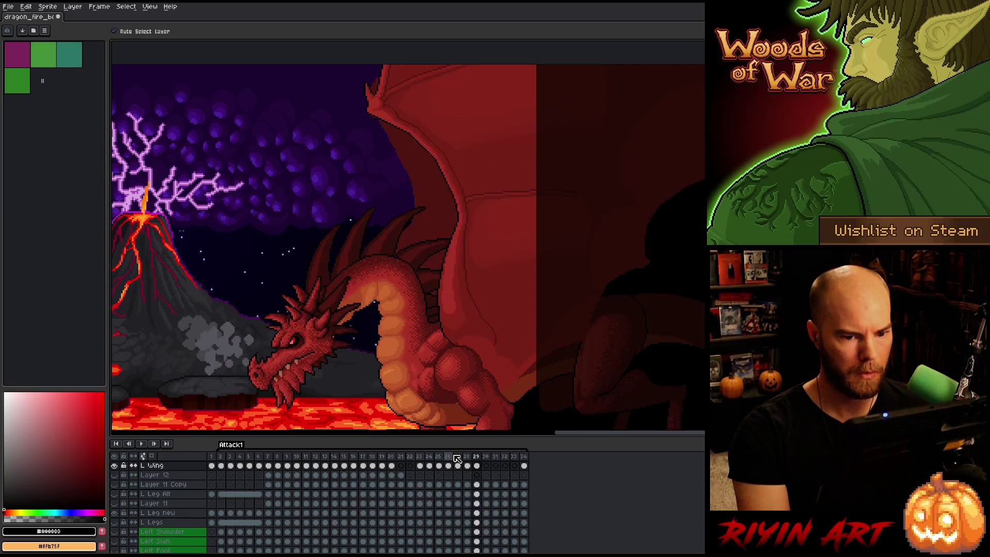
key("Return")
Compare the wing on frames 27 and 28, then shift the frame 30 wing slightly right
left_click(457, 458)
left_click(466, 489)
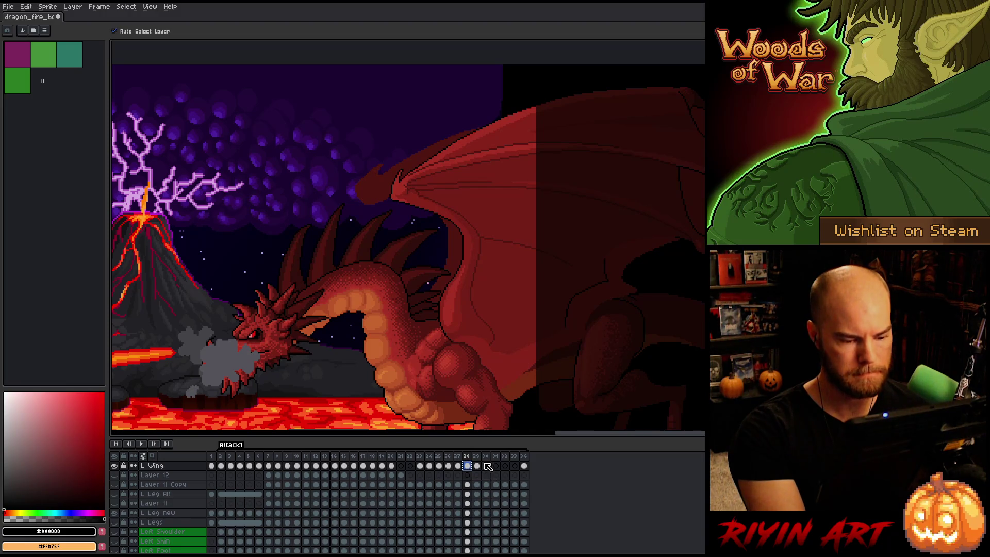
left_click(485, 465)
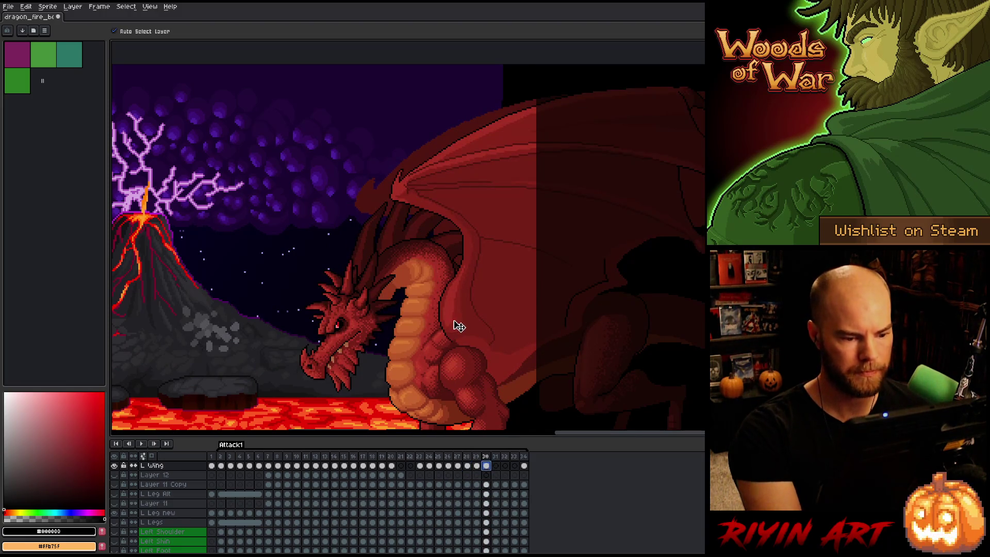
left_click_drag(459, 326, 468, 326)
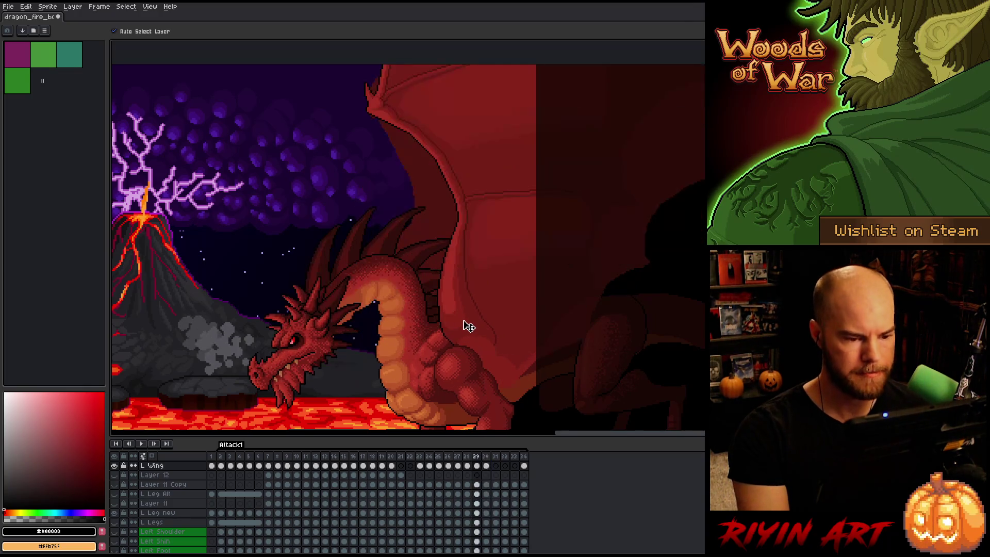
key("period")
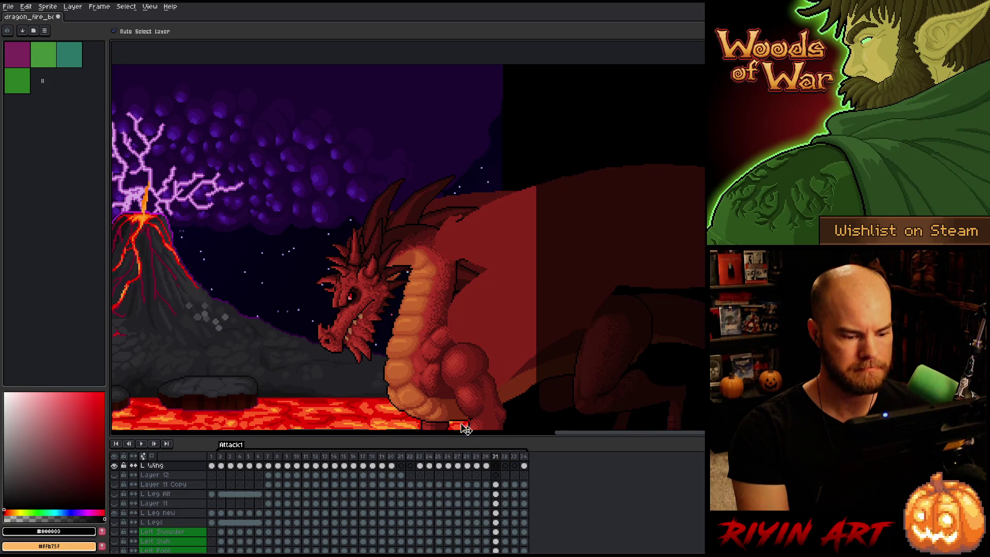
key("comma")
key("comma")
key("comma")
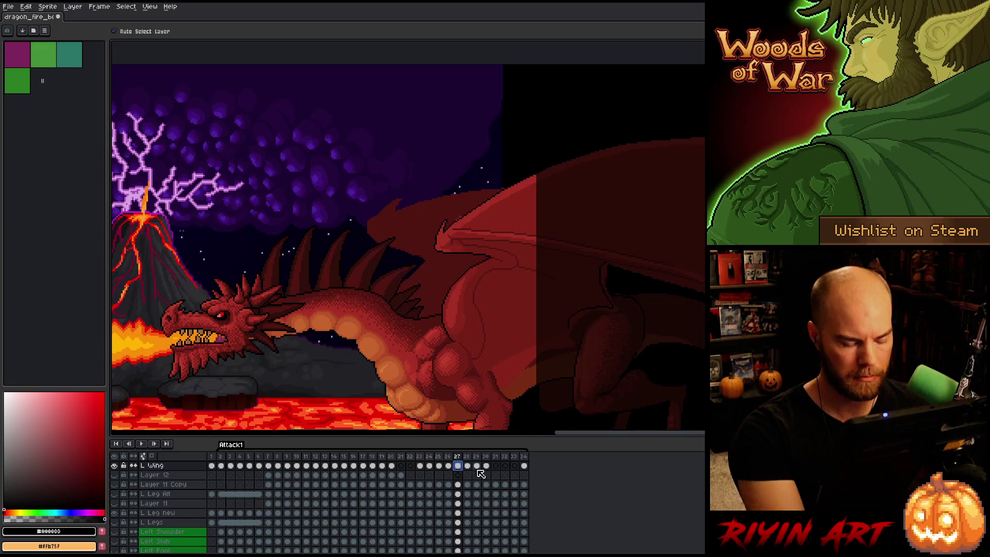
Paste the copied wing pose into the frame 31 L Wing cel and shift it about 10 px right
left_click(495, 466)
key("ctrl+v")
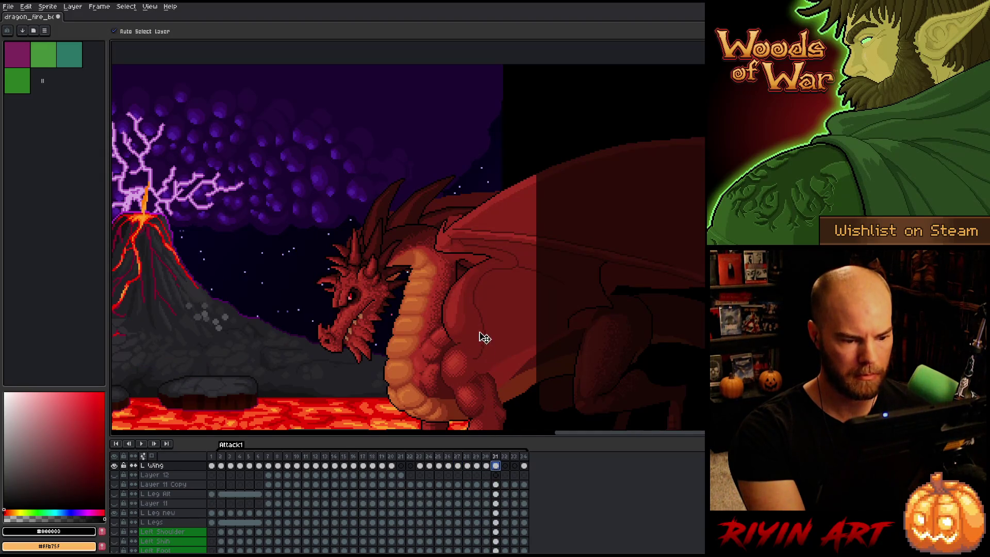
left_click_drag(463, 335, 470, 335)
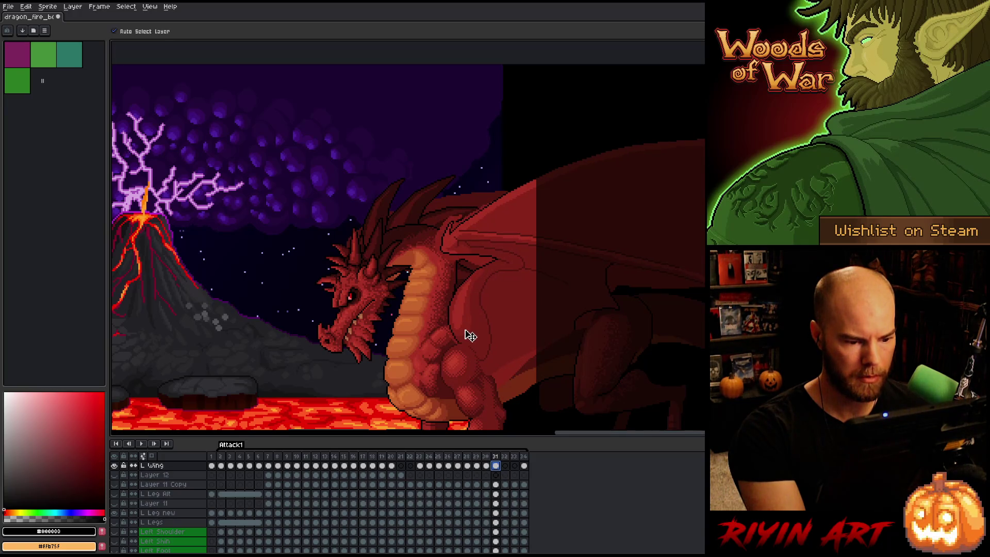
key("Left")
key("Right")
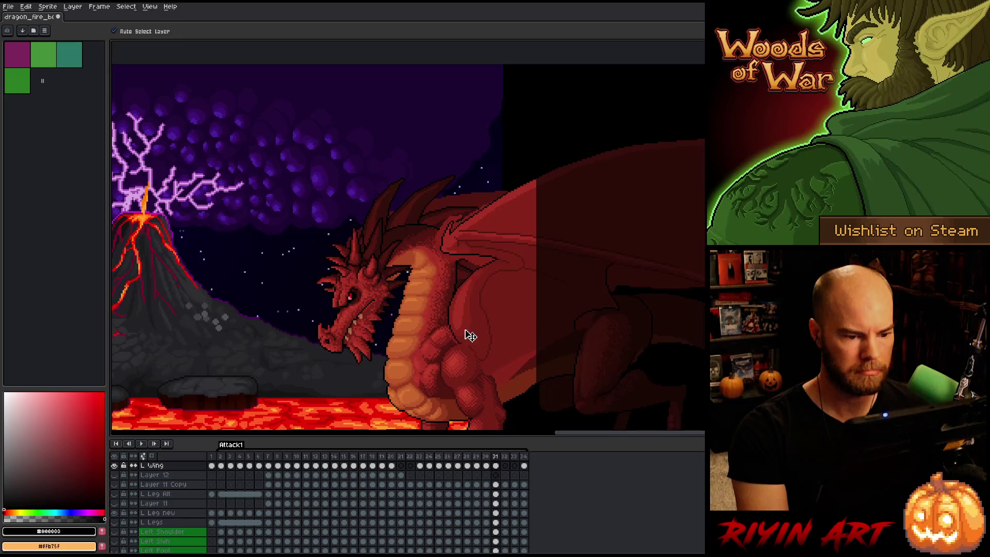
Review the wing motion, then lower the frame 32 wing slightly and move it right
key("Right")
key("Left")
key("Left")
key("Left")
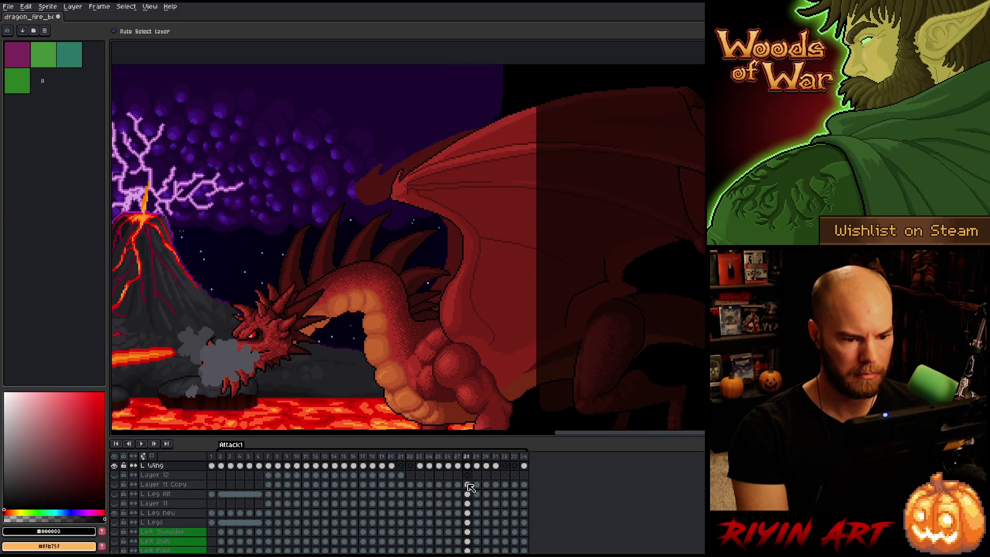
key("Left")
key("Left")
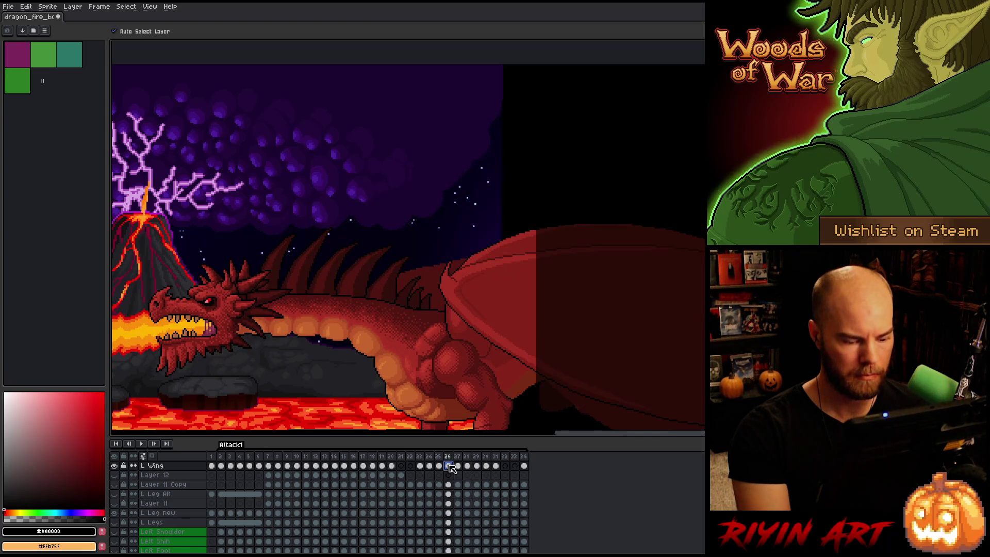
left_click(505, 466)
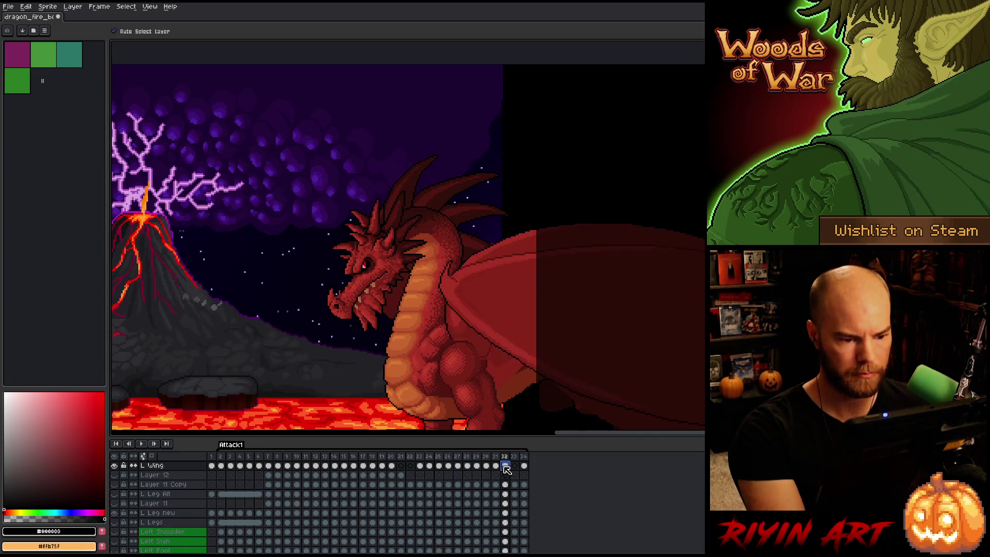
left_click_drag(469, 331, 471, 335)
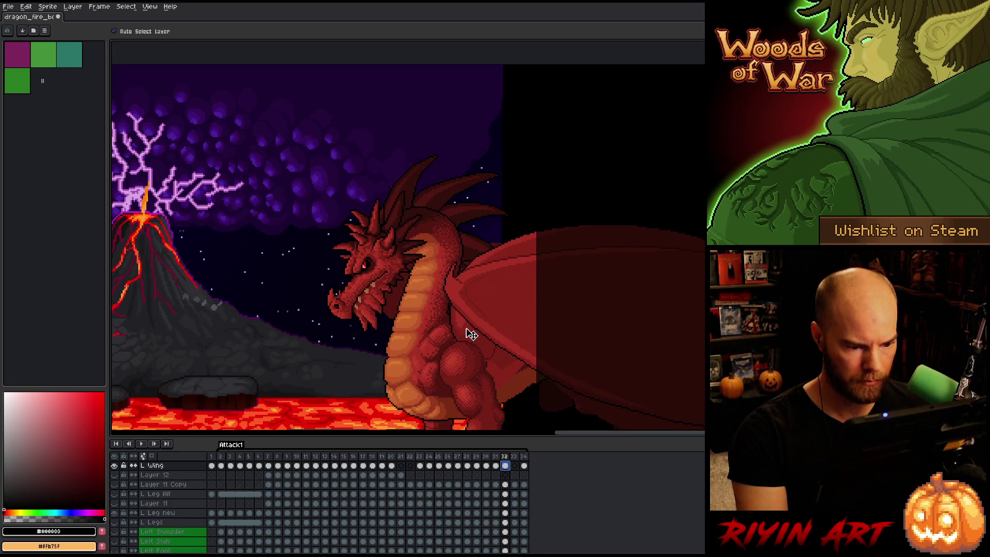
Step through frames 31 to 33 to compare the adjusted wing poses
key("Left")
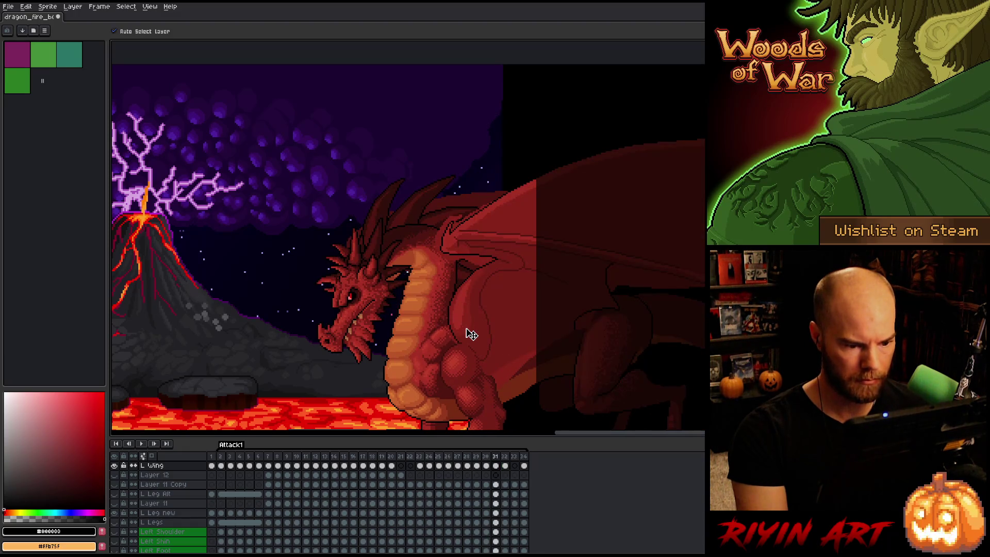
key("Right")
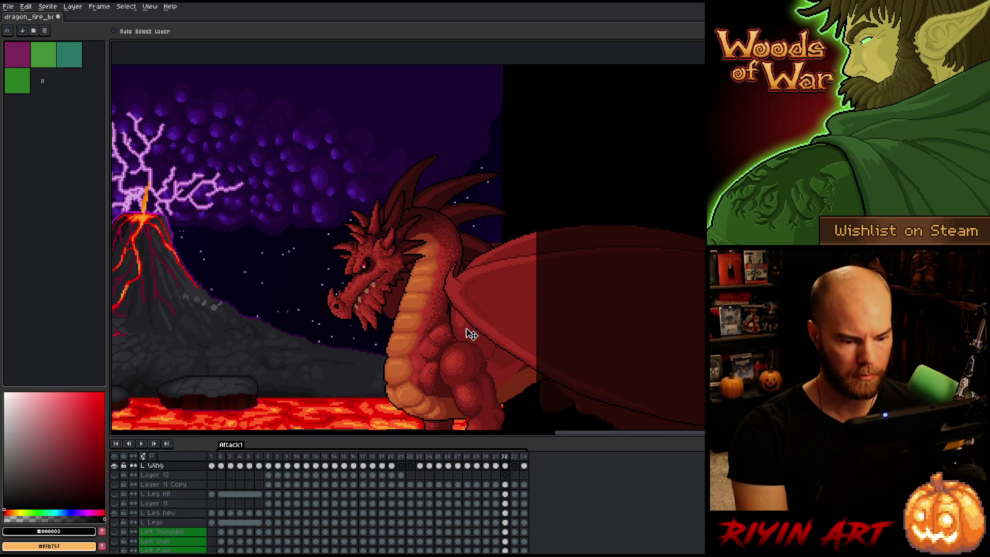
key("Right")
key("Left")
key("Left")
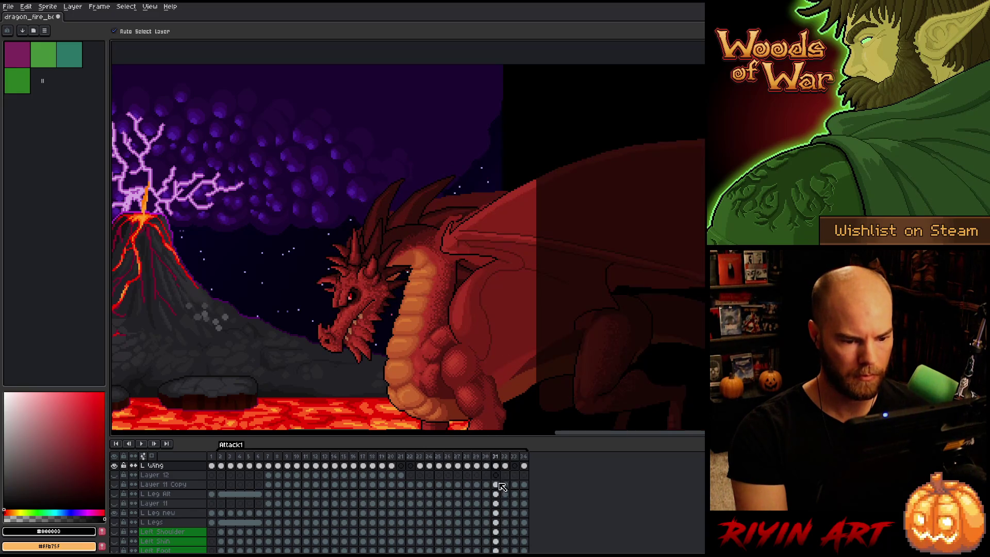
left_click(496, 467)
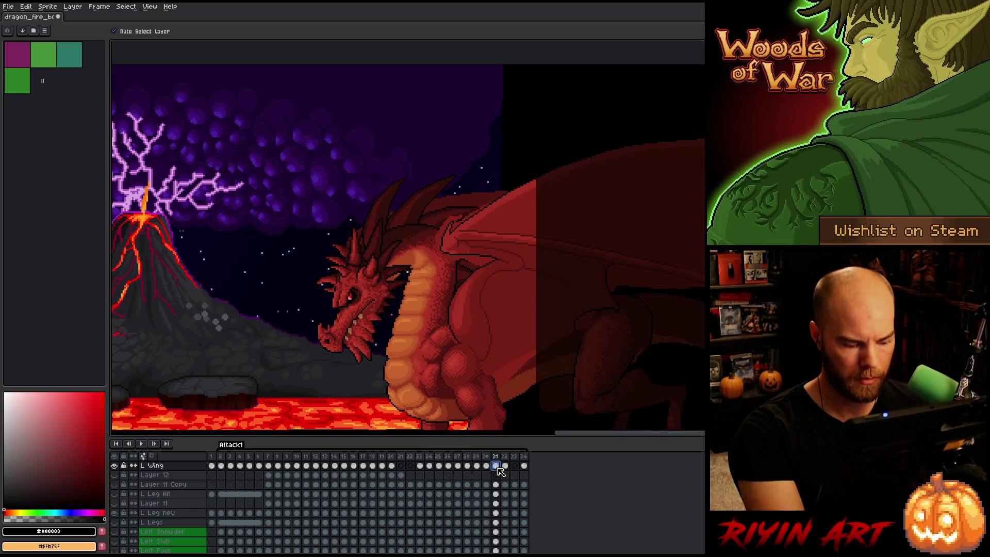
left_click(515, 466)
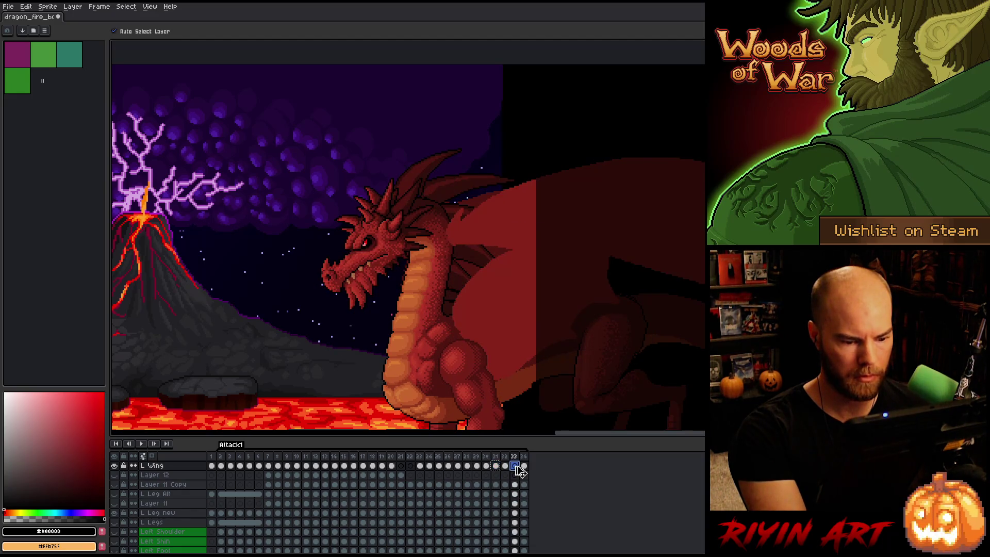
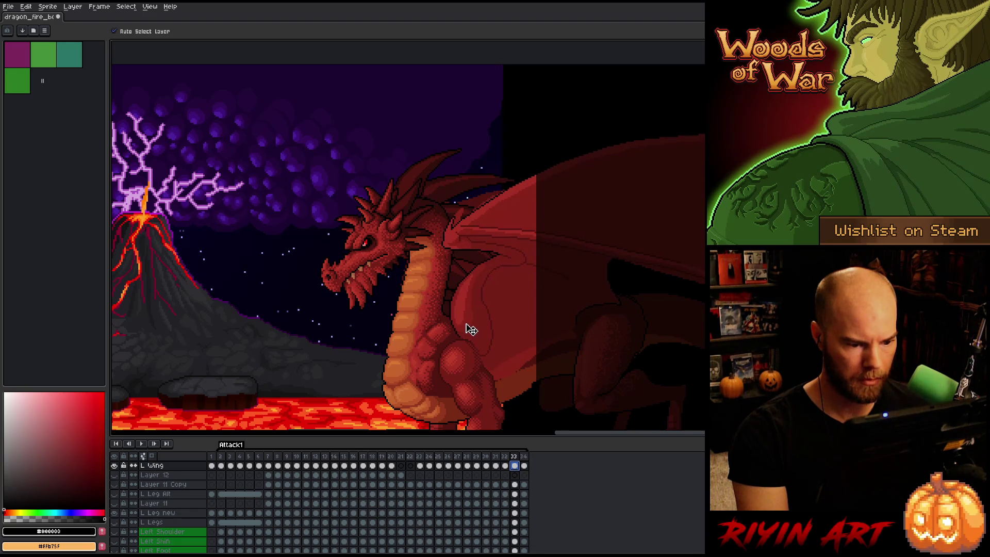
Touch up and darken the left wing outline on frame 33, comparing against frame 34
key("Right")
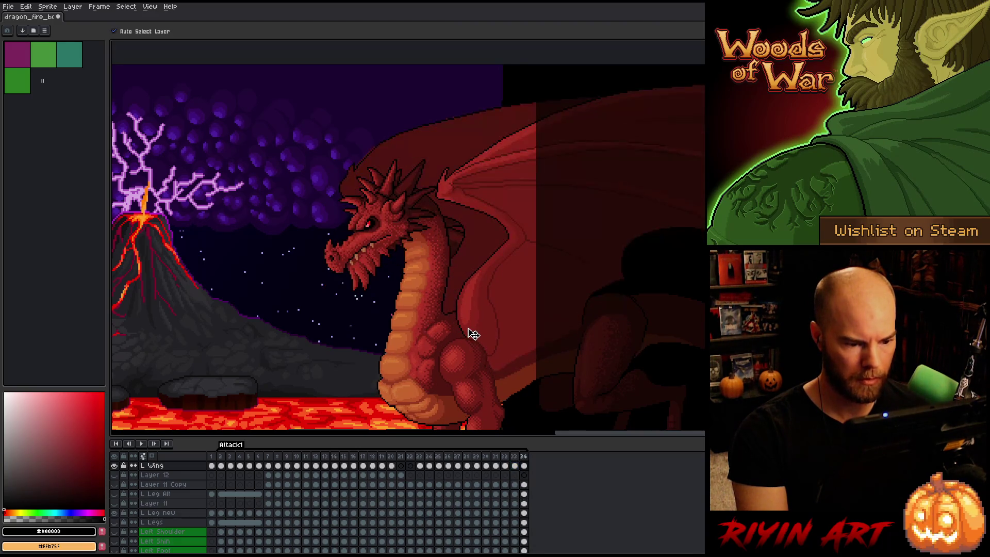
key("Left")
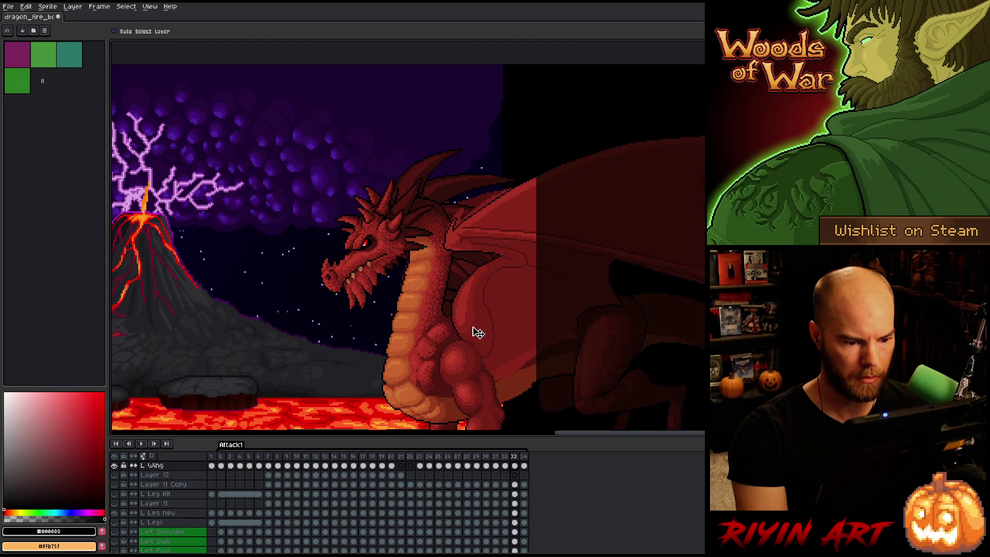
key("ctrl+z")
key("ctrl+y")
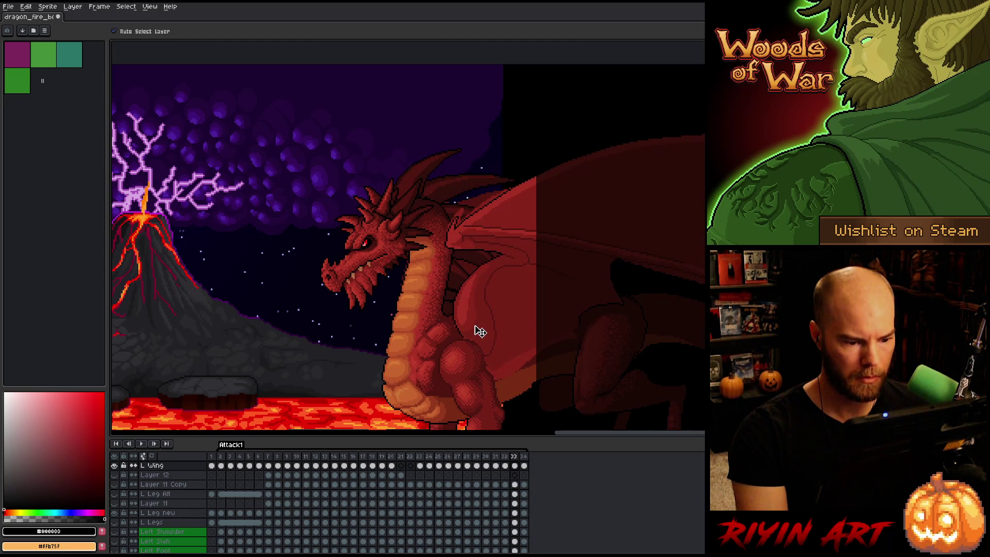
key("ctrl+z")
key("Right")
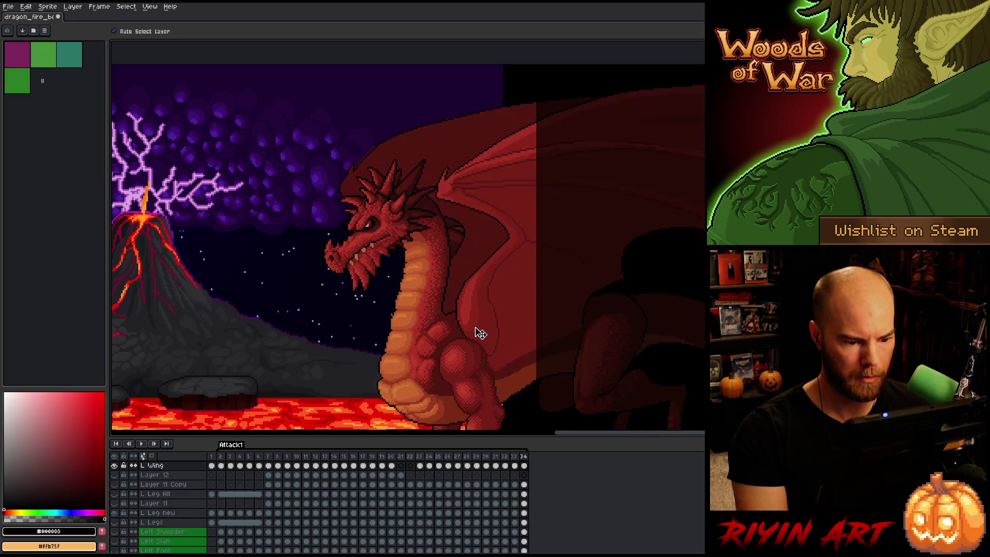
key("Left")
key("ctrl+z")
key("Right")
key("Left")
key("Right")
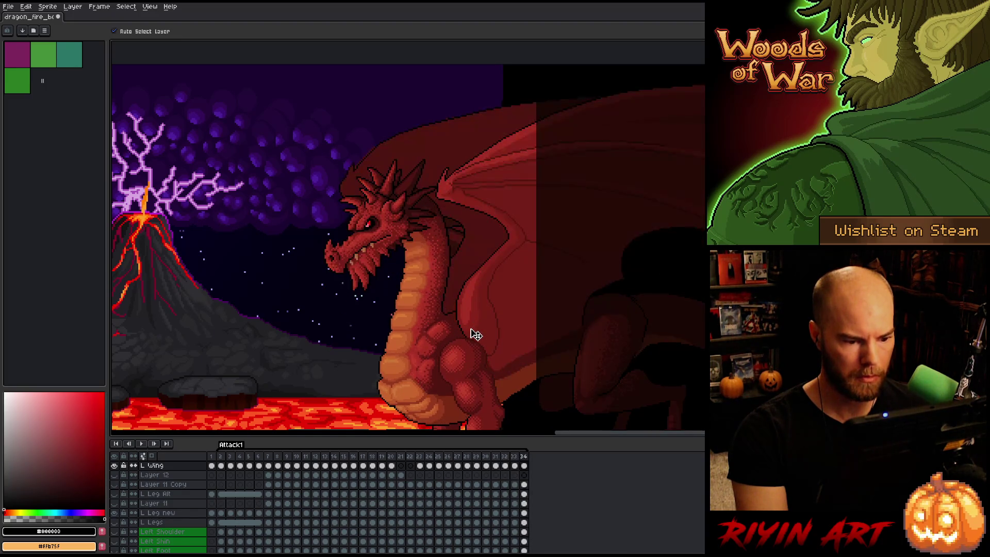
key("Left")
key("Left")
Redraw the wing shape on frame 32, checking it against frames 33 and 34
key("ctrl+z")
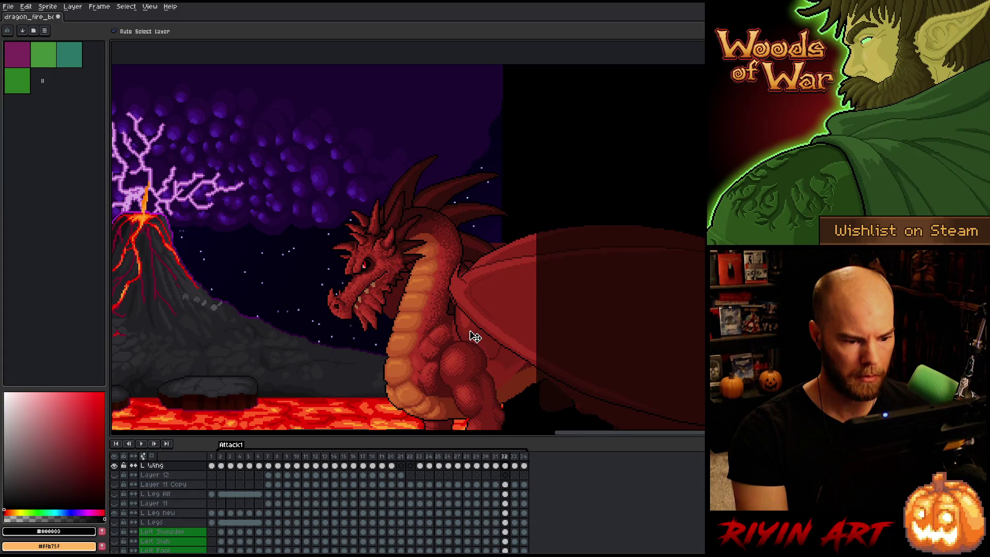
key("Right")
key("Left")
key("Right")
key("Left")
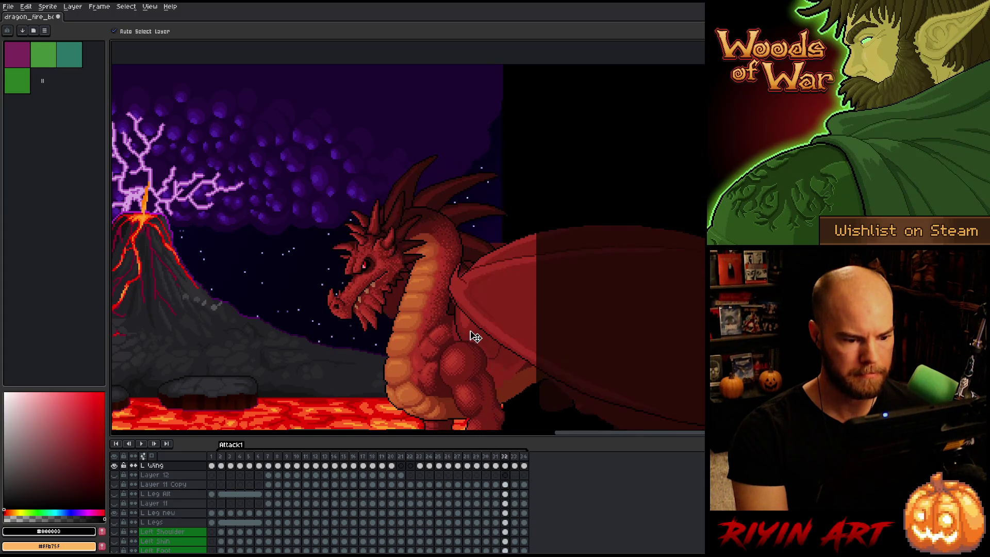
key("Right")
key("Right")
key("Left")
key("Left")
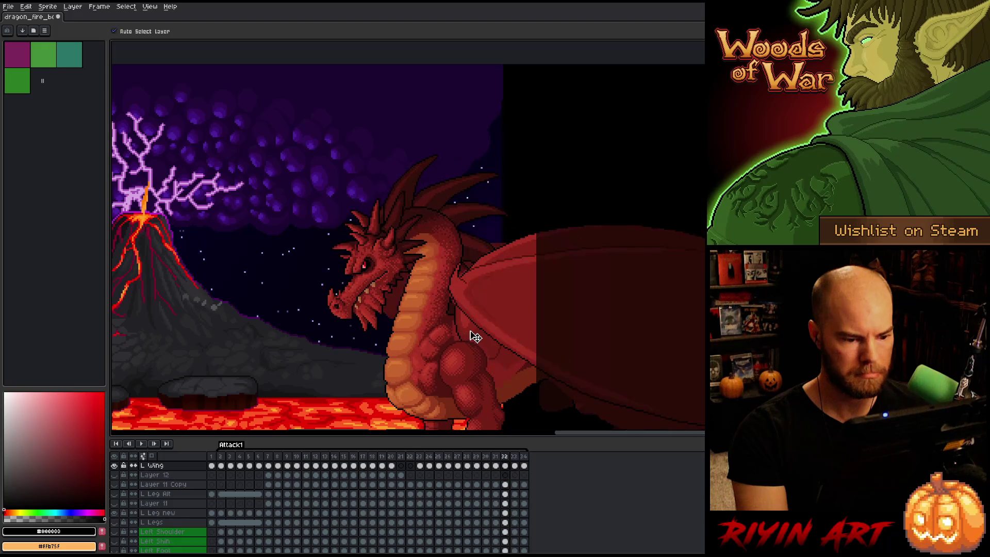
key("Right")
key("Right")
key("Left")
key("Left")
key("Right")
key("Right")
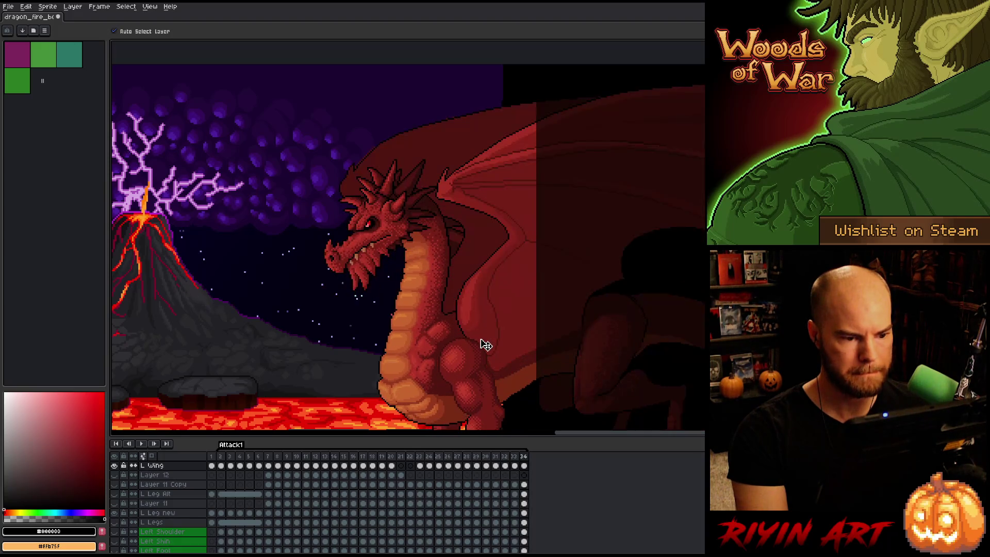
key("Left")
key("Left")
key("Left")
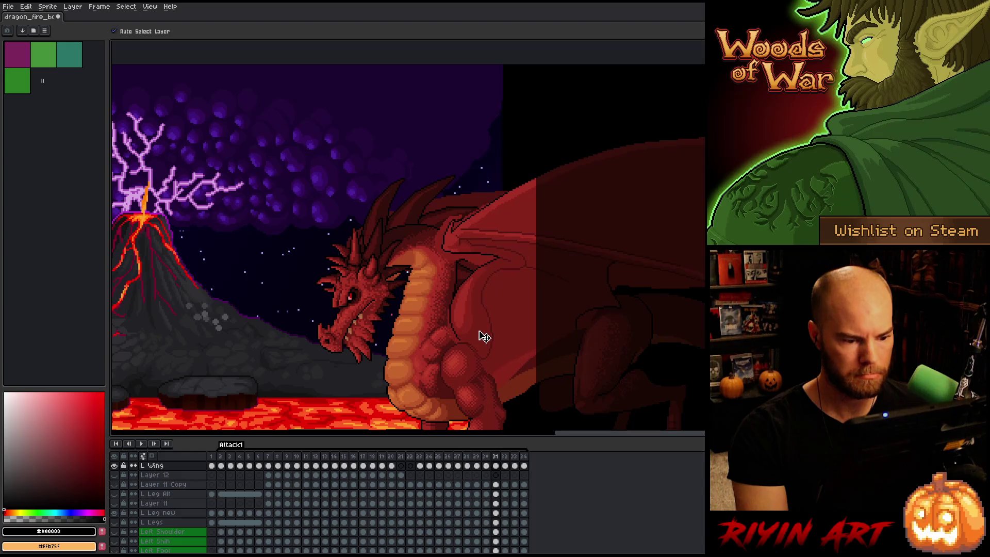
Nudge the L Wing cel on frame 31 slightly right and down
left_click_drag(485, 337, 486, 339)
key("Right")
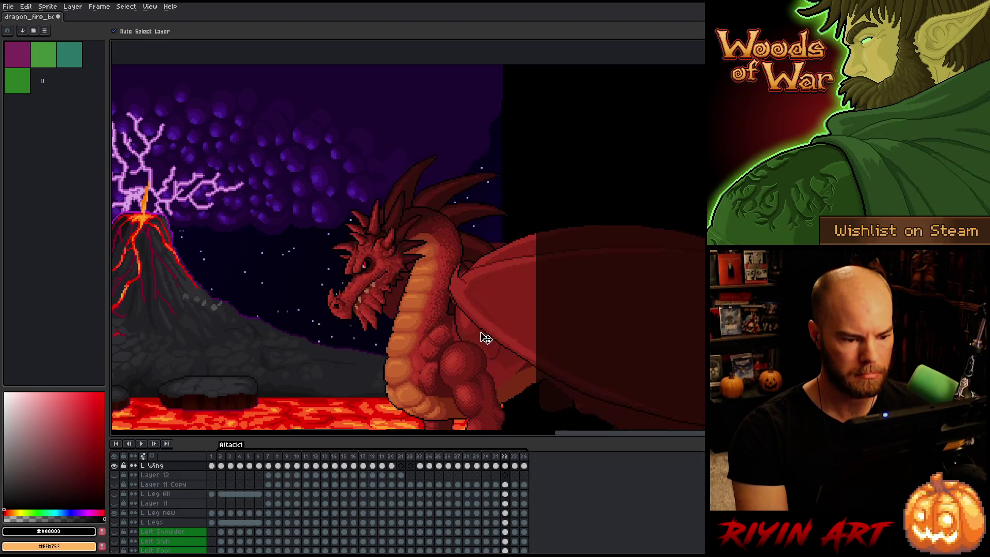
key("Left")
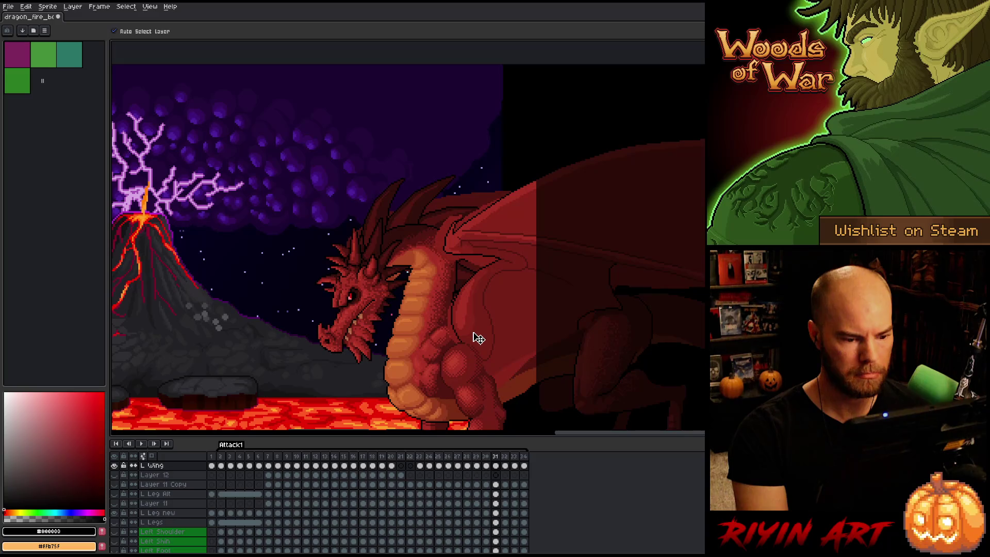
key("Right")
key("Left")
key("Left")
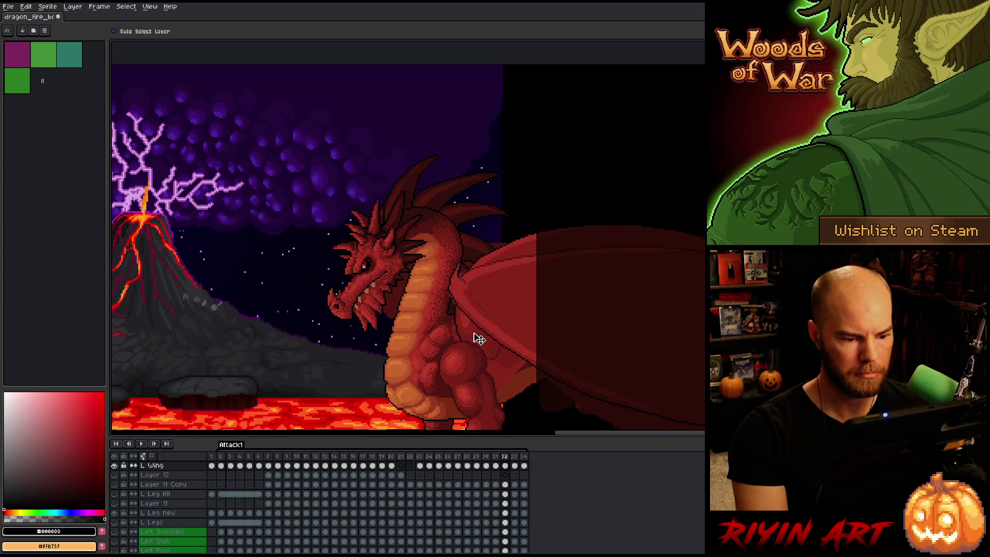
key("Right")
key("Right")
key("Left")
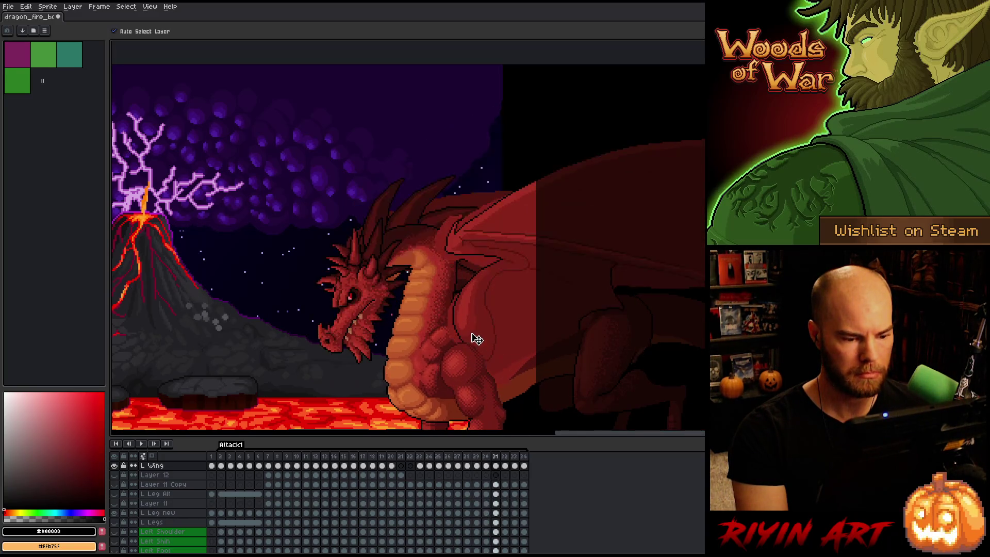
Compare wing poses across frames 29–33, settling on frame 31
key("Left")
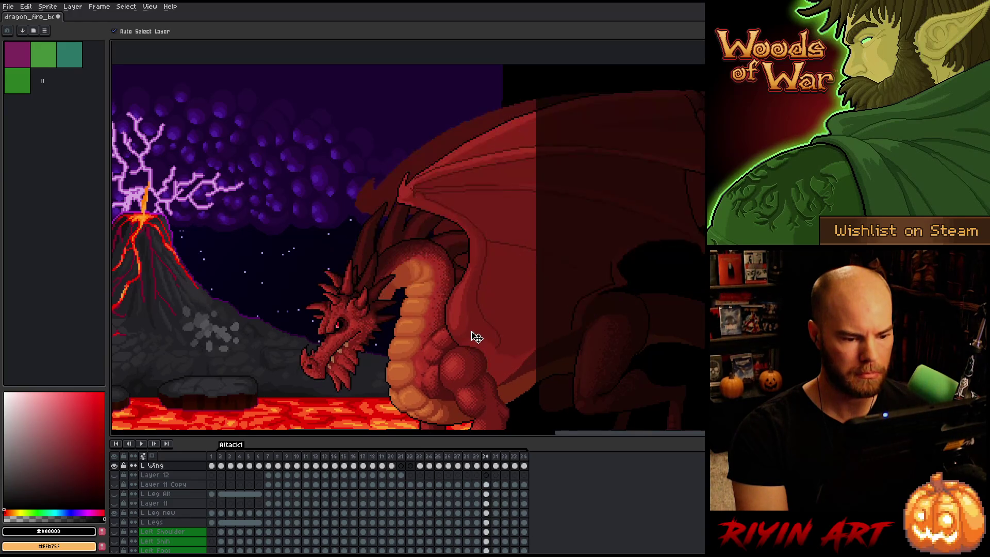
key("Right")
key("Right")
key("Left")
key("Left")
key("Left")
key("Right")
key("Right")
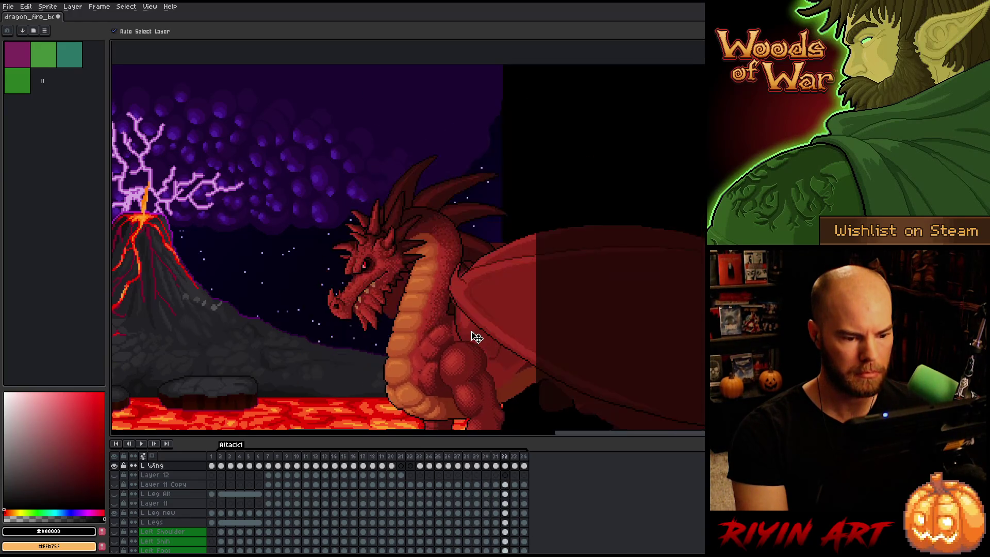
key("Left")
key("Left")
key("Right")
key("Right")
key("Right")
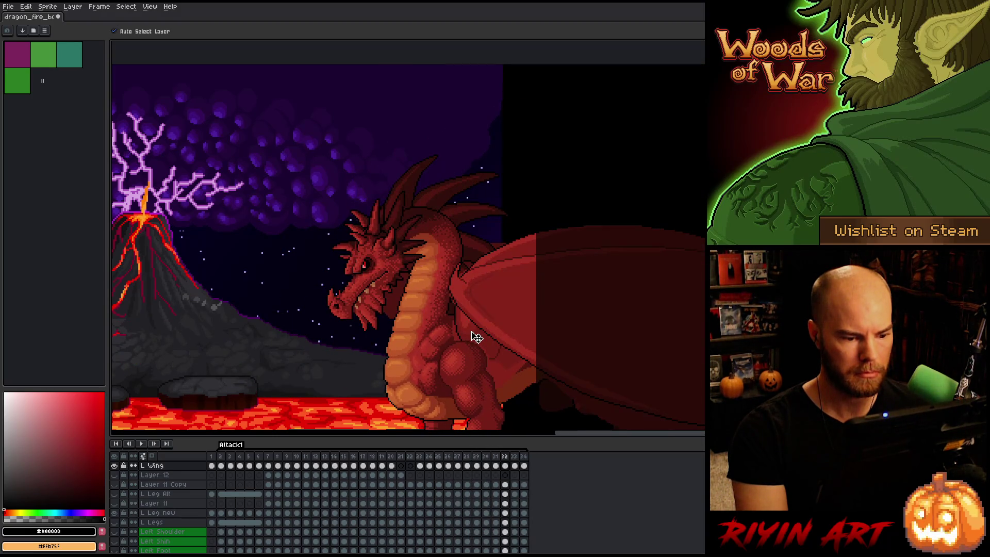
key("Left")
key("Right")
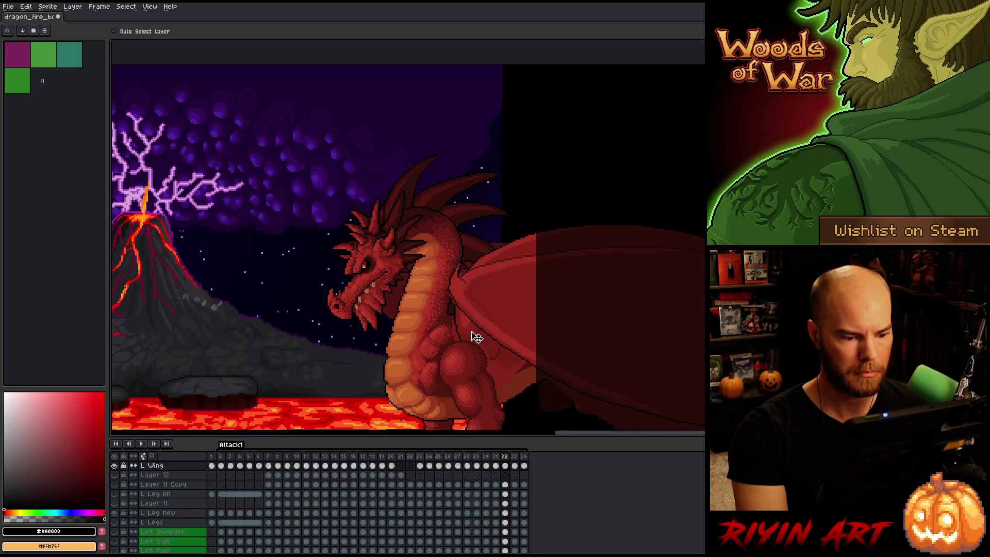
key("Right")
key("Left")
key("Right")
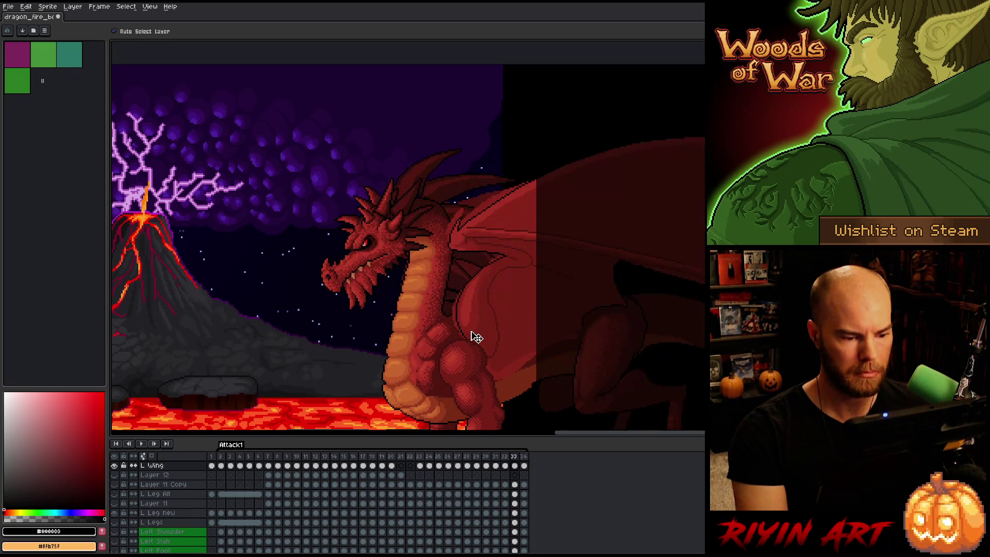
key("Left")
key("Right")
key("Left")
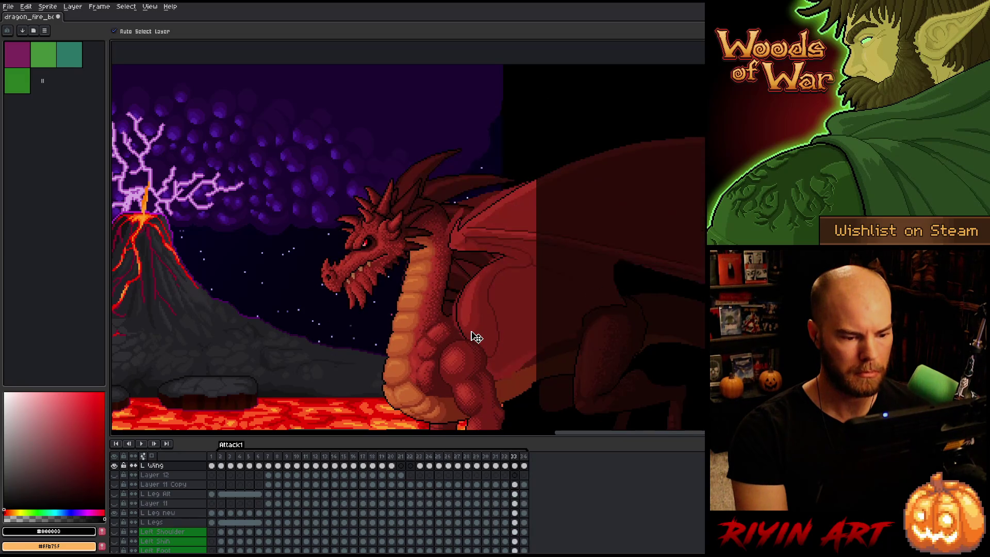
key("Left")
key("Left")
key("Left")
key("Left")
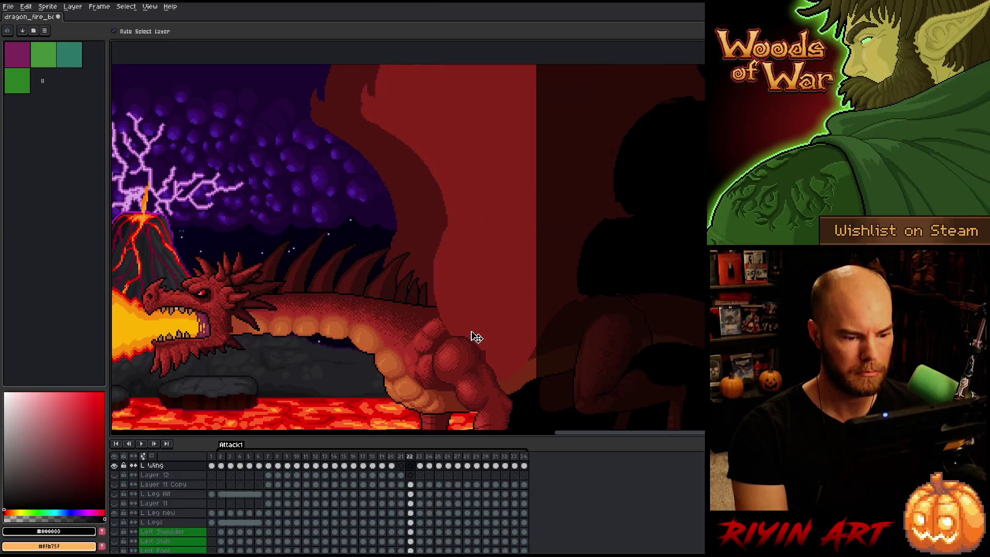
Play the Attack1 animation from the end of the fire breath, then stop it
key("Right")
key("Right")
key("Right")
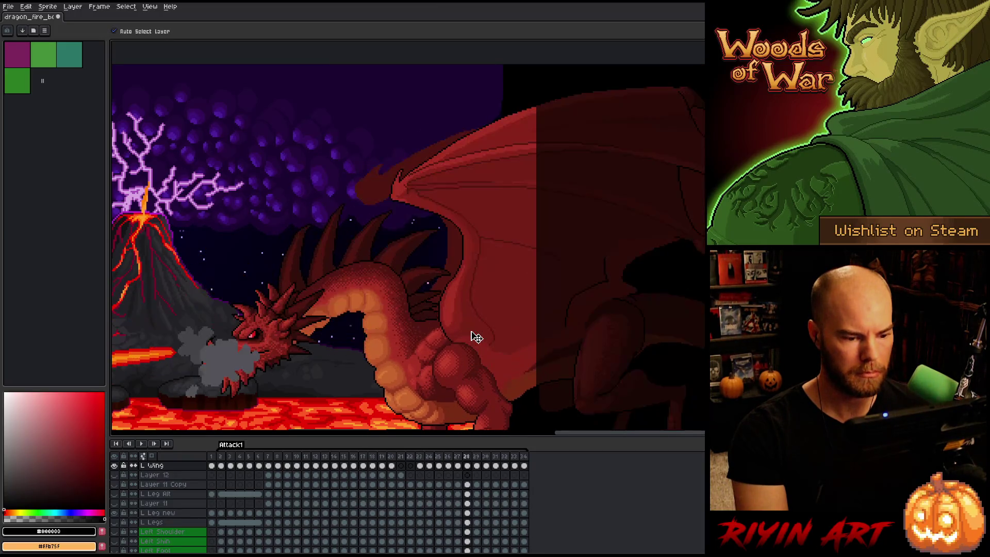
key("Return")
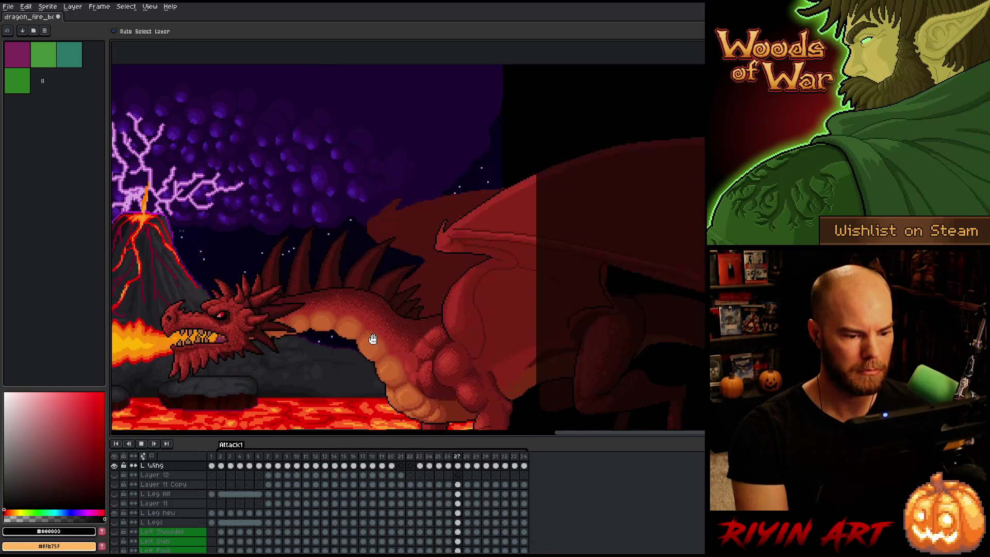
scroll(372, 344, "up", 3)
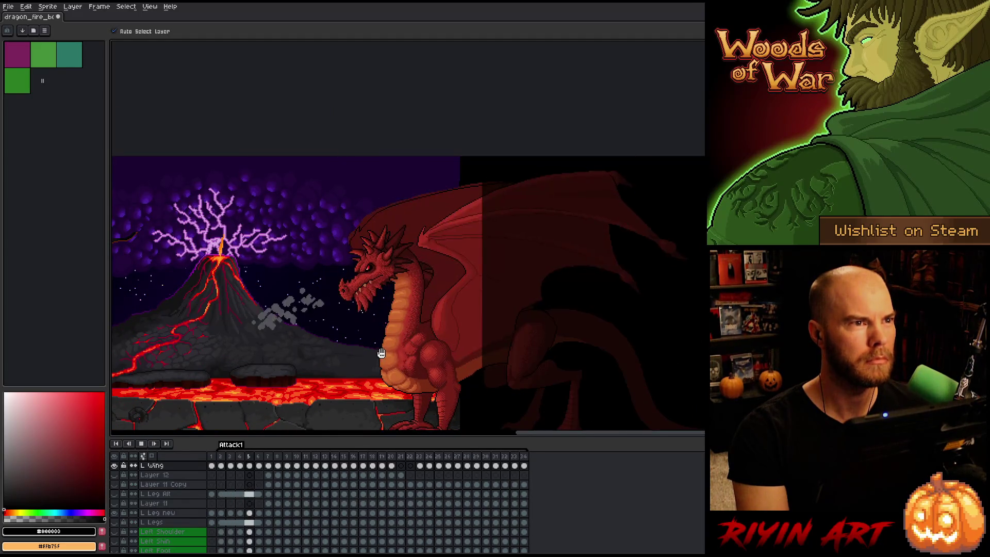
key("Return")
scroll(402, 497, "down", 3)
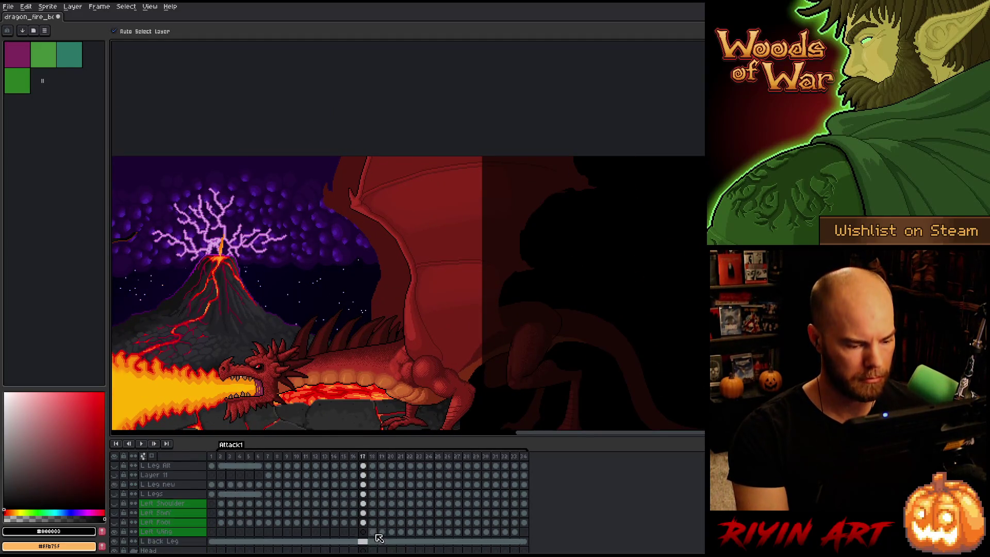
scroll(364, 540, "down", 5)
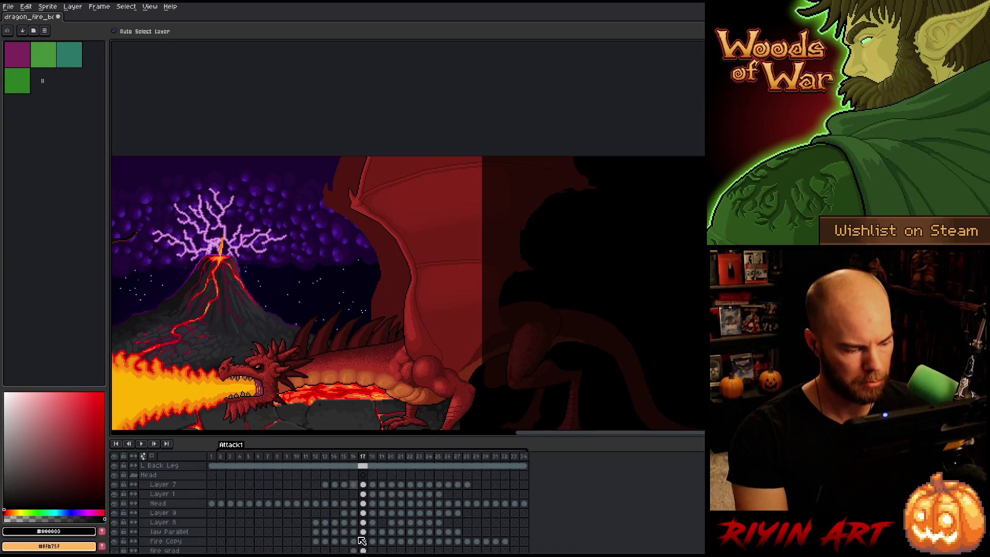
scroll(362, 540, "up", 2)
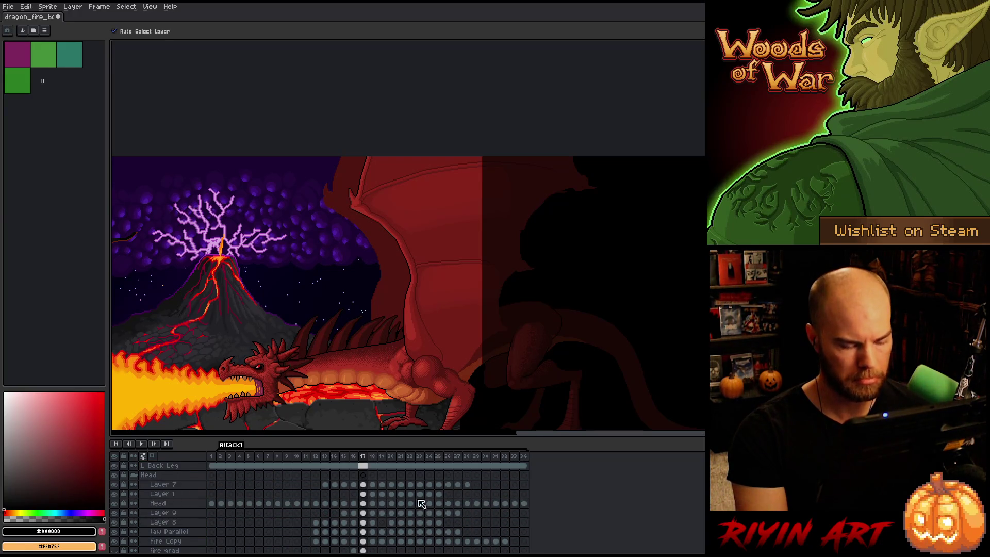
Hide the Left Wing layer on frame 27
left_click(462, 460)
left_click(469, 364)
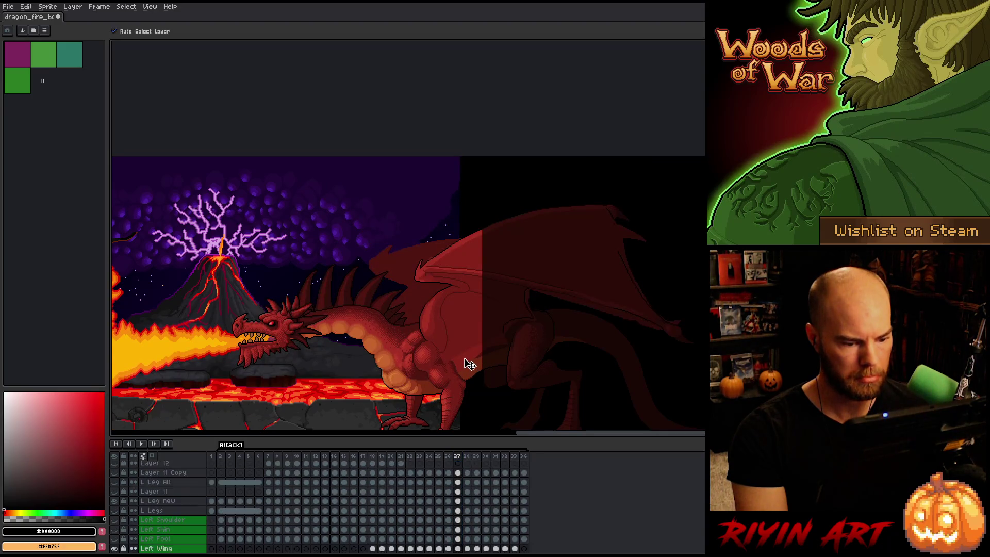
left_click(115, 549)
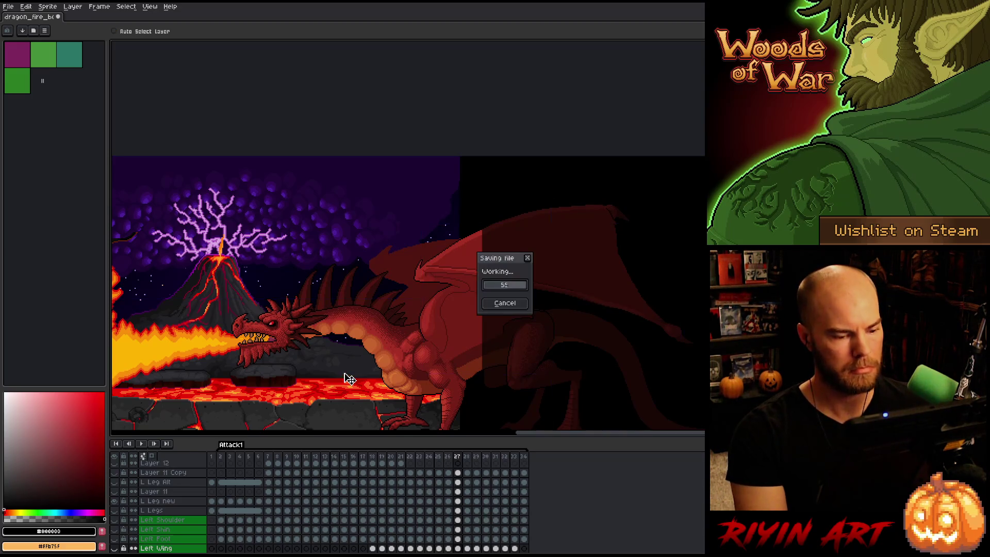
Replay the animation and stop it on frame 22
key("Return")
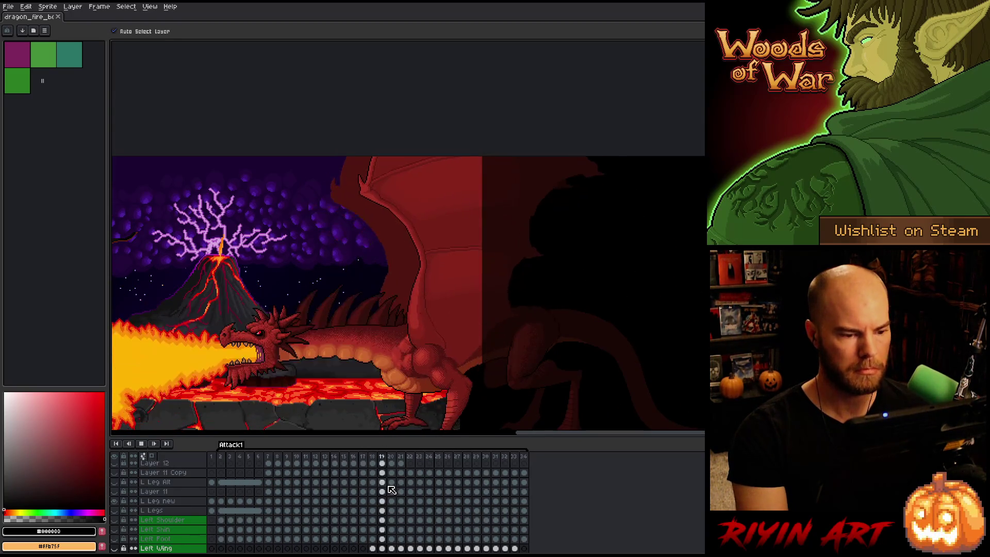
left_click(408, 487)
scroll(408, 488, "up", 2)
scroll(408, 489, "down", 4)
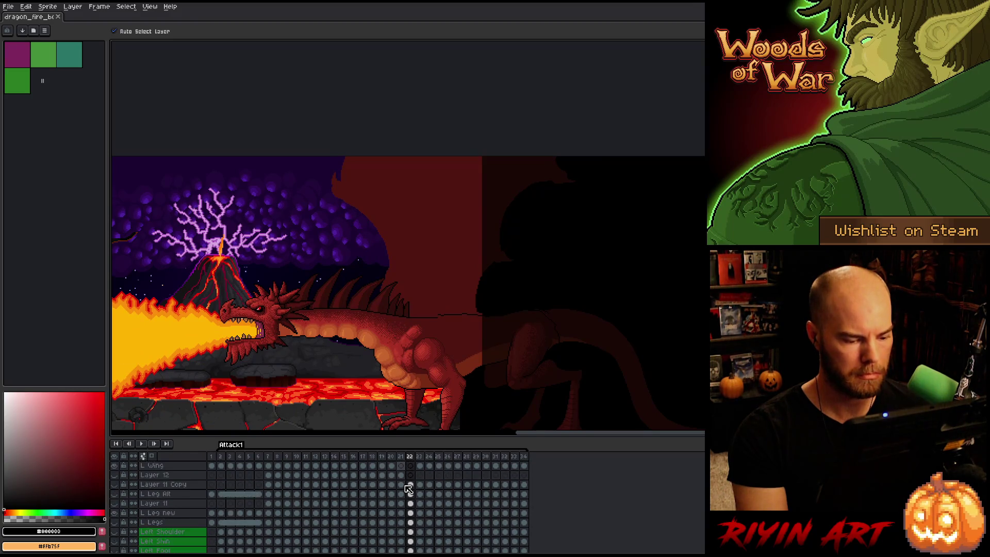
Show the Left Wing layer again and move to frame 21
left_click(115, 523)
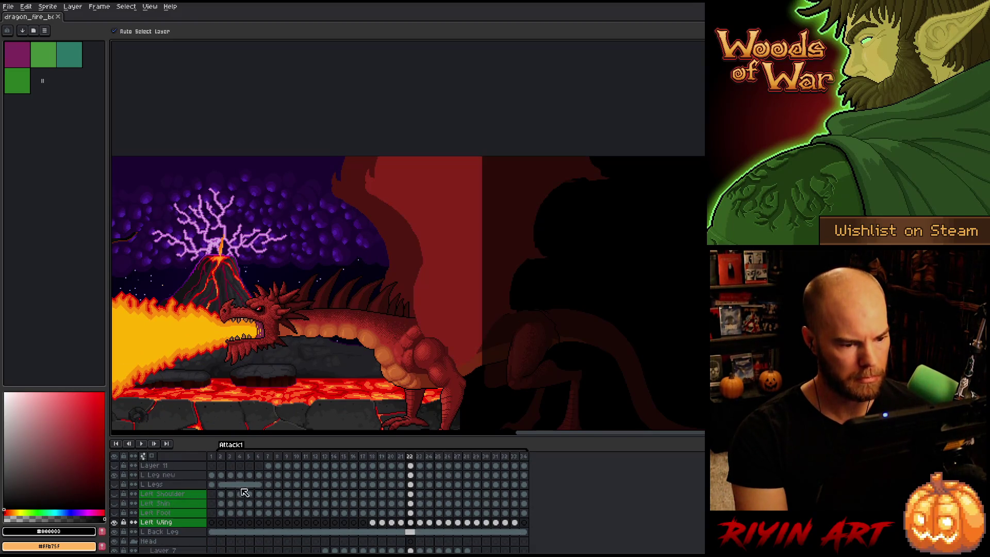
scroll(418, 469, "up", 4)
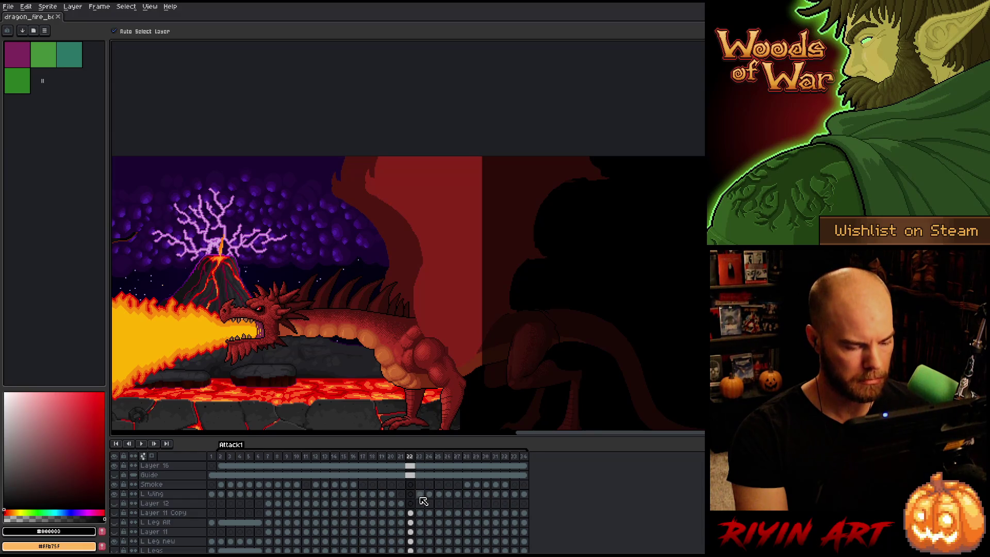
key("Left")
key("Left")
key("Left")
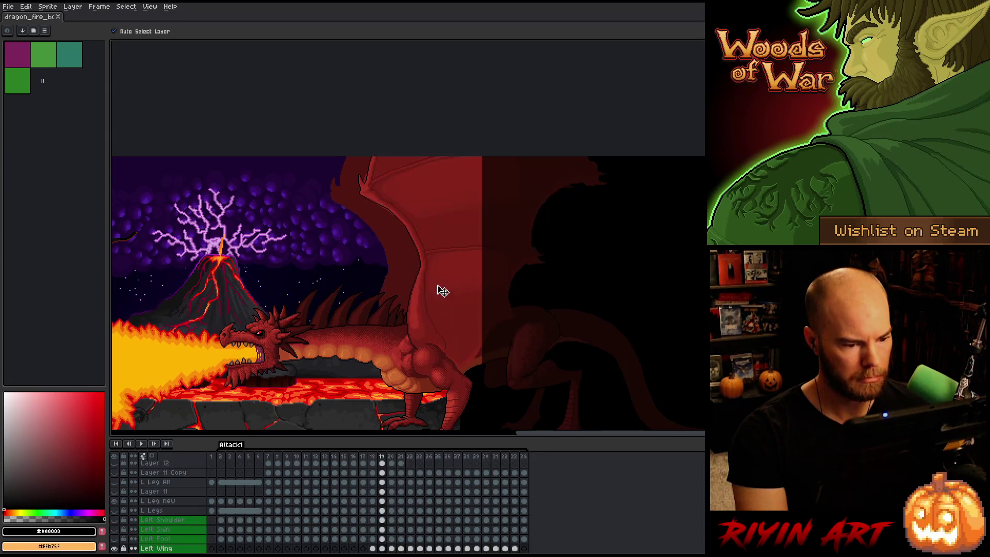
key("Right")
key("Right")
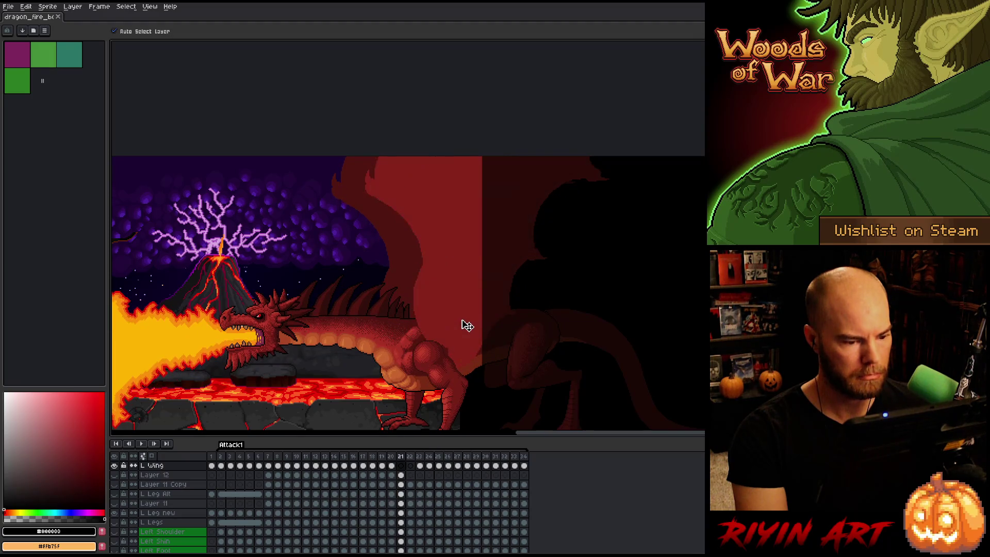
scroll(460, 328, "up", 3)
Extend the L Wing cel into frame 21 and compare it against frame 20
left_click(393, 465)
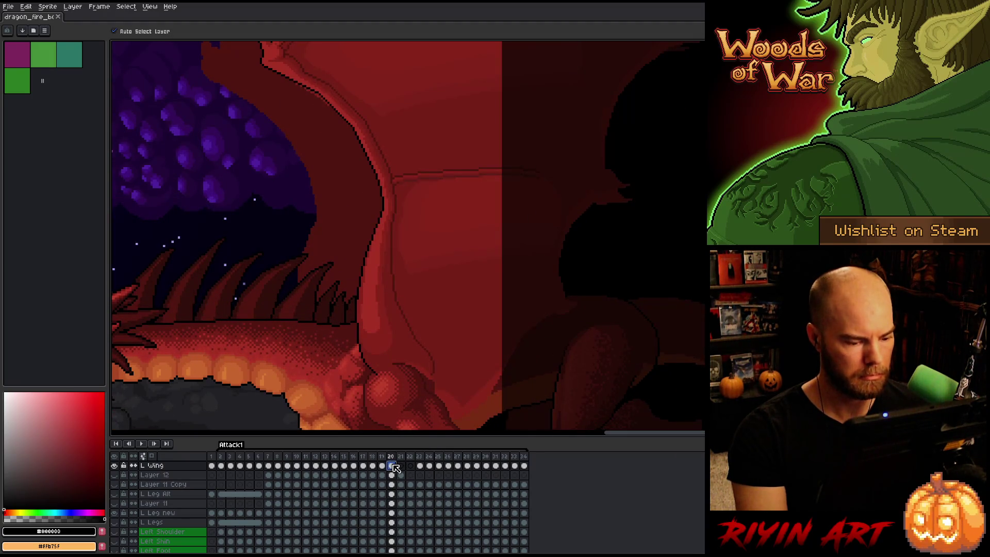
left_click(401, 465)
left_click_drag(402, 467, 401, 466)
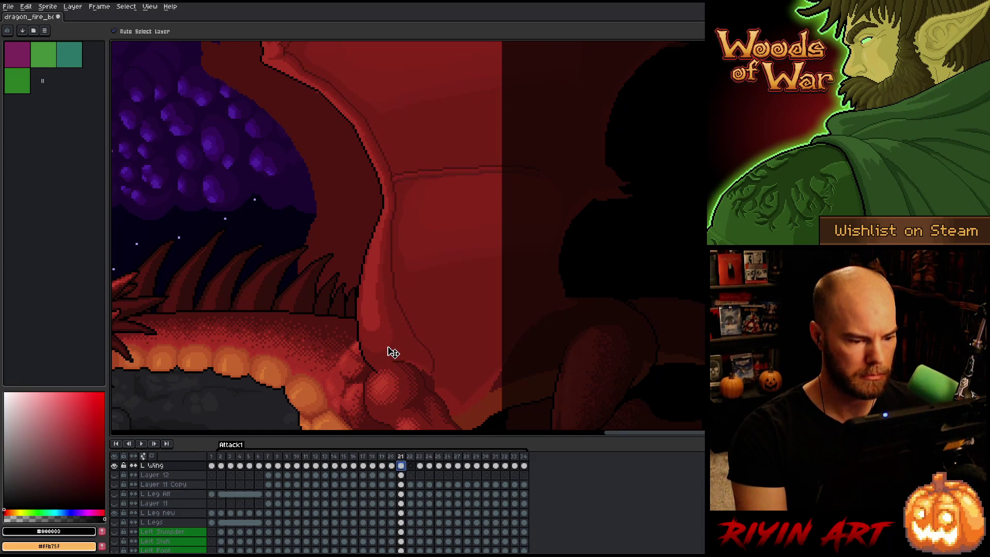
key("Left")
key("Right")
key("Left")
key("Right")
key("Left")
key("Right")
key("Left")
key("Right")
key("Left")
key("Right")
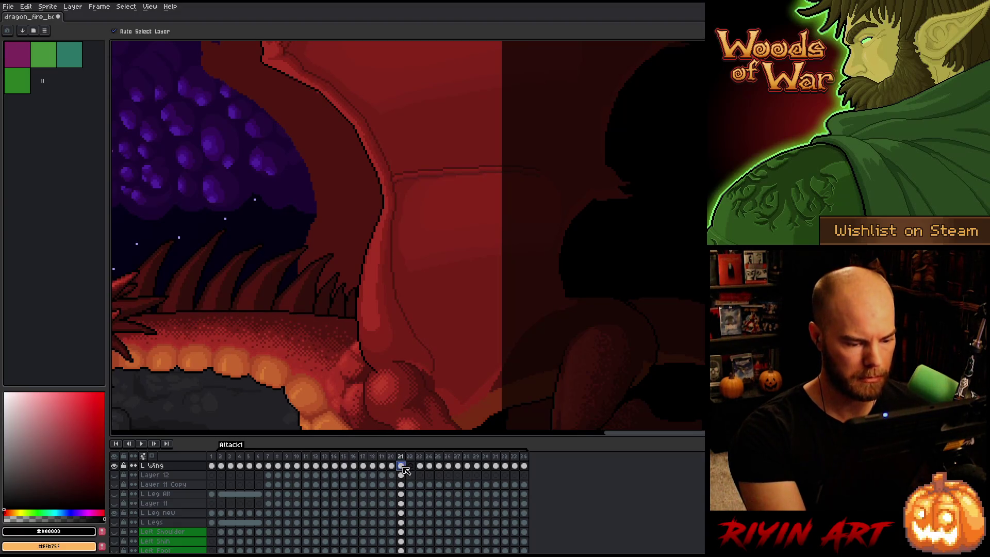
Check frame 22, then nudge the wing a few pixels on frame 21
left_click(410, 465)
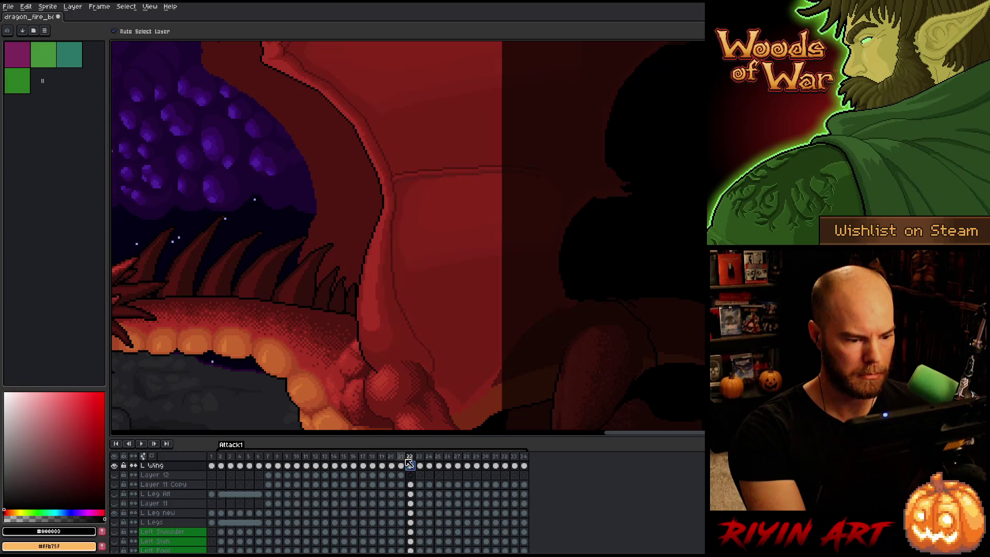
key("Left")
key("Right")
key("Right")
key("Left")
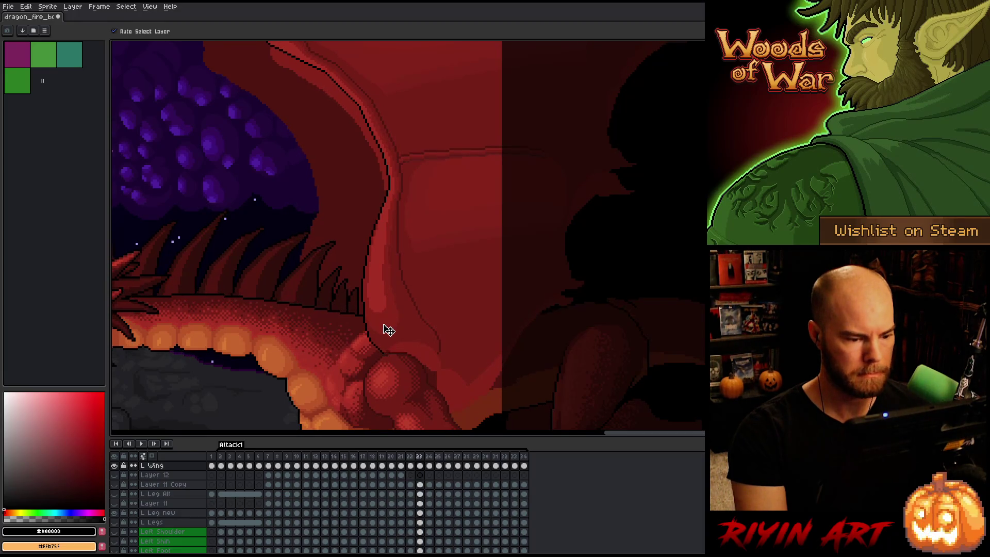
key("Left")
left_click_drag(384, 335, 380, 348)
key("Left")
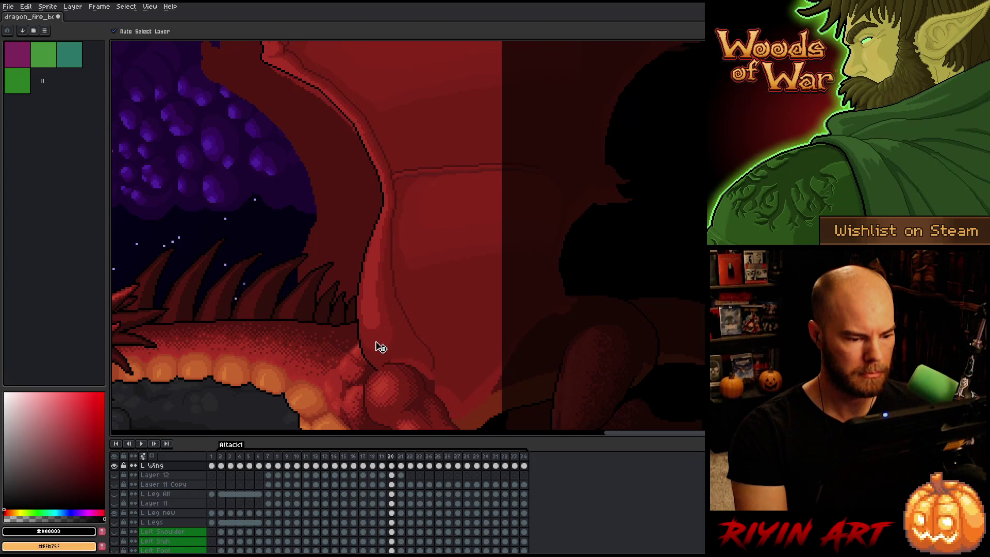
key("Left")
key("Right")
key("Right")
key("Left")
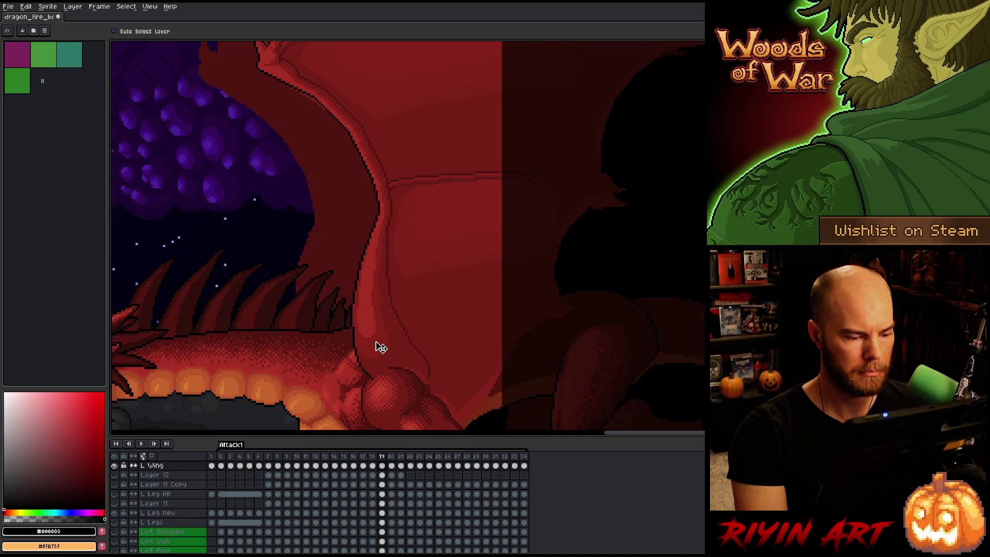
Shift the wing slightly left and down on frame 19, comparing it with frame 18
key("comma")
key("period")
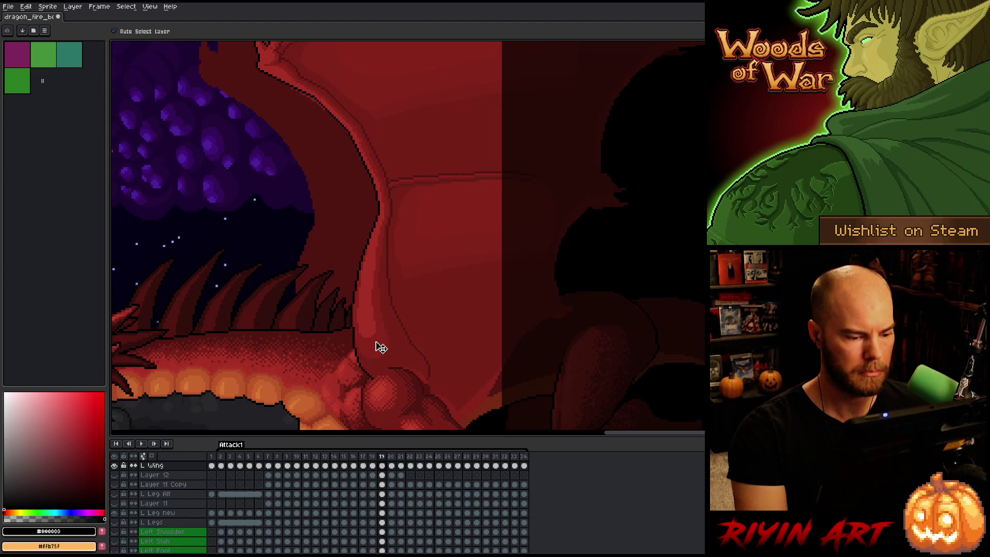
key("comma")
key("period")
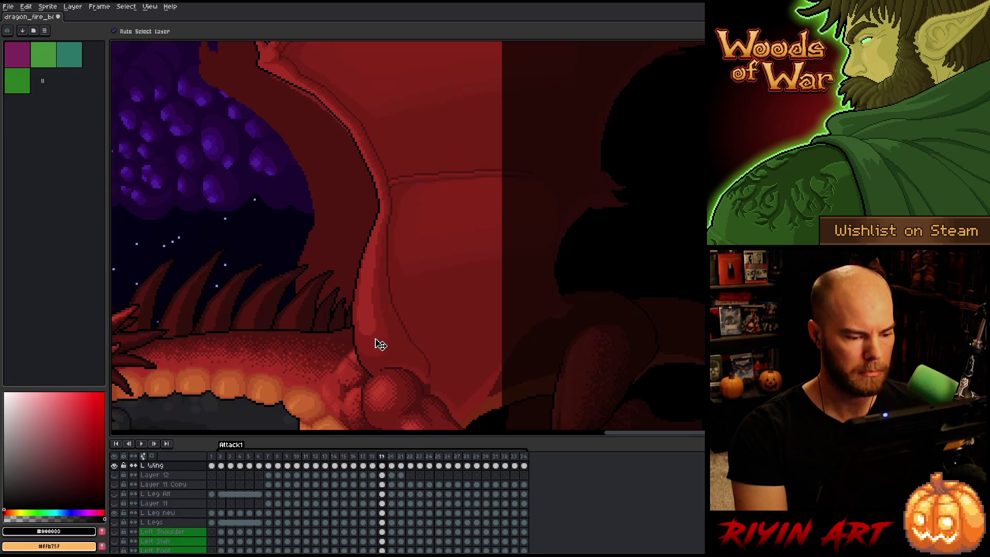
key("comma")
key("period")
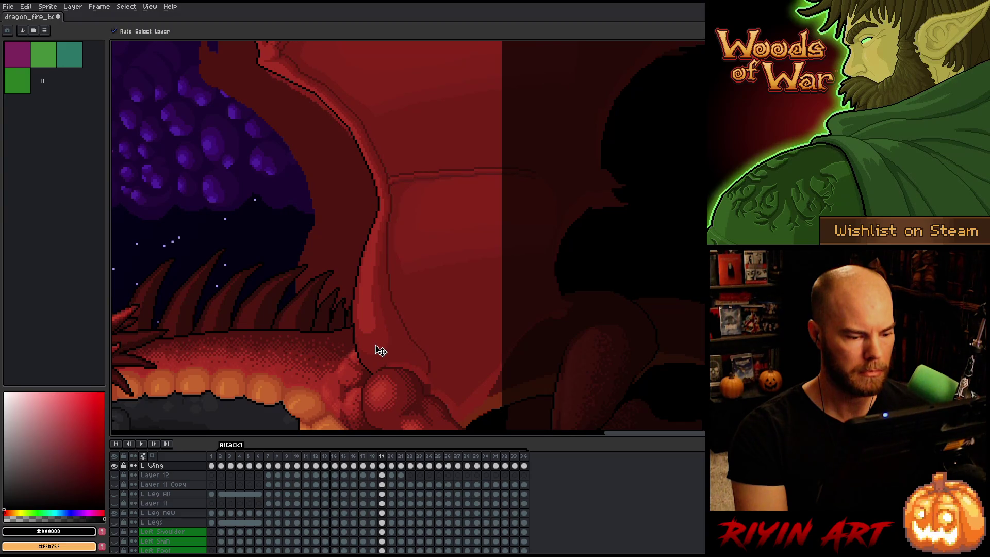
key("comma")
key("period")
key("period")
key("comma")
key("comma")
key("period")
left_click_drag(380, 351, 379, 353)
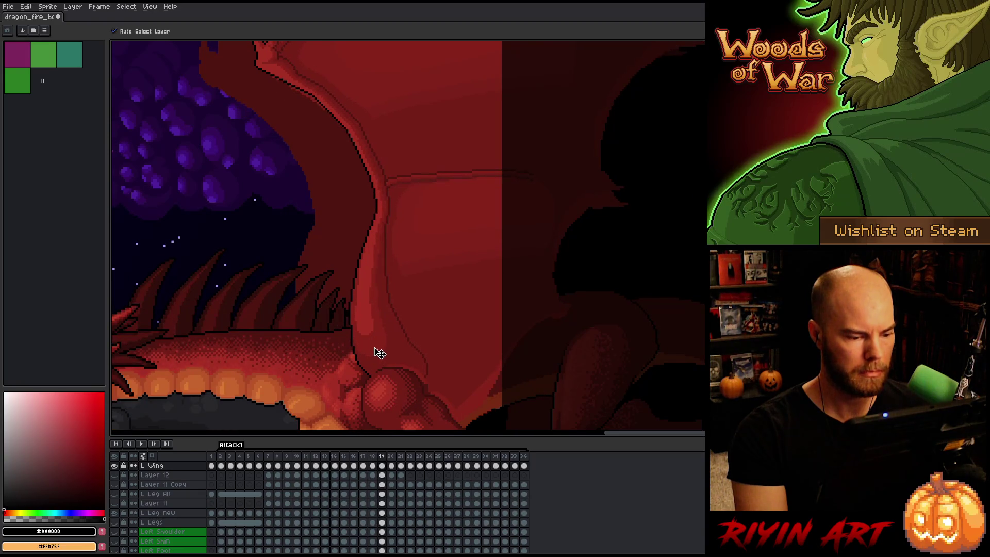
Shift the wing a few pixels left on frame 21
key("period")
key("comma")
key("period")
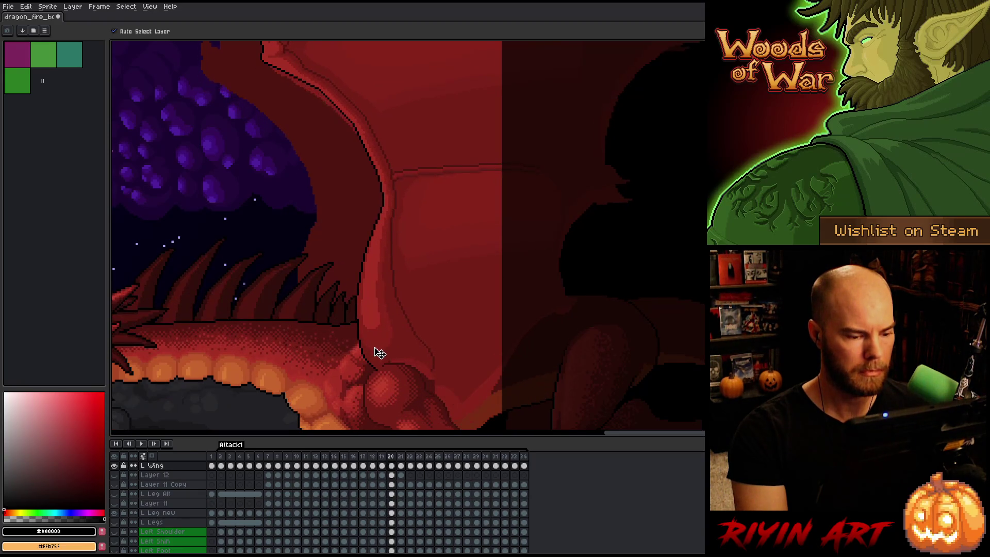
key("period")
key("comma")
key("period")
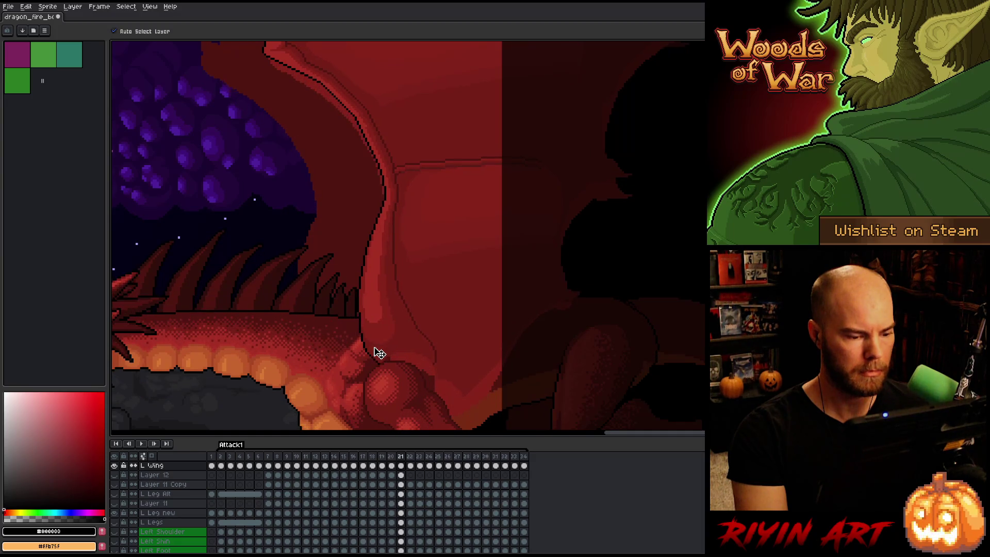
left_click_drag(380, 353, 377, 354)
Shift the wing a few pixels left on frame 22
key("comma")
key("period")
key("period")
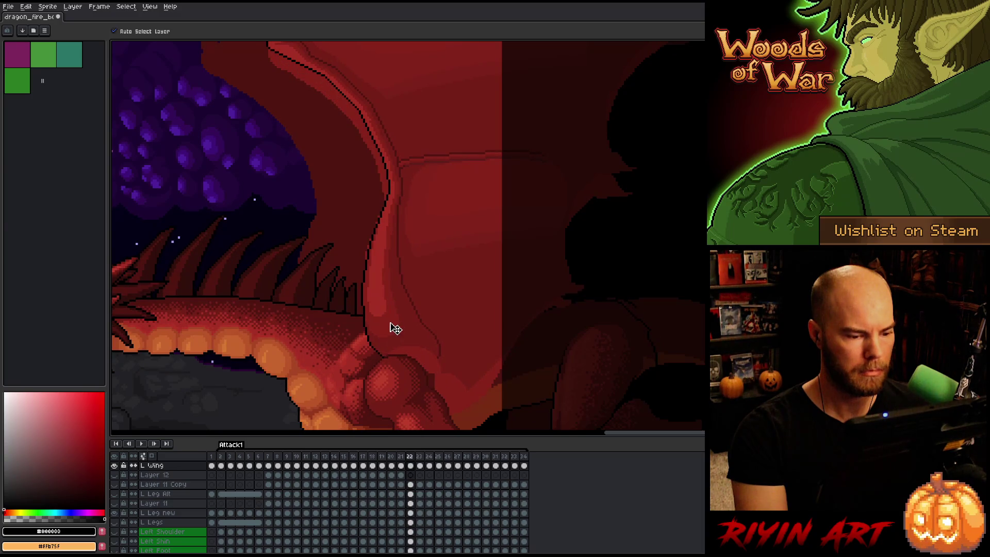
left_click_drag(394, 332, 391, 333)
key("comma")
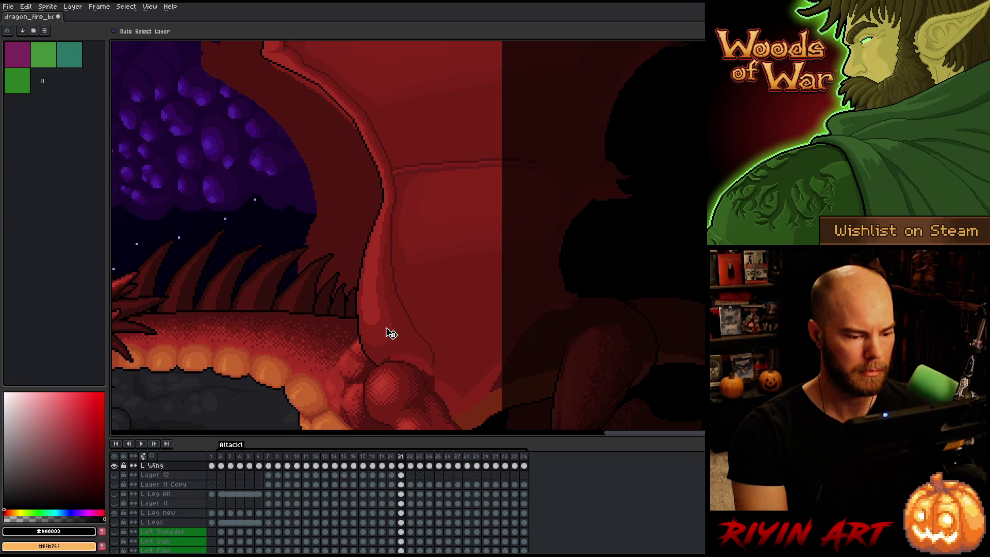
key("period")
key("period")
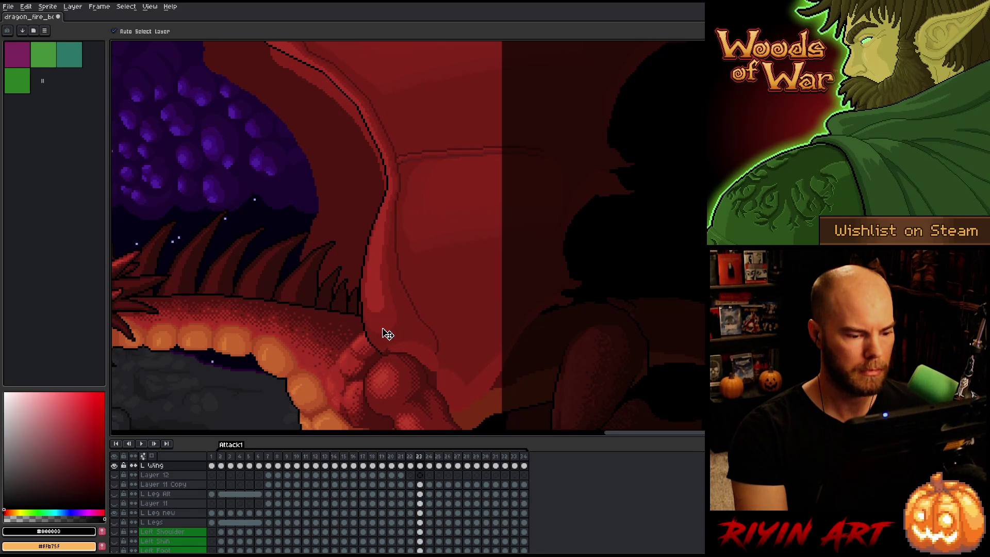
Compare frames 21 and 22, then play the Attack1 animation from frame 29
key("comma")
key("period")
key("period")
key("comma")
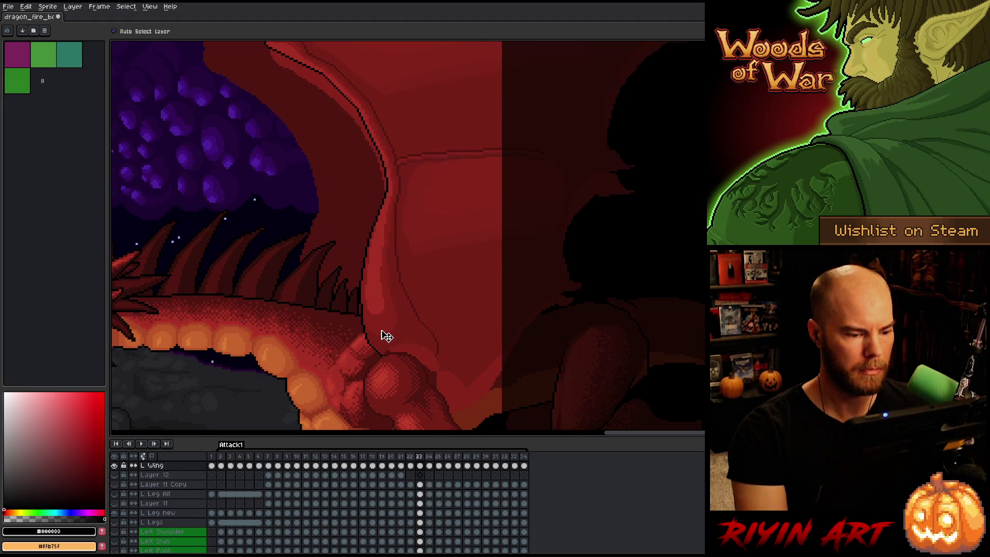
key("comma")
key("comma")
key("period")
key("comma")
key("period")
key("period")
key("period")
key("Return")
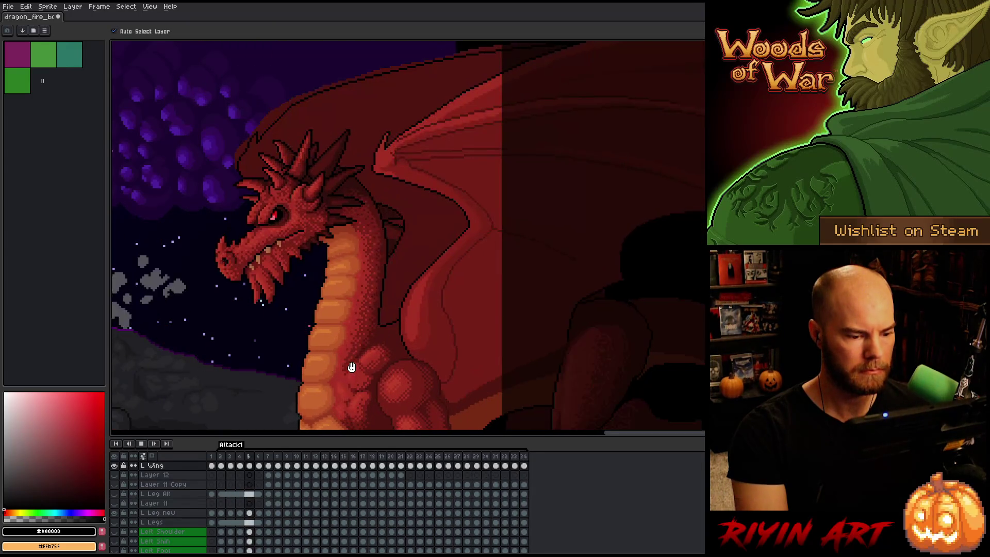
scroll(351, 367, "down", 3)
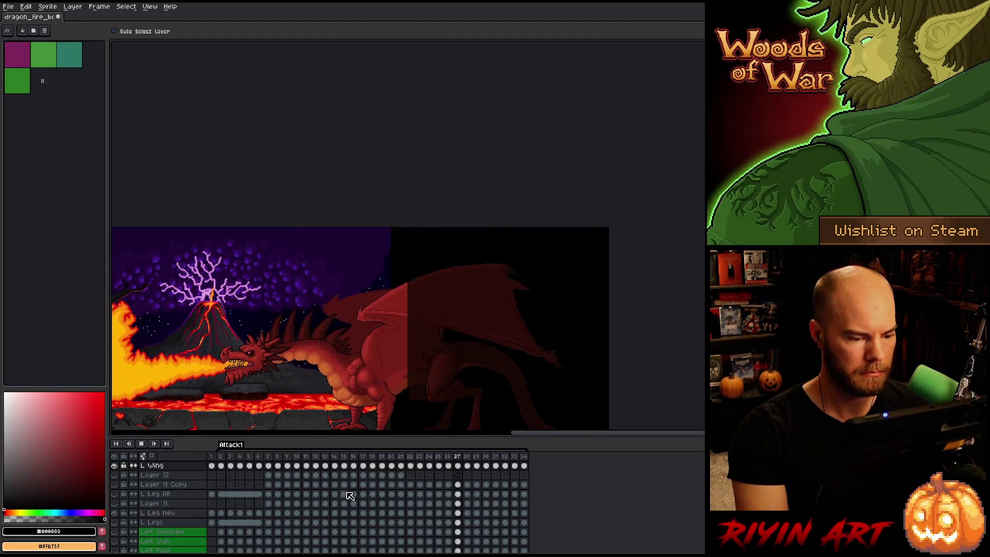
scroll(198, 535, "down", 2)
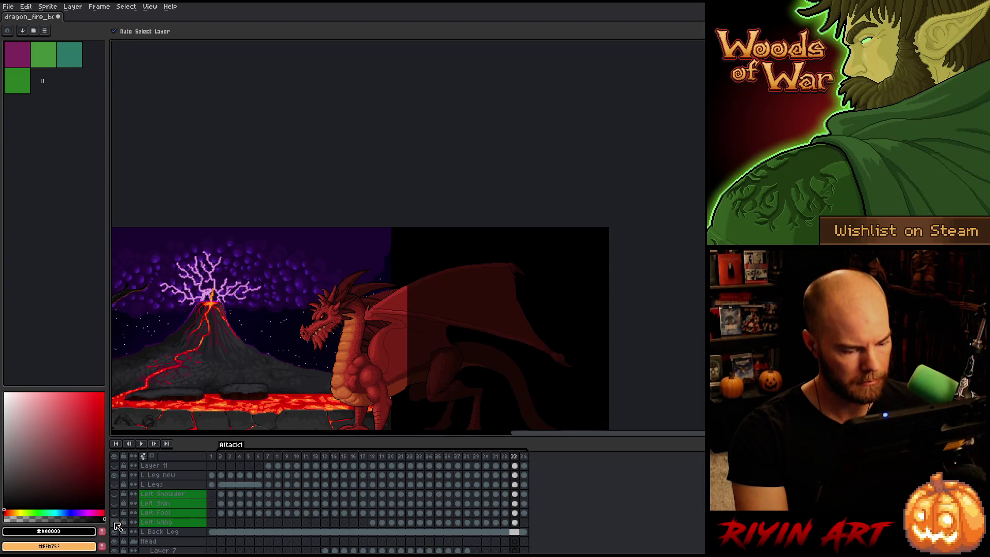
scroll(227, 536, "up", 2)
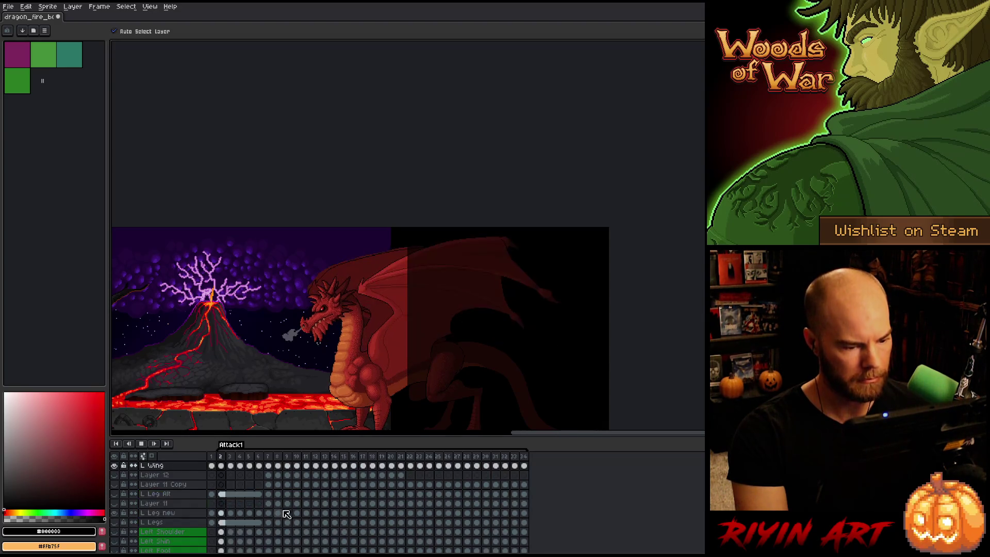
key("Return")
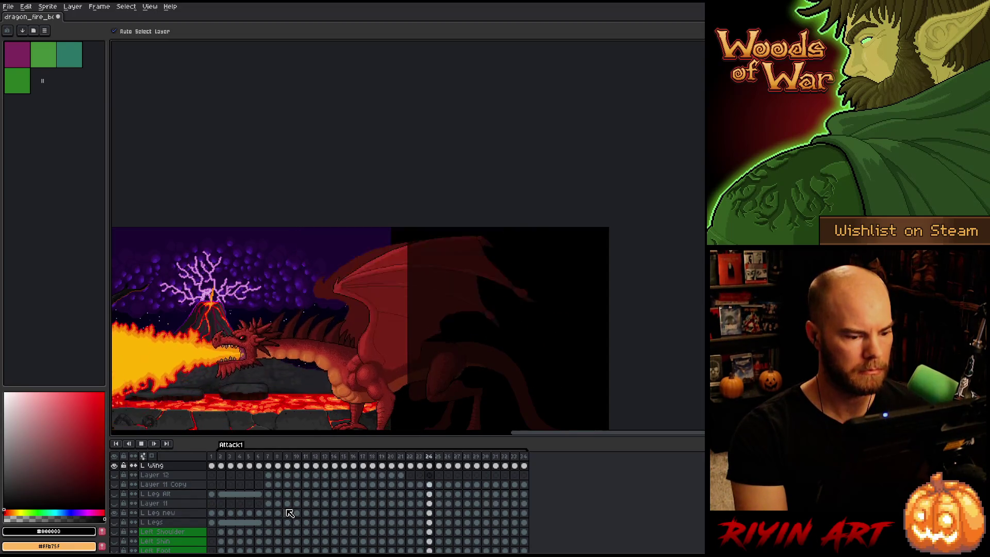
key("ctrl+s")
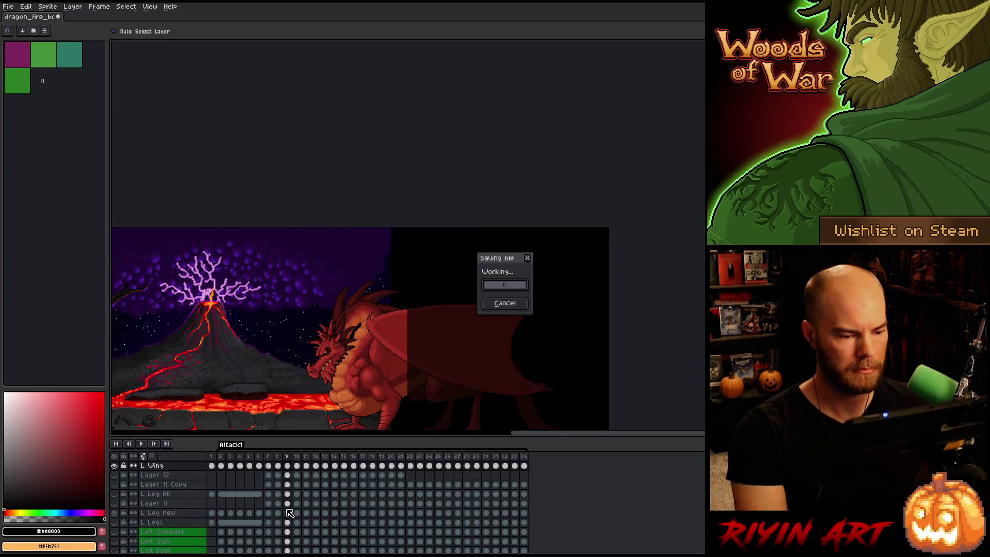
key("Return")
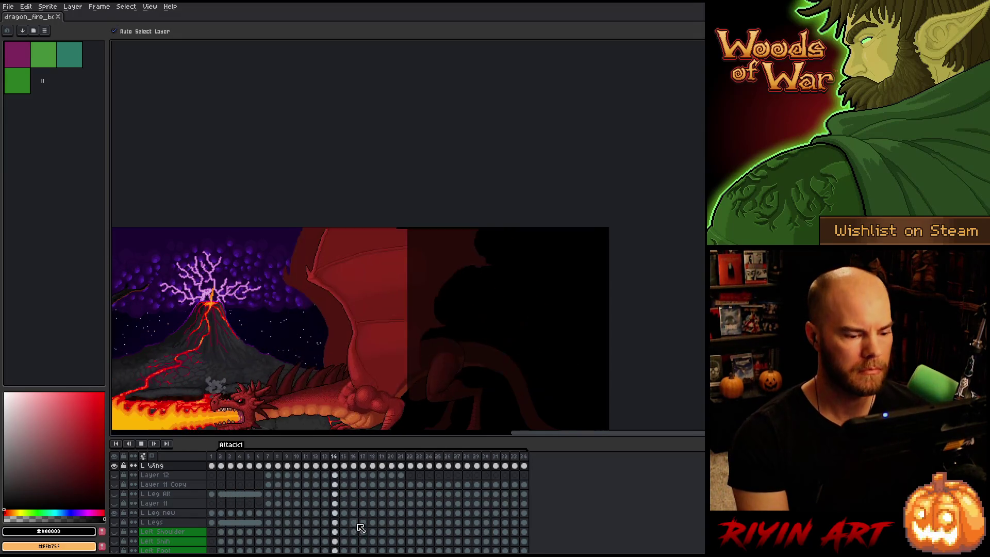
key("Return")
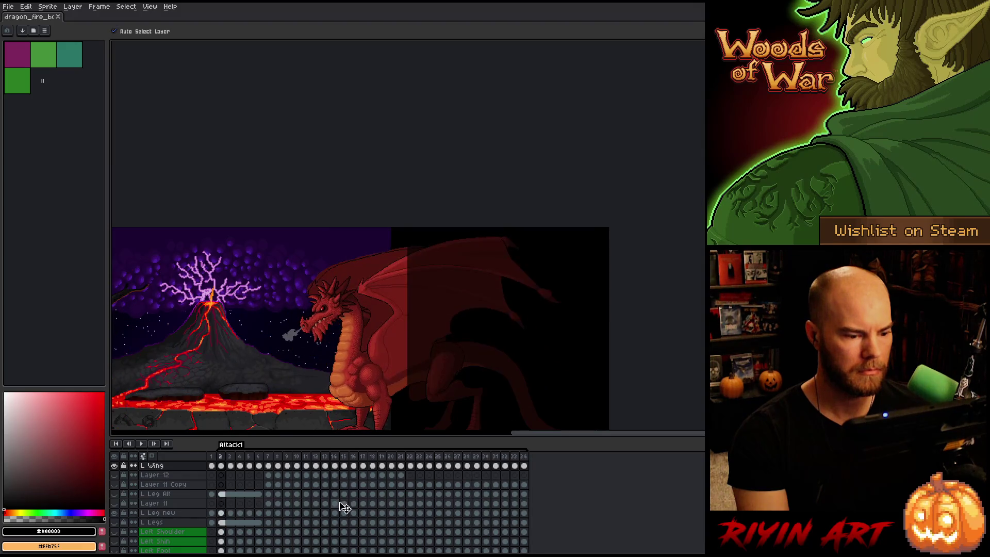
key("Right")
key("Right")
key("Right")
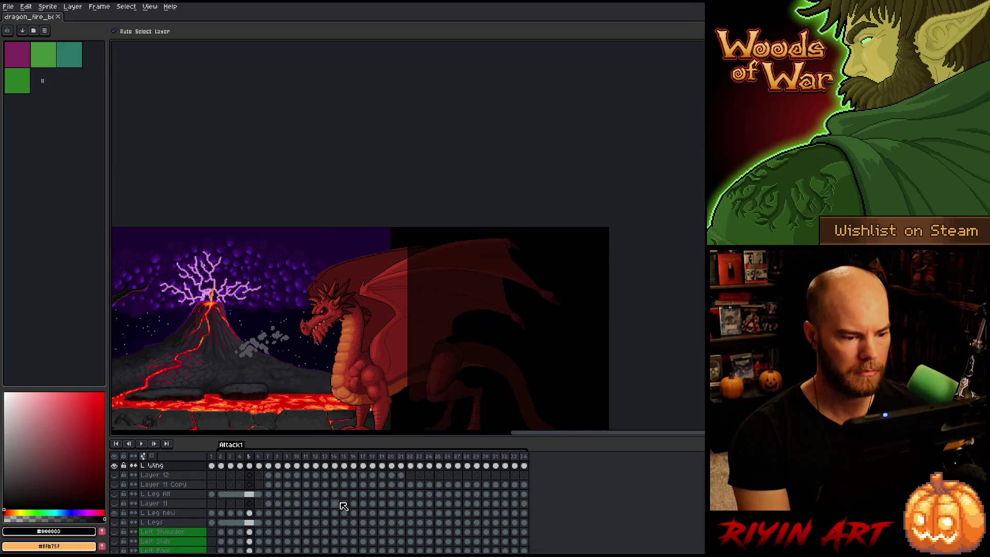
key("Left")
key("Left")
key("Left")
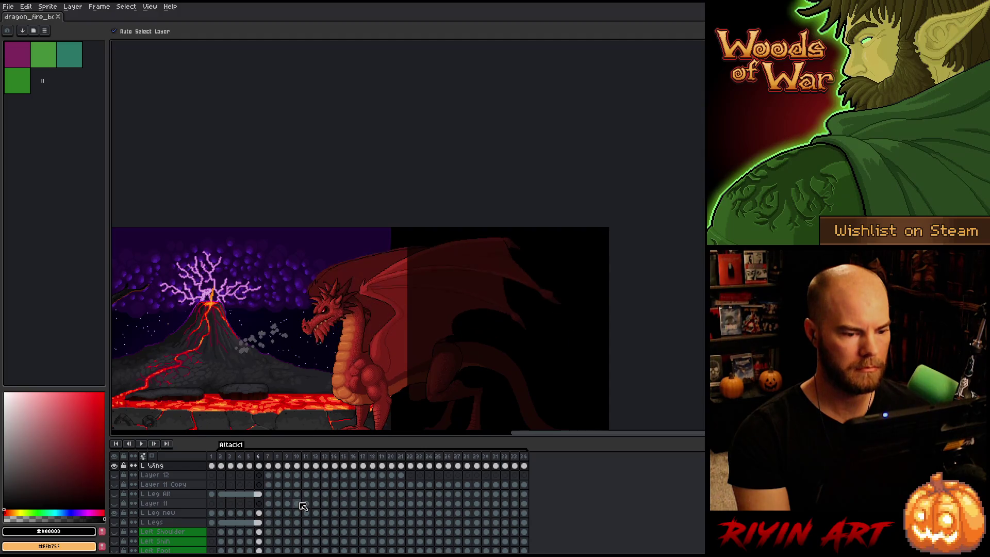
key("Left")
key("Left")
key("Left")
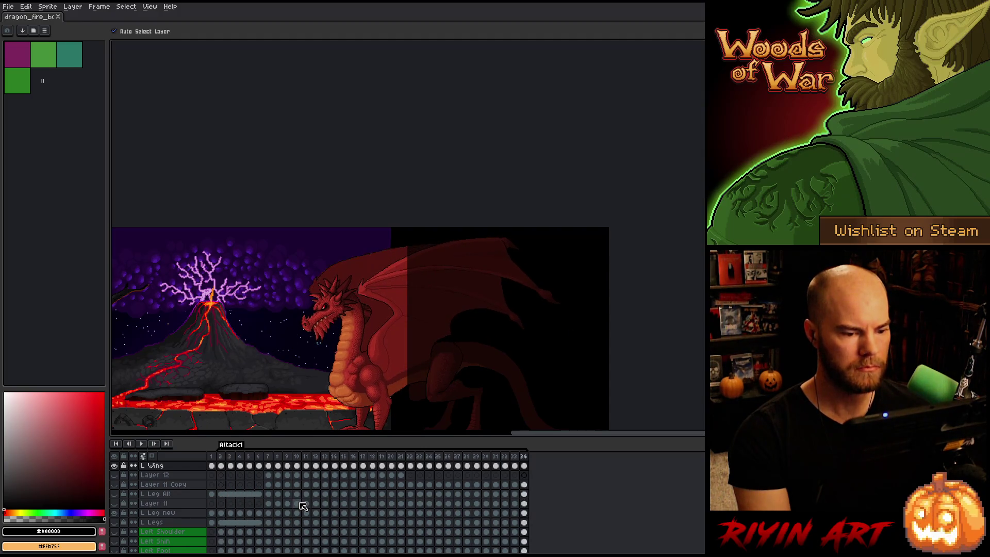
key("Right")
key("Right")
key("Right")
key("Right")
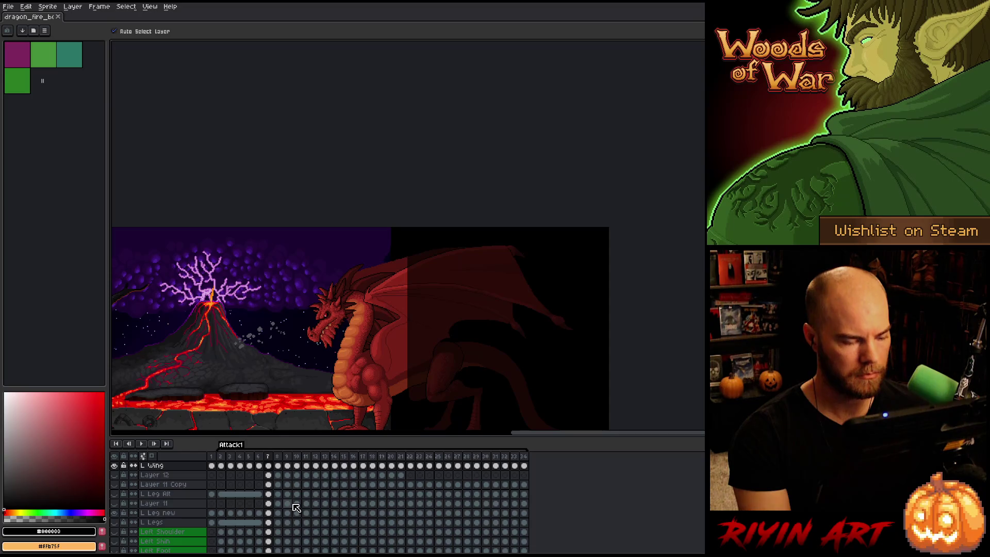
scroll(285, 497, "up", 1)
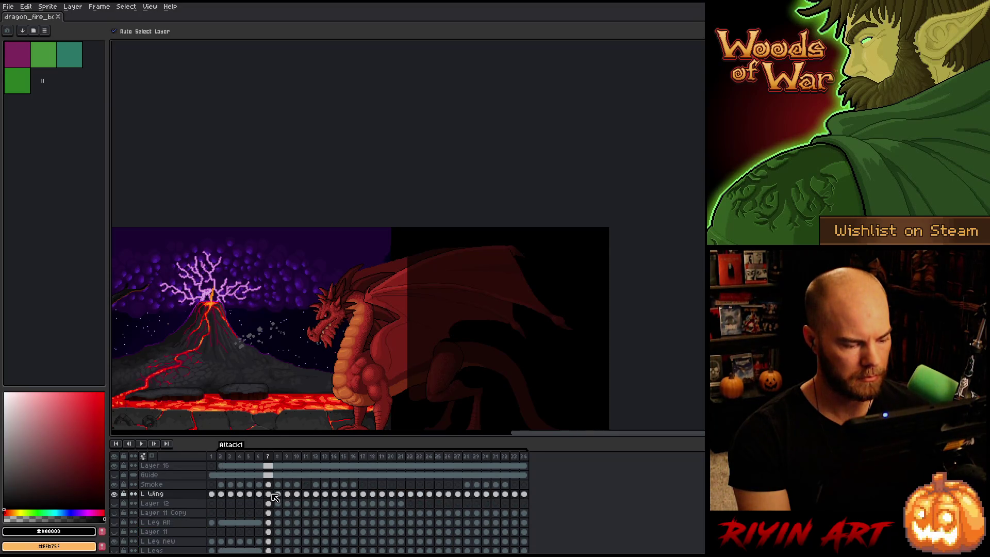
From frame 32 of L Wing, step forward to frame 2 and add Layer 17
left_click(505, 494)
key("Right")
key("Right")
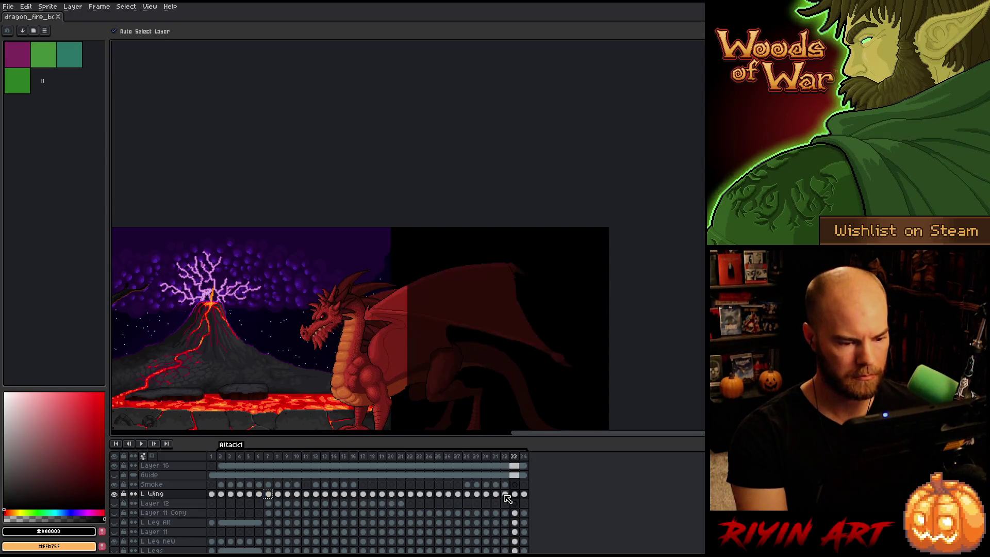
key("Right")
key("Right")
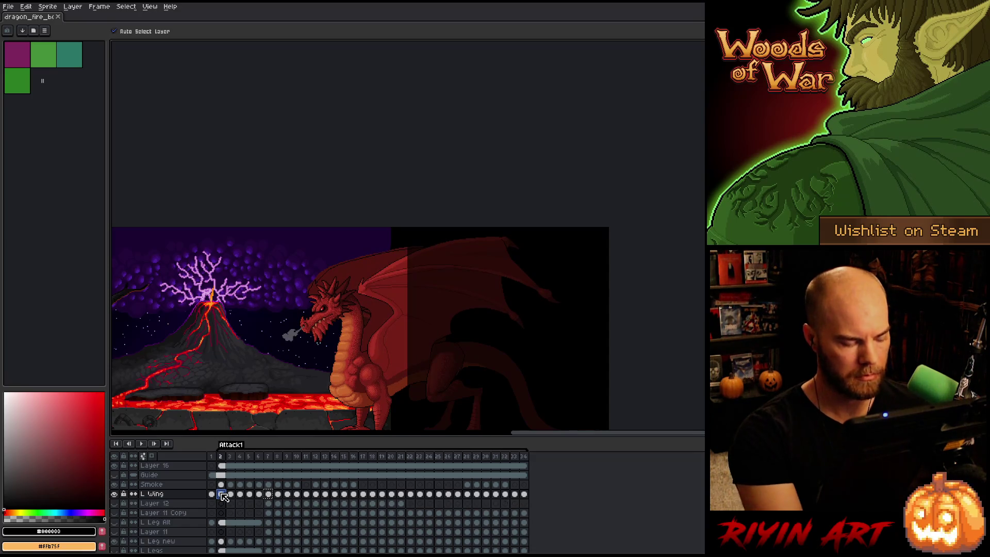
key("shift+n")
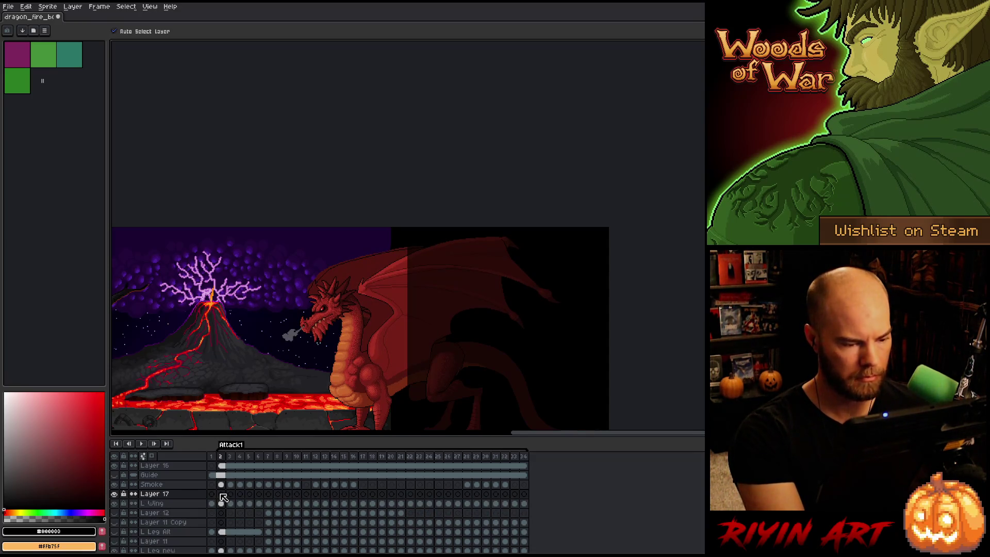
Review L Wing frames 3, 4 and 7, then nudge Layer 17's frame 2 content up-left
left_click(230, 504)
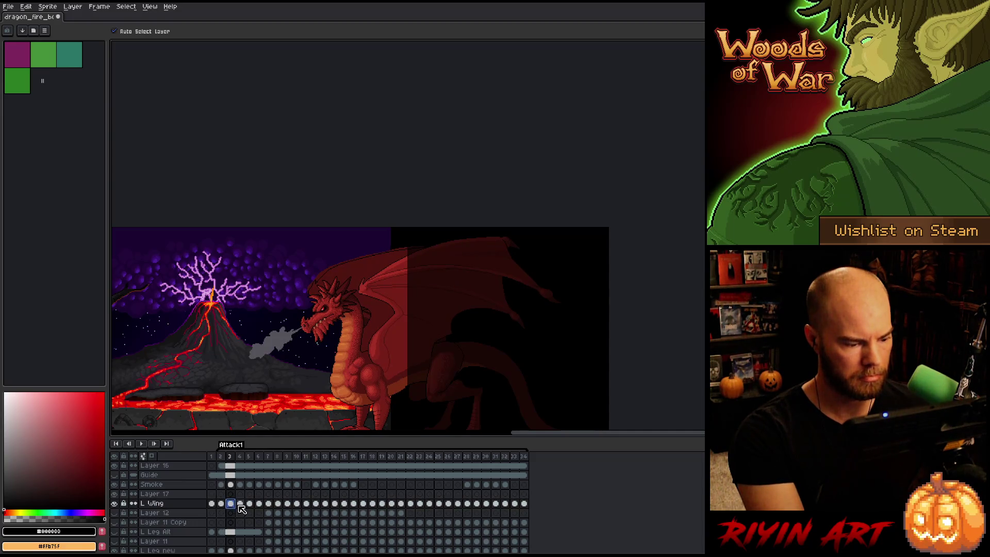
left_click(240, 504)
left_click(268, 505)
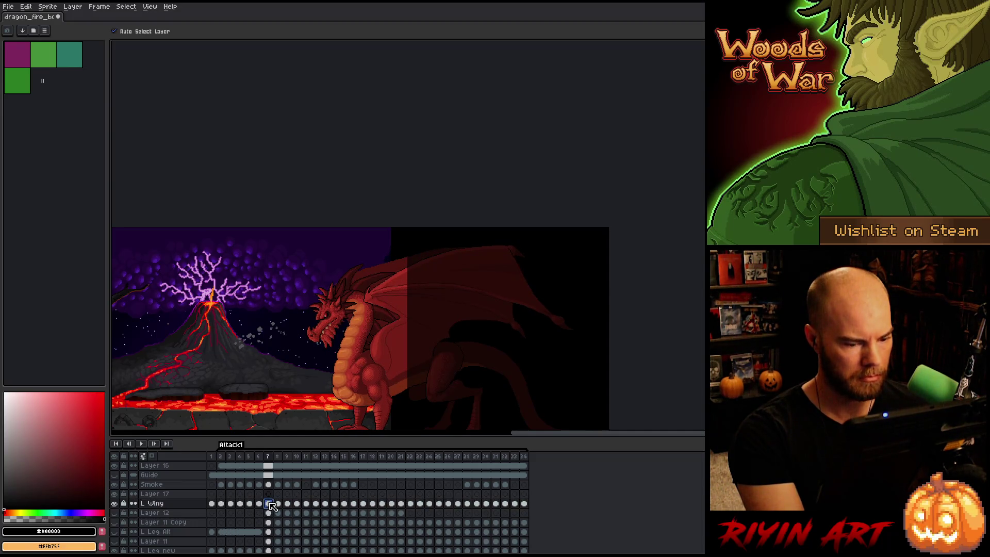
left_click(221, 494)
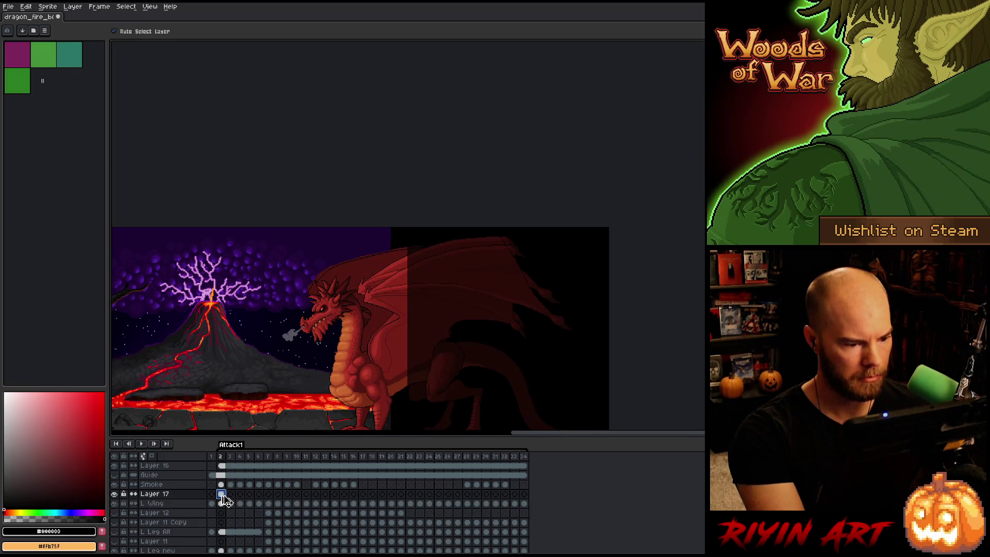
scroll(393, 342, "up", 2)
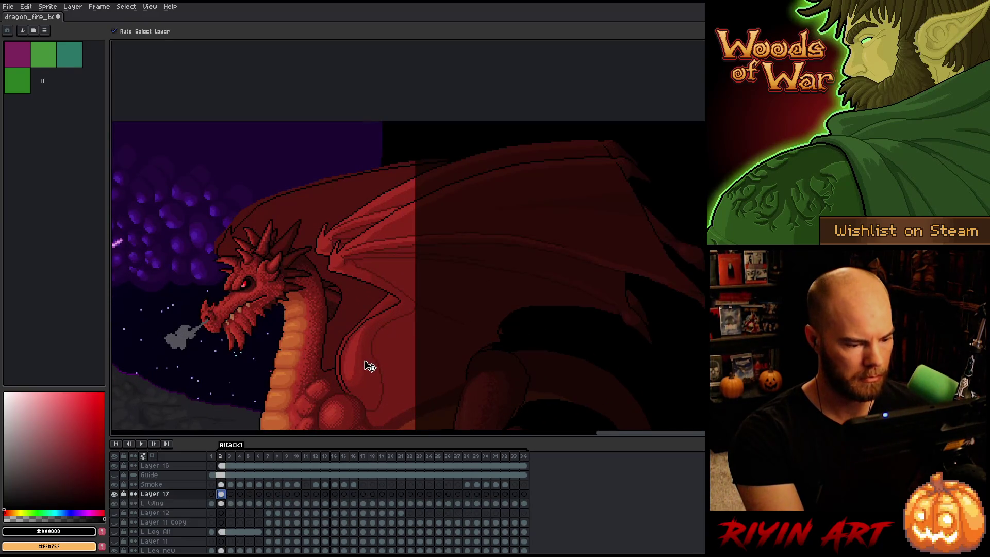
left_click_drag(368, 367, 366, 365)
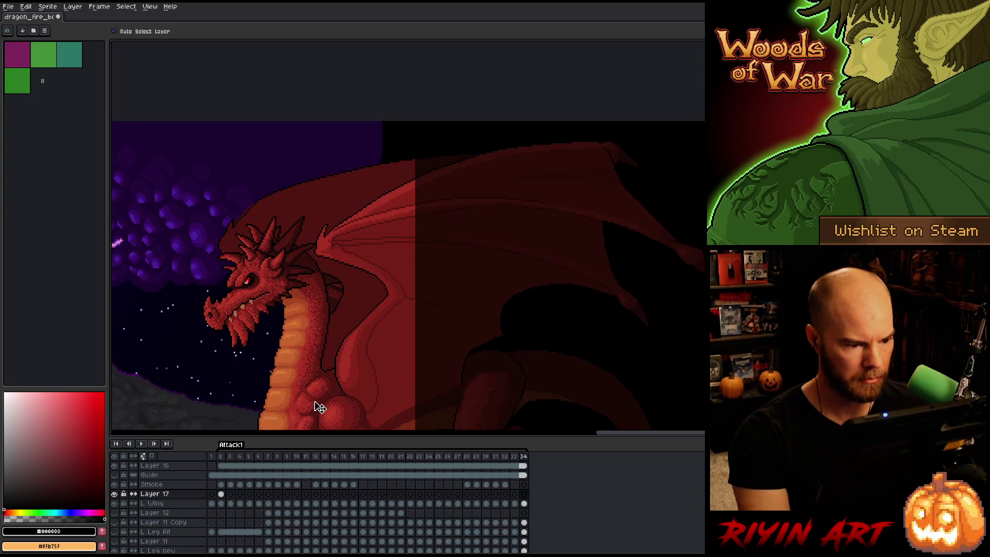
Reselect L Wing on frame 2, switch to rectangle selection, and go to frame 33
left_click(230, 456)
key("Left")
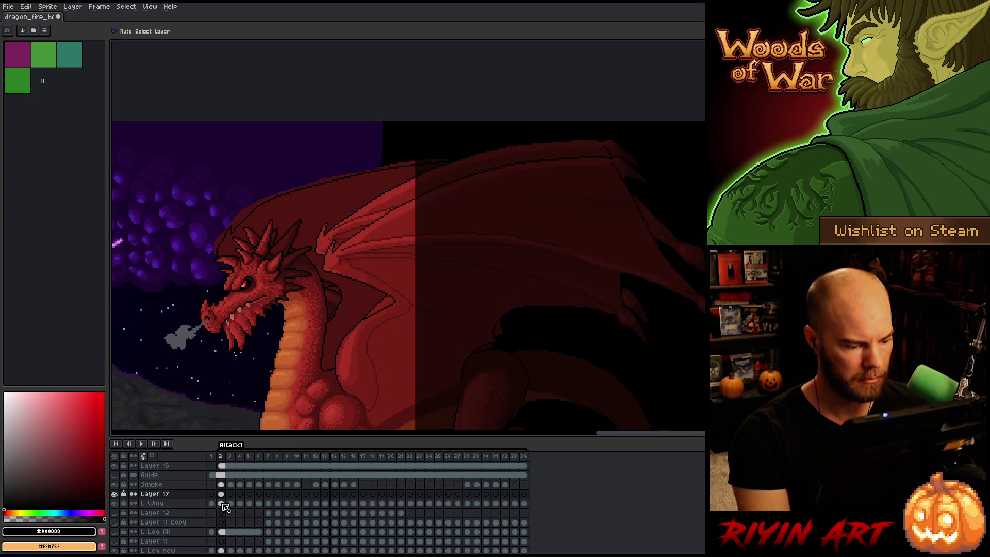
left_click(223, 503)
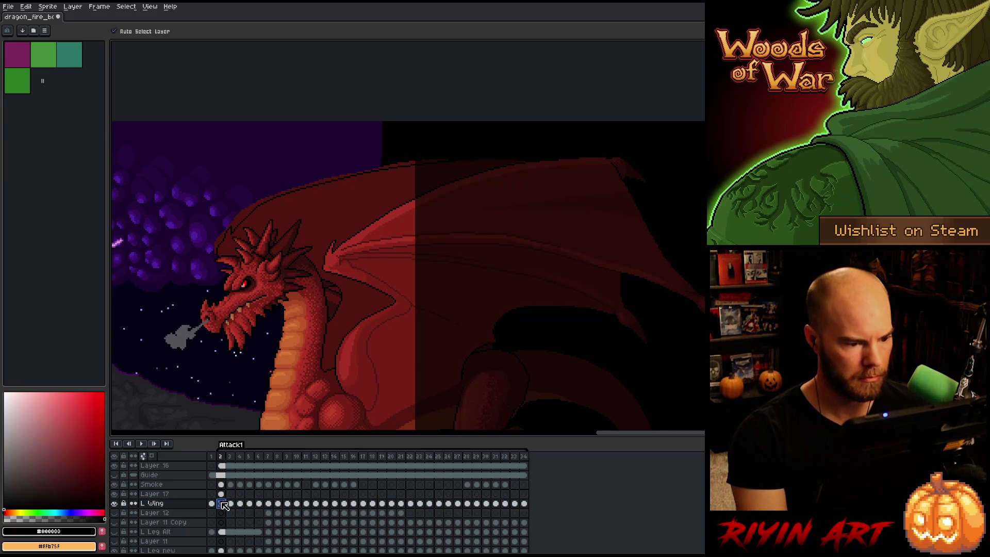
key("Left")
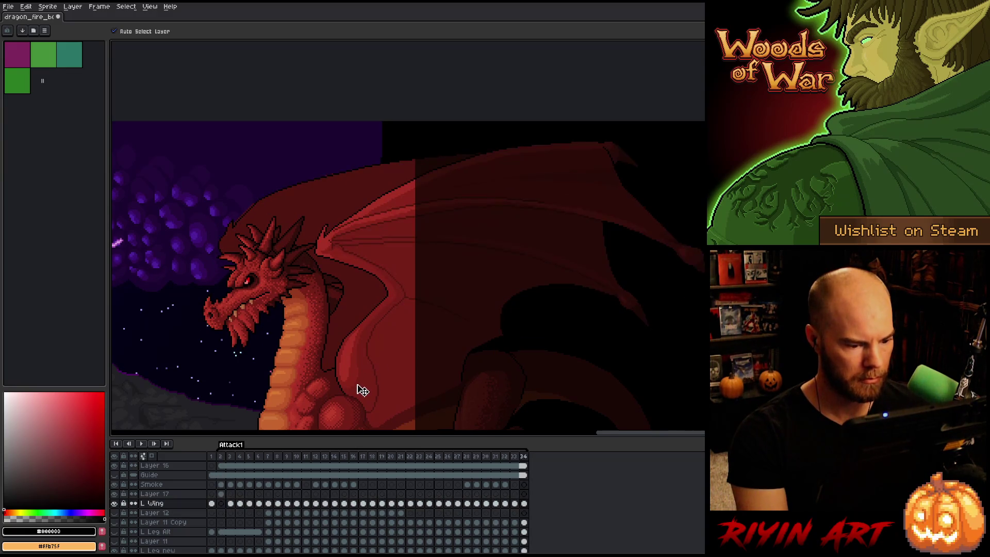
key("m")
key("Left")
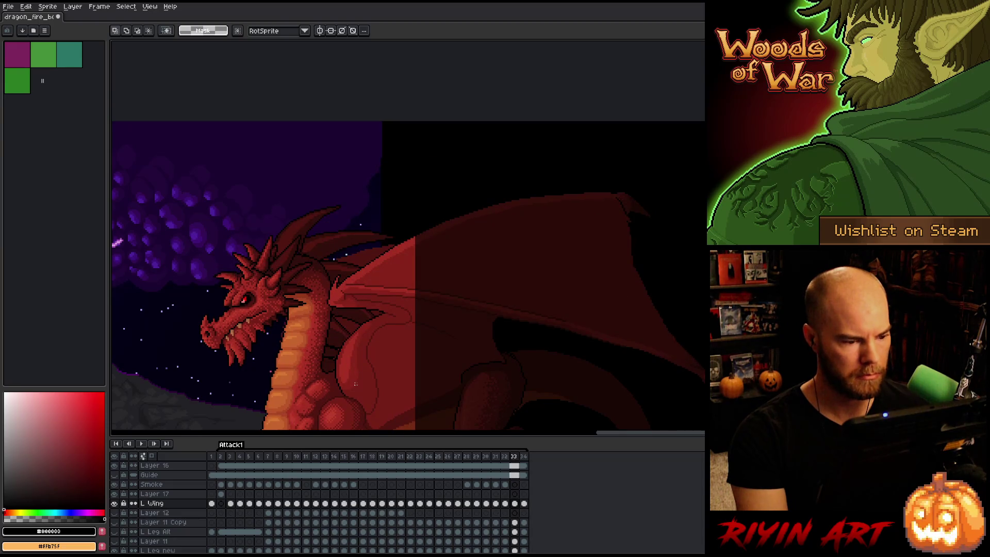
Play the Attack1 animation, undo and redo Layer 17, then play it again
key("Return")
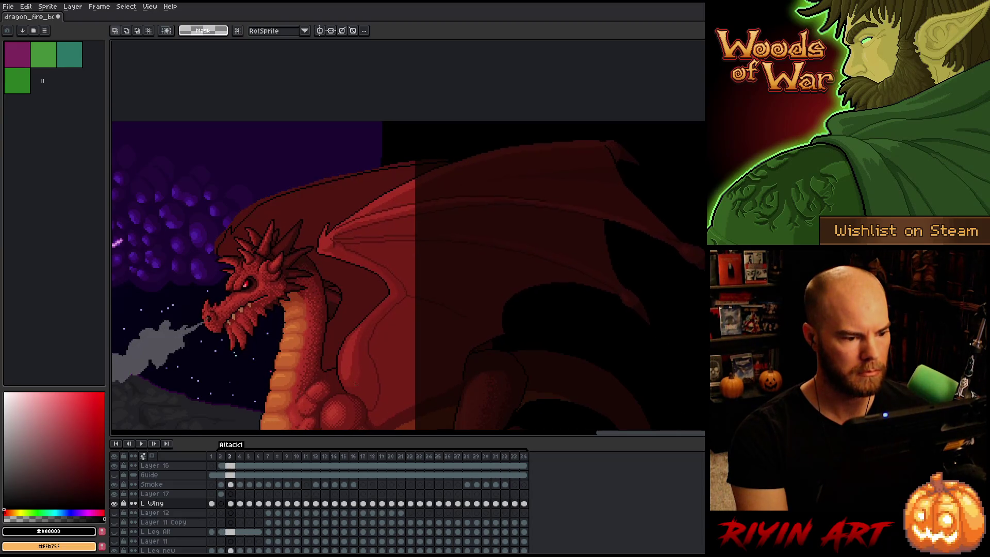
key("Return")
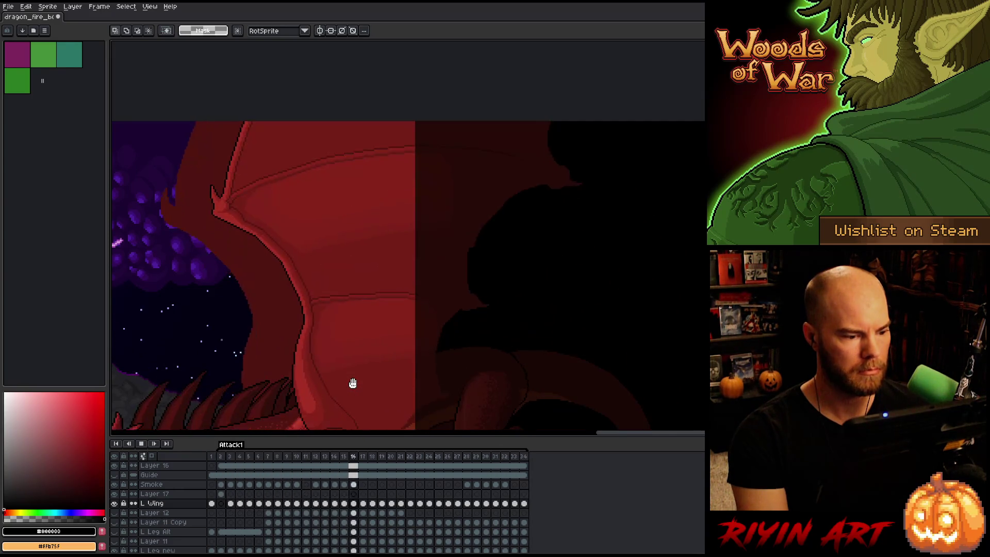
scroll(353, 383, "down", 3)
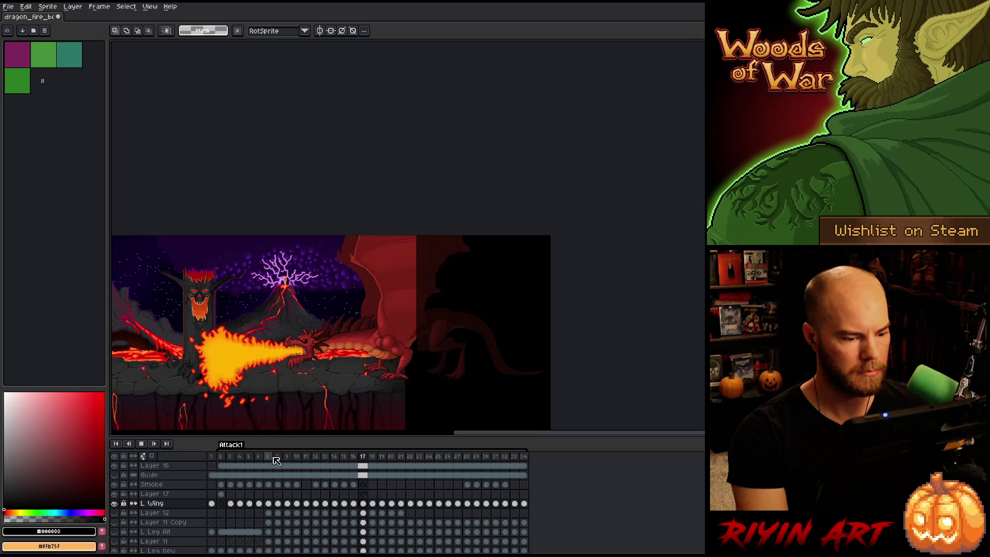
key("Return")
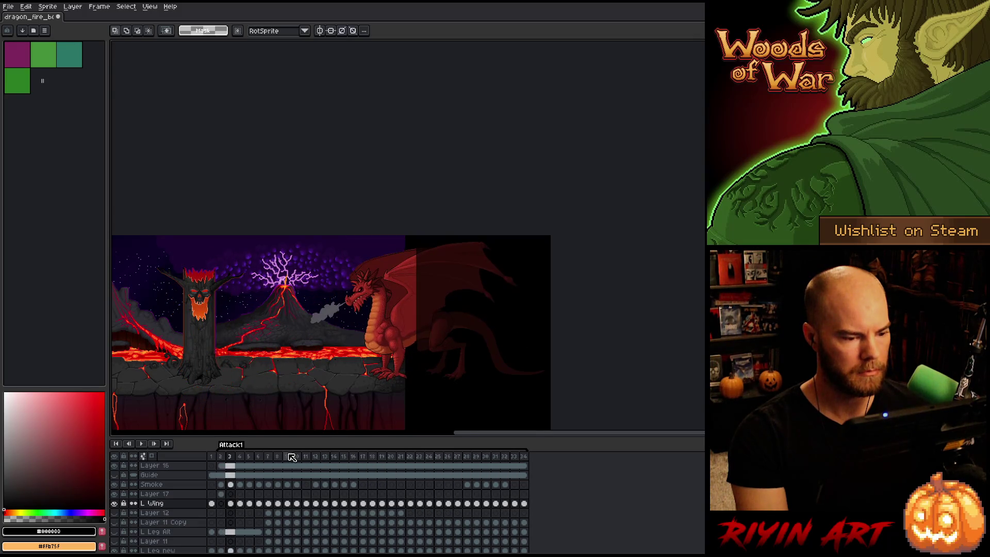
left_click(220, 493)
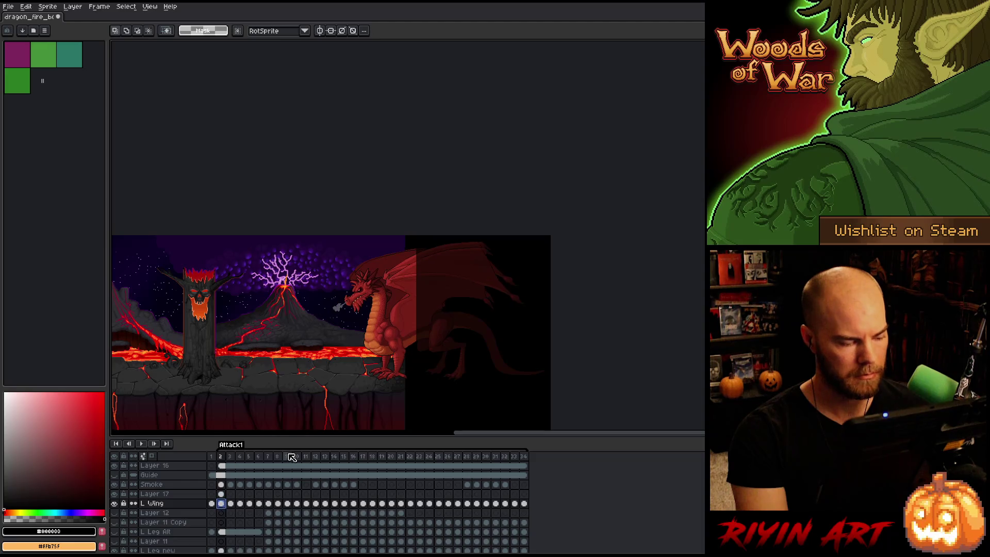
key("ctrl+z")
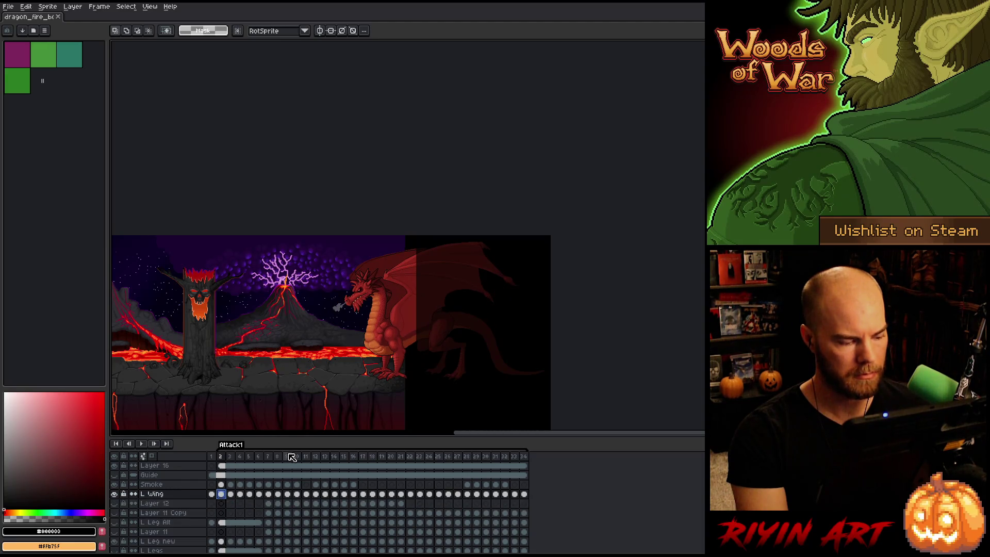
key("ctrl+y")
key("Return")
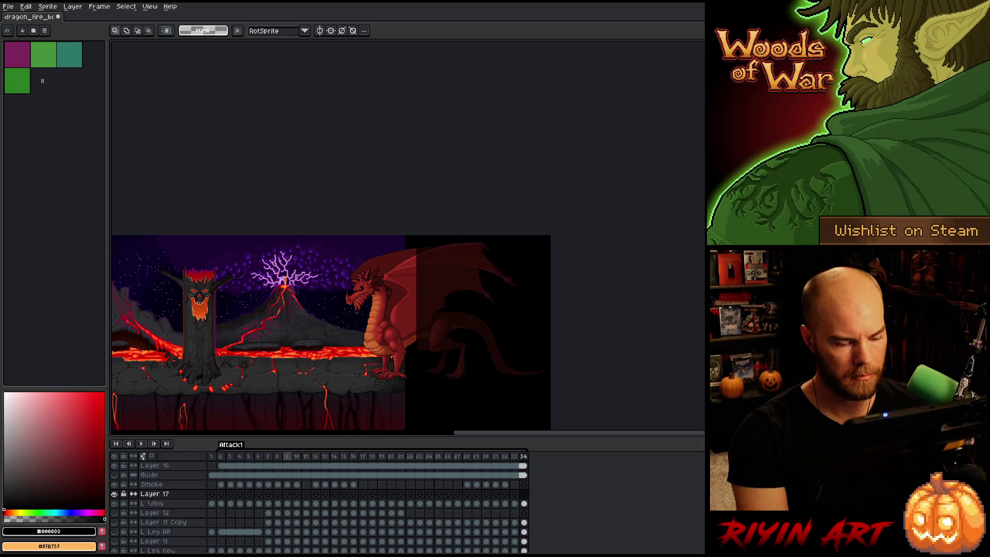
Nudge the wing lines slightly into place on frame 34 with the Move tool
left_click(268, 503)
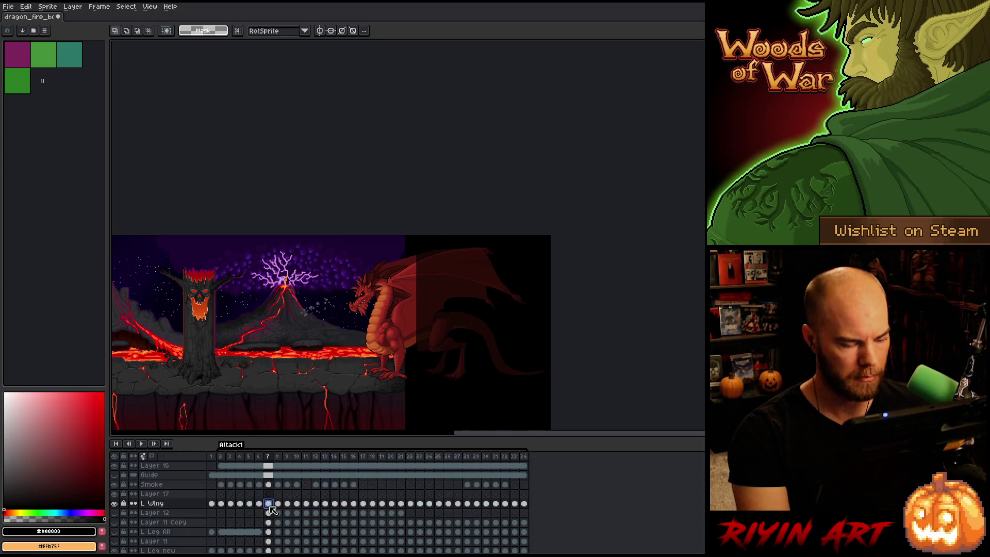
left_click(514, 503)
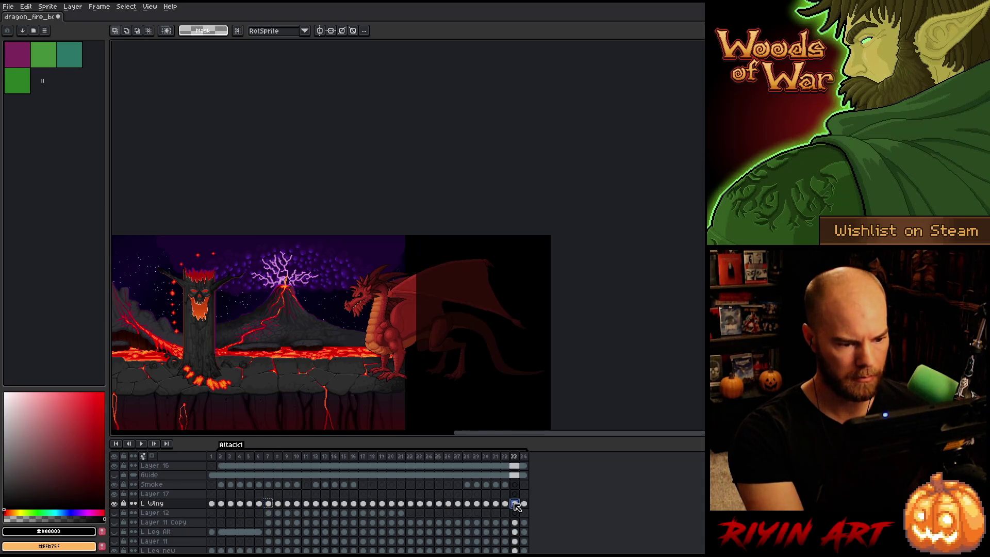
left_click(523, 494)
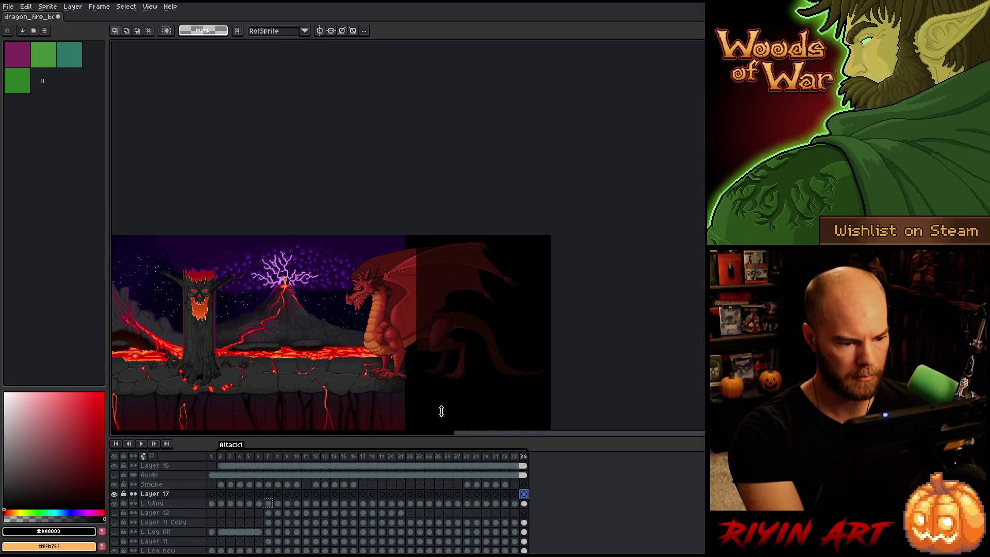
scroll(401, 304, "up", 3)
scroll(394, 355, "up", 2)
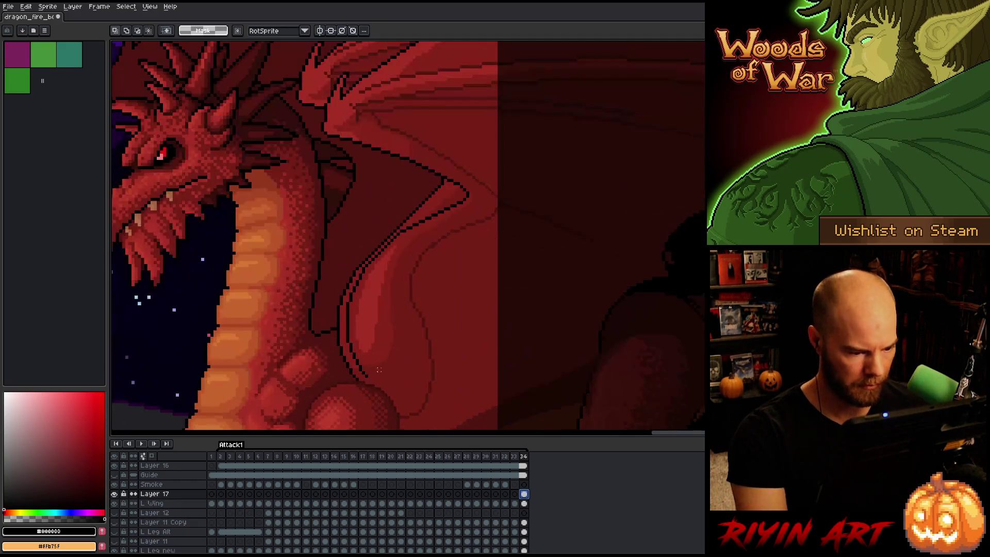
scroll(395, 355, "up", 2)
key("v")
left_click_drag(376, 382, 368, 385)
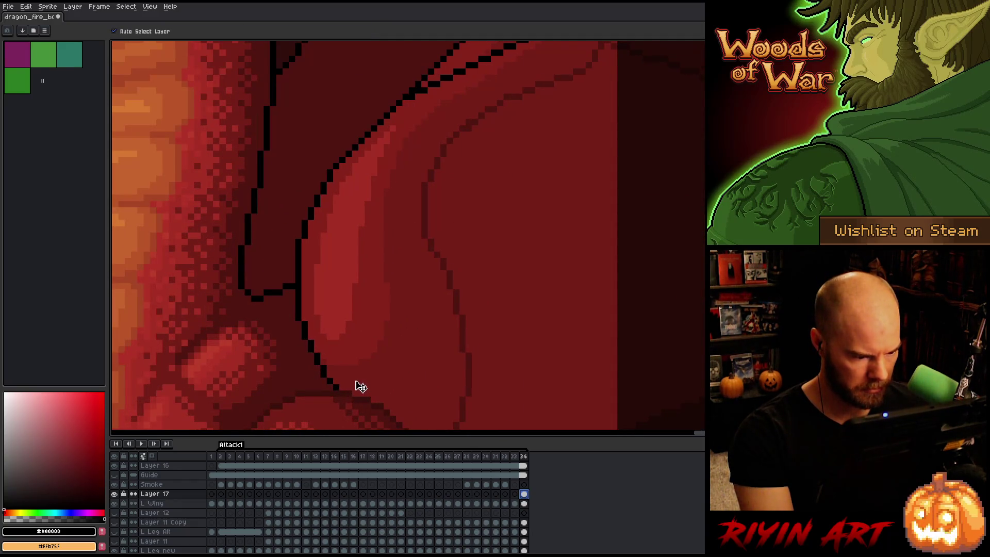
scroll(356, 387, "down", 4)
key("m")
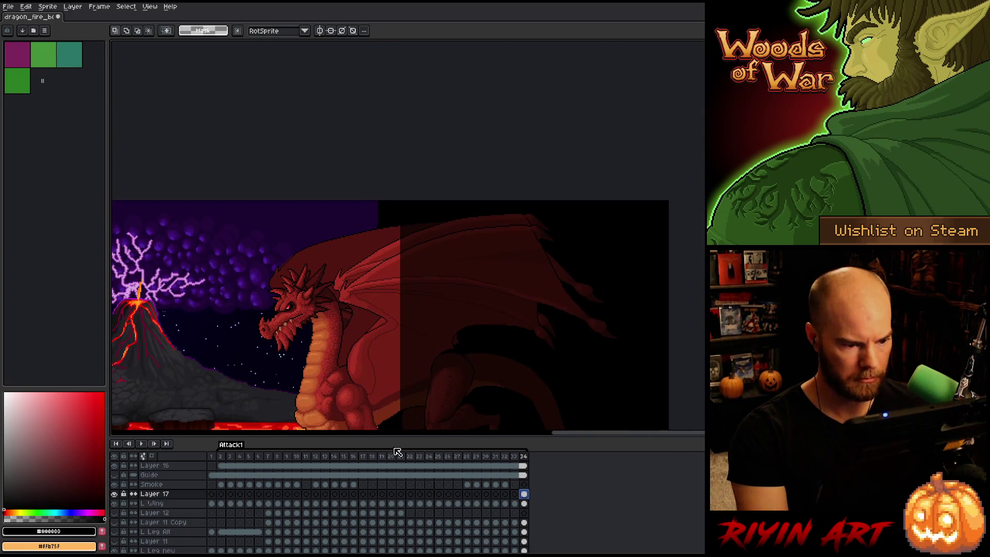
Replay the animation and review the L Wing on frame 34
key("Return")
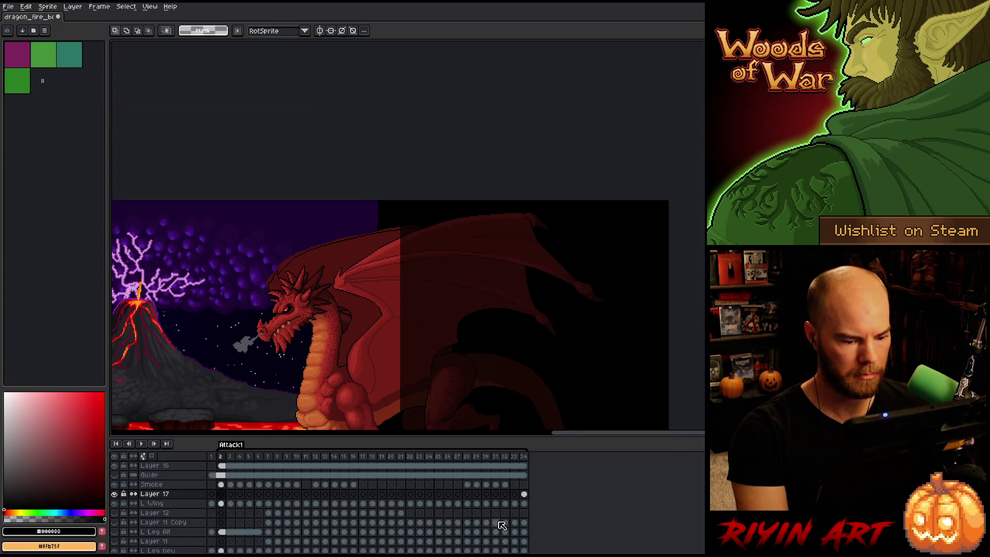
left_click(524, 493)
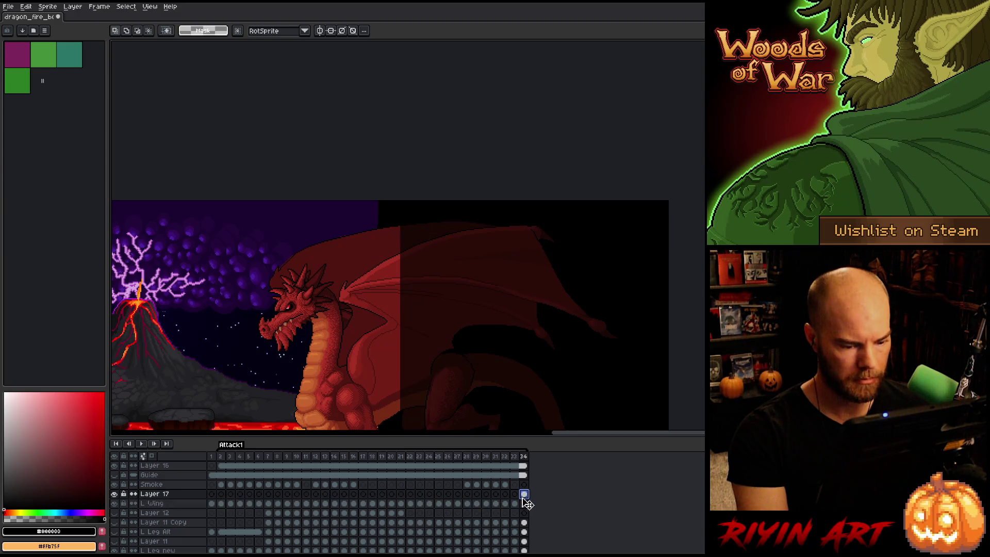
left_click(523, 503)
key("Return")
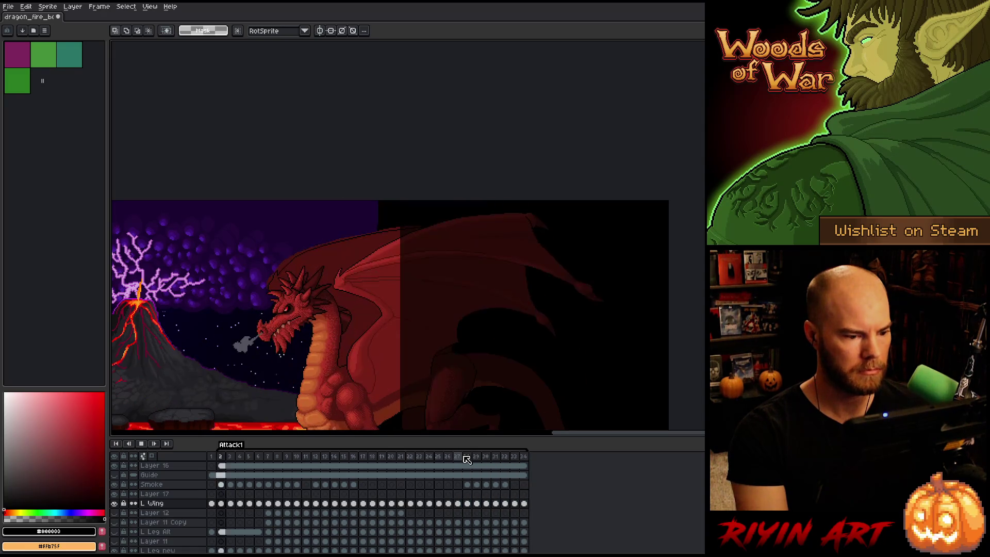
Watch the smoke-to-fire-blast sequence, save the dragon file, and replay it
scroll(335, 389, "down", 3)
scroll(377, 290, "up", 4)
scroll(377, 290, "down", 2)
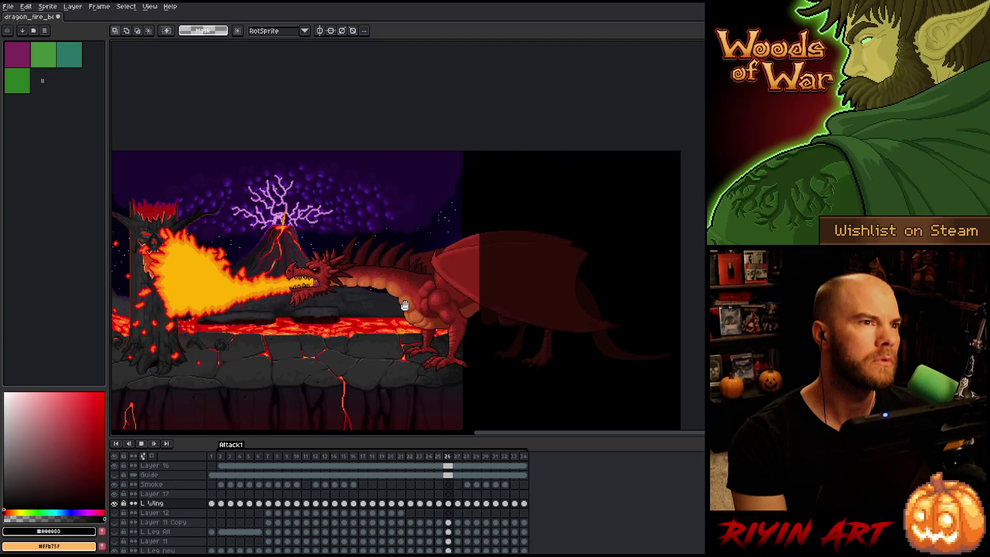
key("Return")
key("ctrl+s")
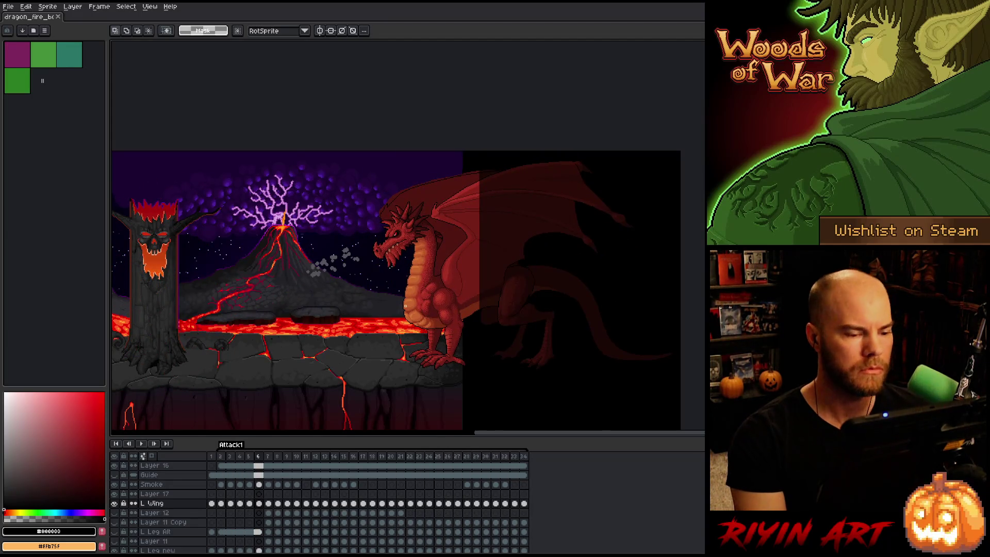
scroll(435, 292, "up", 2)
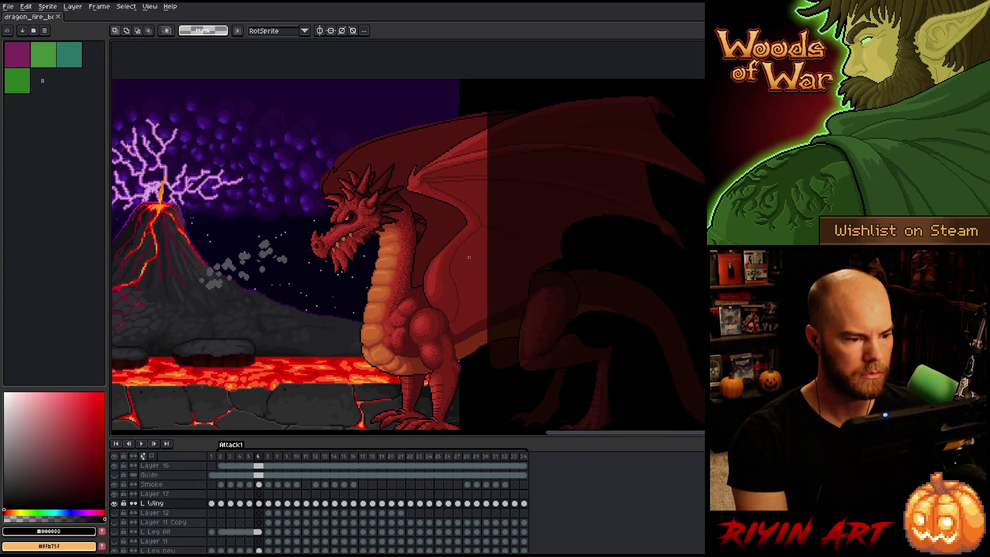
key("Return")
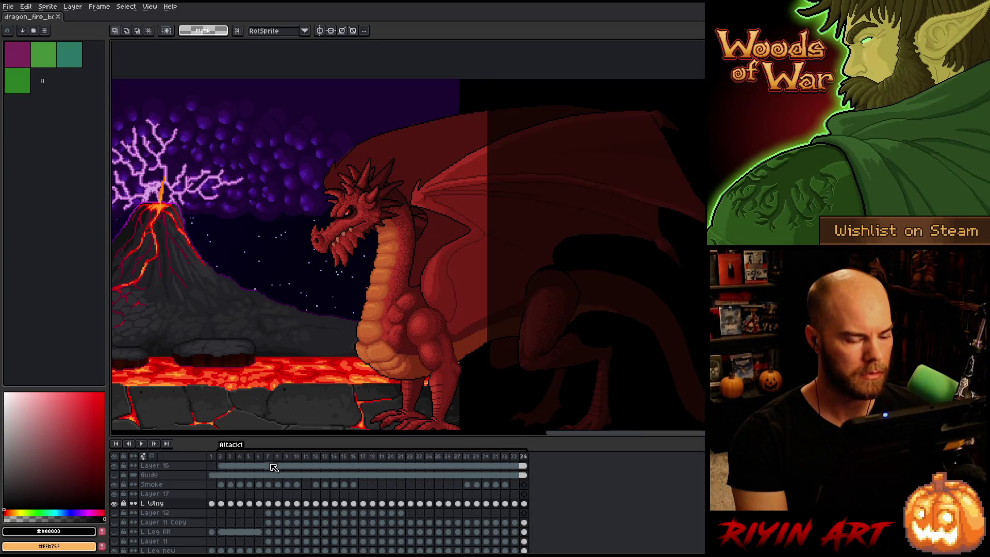
Select the Right Wing layer's cels on frames 2 to 5
key("v")
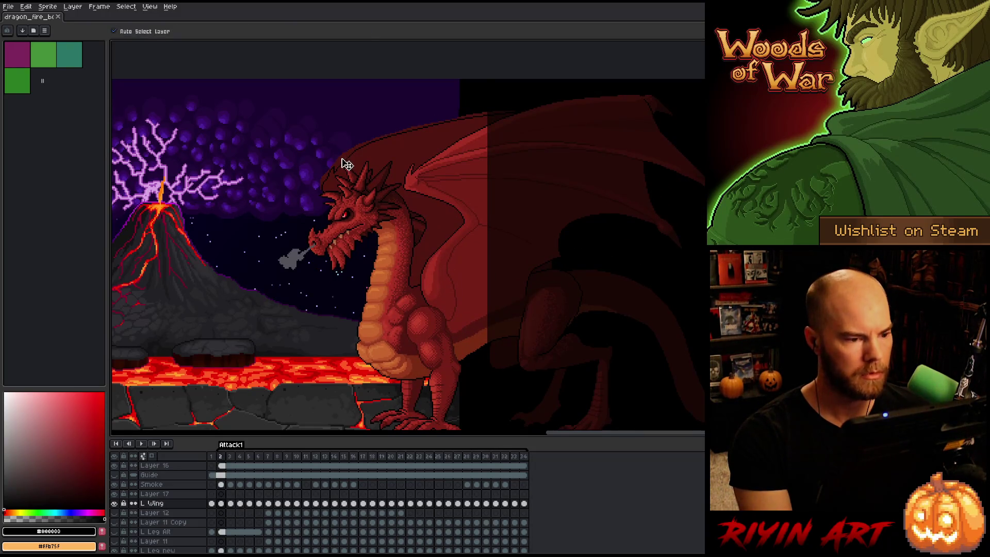
left_click(347, 165)
scroll(242, 519, "down", 3)
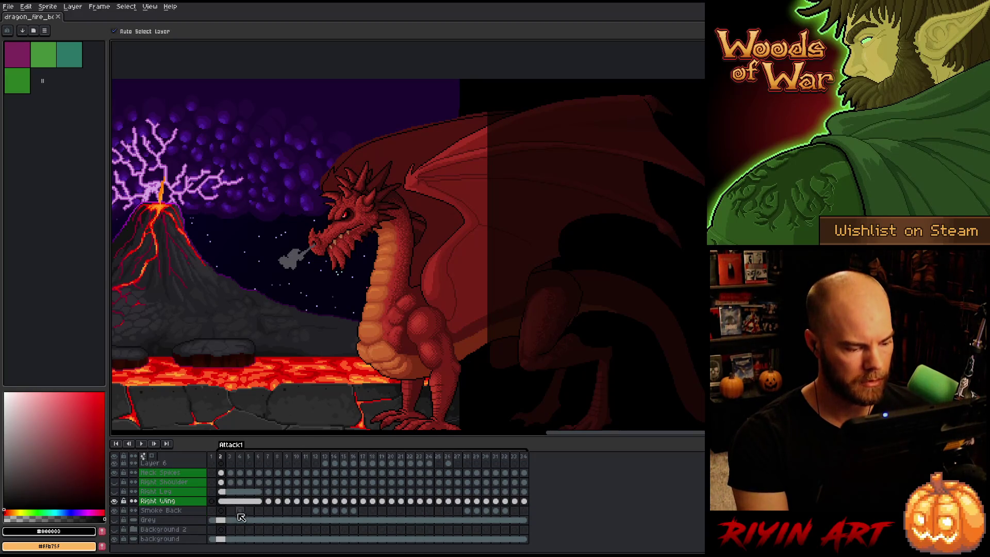
left_click_drag(227, 504, 259, 504)
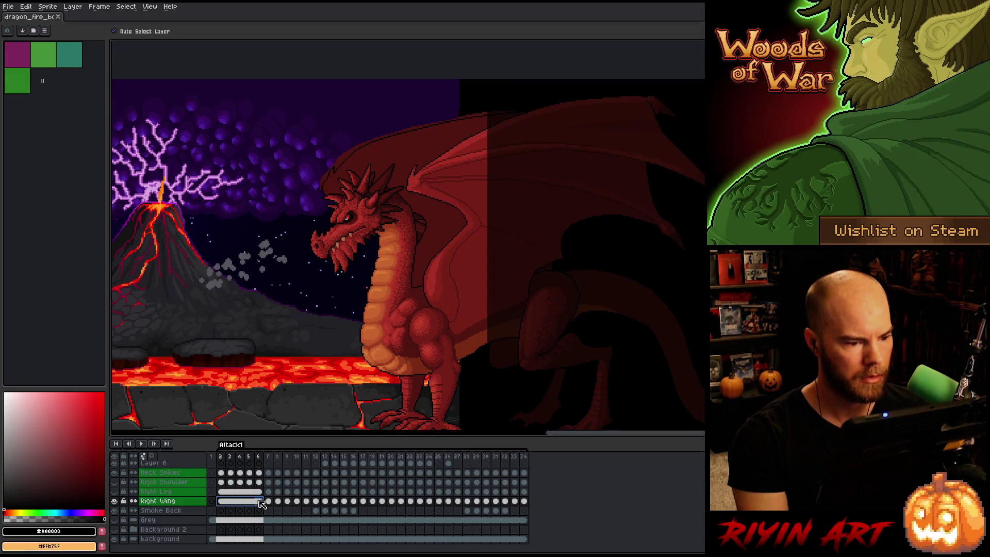
Replay the animation, then select Right Wing frames 7 through 33
key("Return")
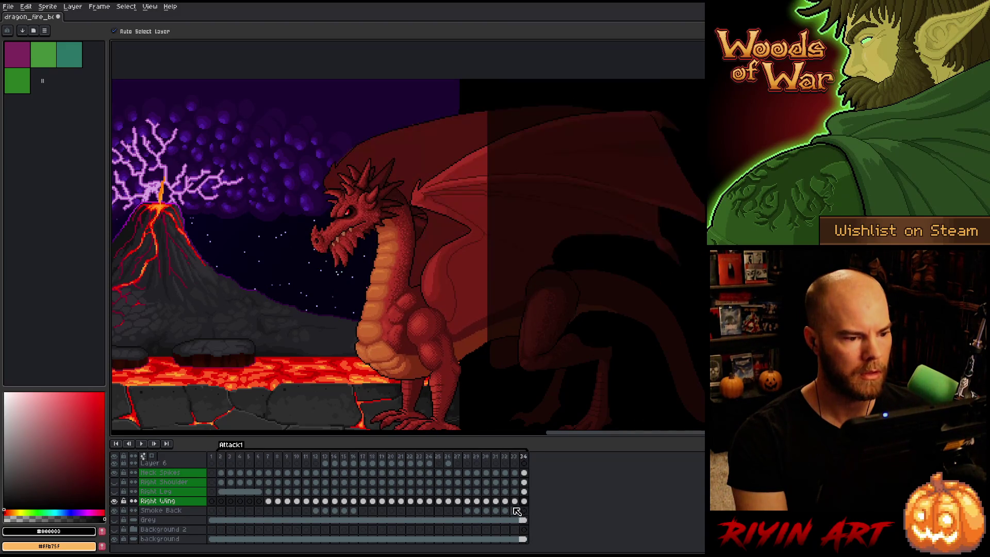
key("Left")
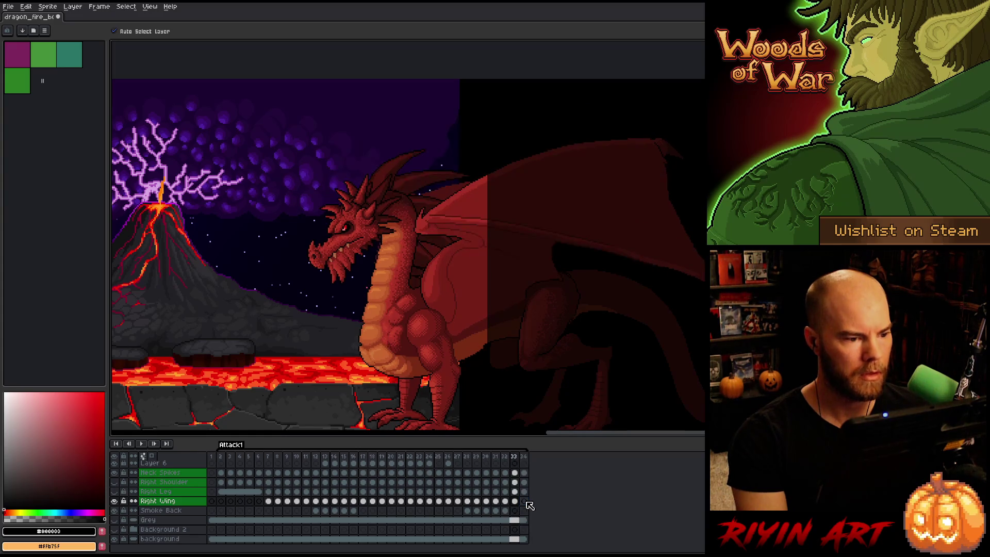
key("Return")
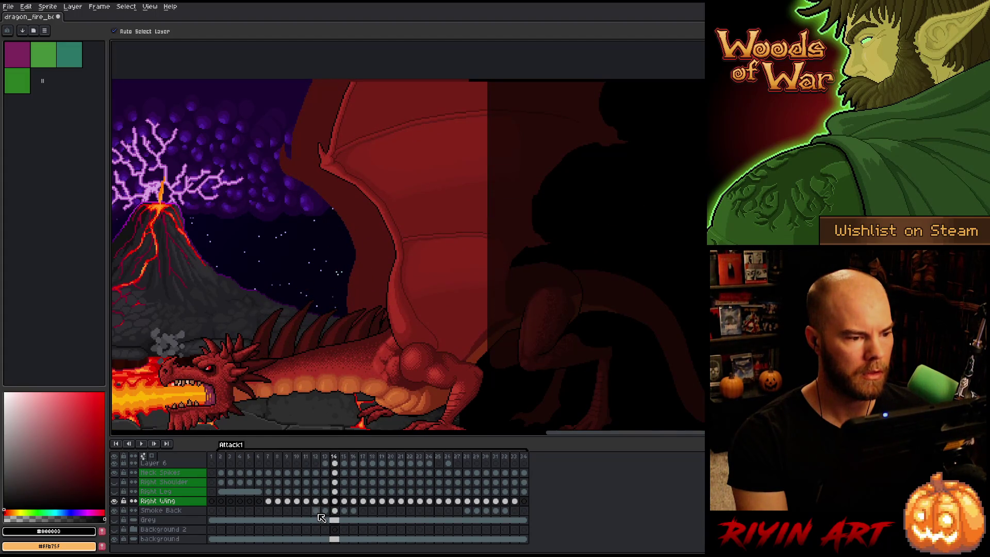
left_click(269, 501)
left_click_drag(274, 507, 518, 508)
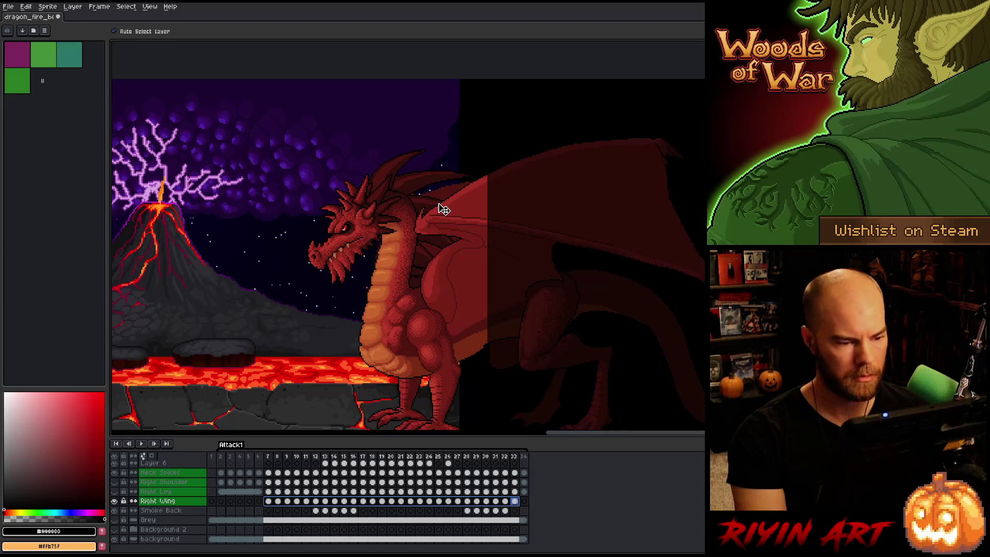
Apply a black inside Outline to the selected Right Wing frames 7–33
scroll(444, 209, "up", 3)
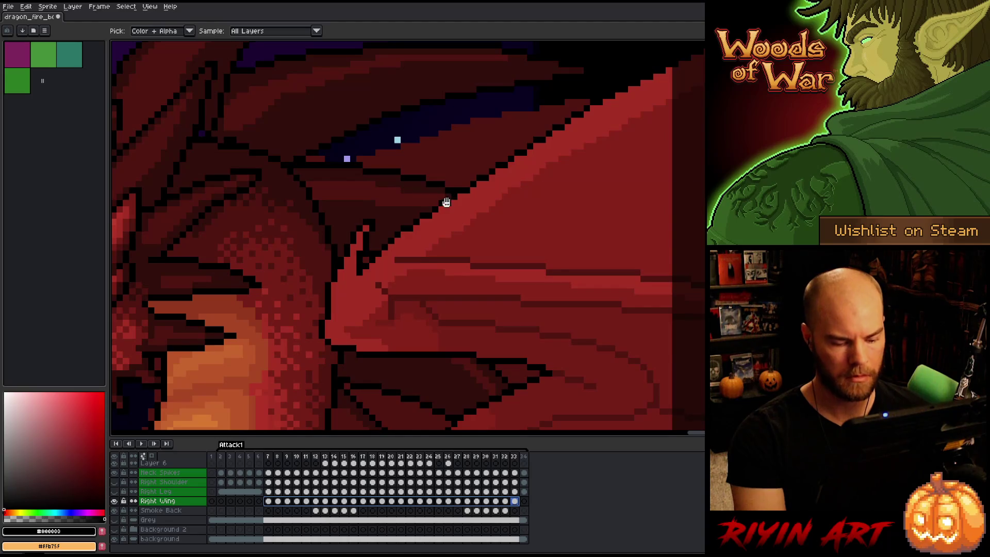
key("shift+o")
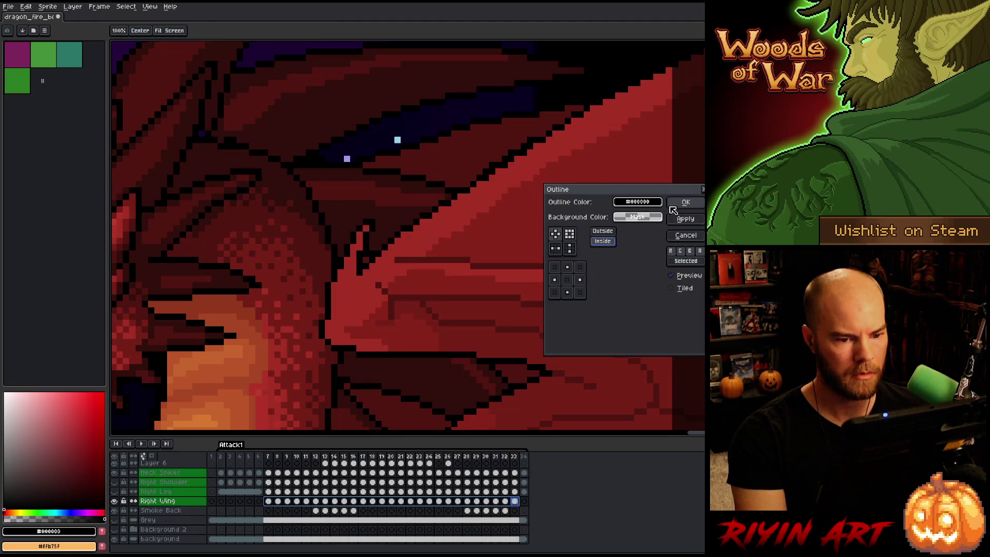
left_click(682, 206)
scroll(603, 214, "down", 4)
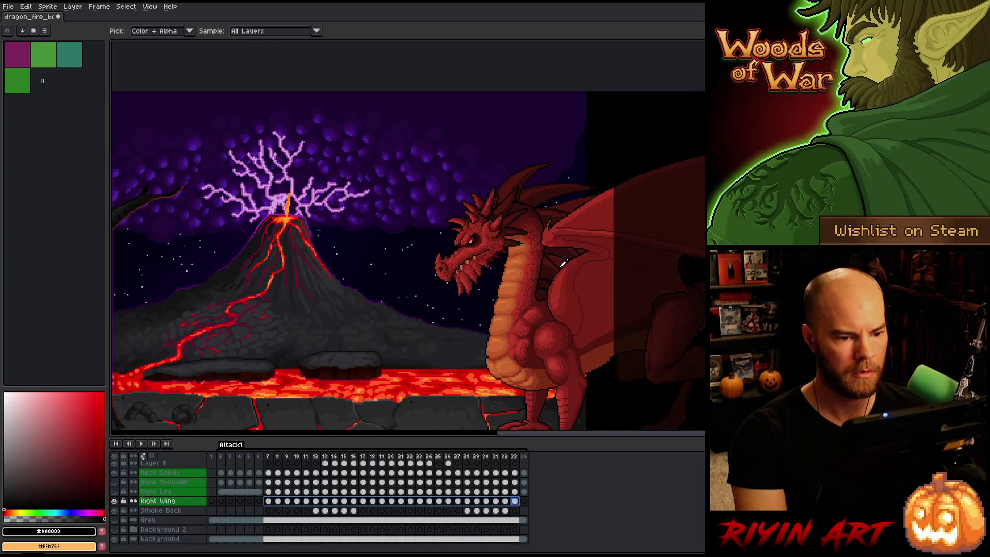
Play the animation to review the outline, finishing on frame 34
key("Return")
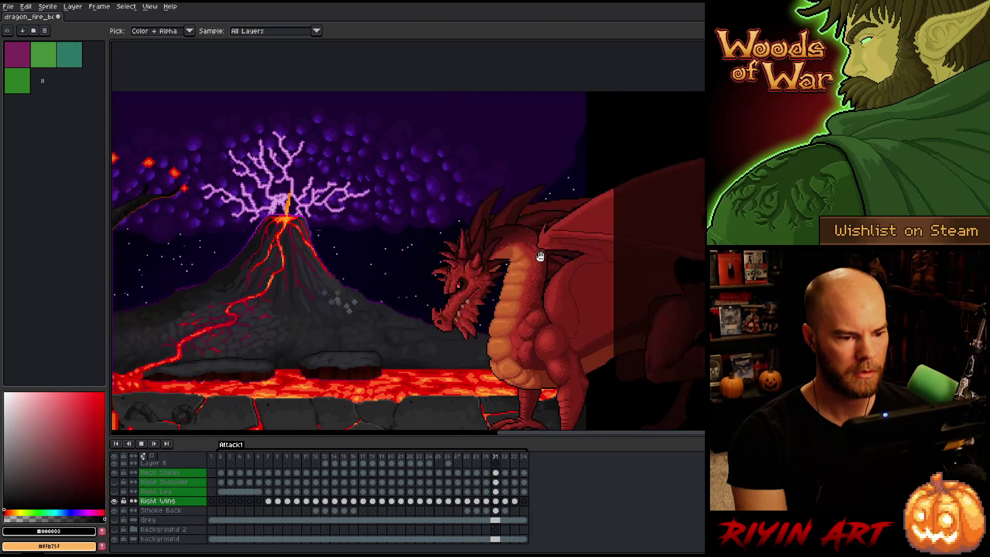
key("Return")
key("Left")
key("Left")
key("Left")
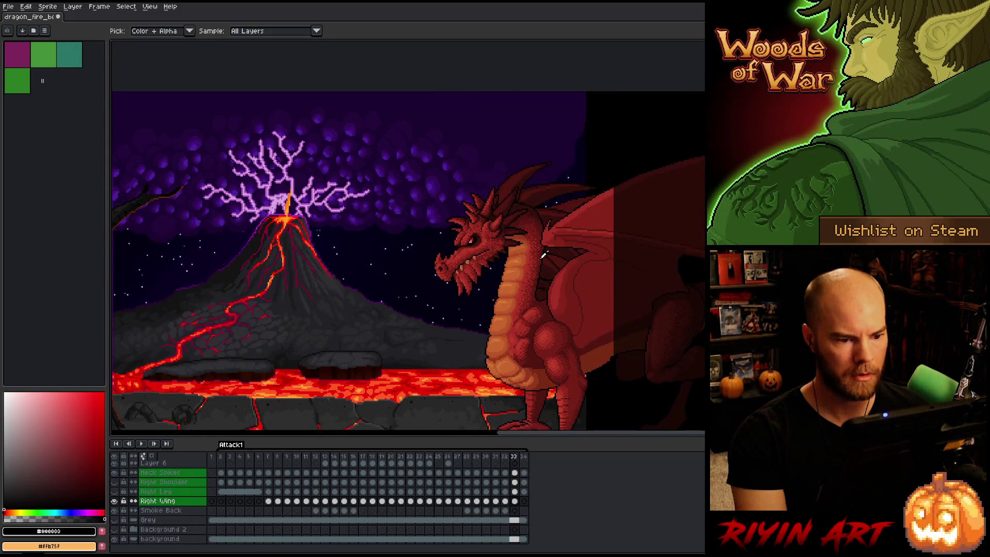
key("Right")
key("Right")
key("Right")
key("Right")
key("Right")
key("Right")
key("Right")
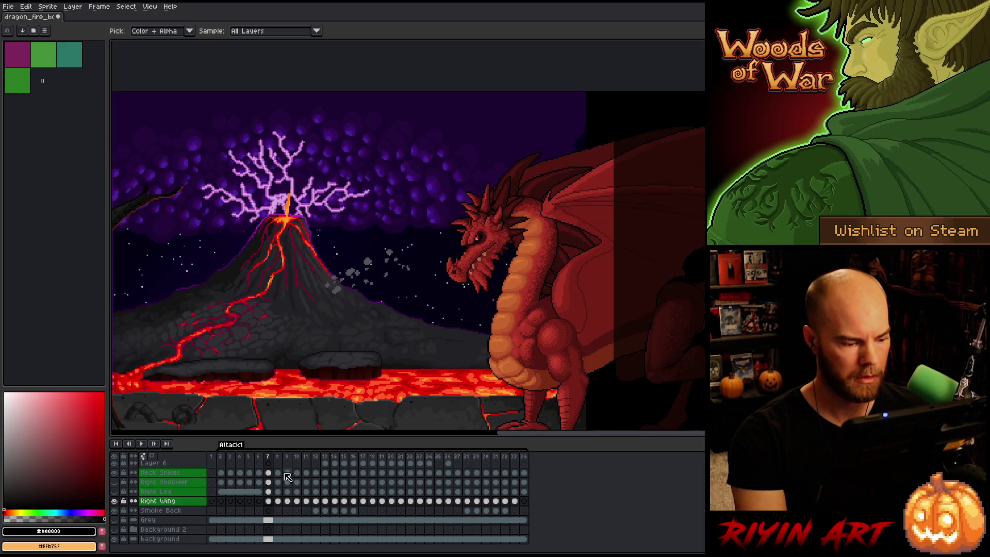
left_click(524, 501)
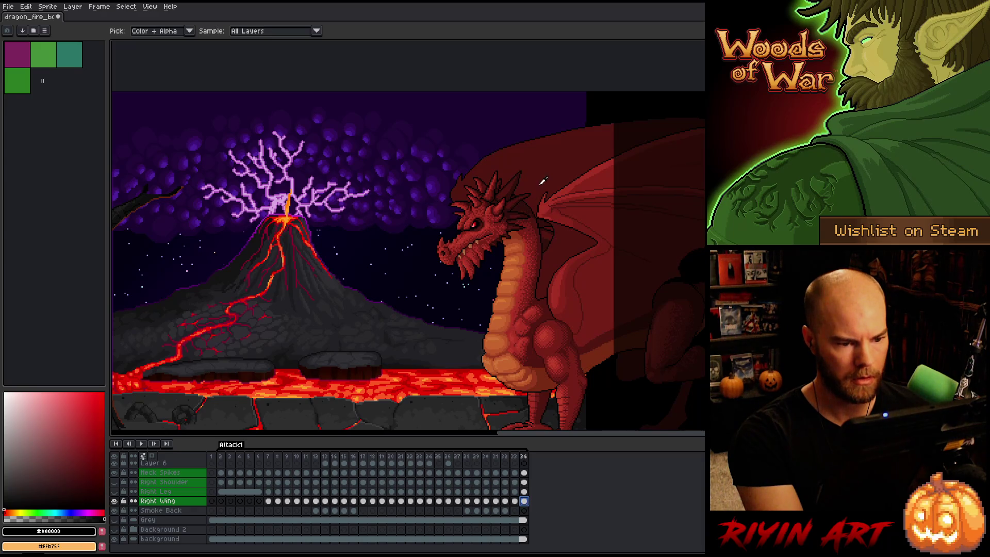
Add the frames 2–6 wing as a new L Wing layer and play to check it
key("ctrl+z")
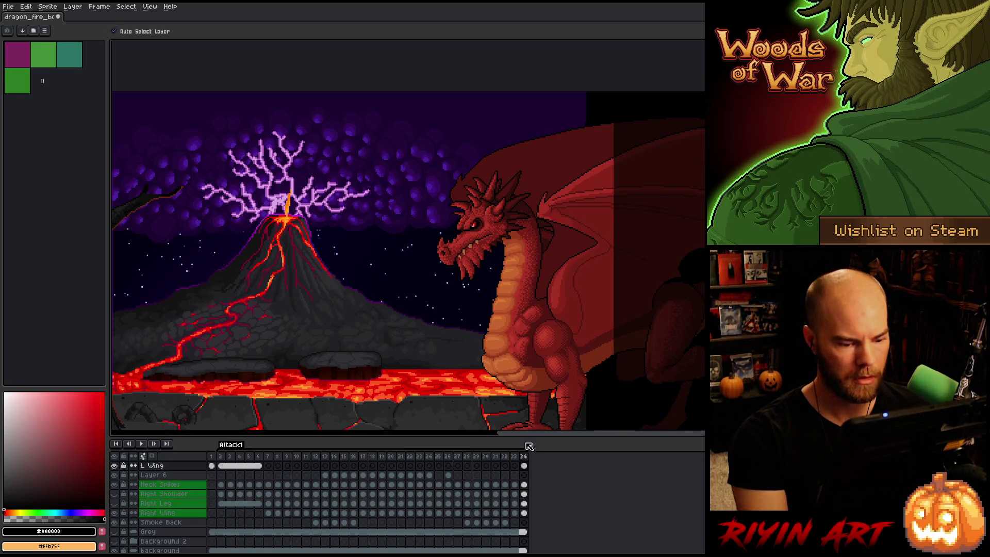
left_click(524, 466)
key("Return")
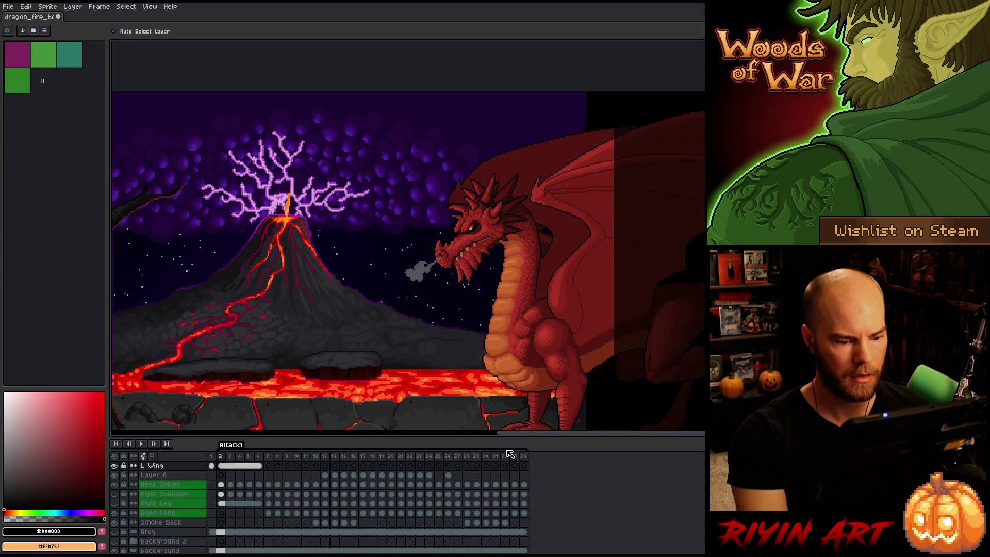
key("Return")
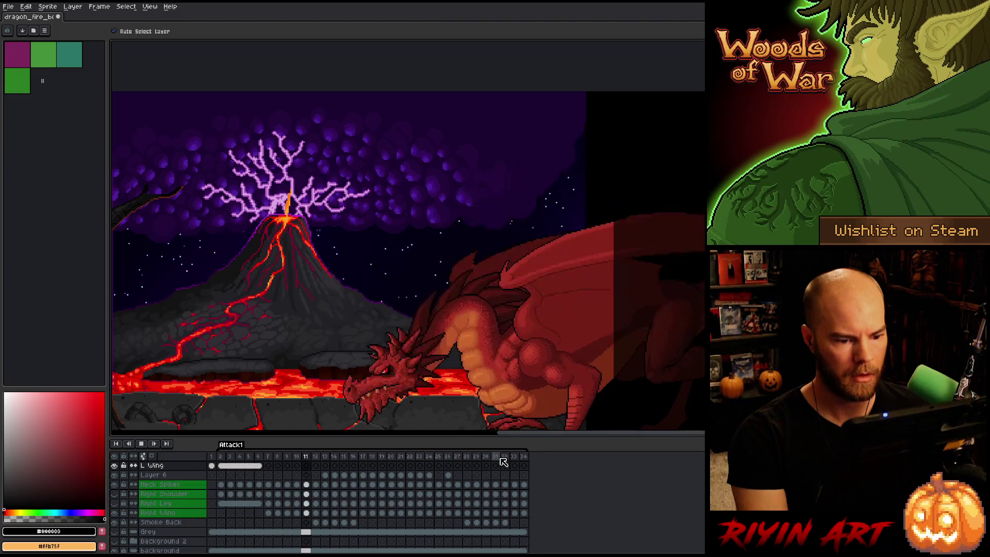
left_click(516, 457)
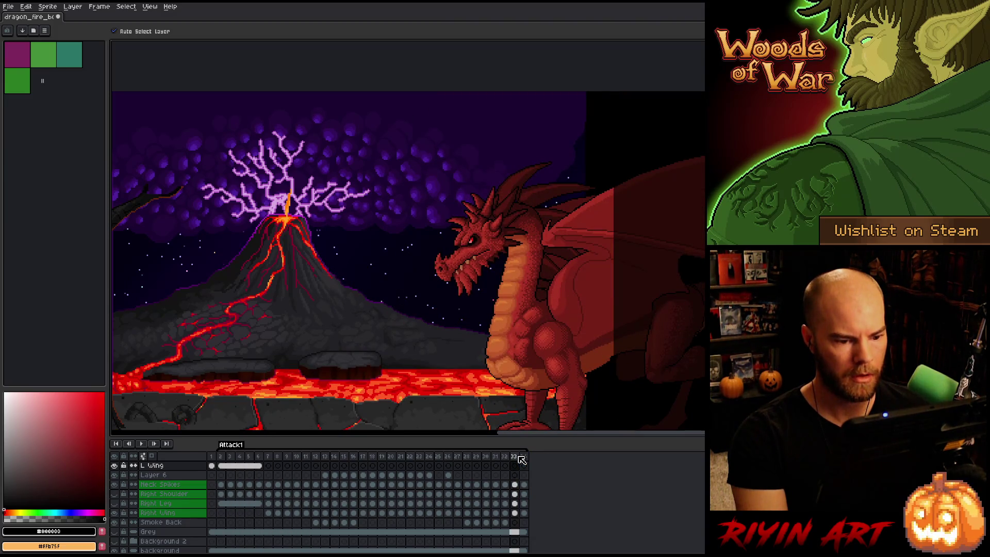
key("Right")
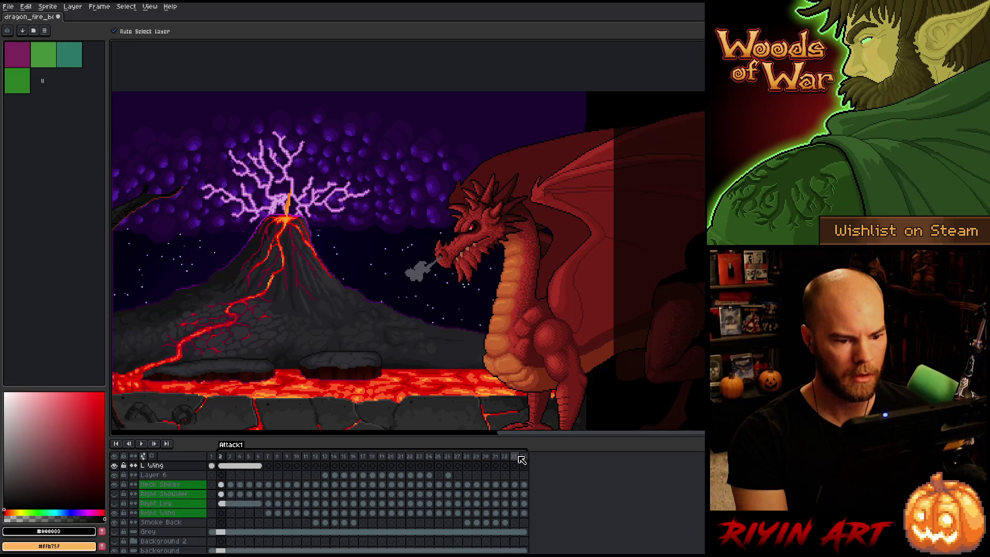
key("Right")
key("Right")
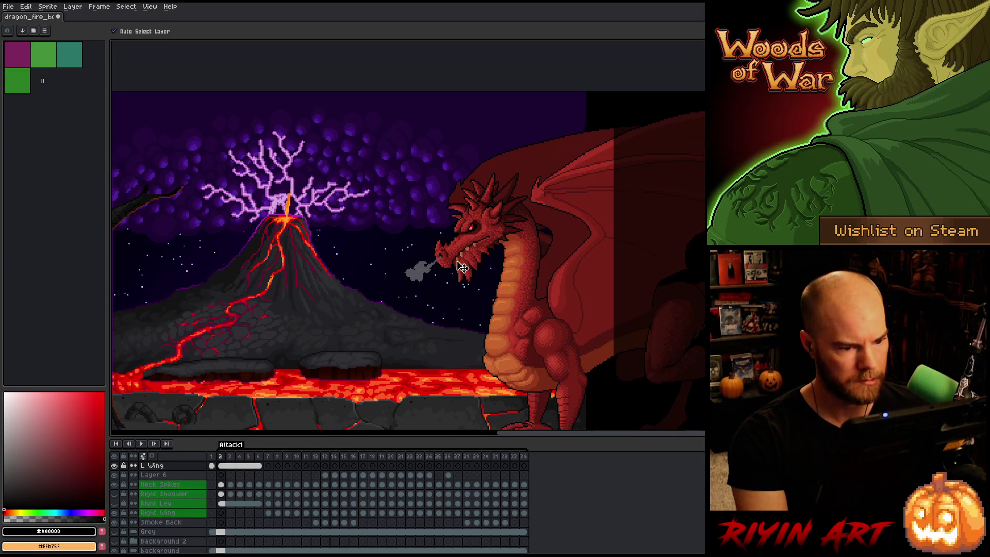
Toggle L Wing visibility, move the layer below Right Wing, and replay
left_click(114, 465)
left_click(114, 466)
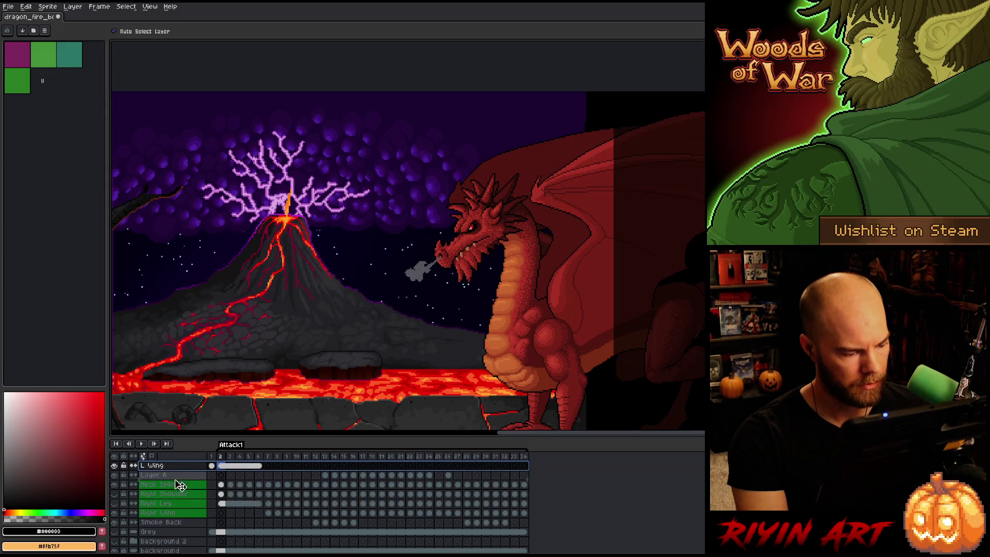
left_click_drag(177, 485, 175, 472)
scroll(178, 479, "up", 1)
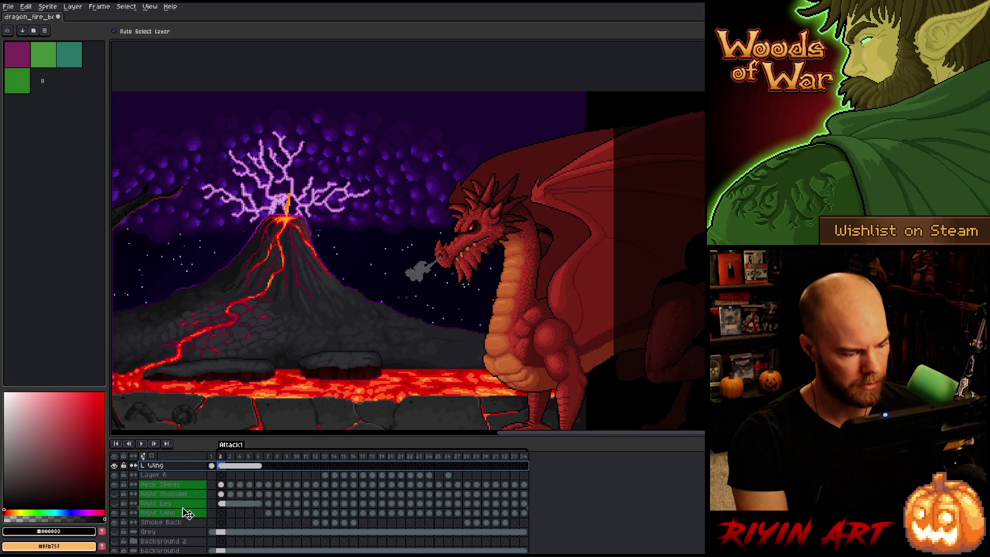
left_click_drag(184, 517, 184, 516)
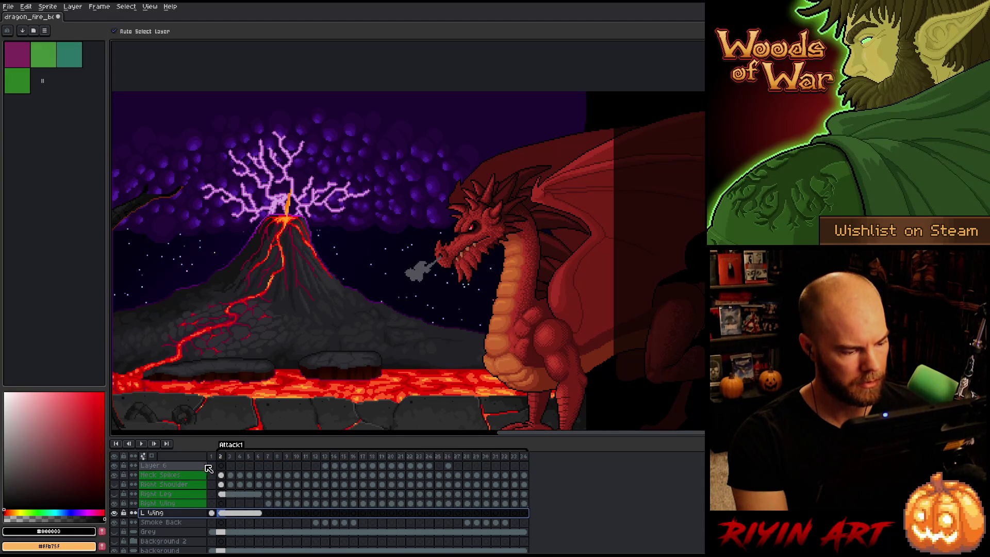
key("Return")
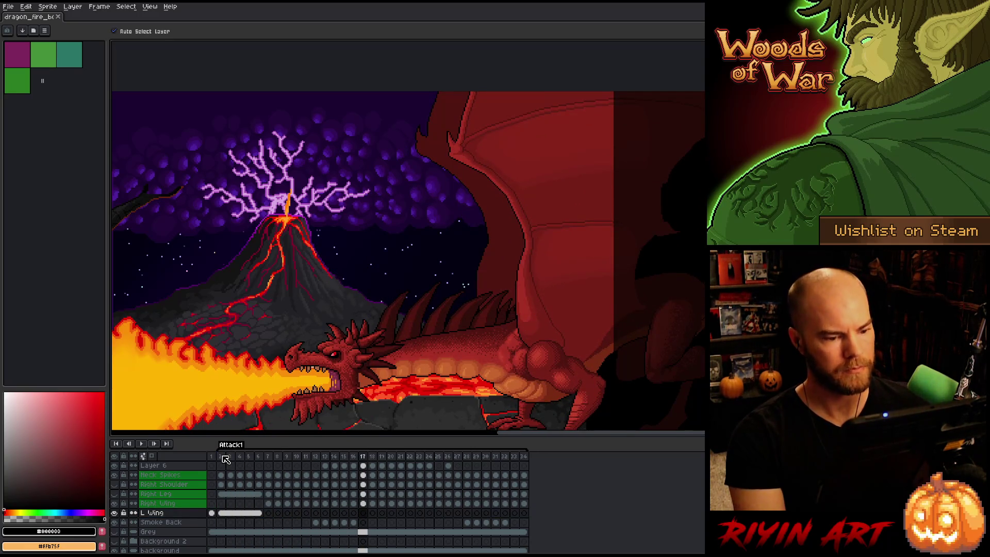
key("Return")
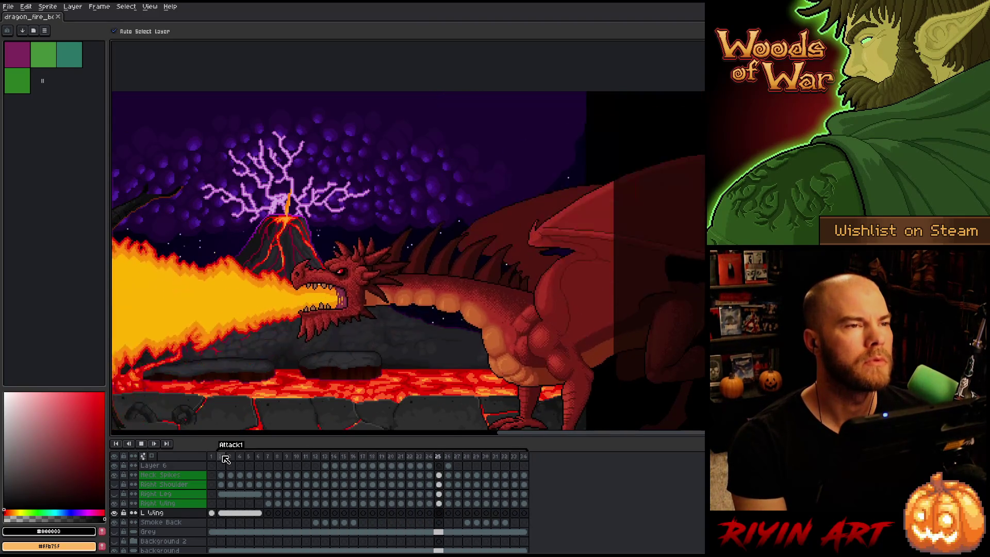
scroll(293, 292, "down", 2)
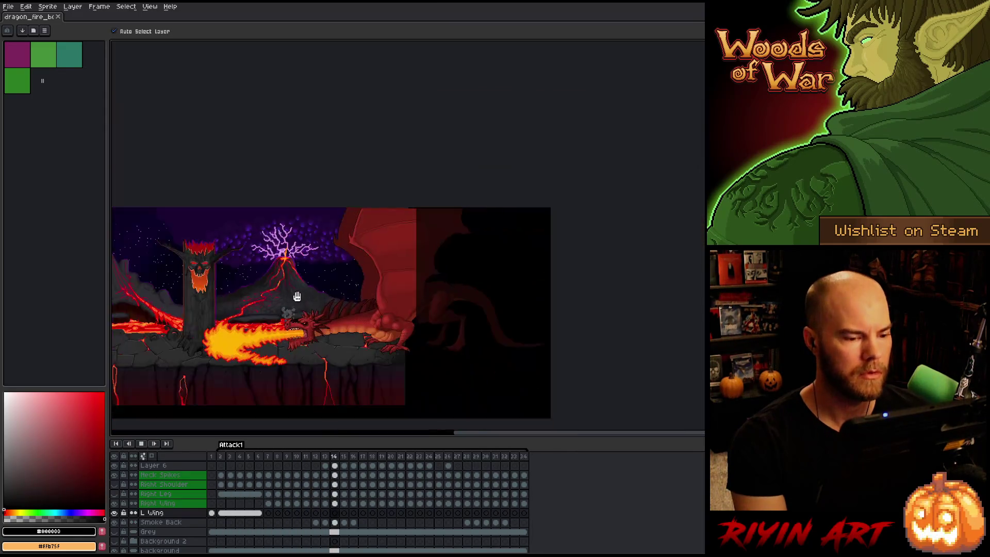
scroll(293, 292, "up", 2)
key("Return")
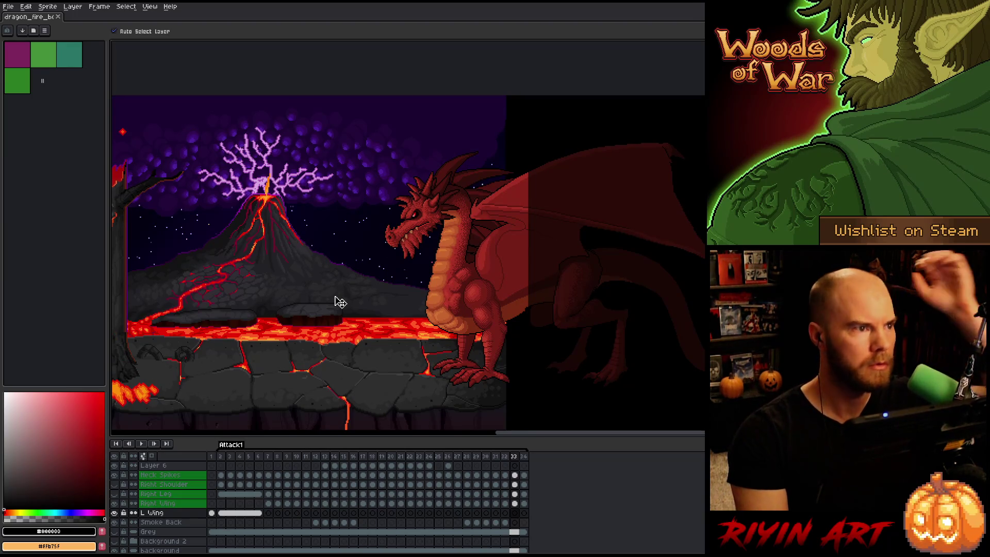
key("Return")
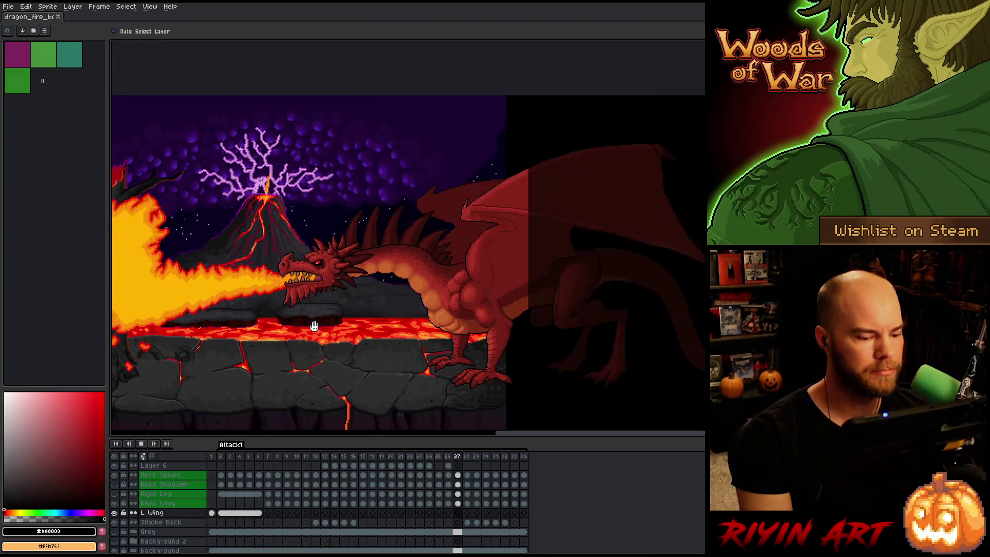
key("Return")
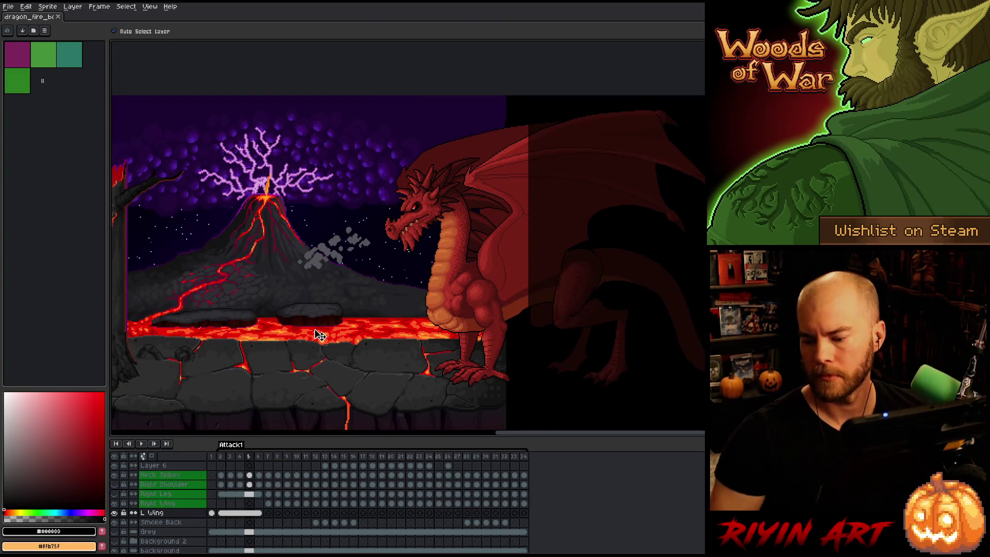
key("Return")
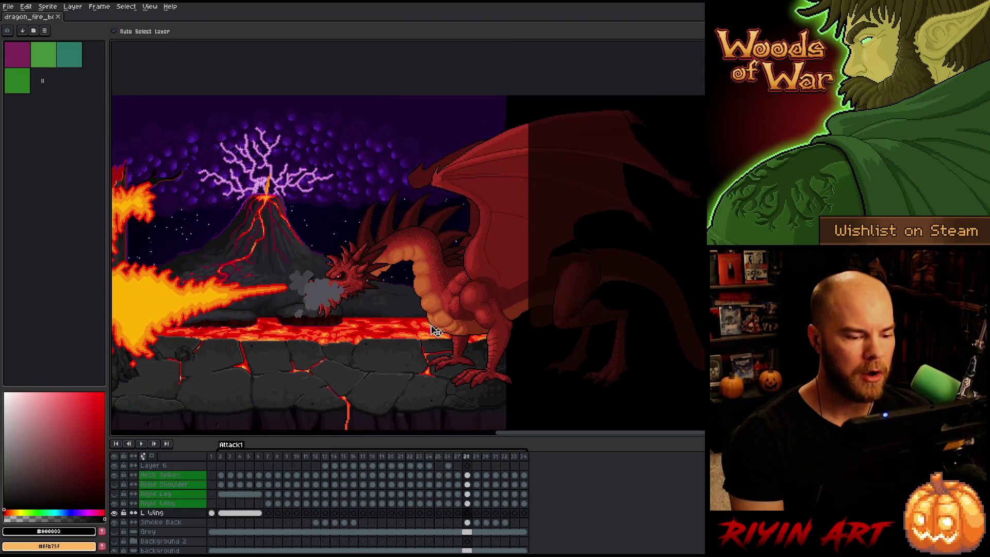
Review the Attack1 wing poses back from frame 34, then select the L Wing layer
scroll(558, 312, "up", 1)
scroll(462, 278, "up", 4)
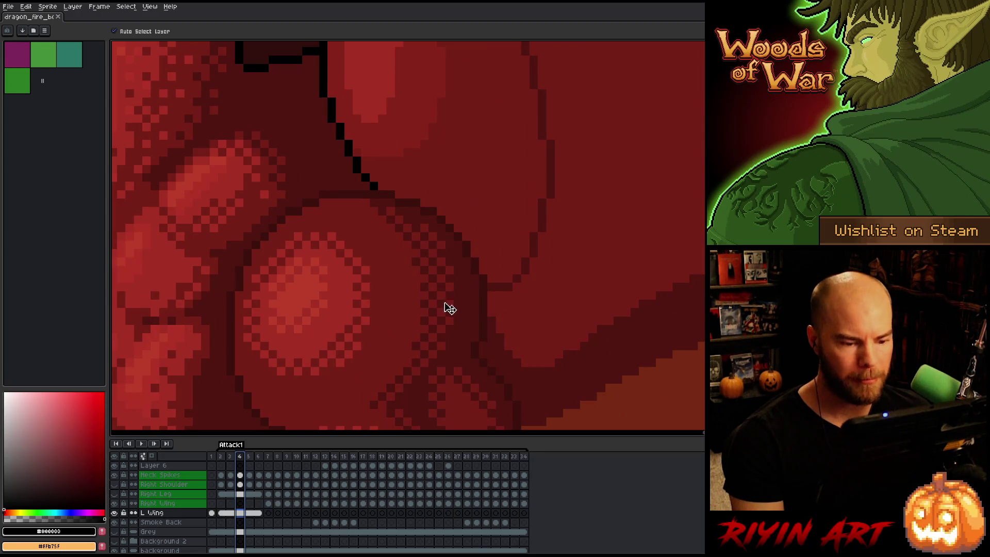
scroll(450, 308, "down", 4)
scroll(466, 337, "up", 5)
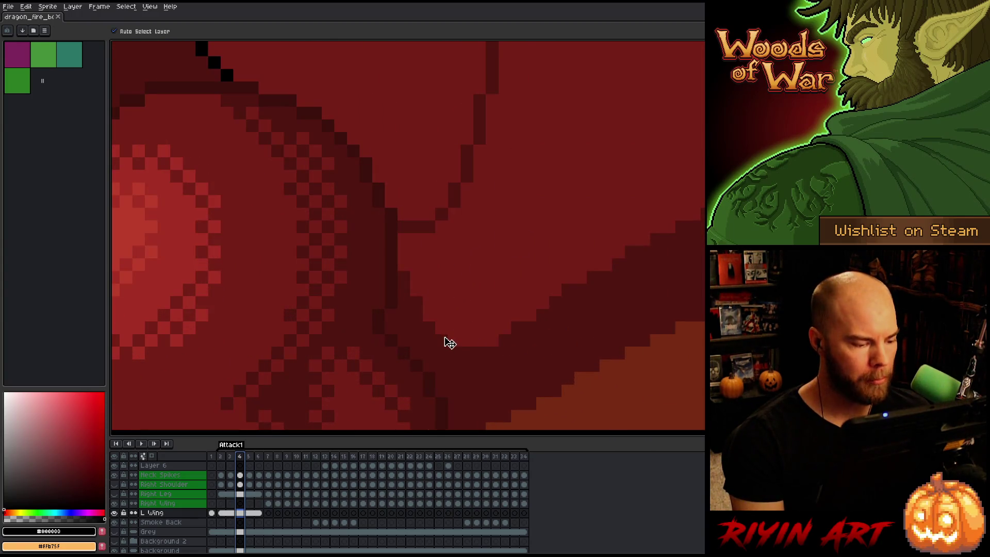
scroll(450, 344, "down", 3)
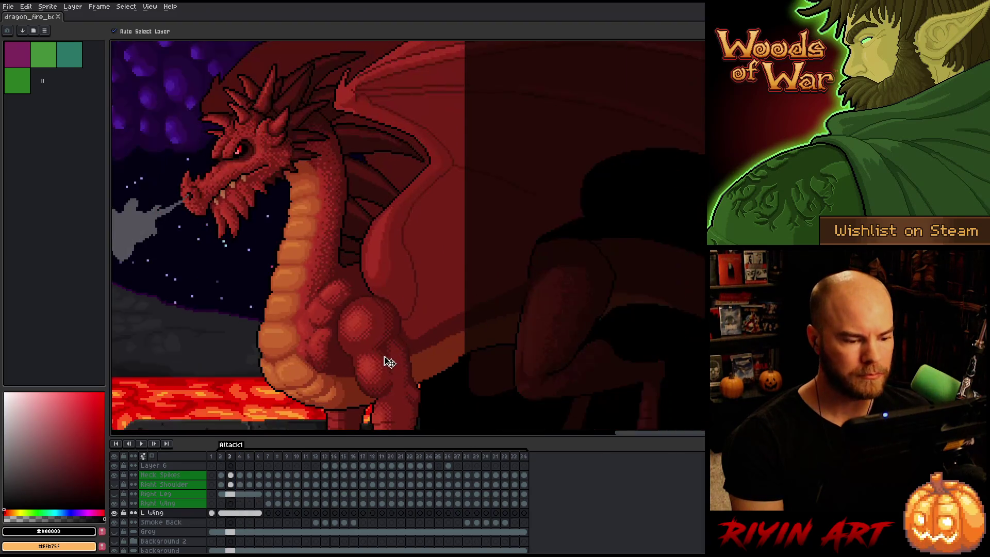
key("Left")
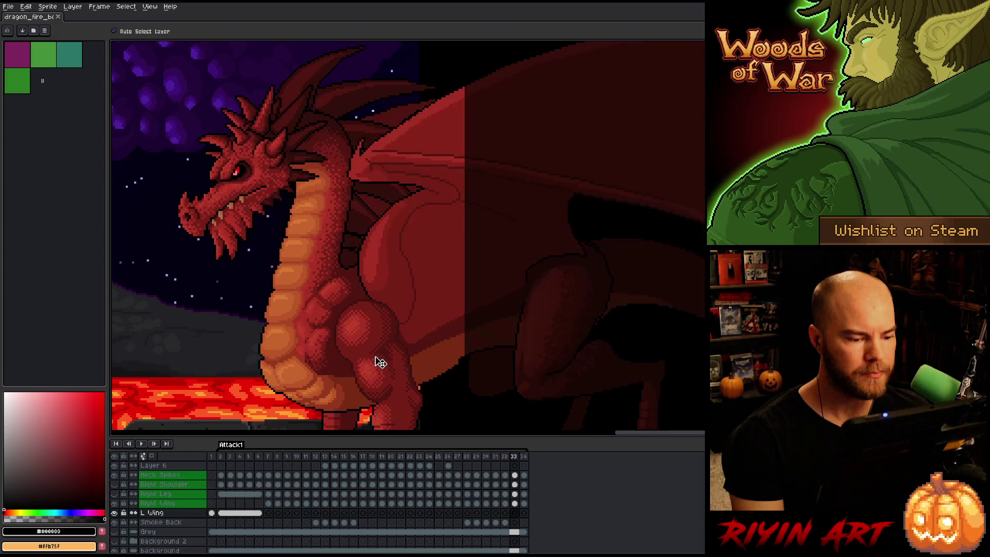
scroll(405, 350, "up", 3)
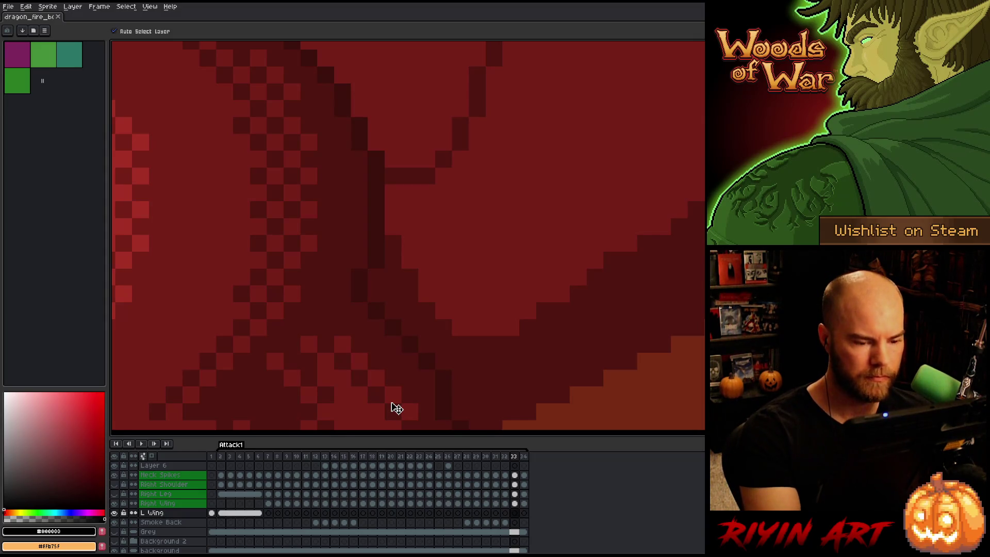
left_click(515, 263)
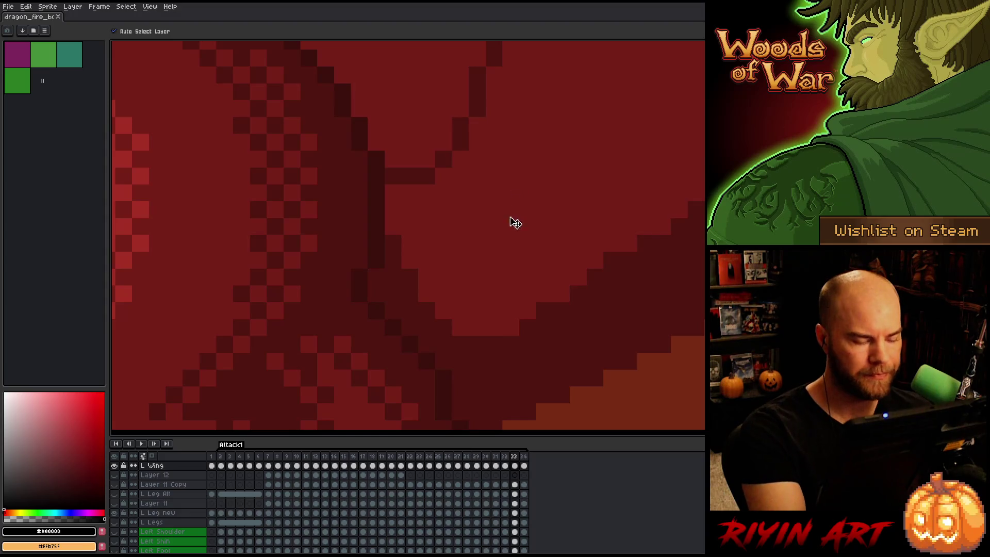
With the Pencil in wing red, tidy the light area's lower edge on frame 33
key("b")
left_click(489, 278, "alt")
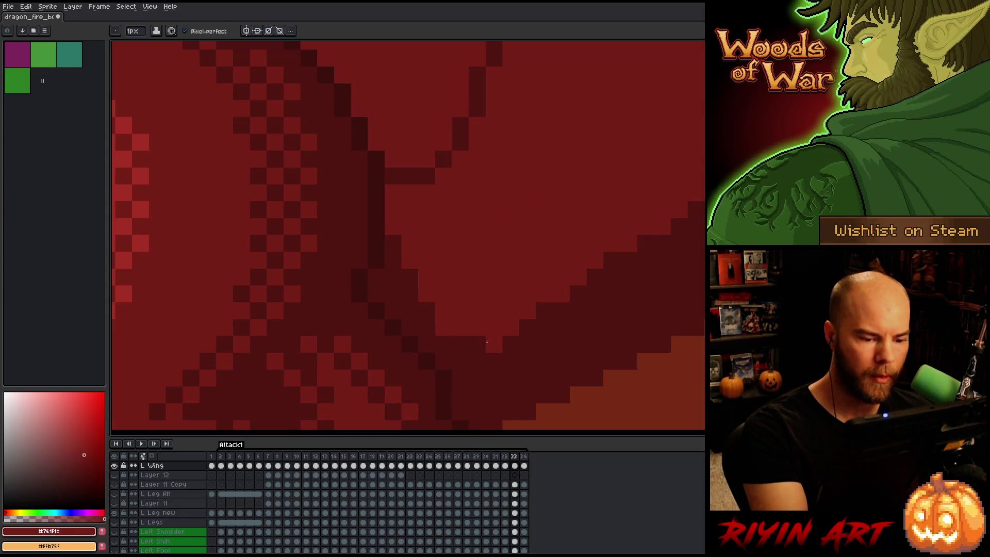
mouse_move(494, 360)
left_mouse_down()
mouse_move(442, 344)
mouse_move(392, 278)
mouse_move(377, 285)
left_mouse_up()
left_click(377, 292)
left_click(443, 361)
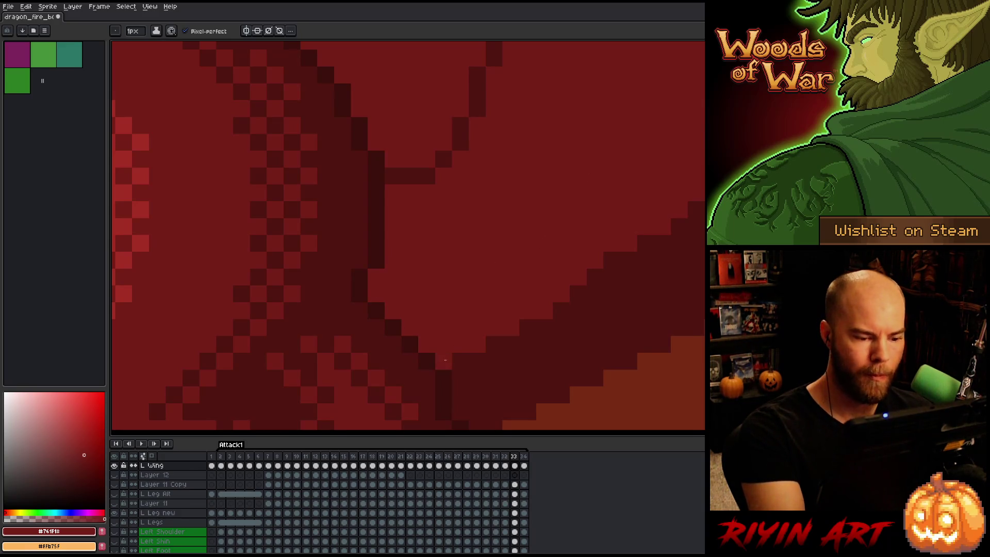
On frame 34, darken stray light bottom-edge pixels and lighten the dark edge pixels
key("Right")
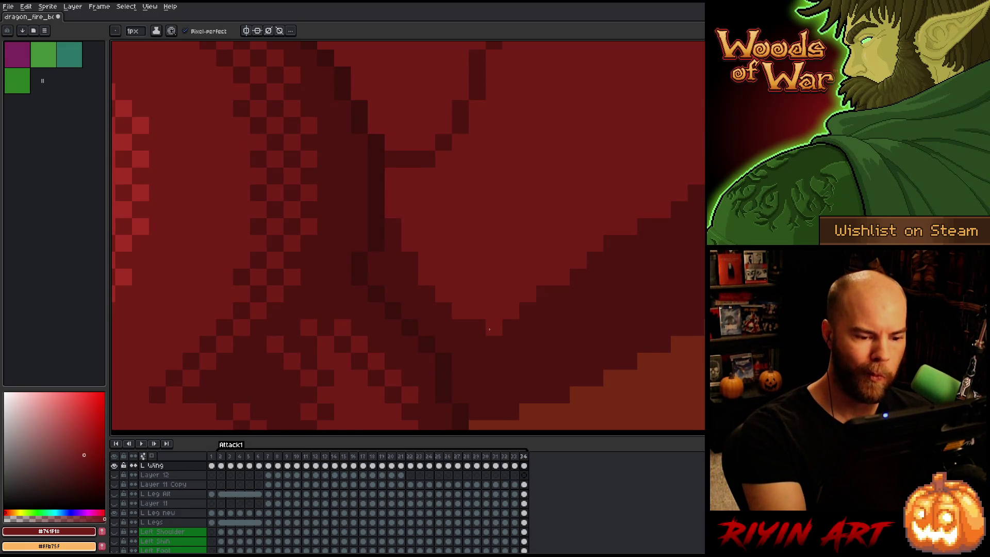
left_click(513, 325)
left_click(494, 327)
left_click(477, 327)
left_click(460, 327)
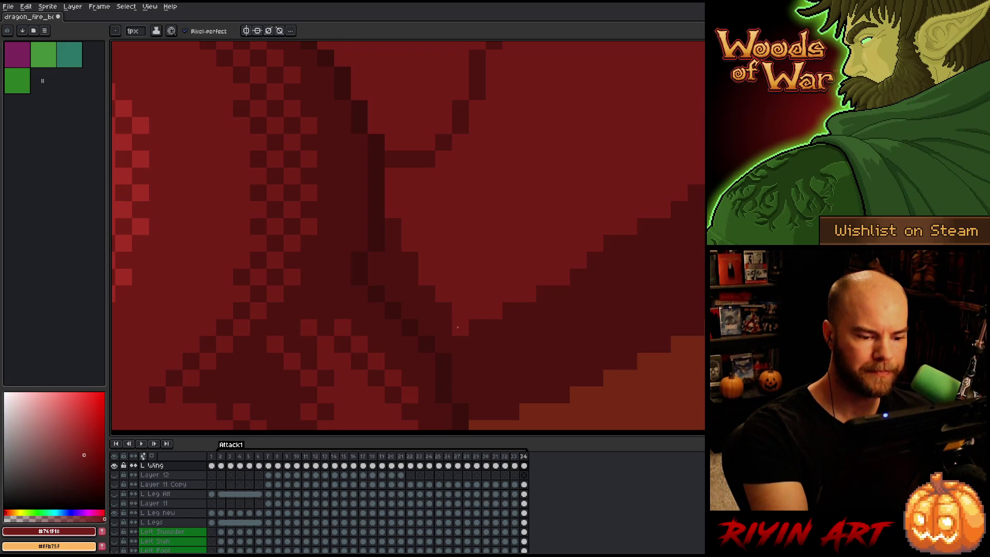
mouse_move(446, 336)
left_mouse_down()
mouse_move(443, 310)
mouse_move(410, 277)
mouse_move(404, 290)
left_mouse_up()
left_click_drag(392, 227, 393, 294)
left_click(376, 277)
left_click(377, 260)
left_click(609, 241)
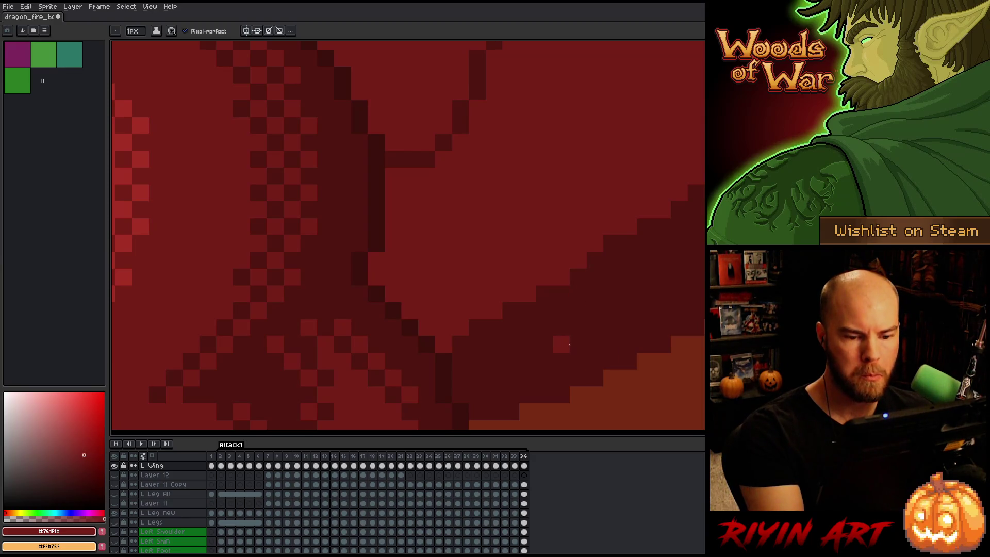
On frame 2, darken the V's lower edge pixels and erase its leftover tip
key("Right")
key("Right")
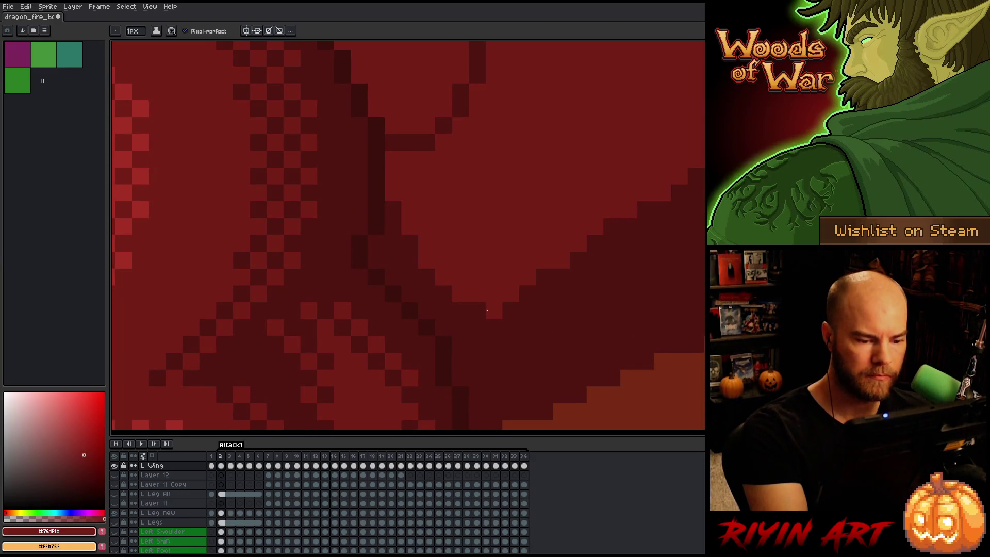
key("Left")
key("Right")
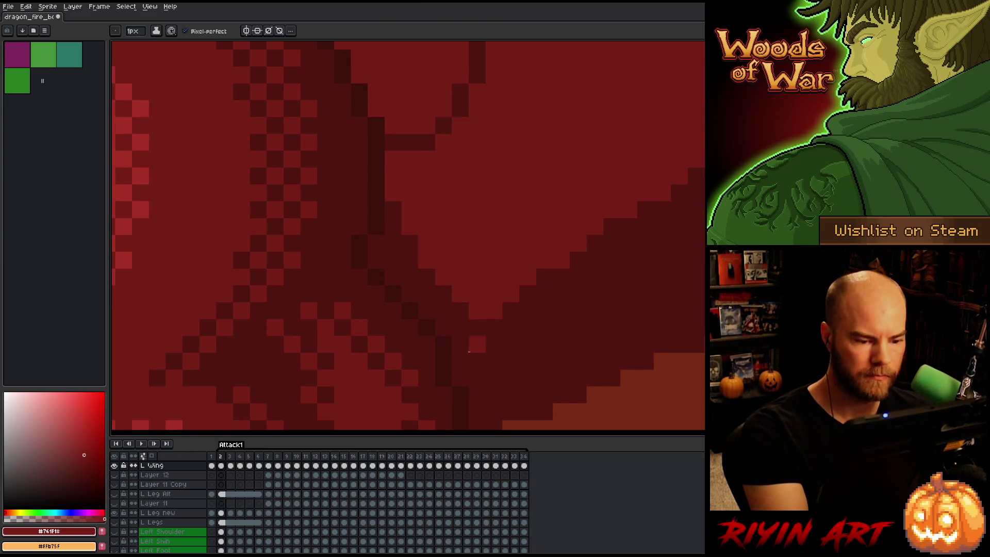
mouse_move(510, 293)
left_mouse_down()
mouse_move(494, 310)
mouse_move(443, 311)
mouse_move(393, 208)
mouse_move(393, 281)
mouse_move(376, 263)
left_mouse_up()
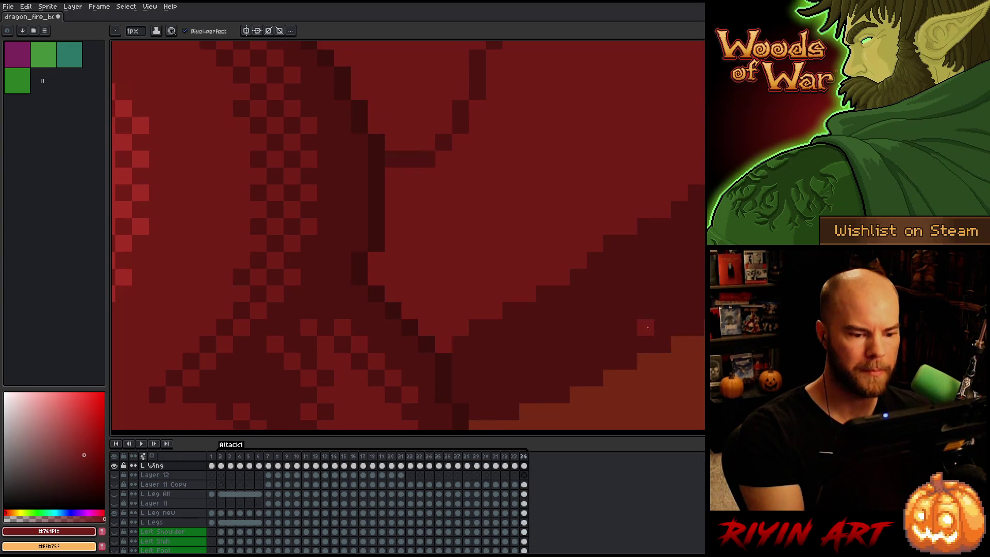
key("e")
left_click_drag(478, 338, 460, 326)
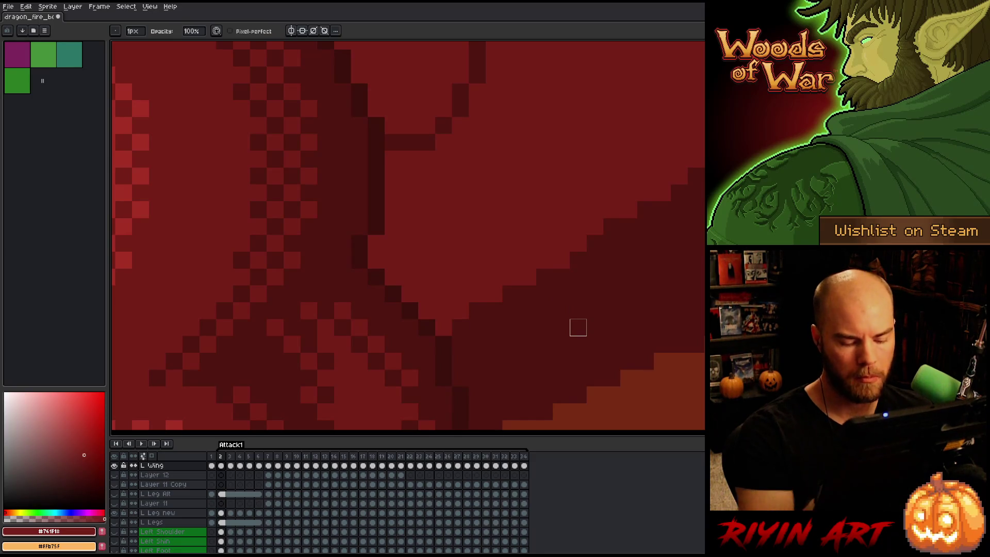
Play the animation and preview neighbouring frames to check the left wing
scroll(577, 327, "down", 2)
scroll(479, 330, "up", 2)
key("Return")
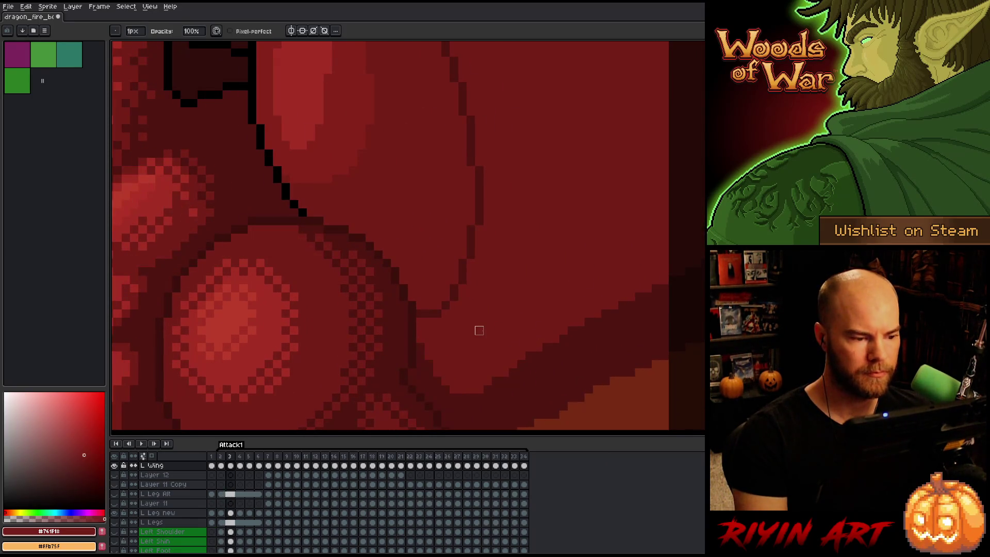
key("Return")
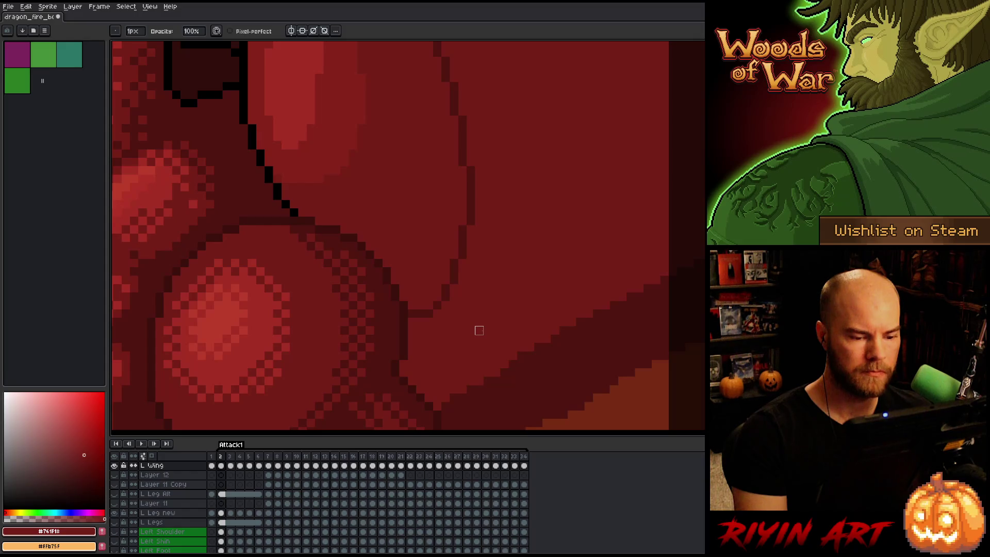
key("Return")
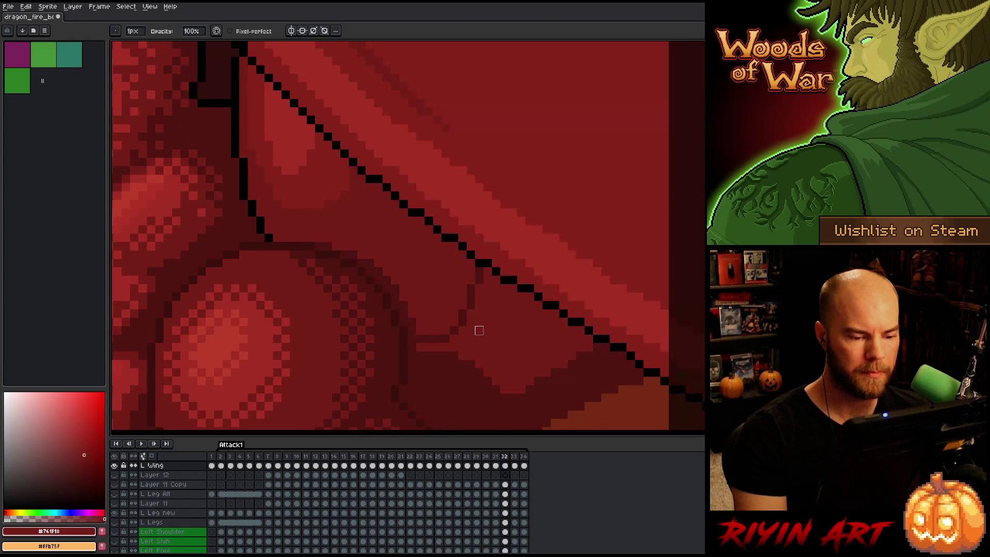
scroll(479, 330, "down", 5)
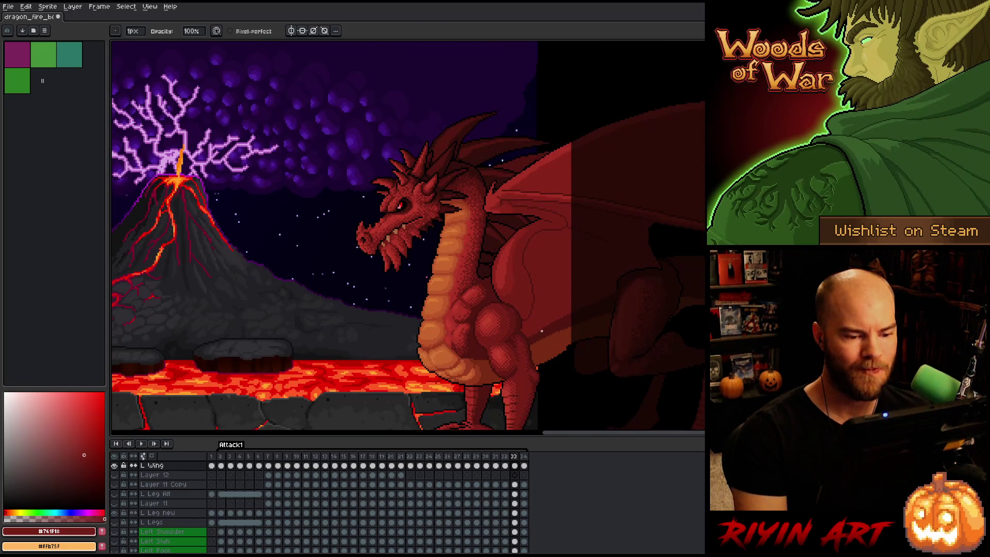
scroll(546, 322, "up", 5)
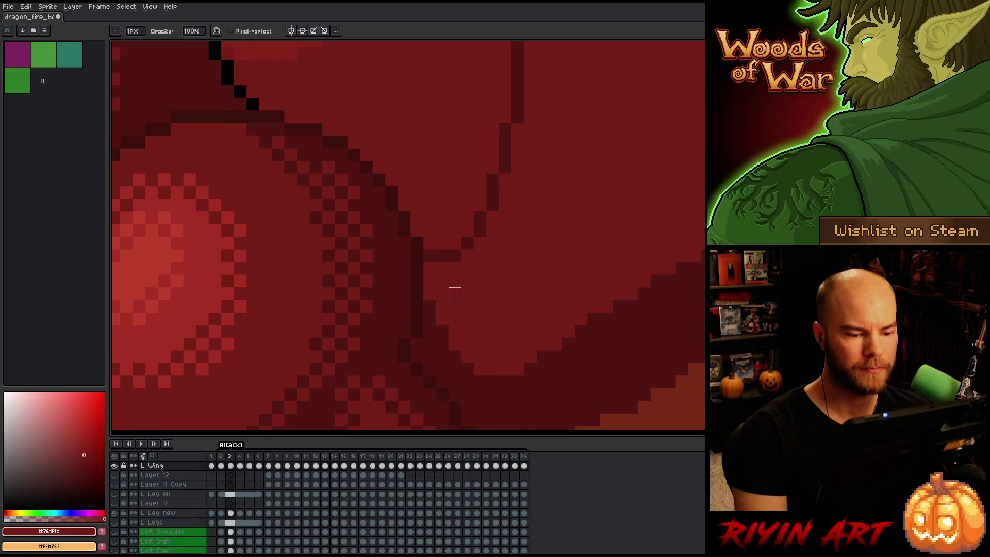
On frame 3, erase the dark pixels beside the vertical dark line
key("comma")
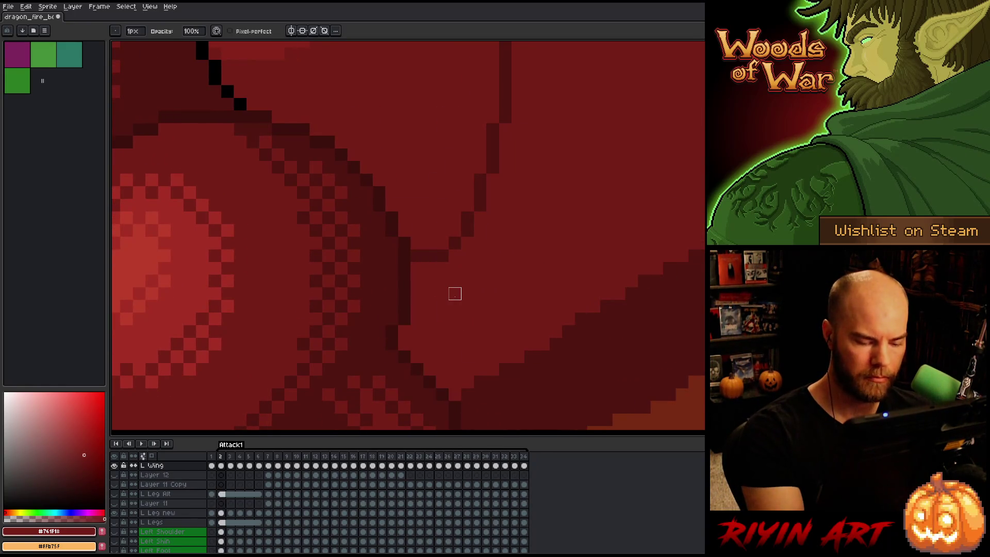
key("period")
key("e")
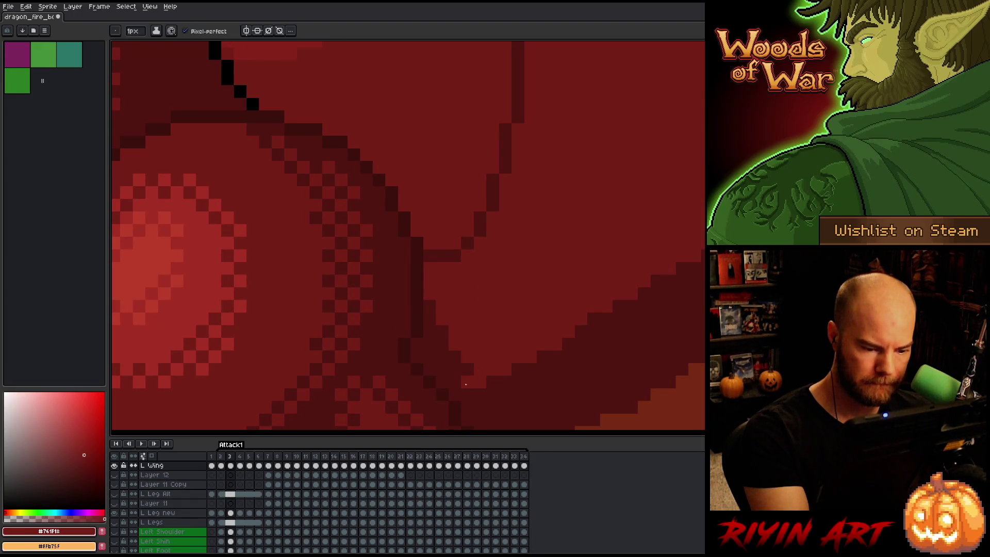
mouse_move(450, 393)
left_mouse_down()
mouse_move(455, 370)
mouse_move(439, 326)
mouse_move(430, 361)
mouse_move(416, 345)
left_mouse_up()
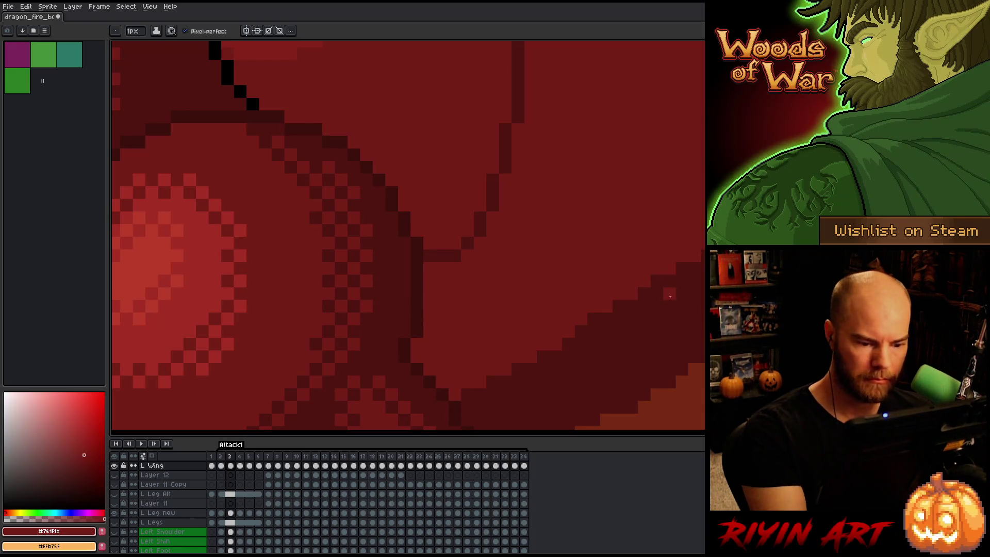
Flip between frames 2, 3 and 4 to compare the cleaned wing
key("comma")
key("period")
key("comma")
key("period")
key("period")
key("comma")
key("period")
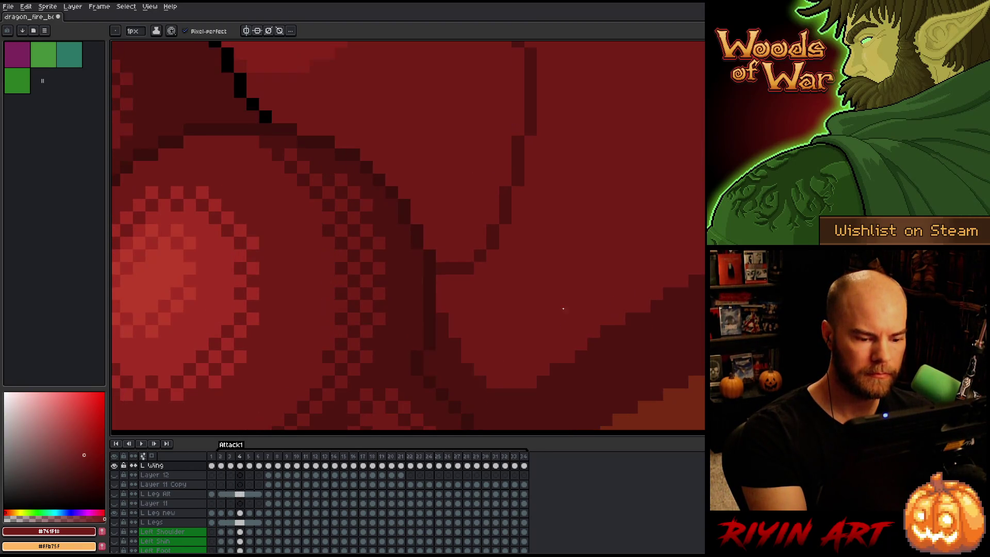
key("comma")
key("period")
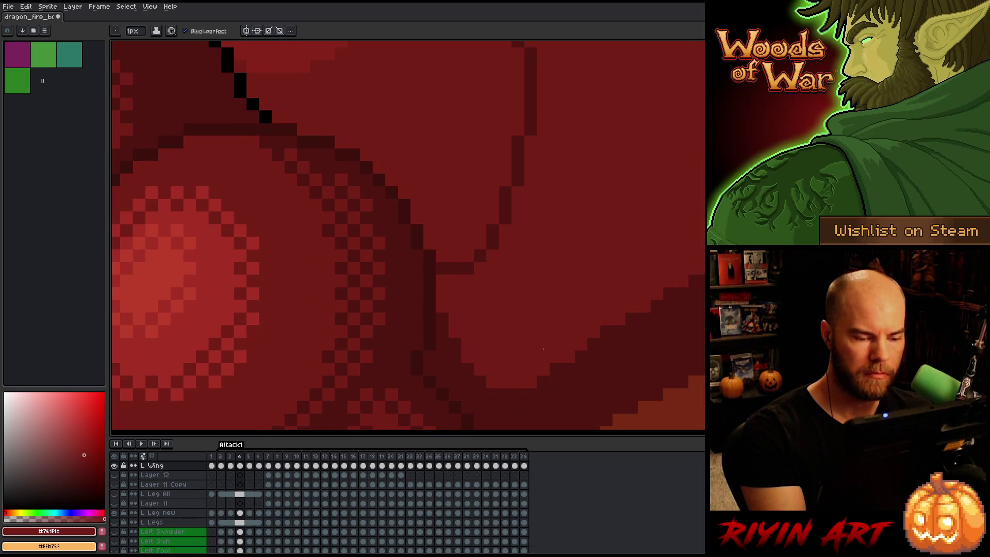
scroll(562, 298, "down", 3)
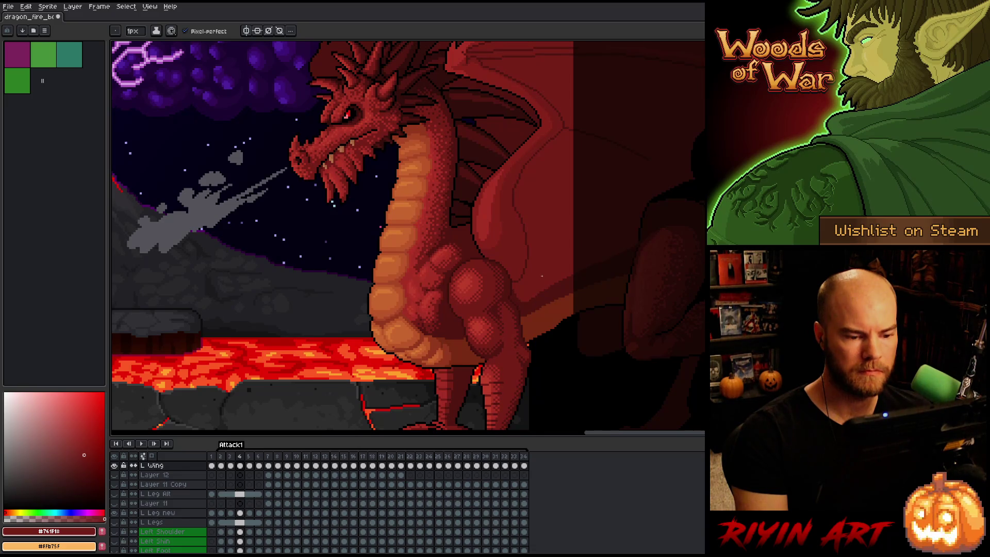
Step back from frame 4 through frames 3 and 2, comparing the wing
key("comma")
key("period")
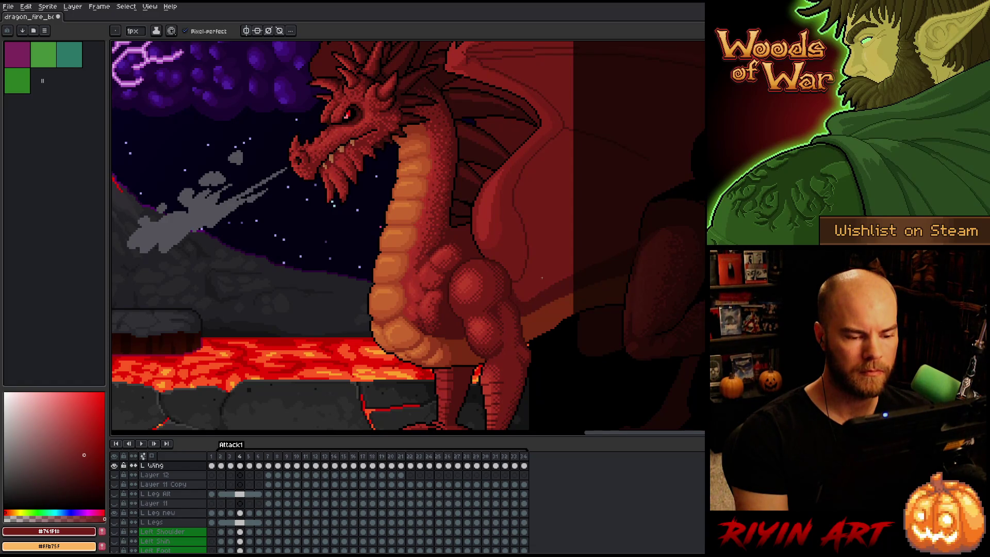
scroll(541, 278, "up", 4)
key("comma")
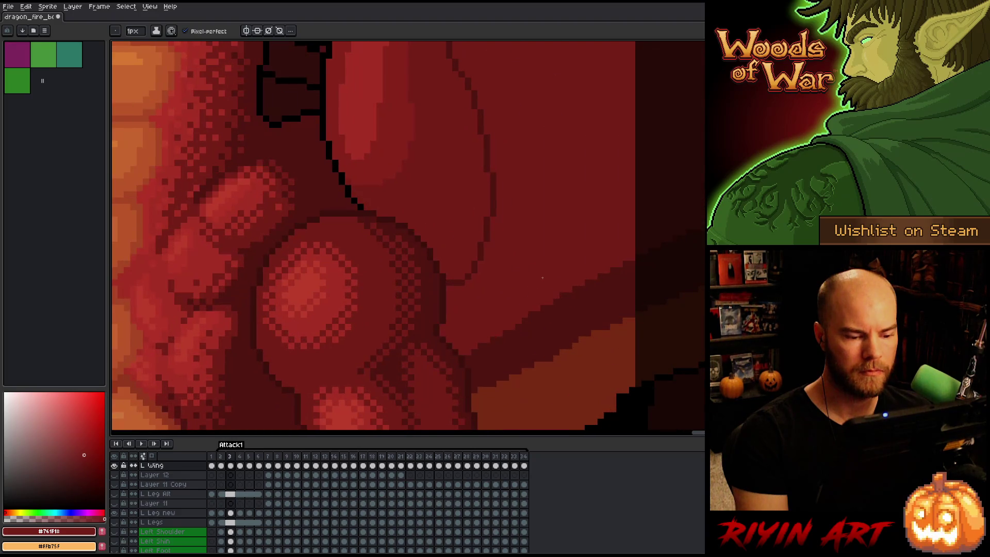
key("v")
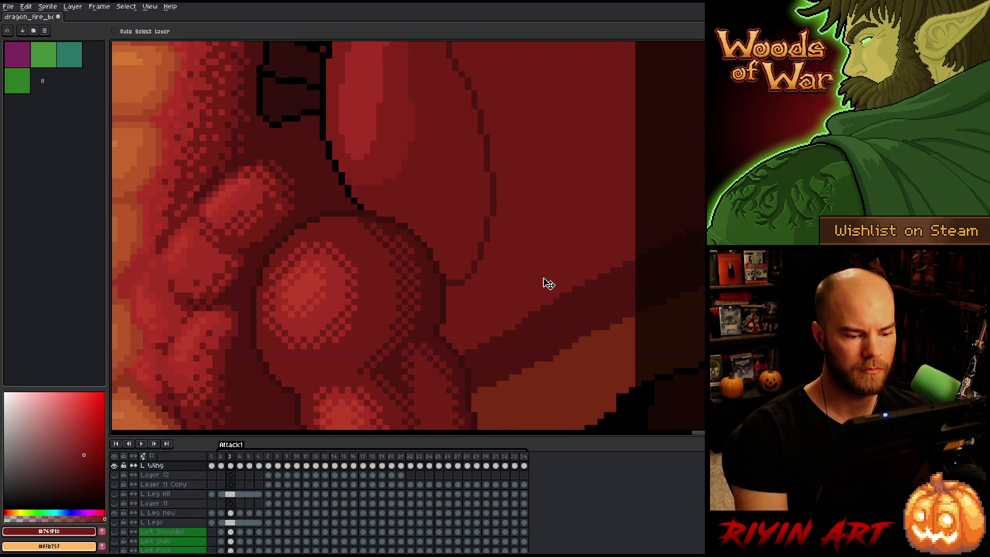
key("comma")
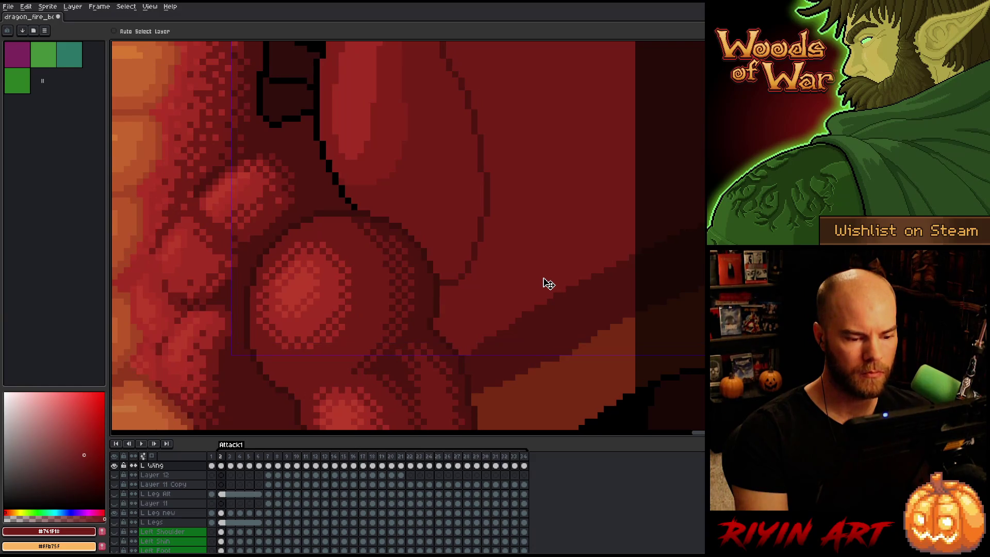
Flip between frames 33 and 34 to compare the left wing, toggling Move and Pencil
key("comma")
key("comma")
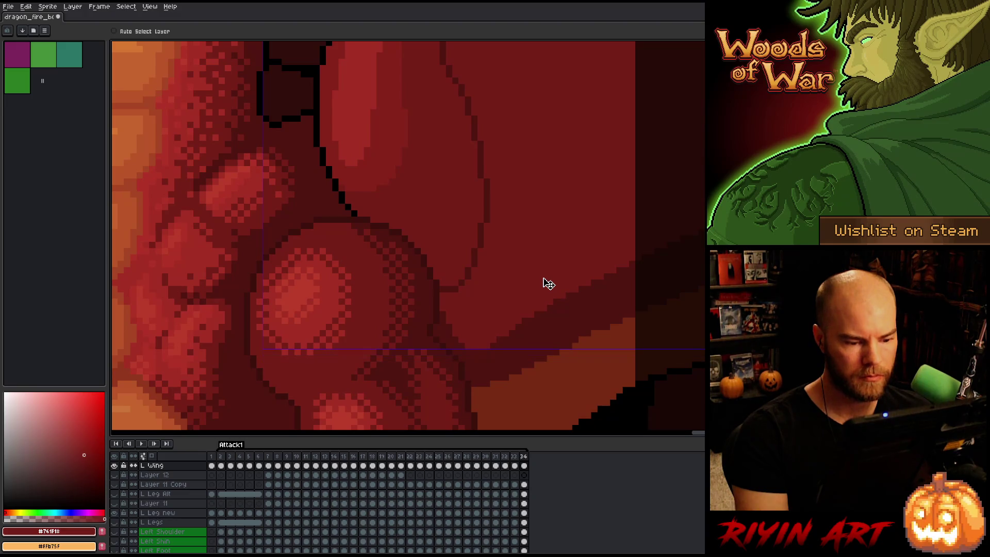
key("comma")
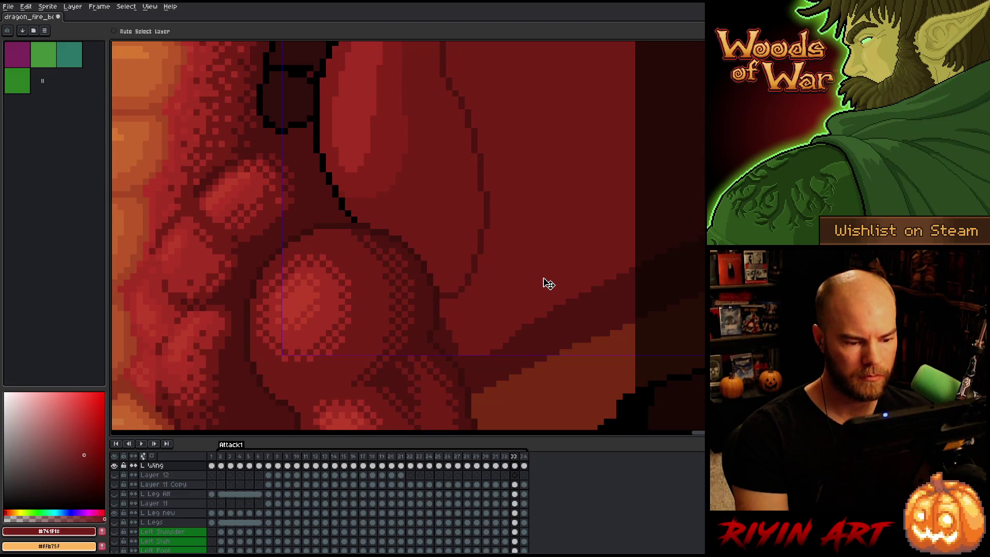
key("period")
key("b")
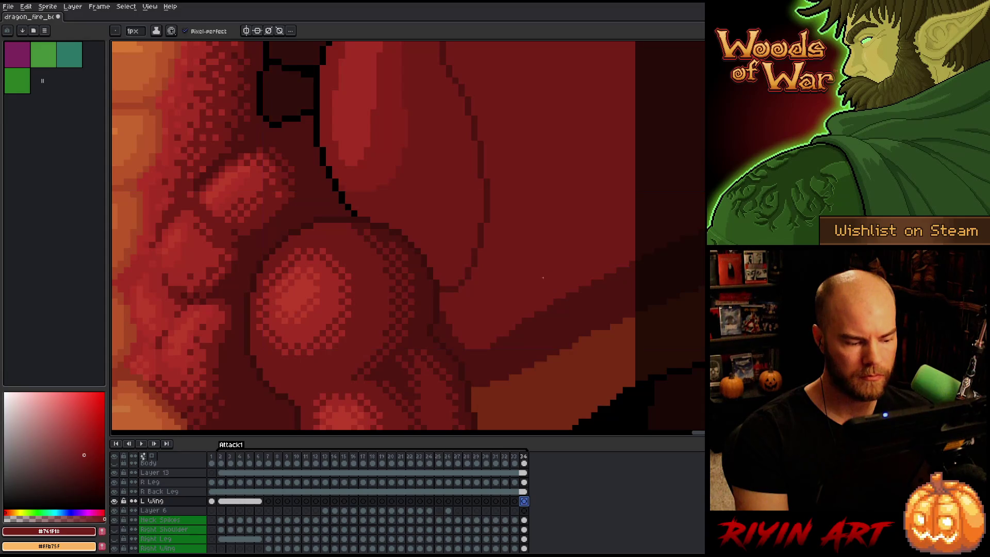
key("comma")
key("v")
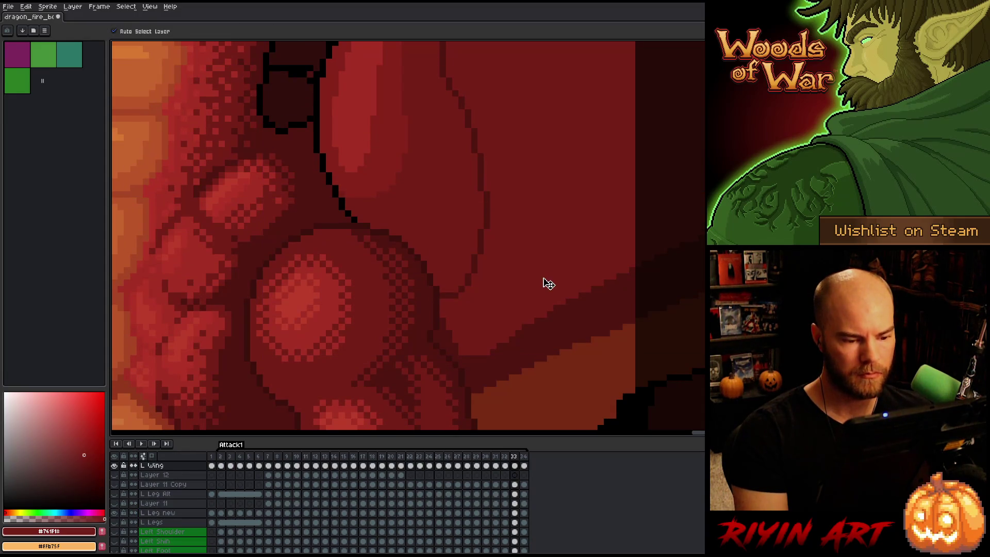
key("b")
key("comma")
key("period")
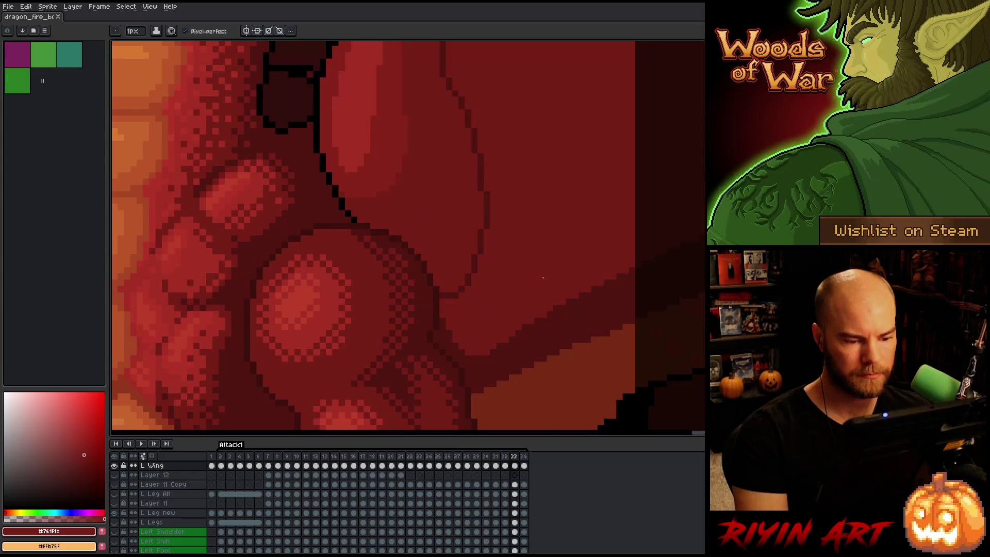
key("period")
key("period")
key("period")
key("period")
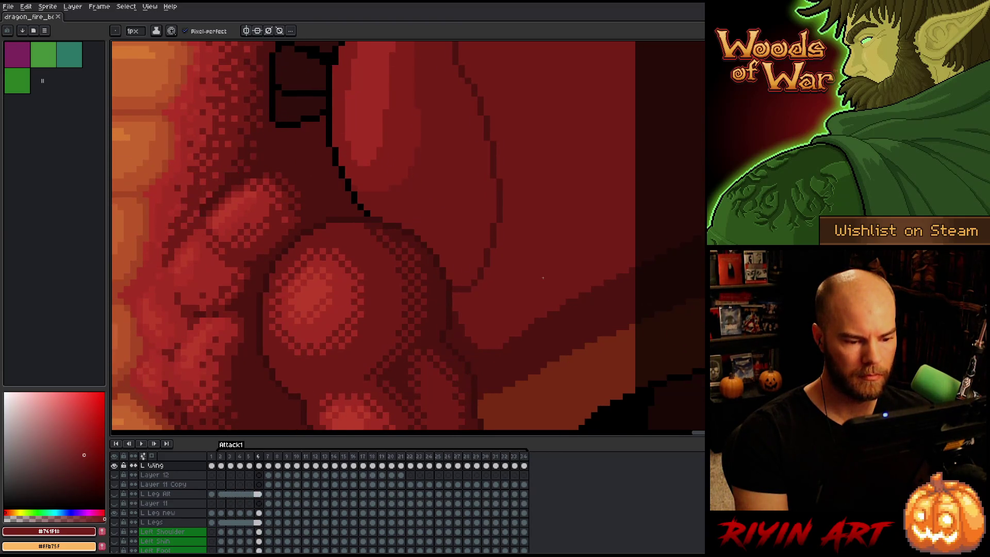
Flip between frames 8 and 9 to compare the wing, then step forward to frame 15
key("period")
key("comma")
key("period")
key("comma")
key("period")
key("comma")
key("period")
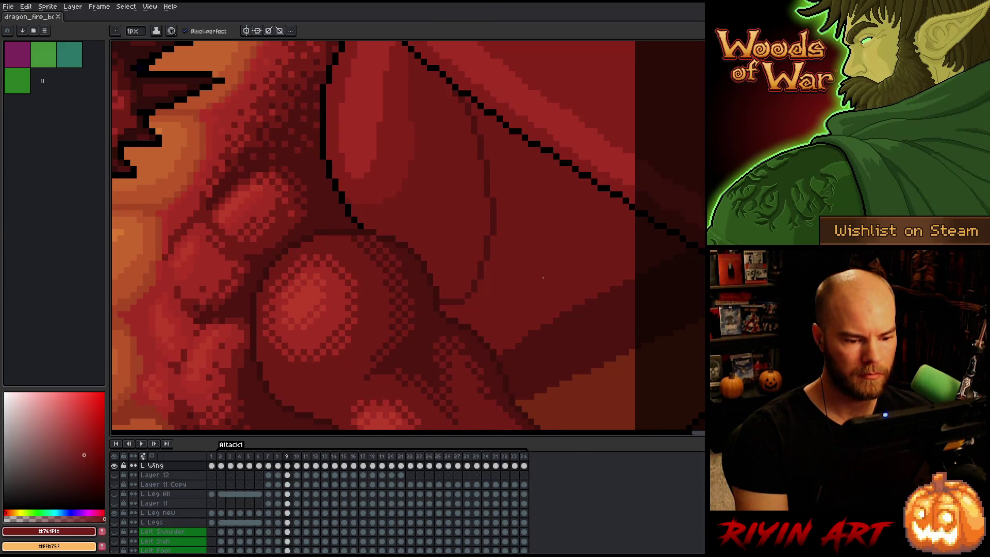
key("comma")
key("period")
key("period")
key("period")
key("period")
key("period")
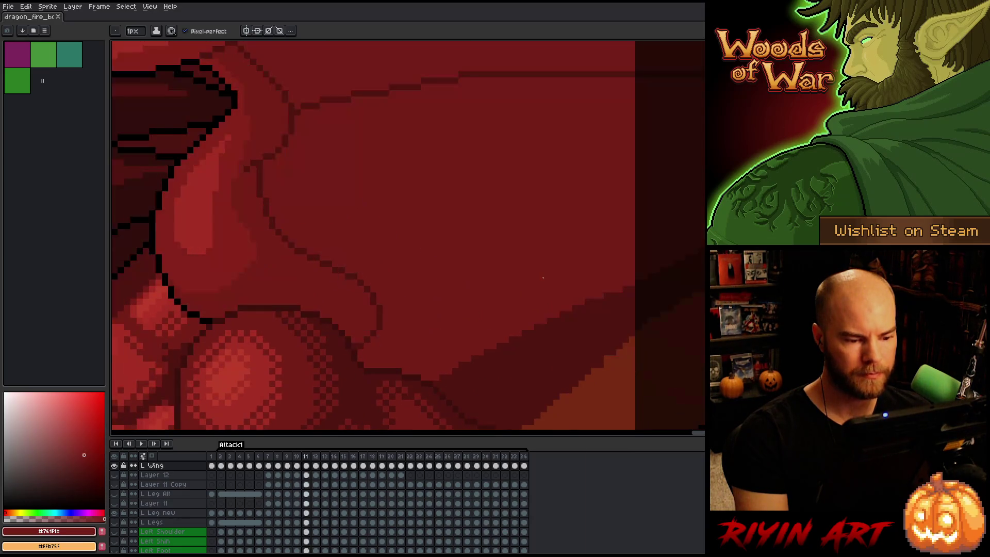
key("period")
key("period")
key("period")
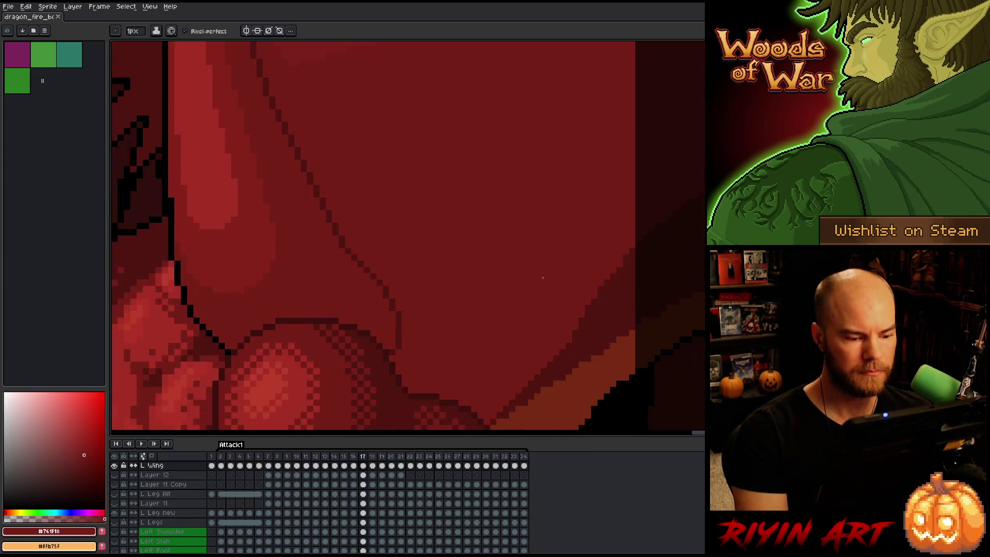
Compare frames 18 and 19, and sample the wing's darker red #86231b
key("comma")
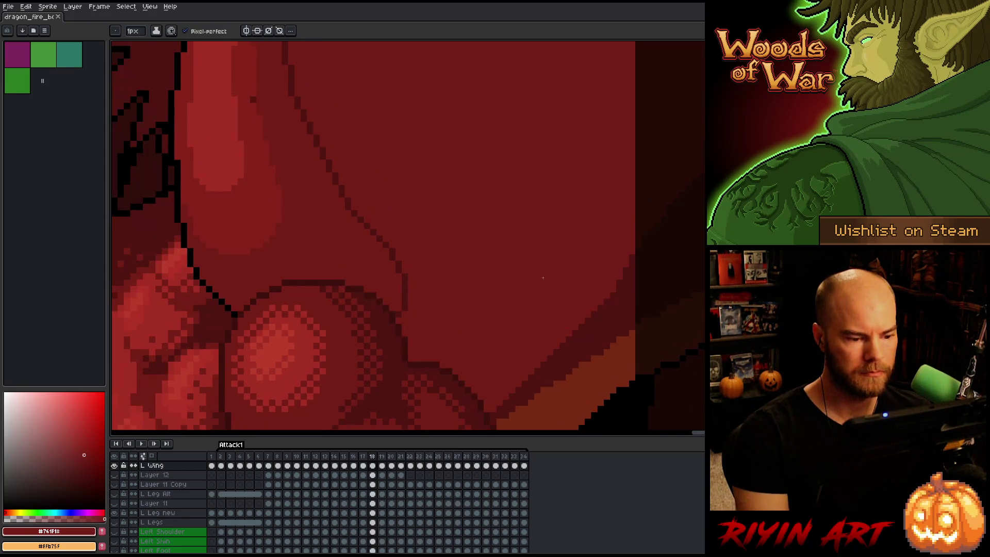
key("period")
key("comma")
key("period")
key("comma")
left_click(422, 247, "alt")
left_click(423, 248)
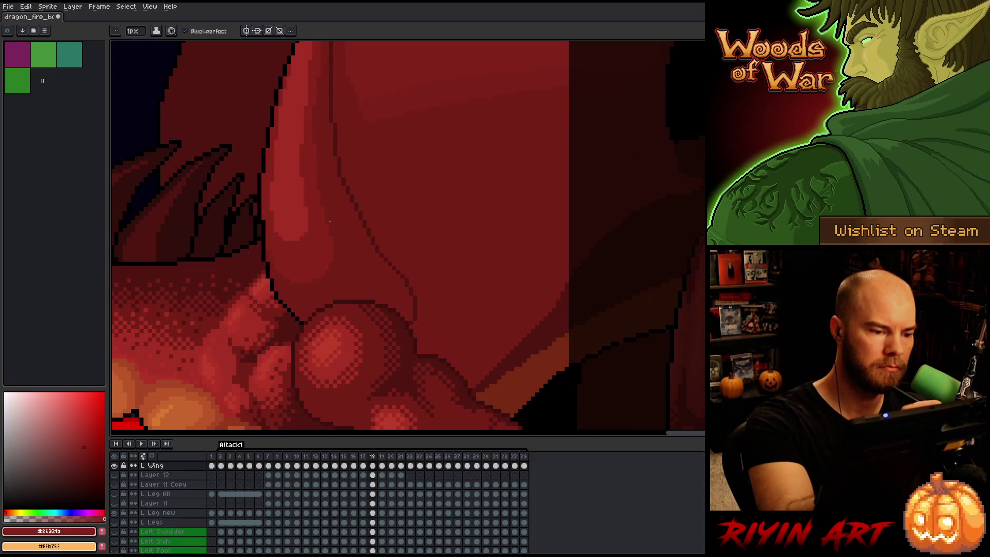
Flip between frames 17, 18 and 19 to check the wing motion, ending on frame 19
key("comma")
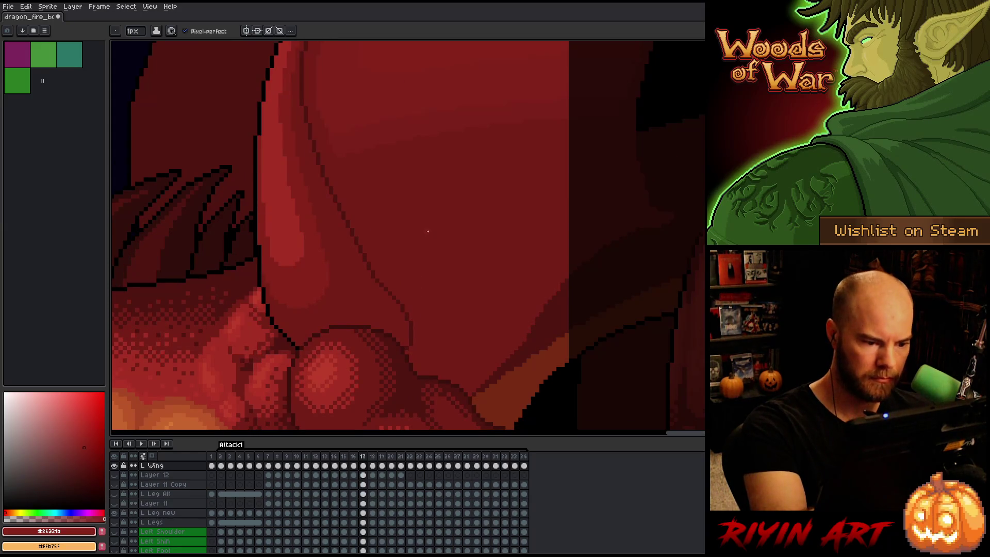
key("period")
key("comma")
key("period")
key("comma")
key("period")
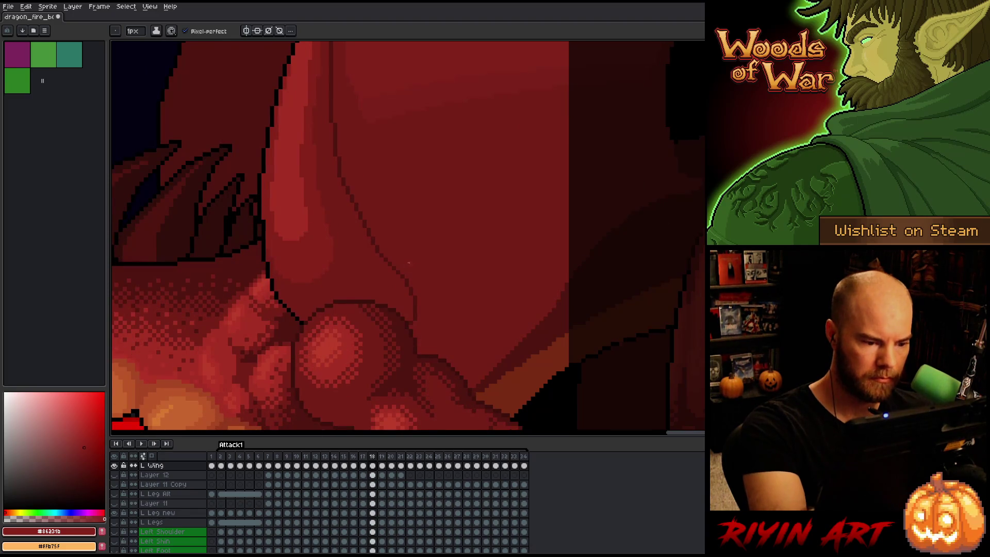
key("period")
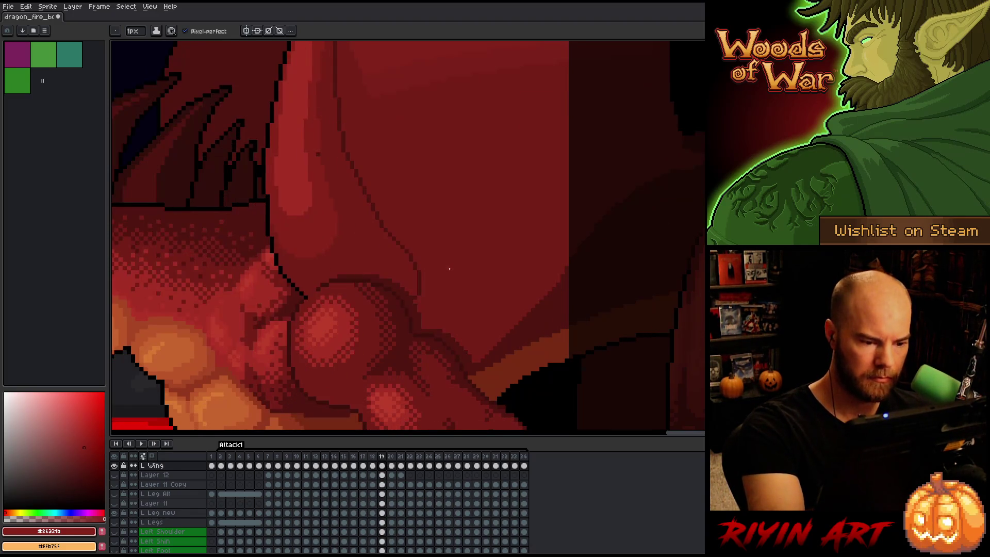
key("comma")
key("period")
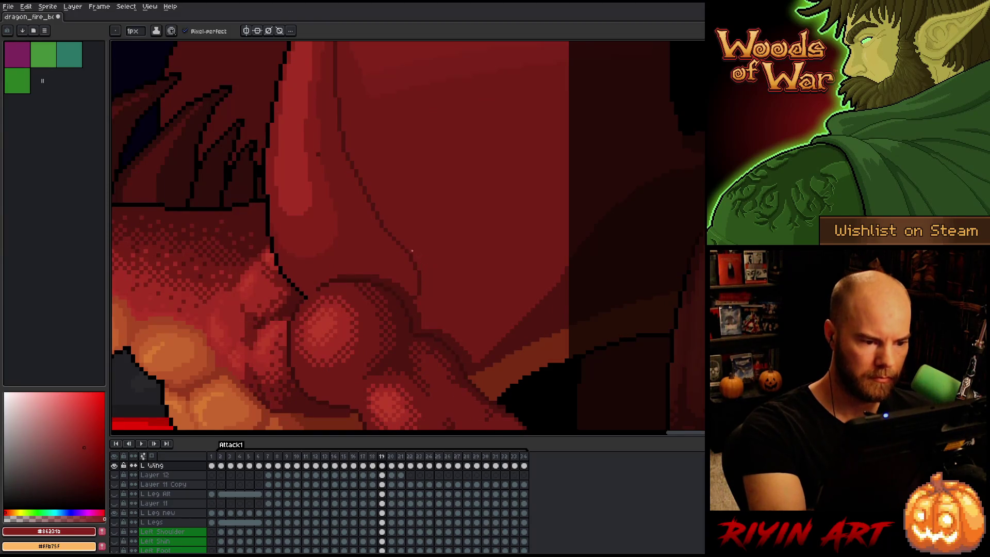
Lasso the thin fold line in the wing's middle, trim the selection, and reposition it
key("m")
mouse_move(387, 234)
left_mouse_down()
mouse_move(418, 250)
mouse_move(420, 298)
mouse_move(402, 300)
left_mouse_up()
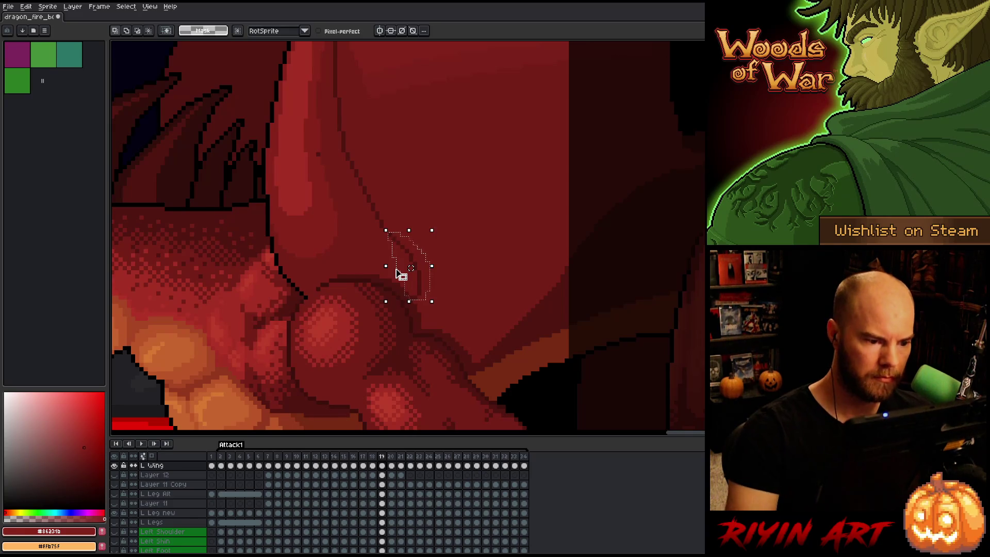
left_click(401, 274)
mouse_move(398, 216)
left_mouse_down()
mouse_move(396, 236)
mouse_move(378, 211)
left_mouse_up()
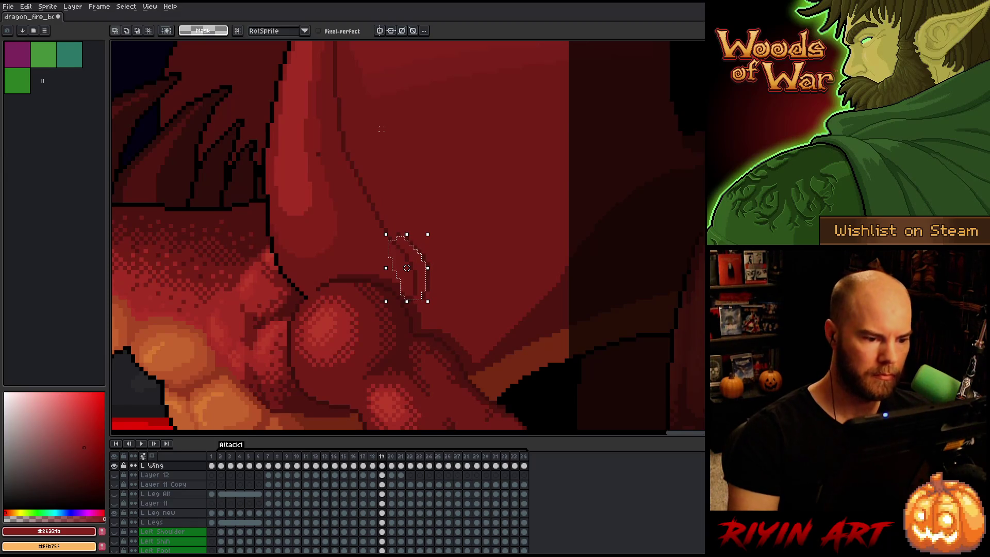
left_click(402, 268)
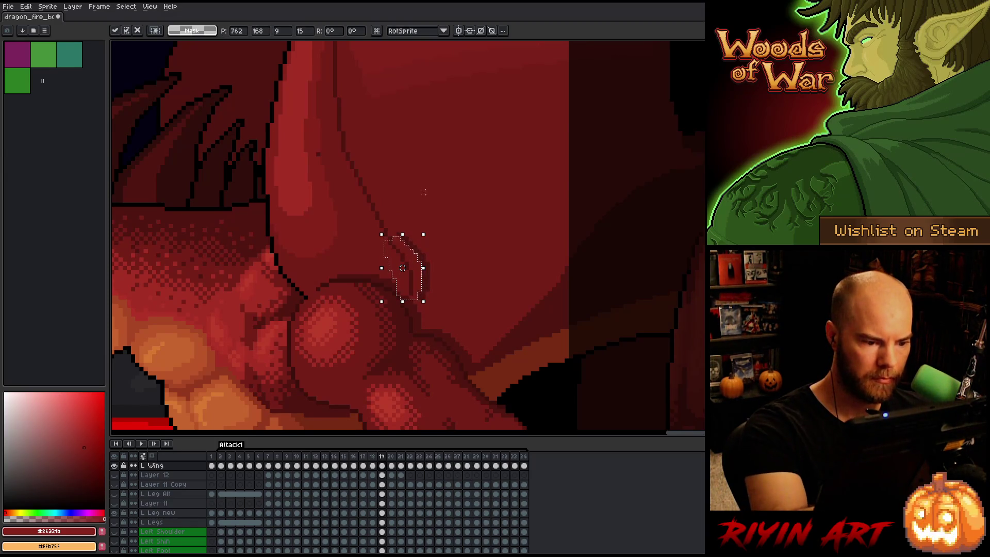
key("Return")
key("ctrl+d")
key("b")
left_click(394, 233, "alt")
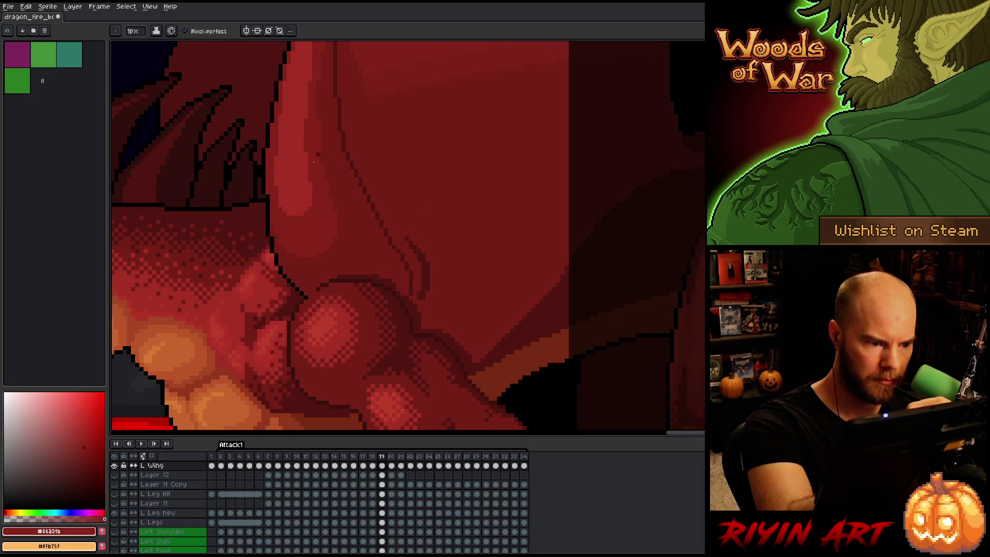
Repaint the leftover dark line pixels with the sampled wing red #761f18
left_click(425, 238, "alt")
left_click(424, 278, "alt")
left_click_drag(426, 281, 412, 331)
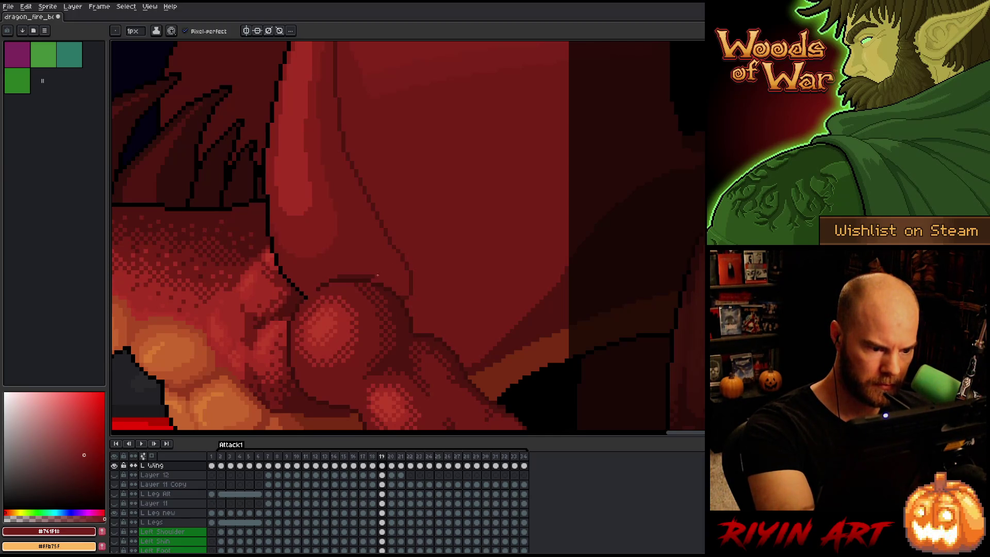
key("e")
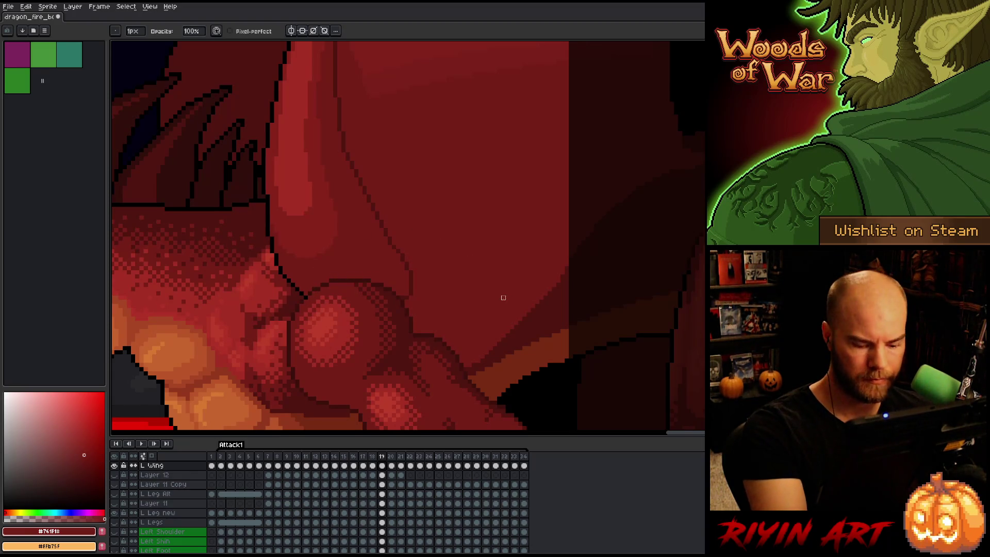
On frame 20, lasso the wing's fold line and shift it two pixels left
key("period")
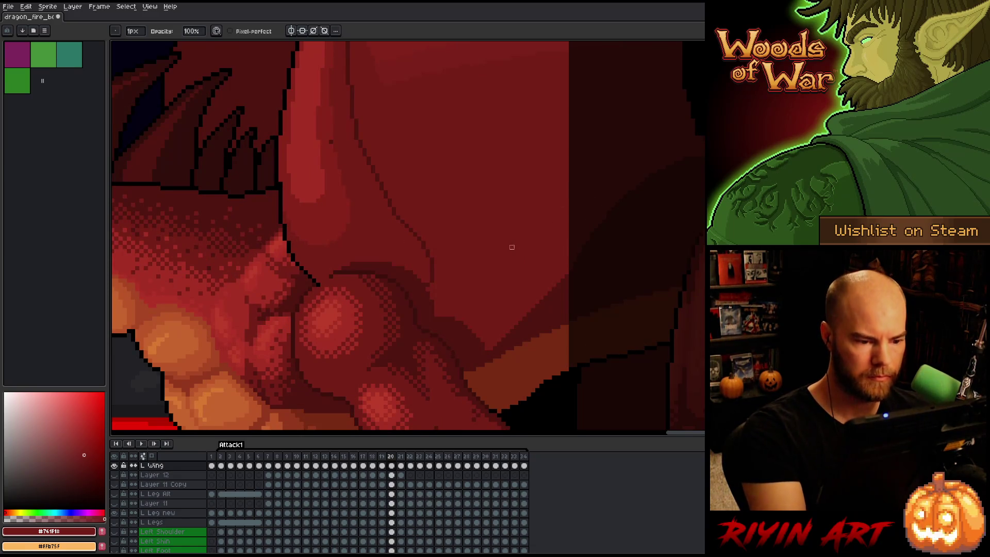
key("comma")
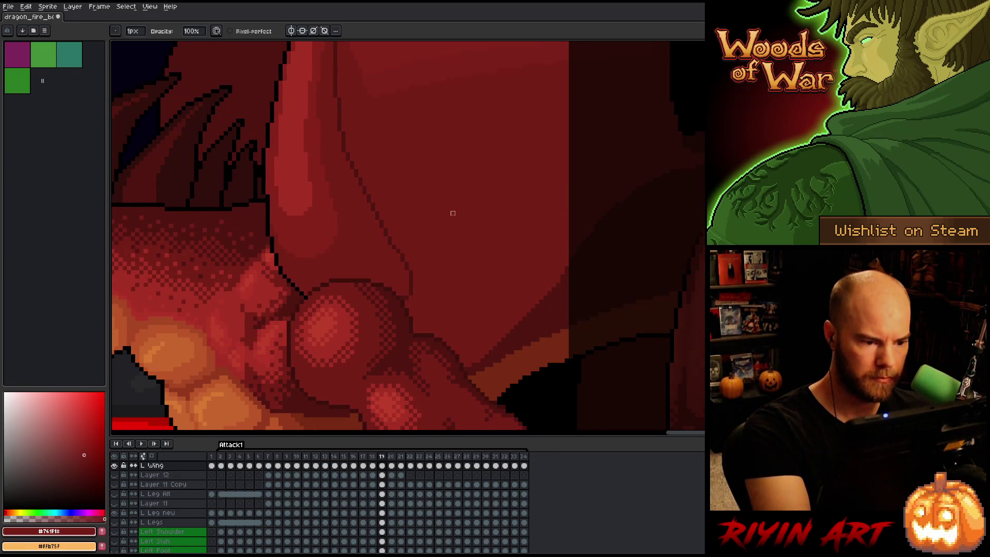
key("period")
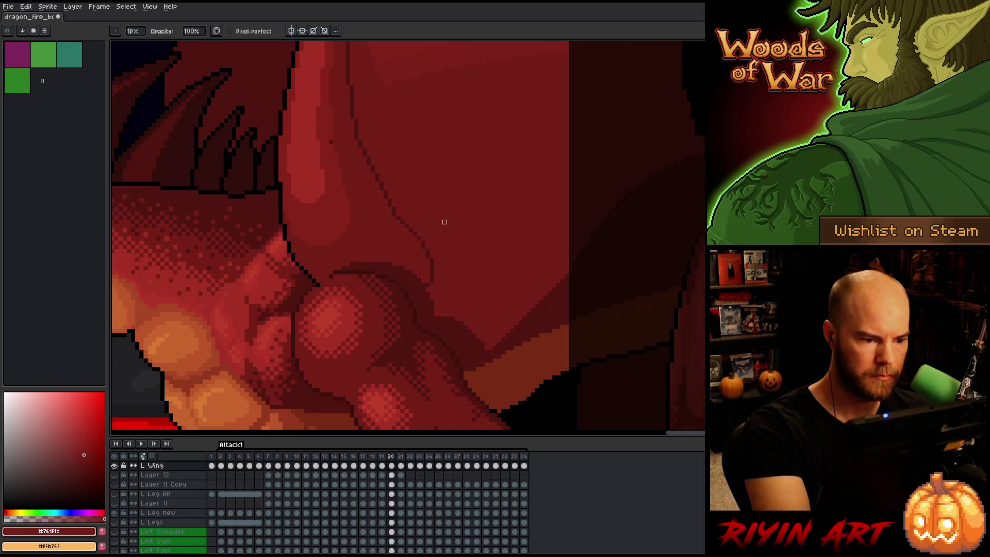
key("m")
mouse_move(397, 221)
left_mouse_down()
mouse_move(442, 260)
mouse_move(422, 289)
mouse_move(408, 286)
left_mouse_up()
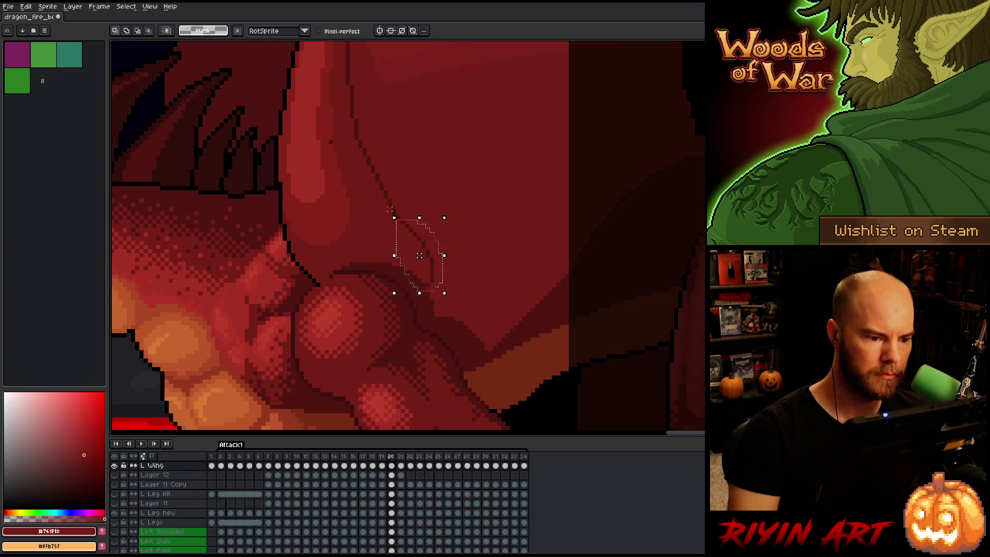
key("Left")
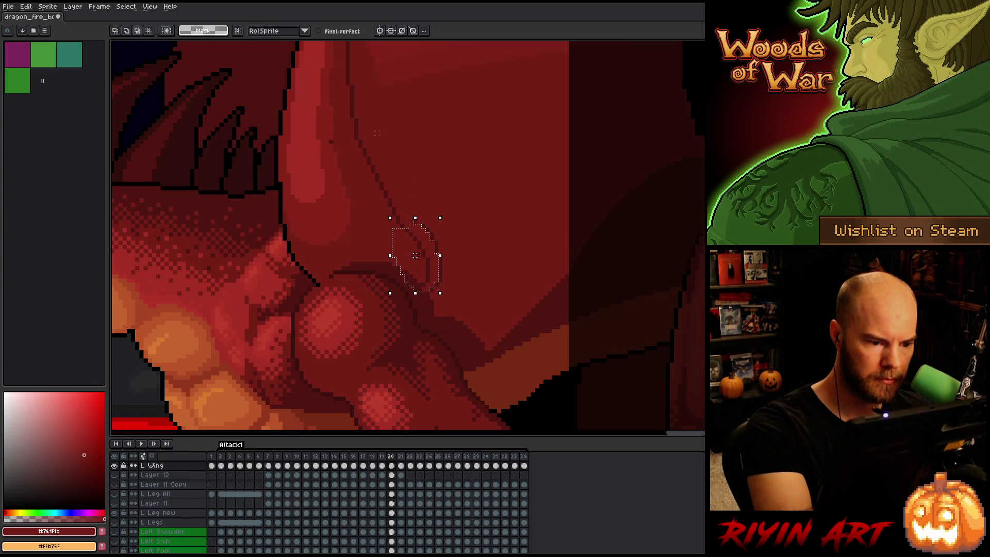
key("Left")
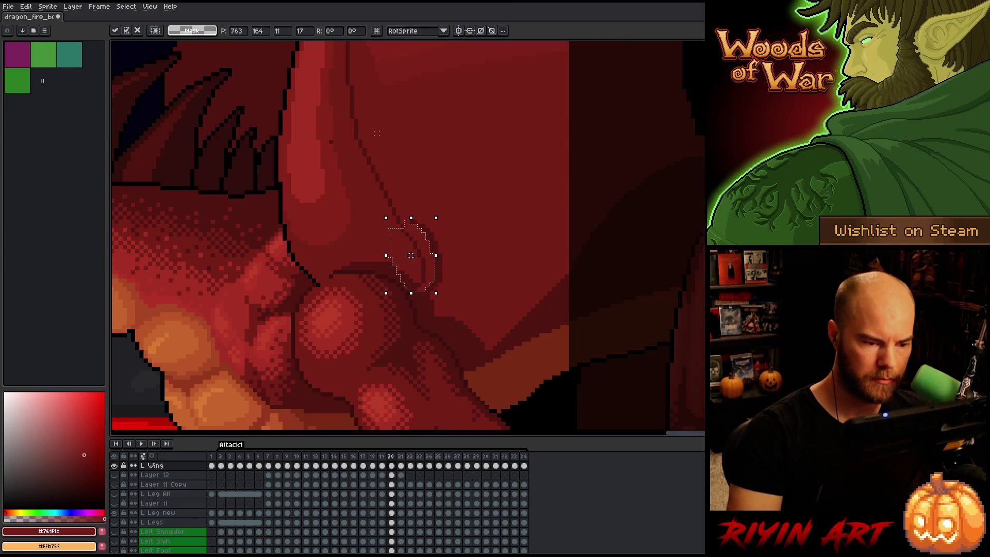
key("Return")
mouse_move(417, 198)
left_mouse_down()
mouse_move(408, 234)
mouse_move(391, 226)
left_mouse_up()
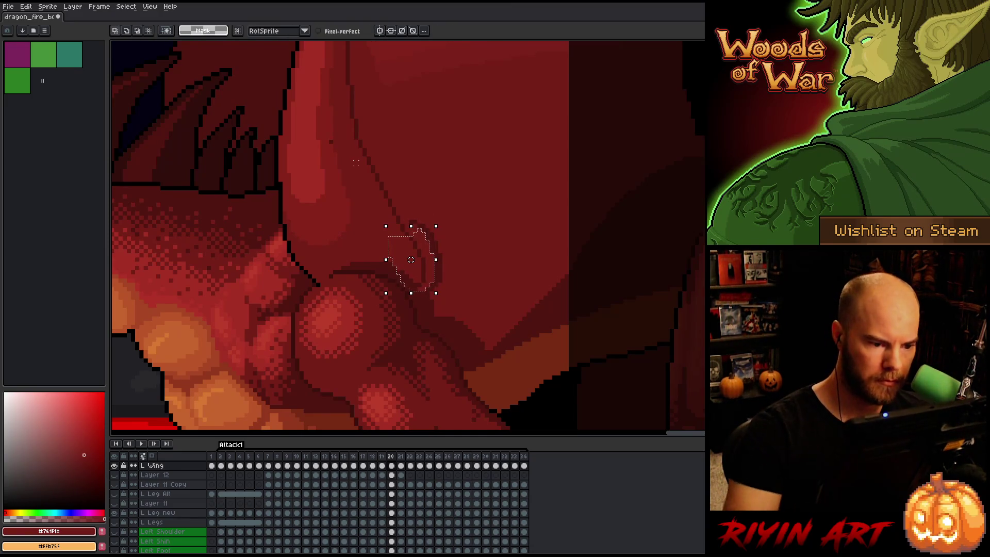
key("ctrl+d")
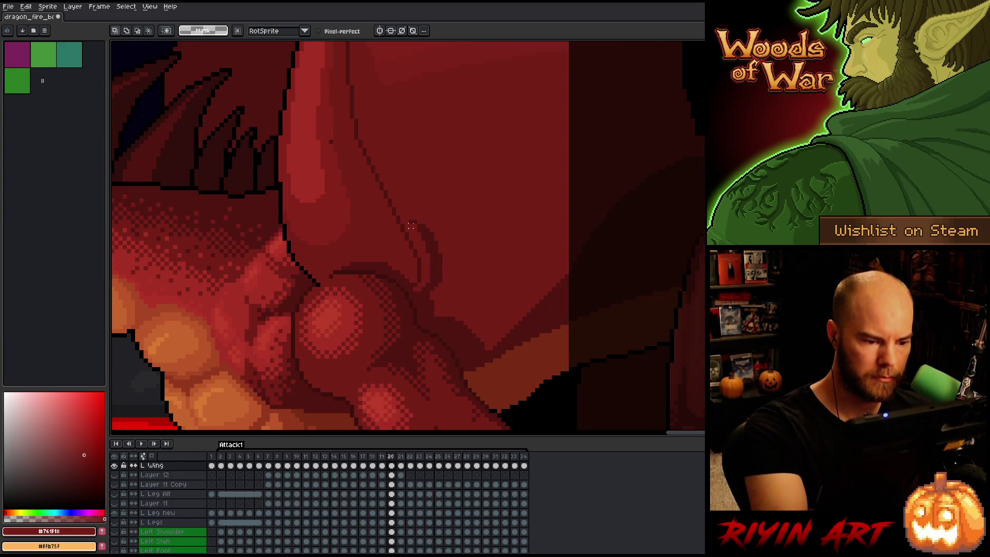
Try a lighter pencil stroke along the fold, undo it, and compare against frame 19
key("b")
left_click(410, 285, "alt")
left_click(403, 280, "alt")
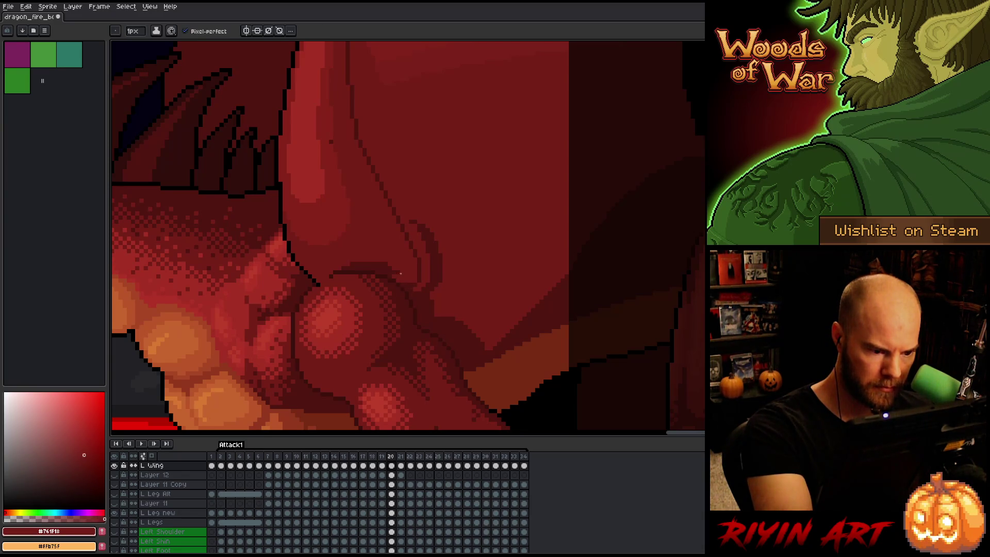
left_click_drag(386, 267, 347, 267)
key("ctrl+z")
left_click(338, 172, "alt")
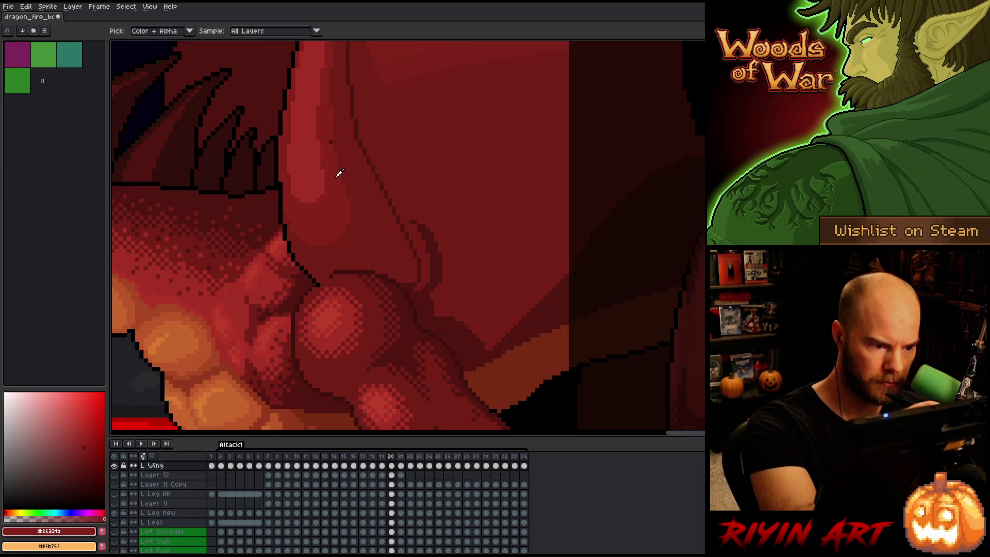
key("e")
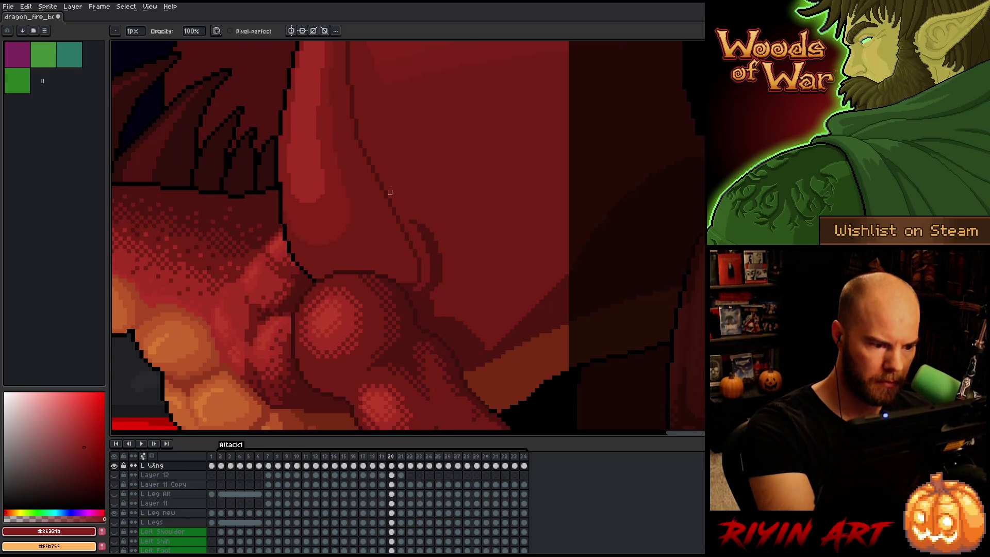
key("b")
left_click(407, 289, "alt")
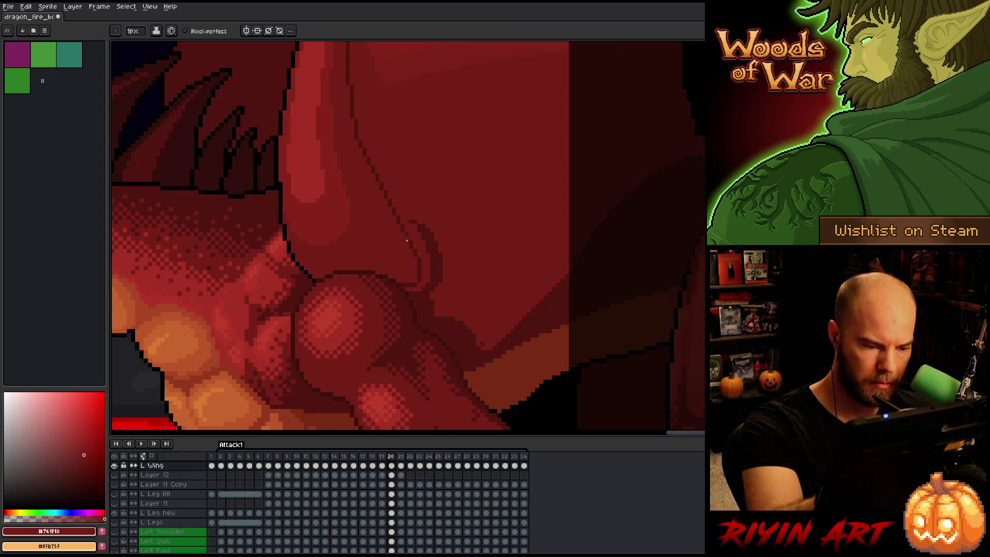
key("Right")
key("Left")
key("Left")
key("Right")
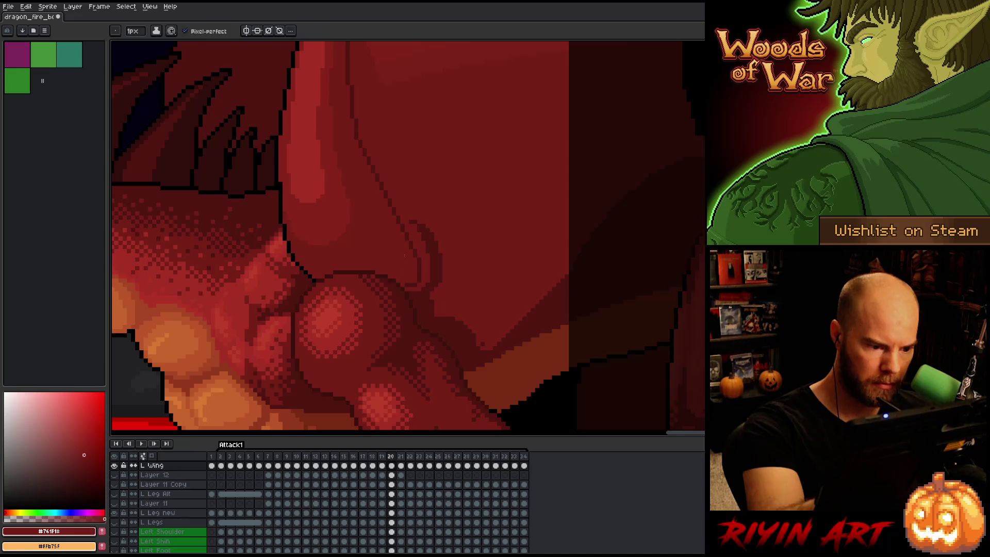
Jump from frame 2 to frame 20, test a mid-red stroke along the wing edge, then undo it
left_click(221, 459)
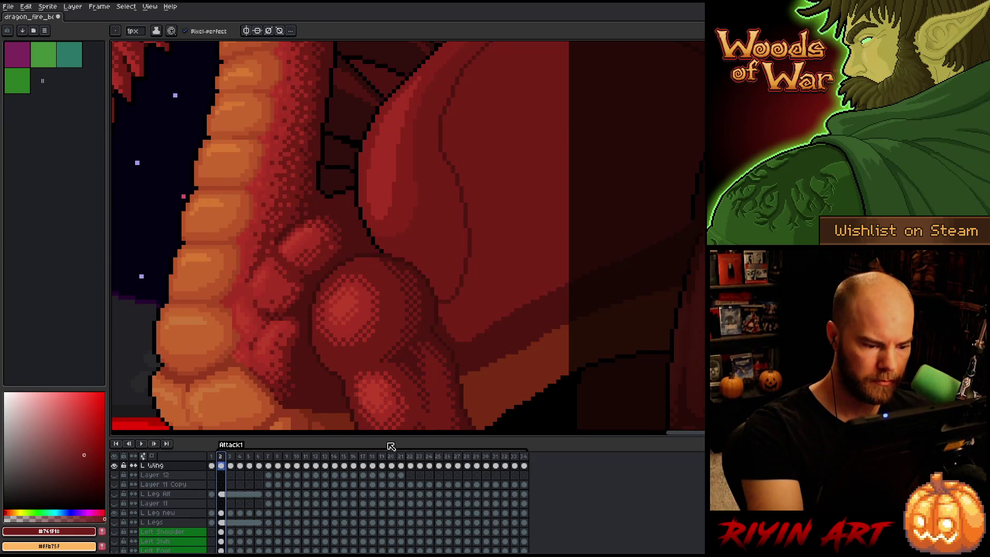
left_click(391, 460)
key("v")
key("b")
left_click(429, 257, "alt")
left_click(420, 295, "alt")
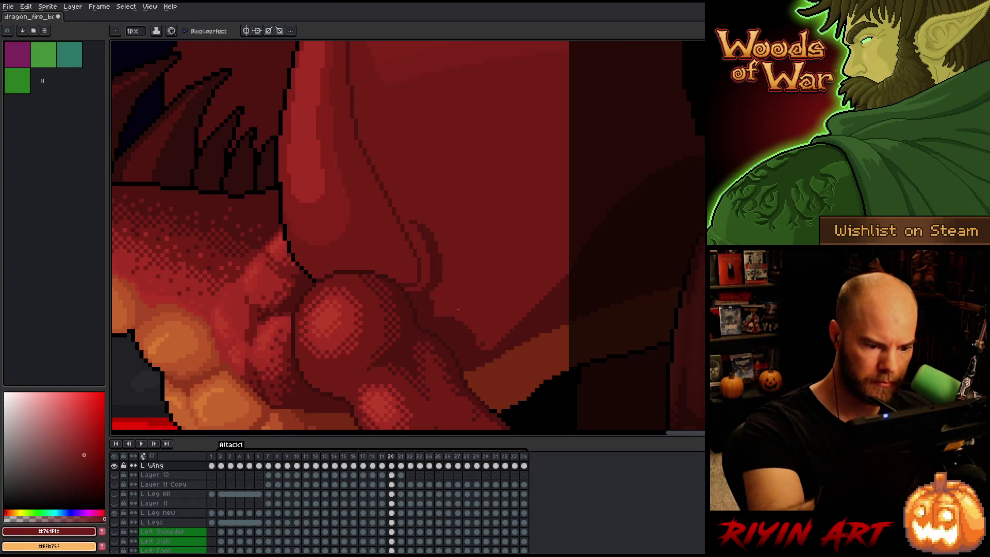
left_click_drag(418, 315, 479, 342)
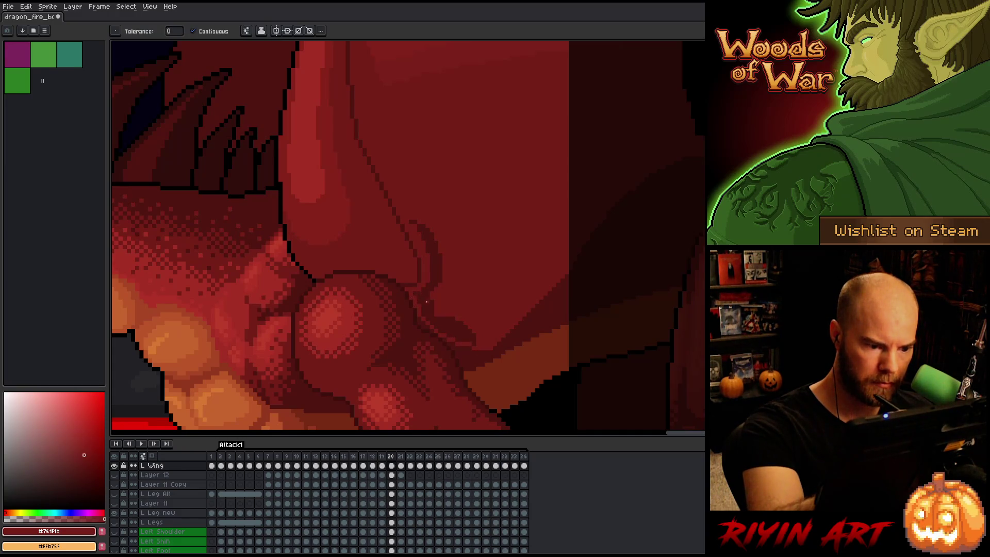
key("ctrl+z")
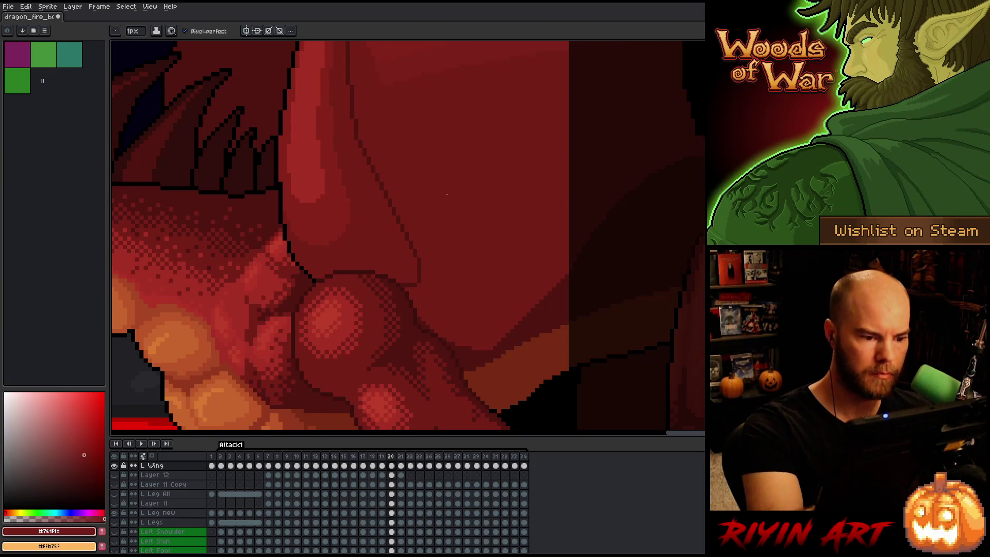
Flip between frames 19, 20 and 21 to compare the left wing, settling on frame 20
key("comma")
key("comma")
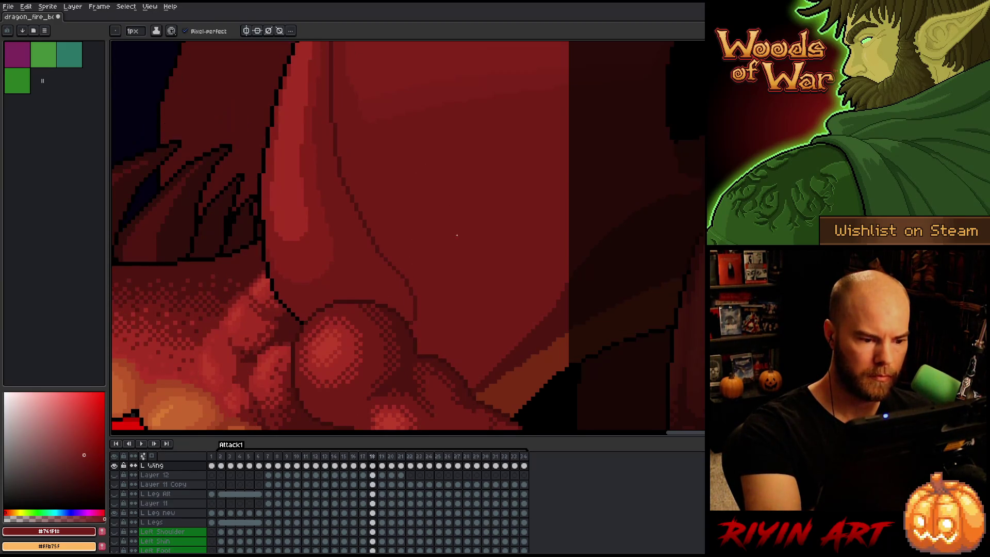
key("period")
key("period")
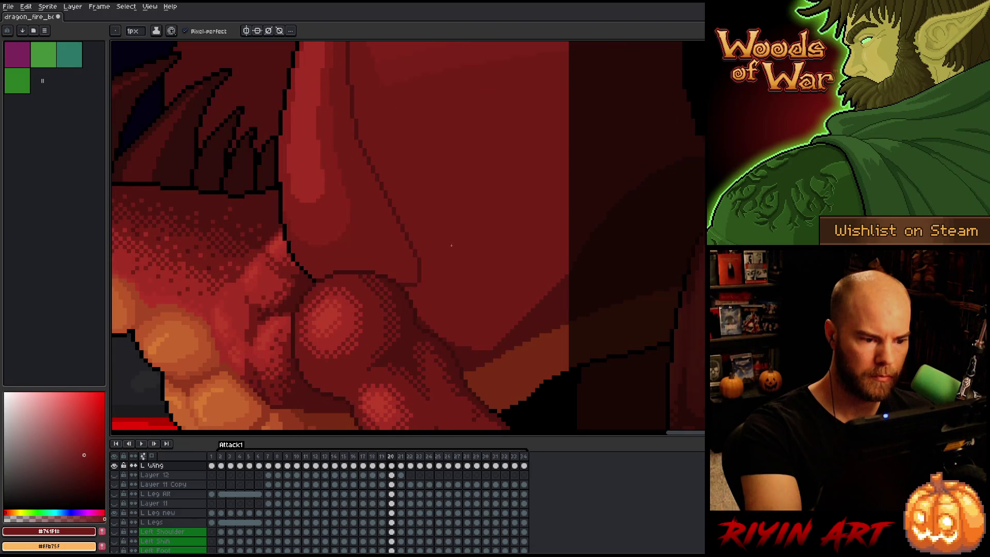
key("period")
key("period")
key("comma")
key("comma")
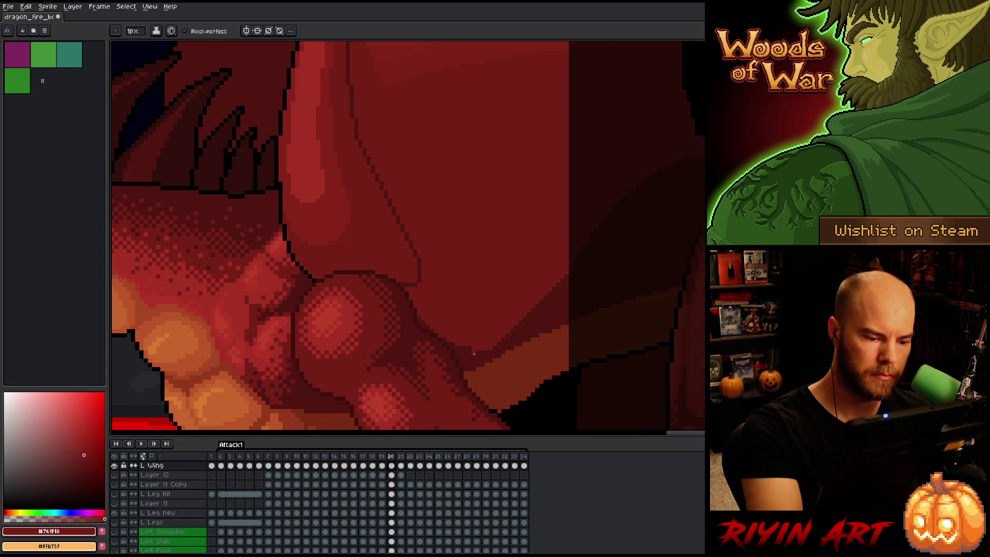
key("e")
key("b")
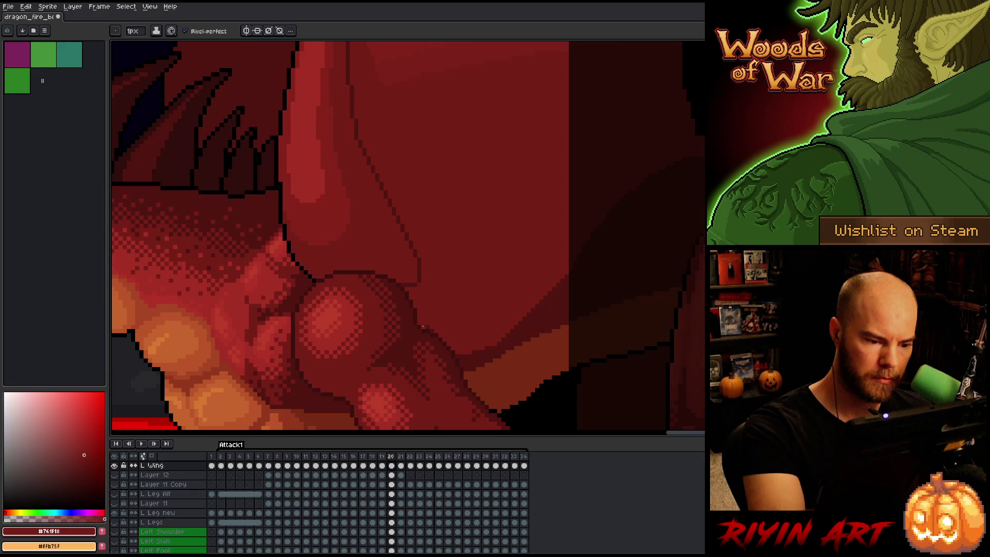
key("Right")
key("Left")
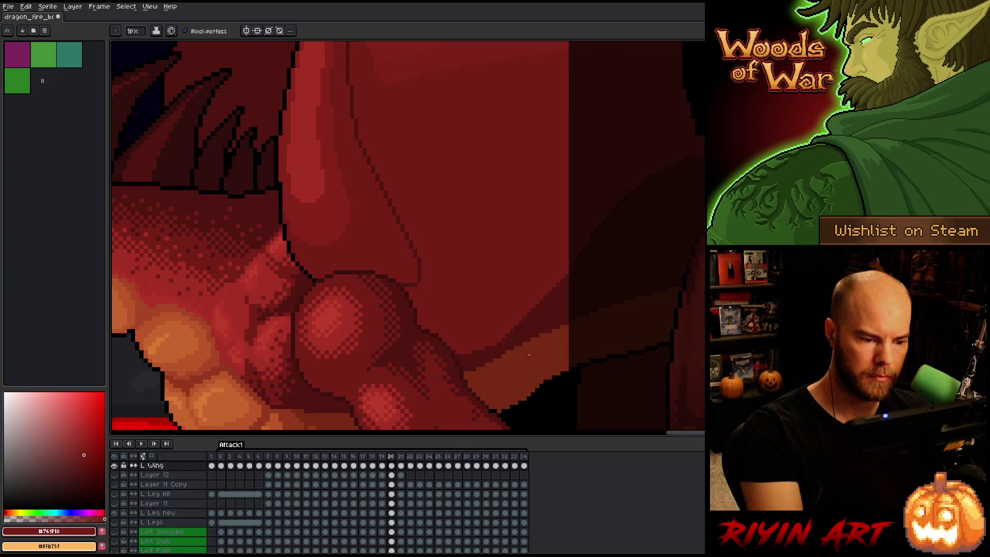
key("Right")
key("Left")
On frame 21, nudge the lower wing membrane up slightly and check the motion
key("q")
mouse_move(387, 323)
left_mouse_down()
mouse_move(380, 283)
mouse_move(481, 320)
mouse_move(417, 408)
left_mouse_up()
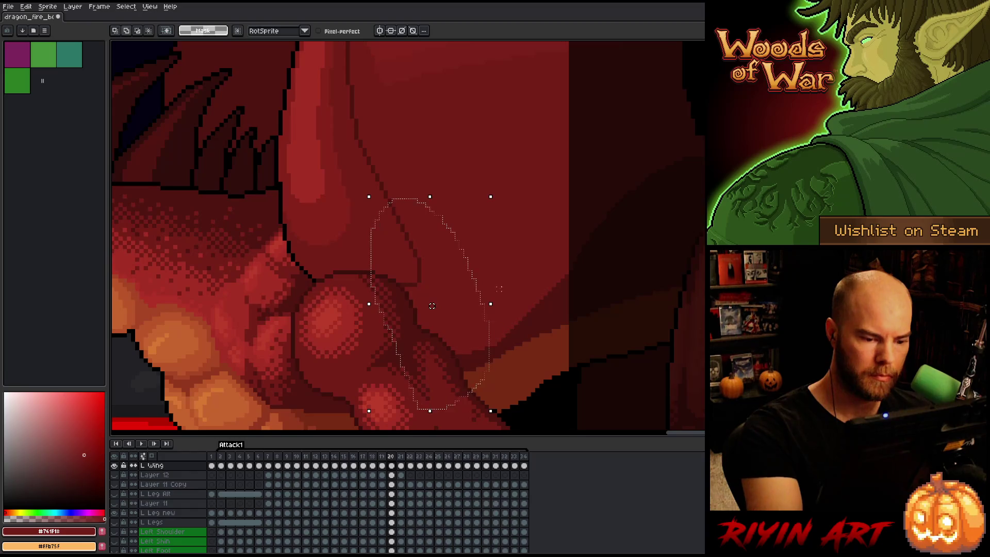
key("Right")
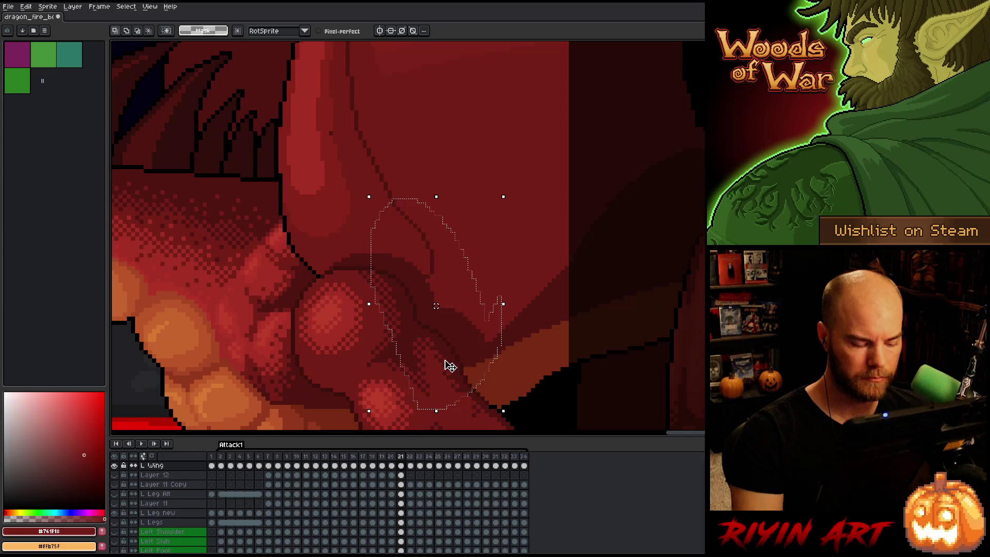
key("Up")
key("Up")
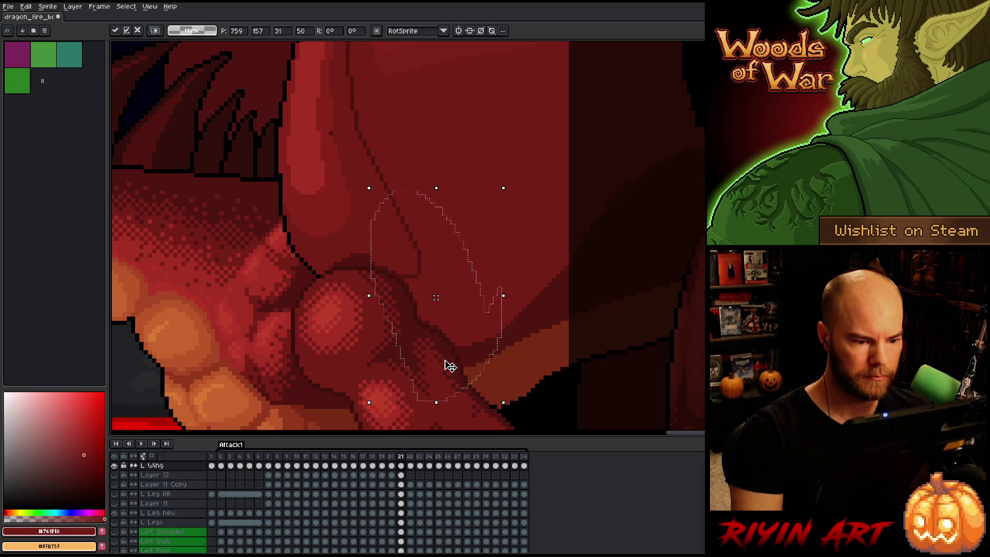
key("ctrl+d")
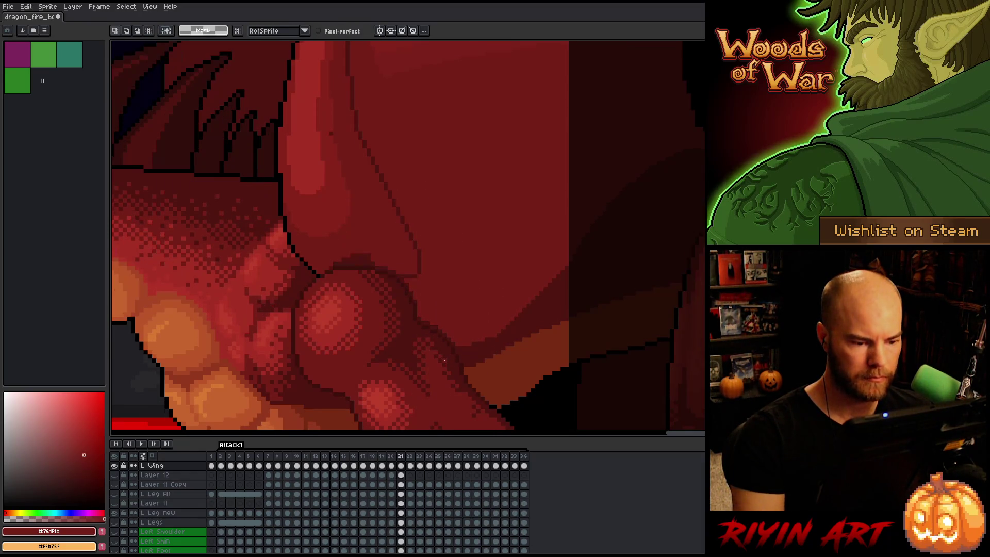
key("Left")
key("Right")
key("Left")
key("Right")
key("Left")
key("Right")
Paint a lighter mid-red edge along the wing's lower contour
key("b")
left_click(330, 132, "alt")
key("Left")
key("Right")
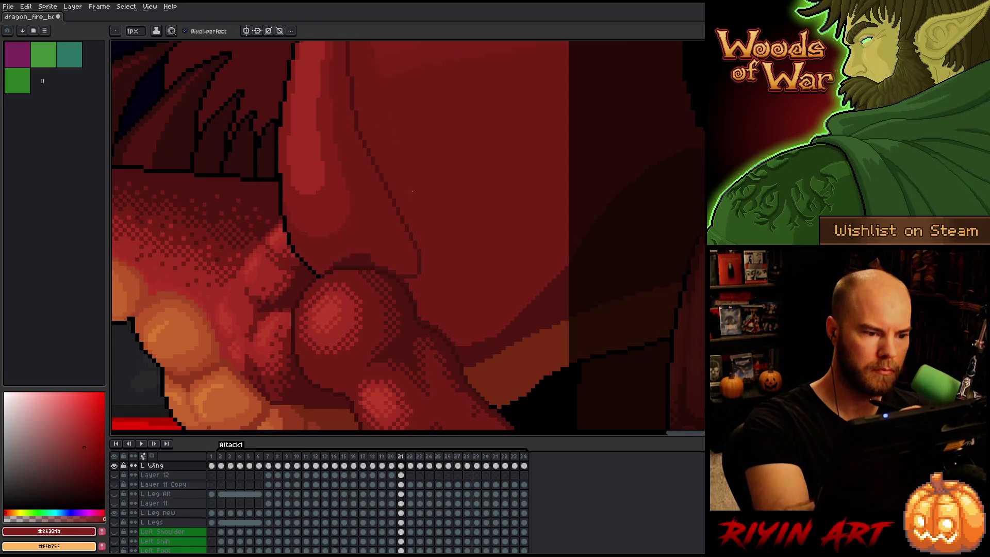
left_click(407, 264, "alt")
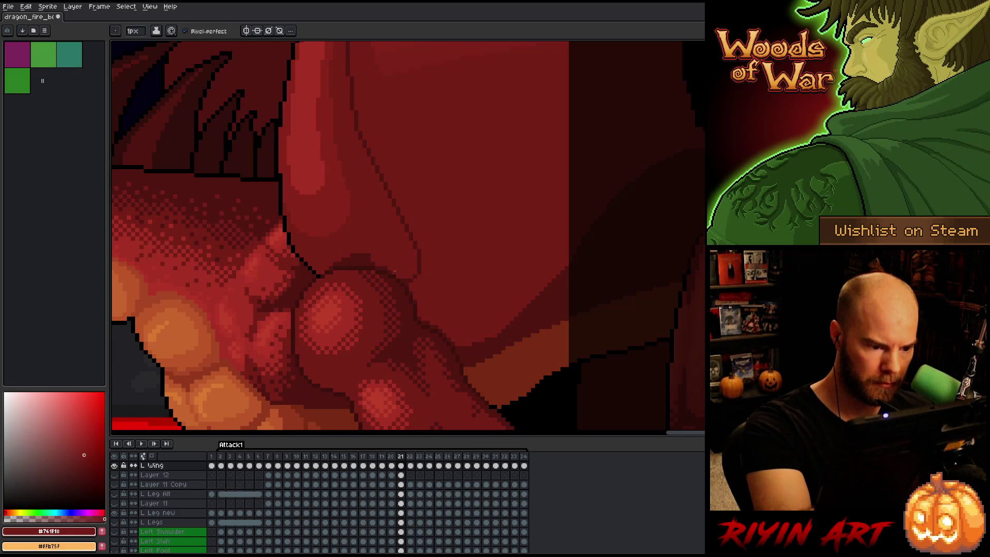
mouse_move(371, 263)
left_mouse_down()
mouse_move(336, 265)
mouse_move(372, 255)
left_mouse_up()
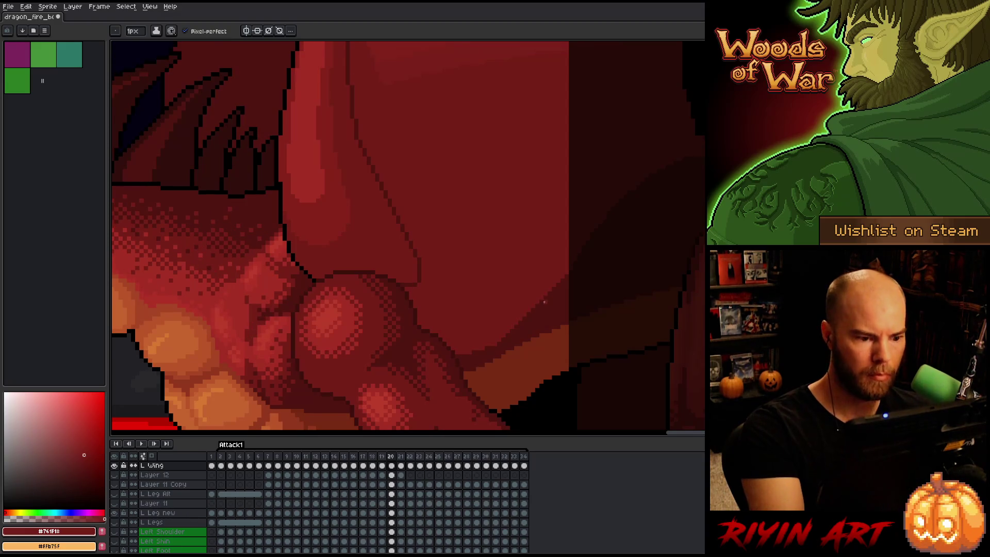
Review the wing across frames, move to frame 22, and sample the dark outline red
key("Left")
key("Left")
key("Left")
key("Right")
key("Right")
key("Right")
key("Right")
key("Left")
key("Right")
key("Left")
key("Right")
key("Left")
key("Right")
key("i")
left_click(402, 200, "alt")
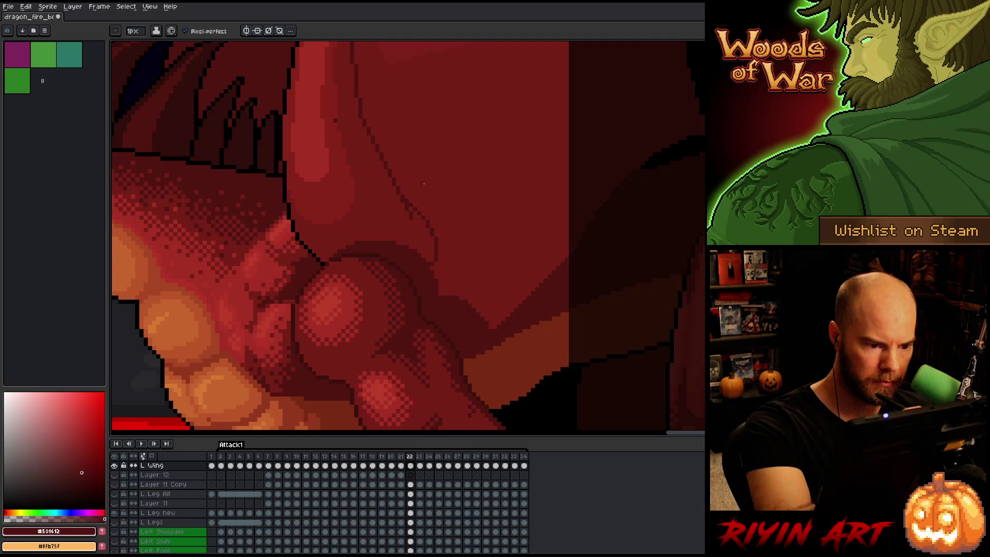
Select a narrow sliver of the wing edge and paint over its short dark outline in red
left_click(412, 198, "alt")
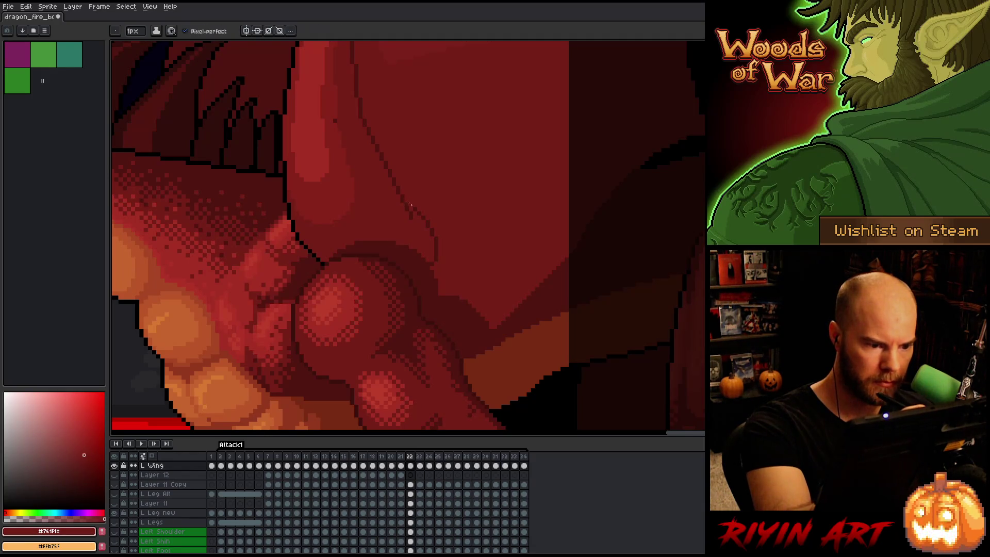
key("q")
mouse_move(441, 278)
left_mouse_down()
mouse_move(426, 222)
mouse_move(424, 277)
mouse_move(425, 257)
left_mouse_up()
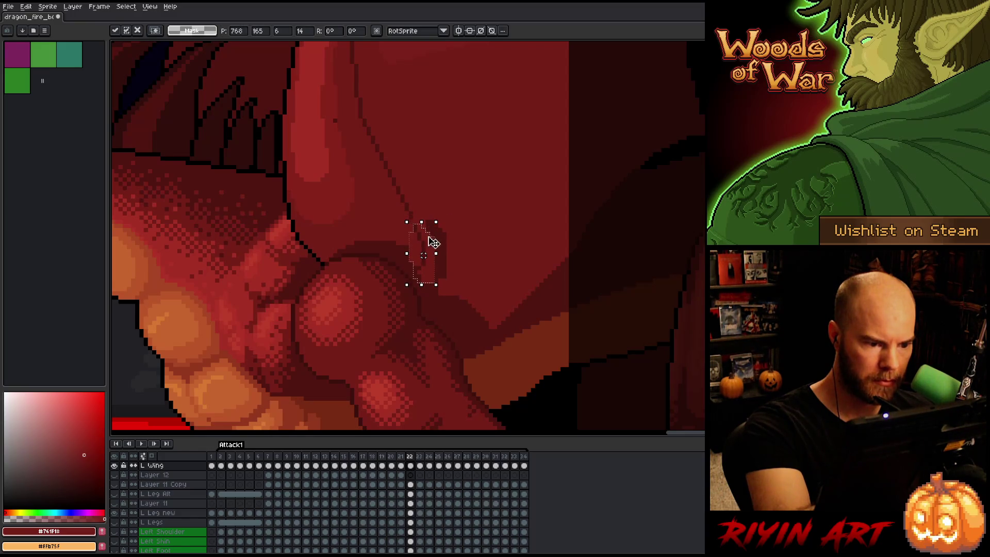
key("b")
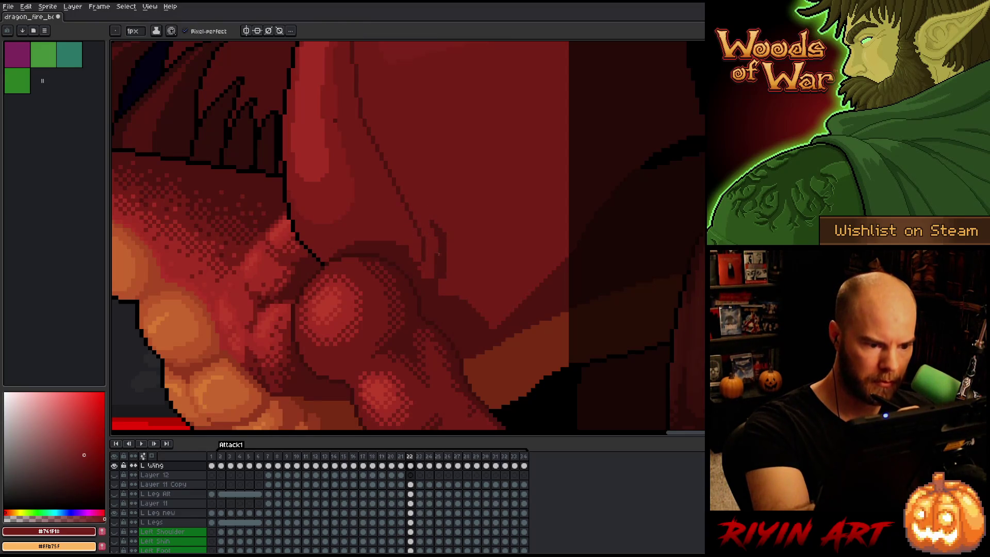
left_click_drag(440, 279, 437, 255)
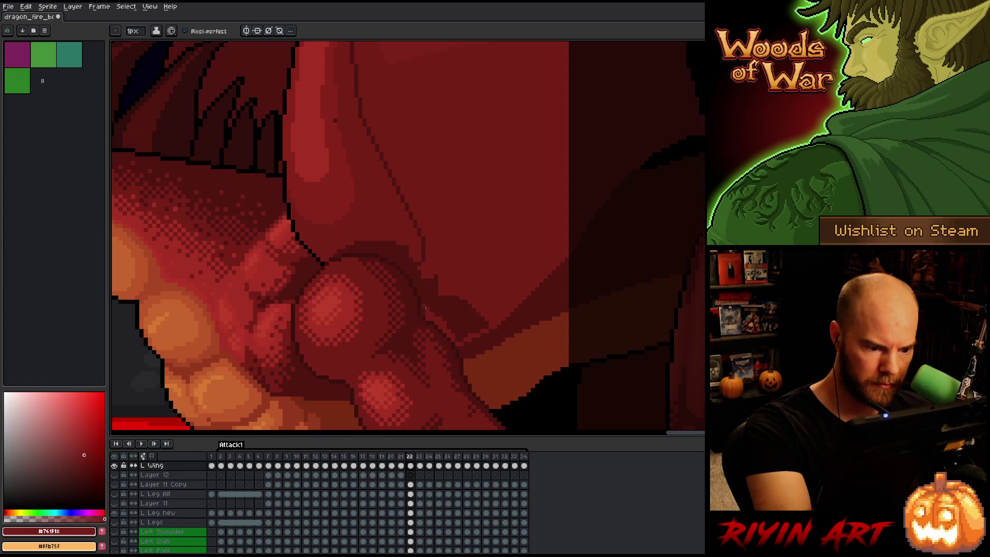
Repaint more of the wing's dark outline with sampled mid and lighter reds
key("ctrl+z")
left_click(420, 259, "alt")
left_click(413, 262, "alt")
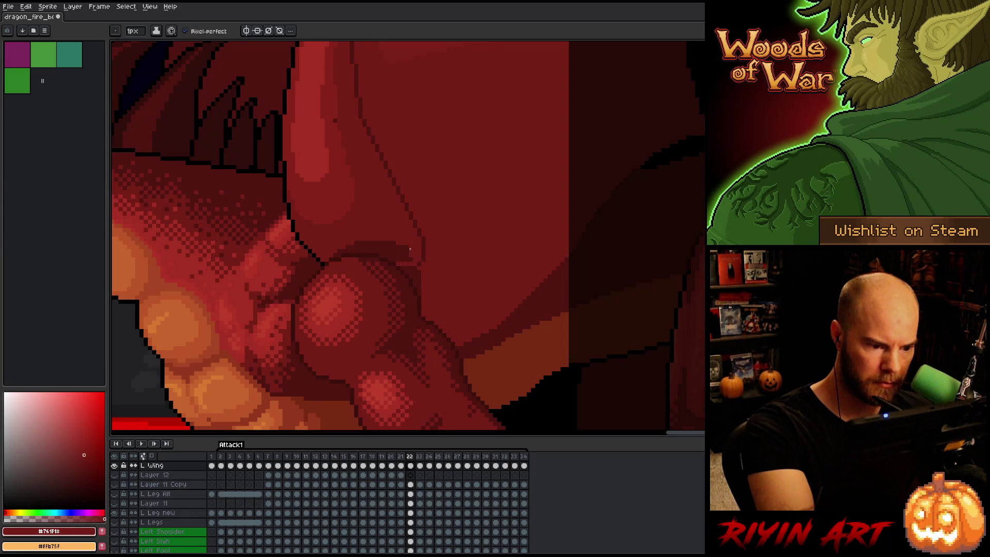
left_click_drag(382, 254, 407, 249)
left_click(335, 128, "alt")
left_click(351, 247, "alt")
left_click_drag(351, 247, 399, 247)
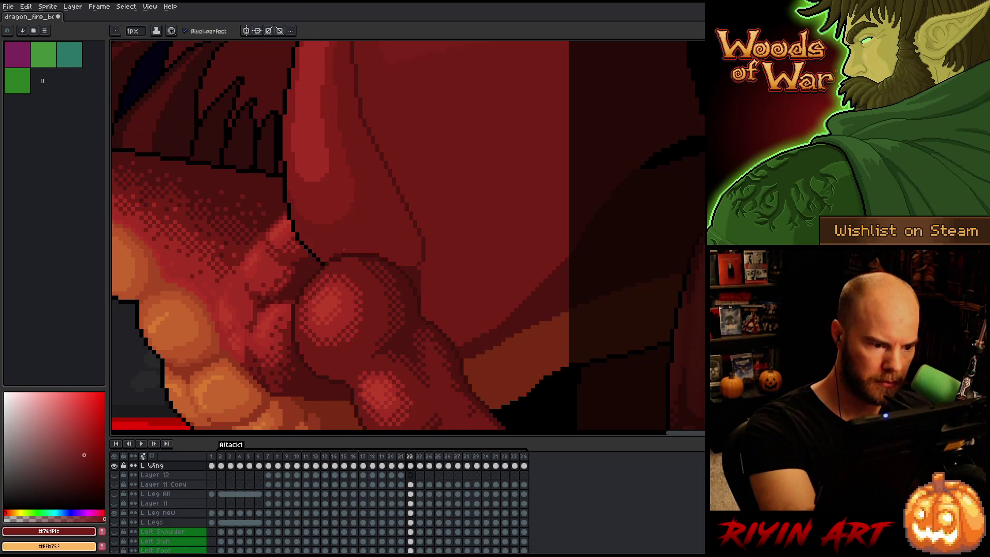
Compare frames 21 and 22, then lasso the lower wing membrane on frame 22
key("e")
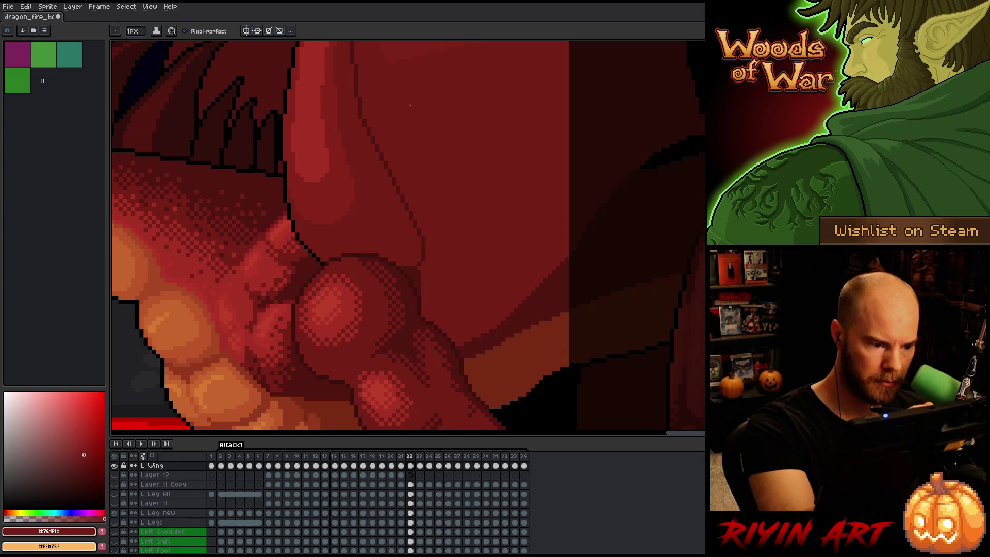
key("alt")
key("b")
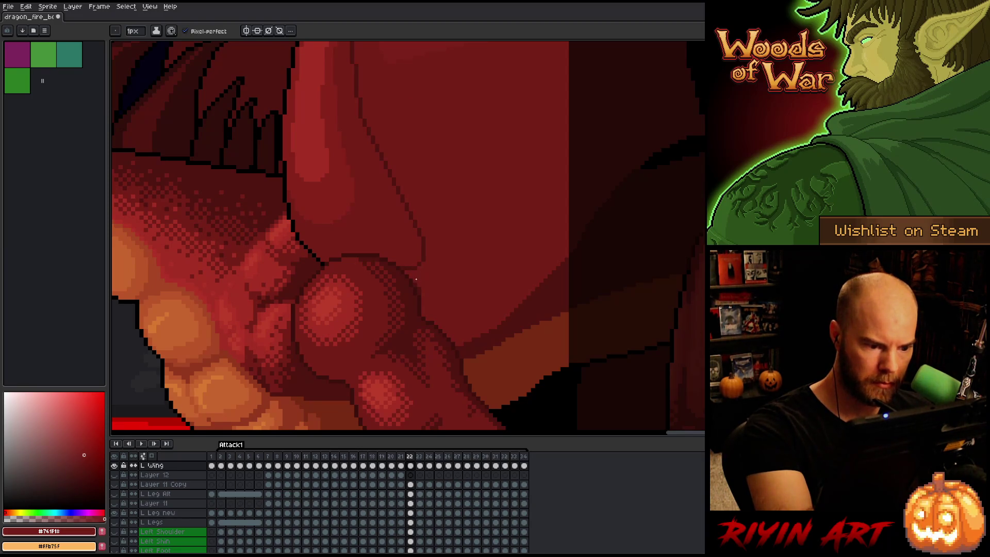
key("comma")
key("period")
key("comma")
key("period")
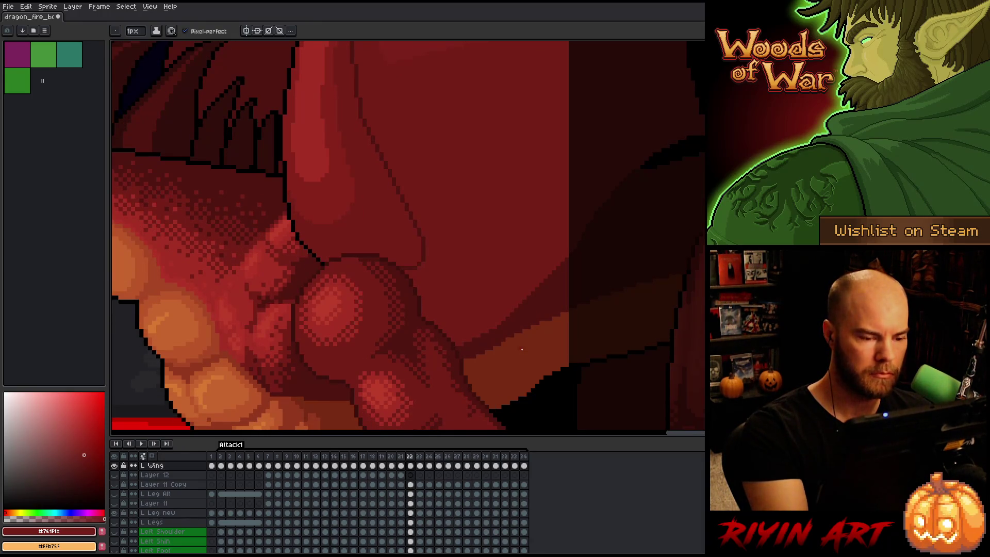
key("comma")
key("period")
key("comma")
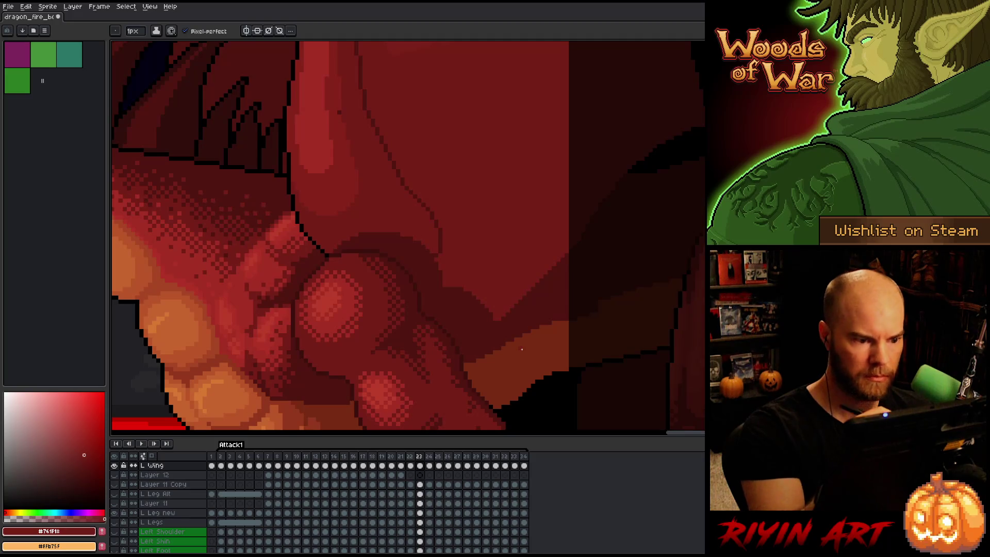
key("period")
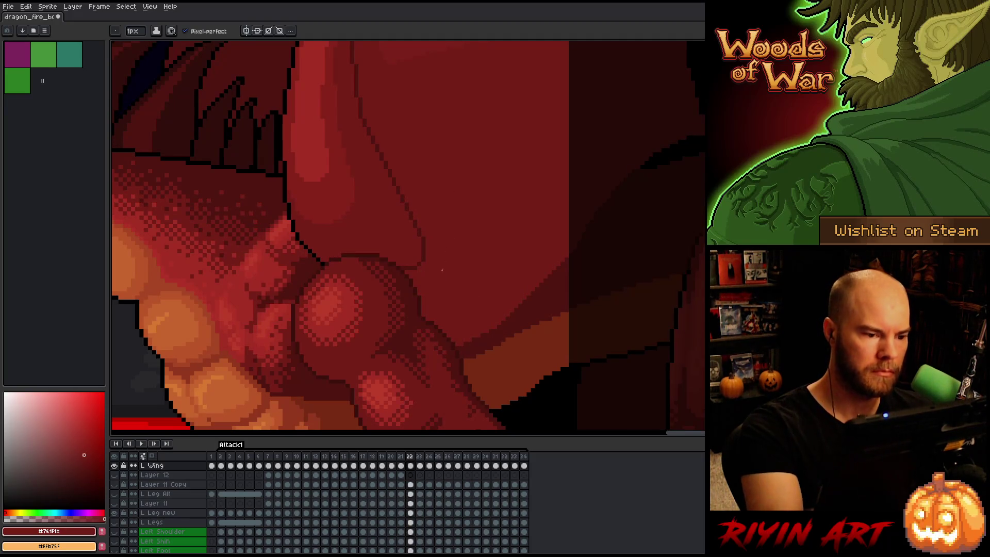
key("q")
mouse_move(457, 390)
left_mouse_down()
mouse_move(474, 267)
mouse_move(396, 157)
mouse_move(359, 210)
mouse_move(387, 346)
mouse_move(413, 363)
left_mouse_up()
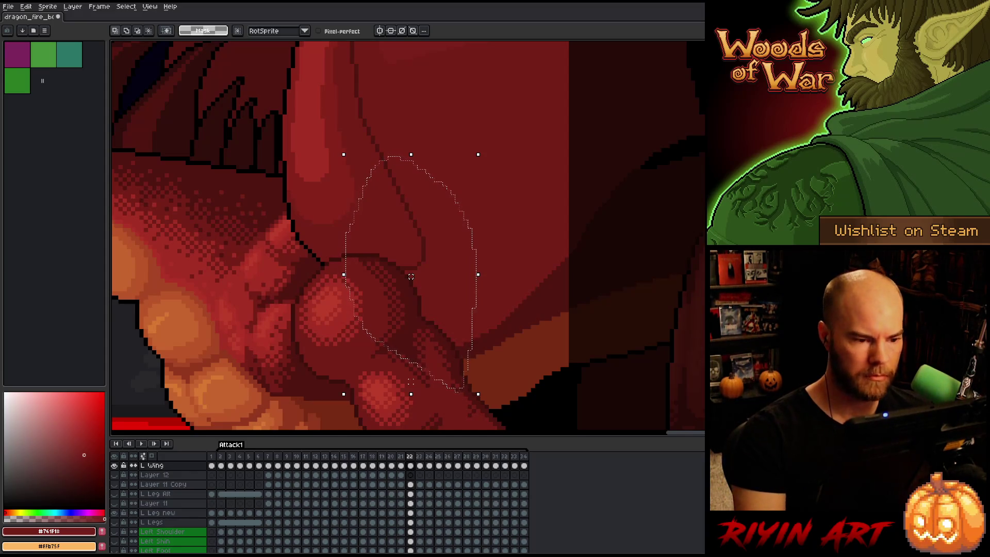
Nudge the selected wing stroke up on frame 23, checking it against frame 22
key("period")
left_click_drag(411, 276, 414, 272)
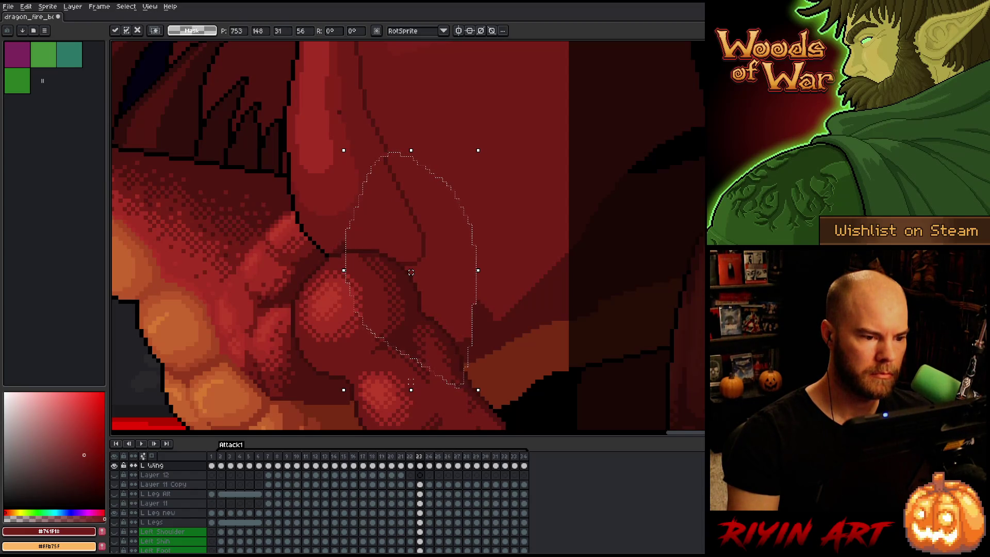
key("period")
key("comma")
key("period")
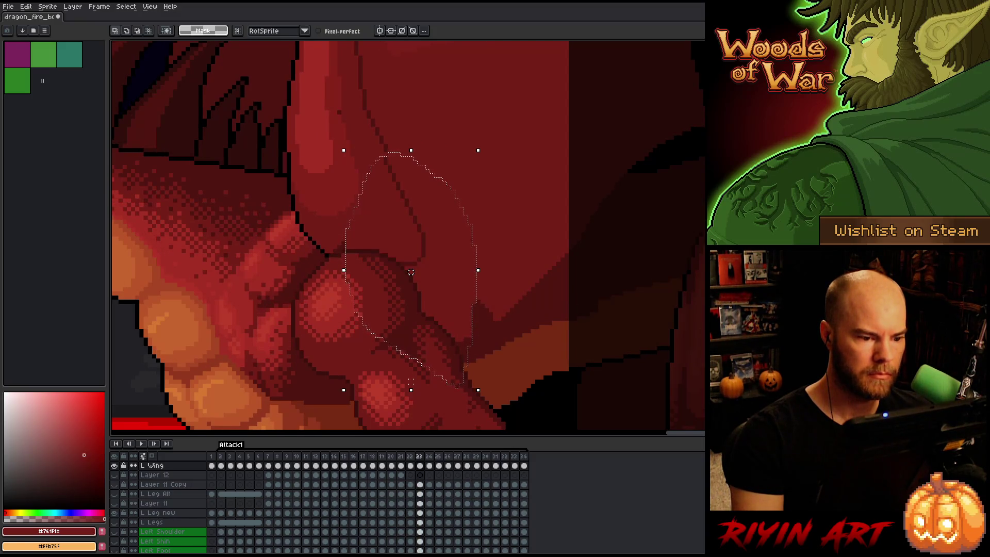
key("comma")
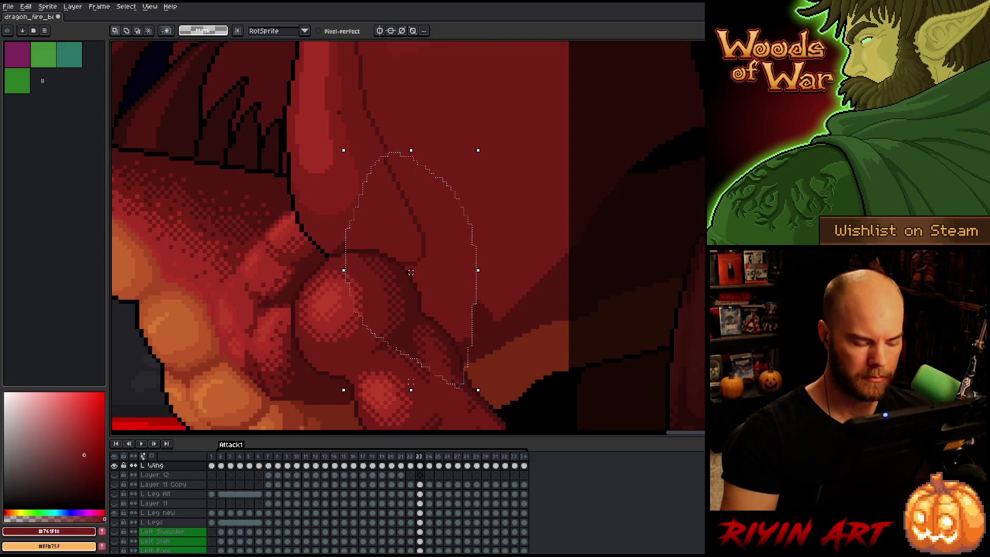
key("ctrl+d")
mouse_move(443, 211)
left_mouse_down()
mouse_move(418, 238)
mouse_move(379, 159)
mouse_move(432, 204)
left_mouse_up()
key("Up")
key("Up")
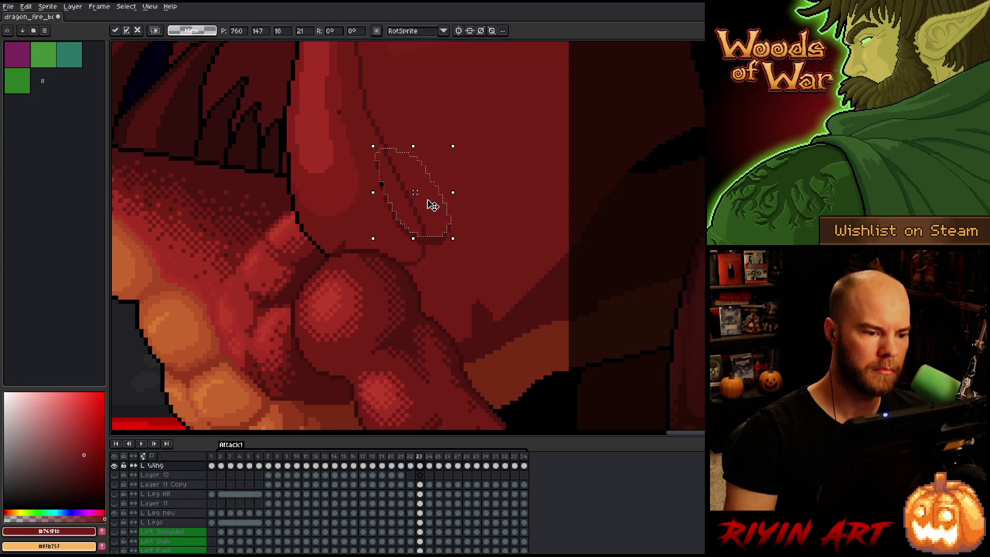
key("ctrl+d")
Paint over the dark hook stroke with eyedropper-sampled wing reds using the pencil
key("b")
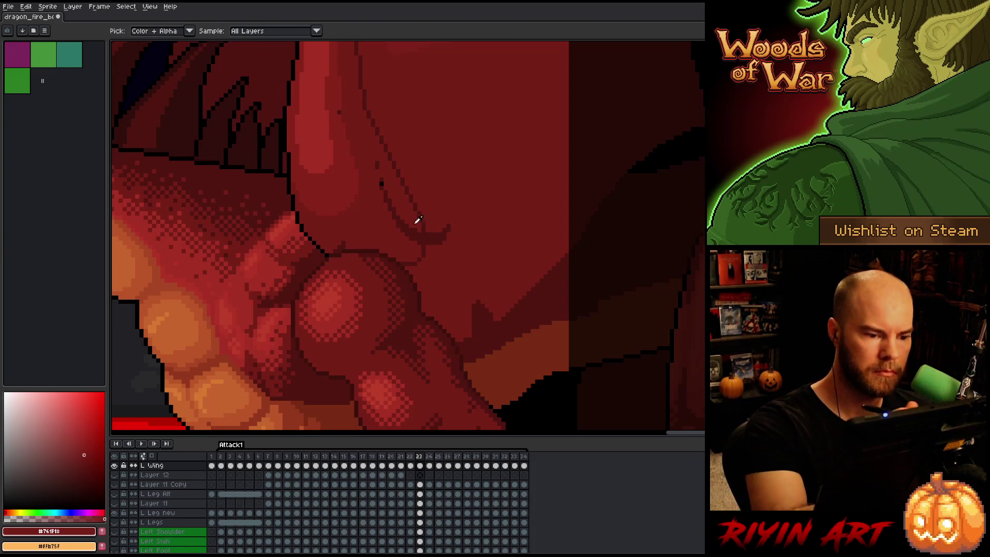
left_click(425, 231, "alt")
left_click(419, 210, "alt")
left_click_drag(424, 238, 449, 227)
left_click(381, 184, "alt")
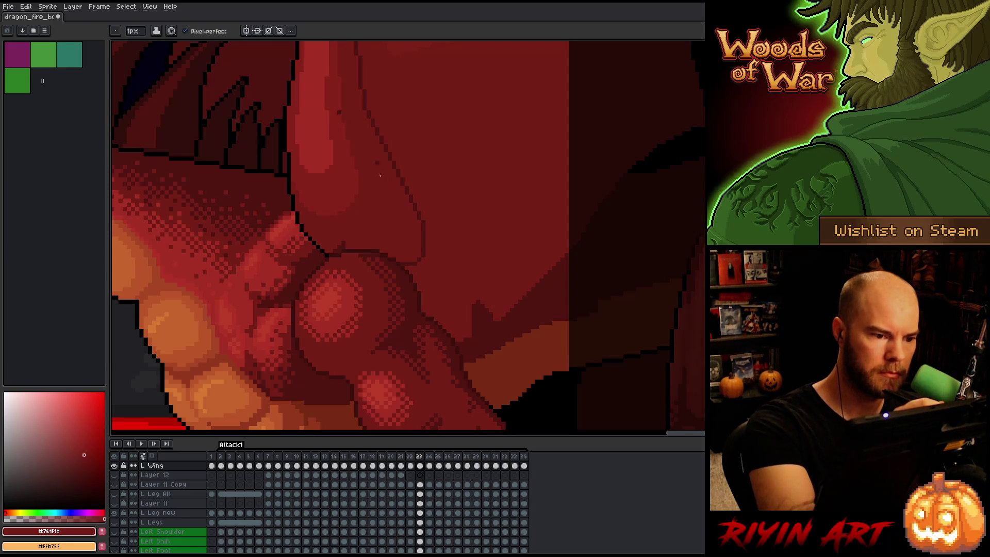
left_click(343, 245, "alt")
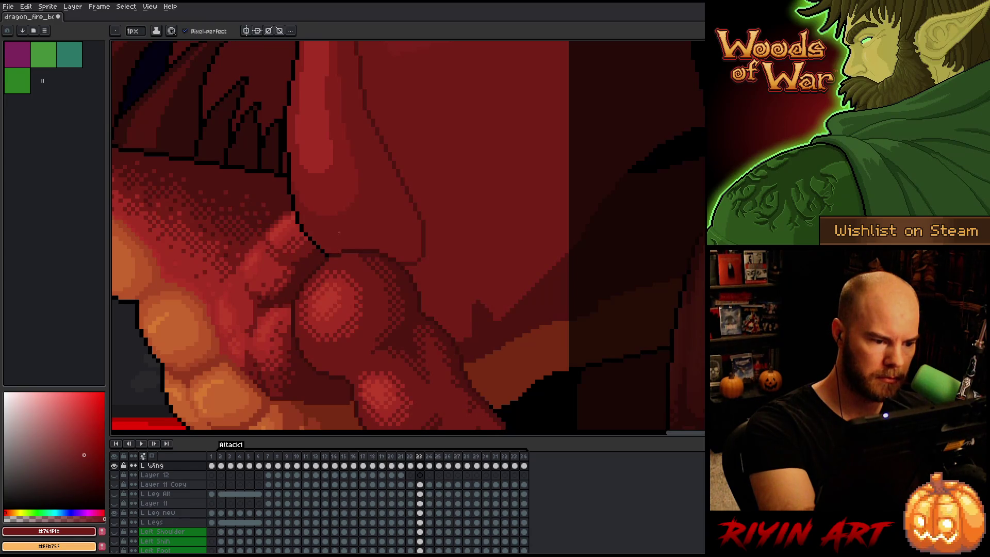
key("alt")
left_click(495, 313, "alt")
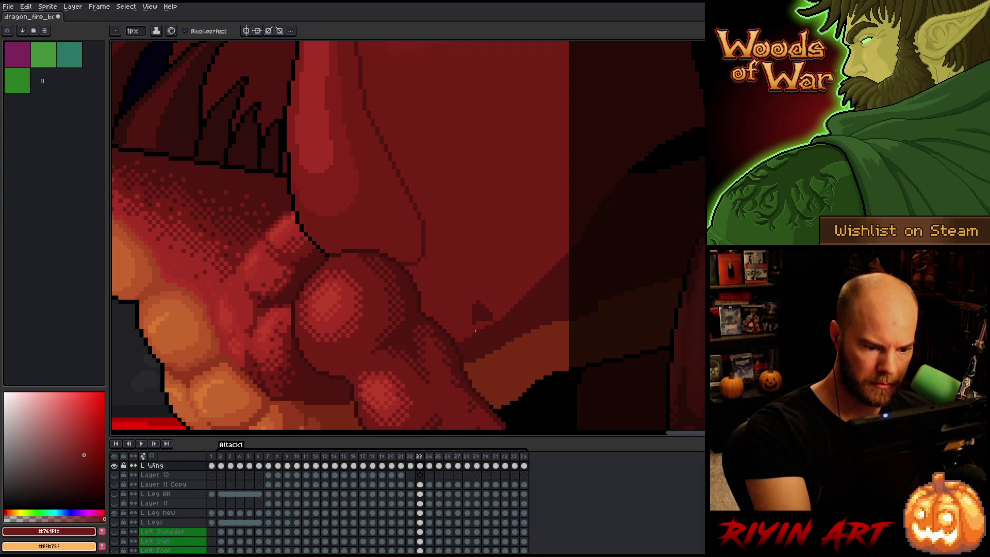
Compare frames 22 and 23, then resample the outline and wing reds for touch-ups
key("e")
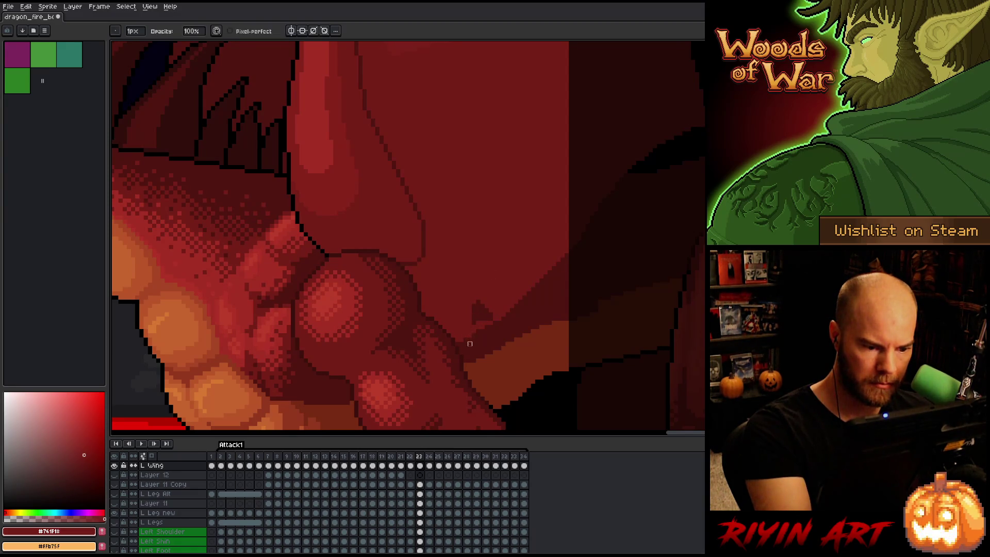
key("g")
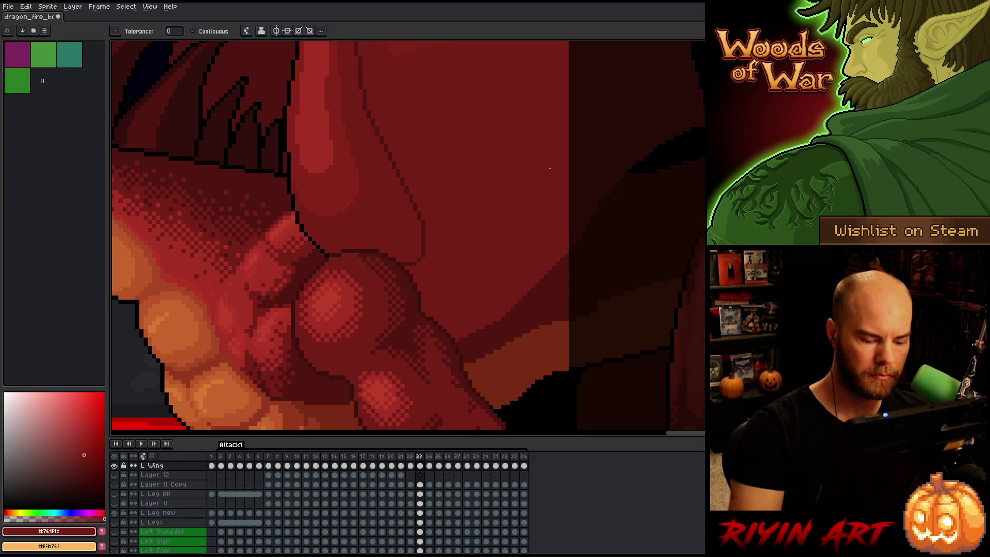
key("comma")
key("period")
key("comma")
key("period")
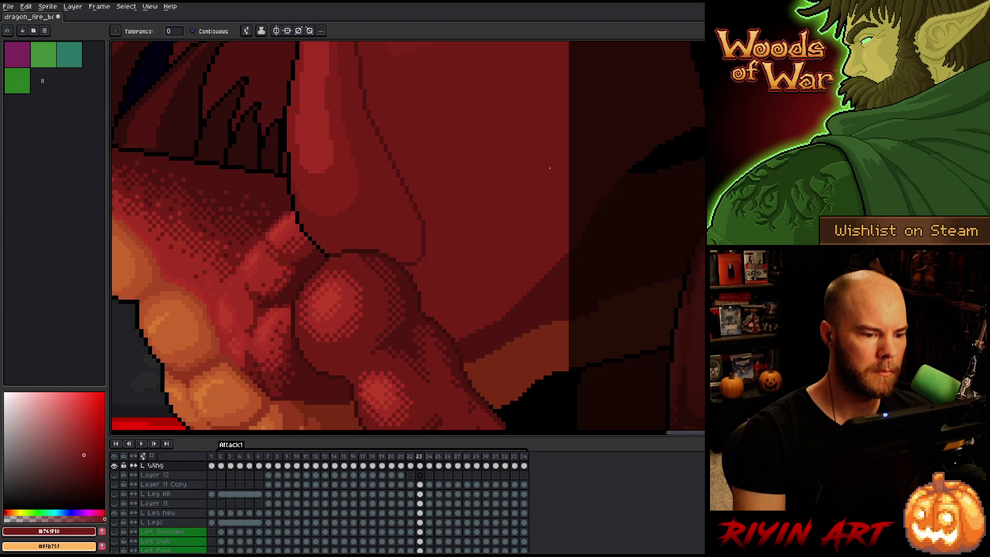
key("b")
left_click(420, 221, "alt")
left_click(423, 222, "alt")
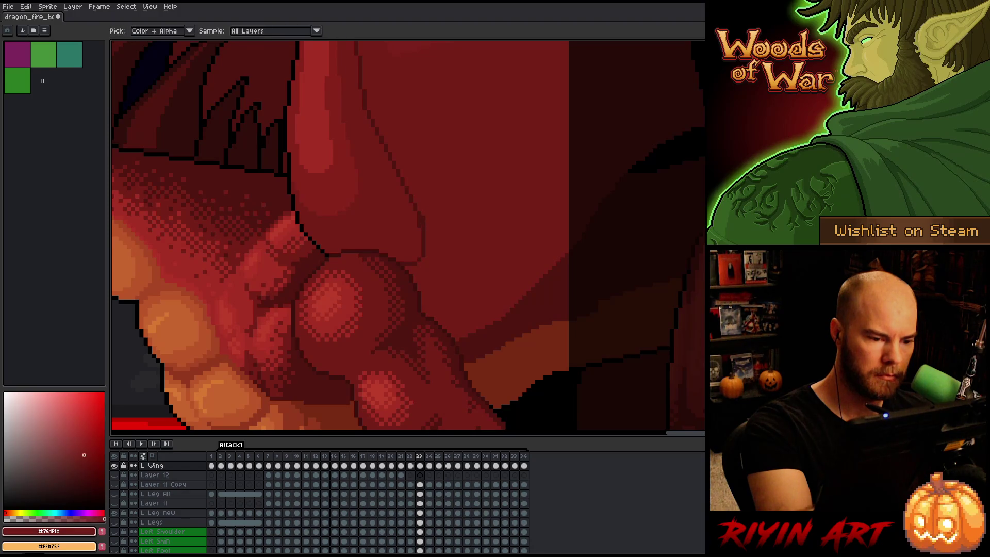
left_click(421, 205, "alt")
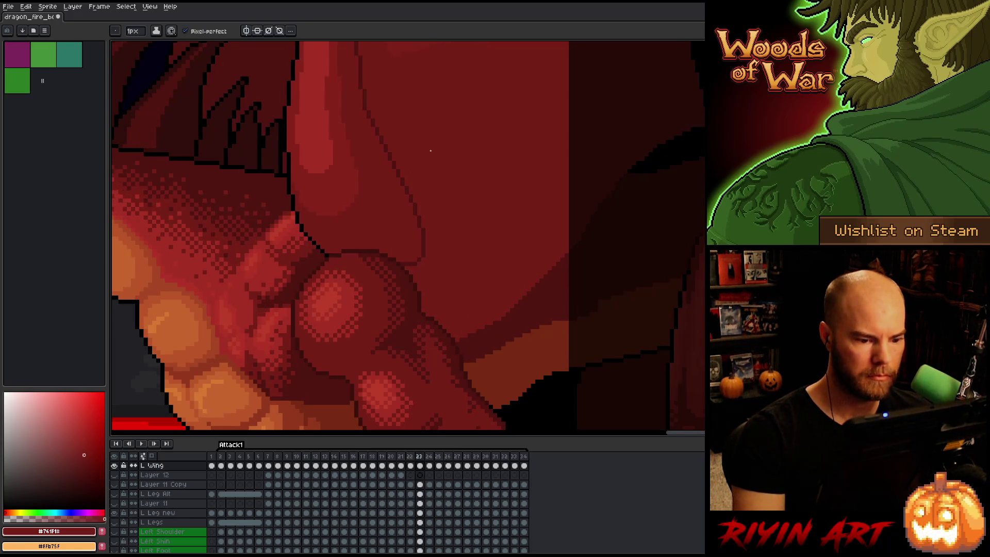
Compare the wing pose on frames 23 and 24, then step back to frame 16
key("Right")
key("Left")
key("Right")
key("Left")
key("Right")
key("Left")
key("Right")
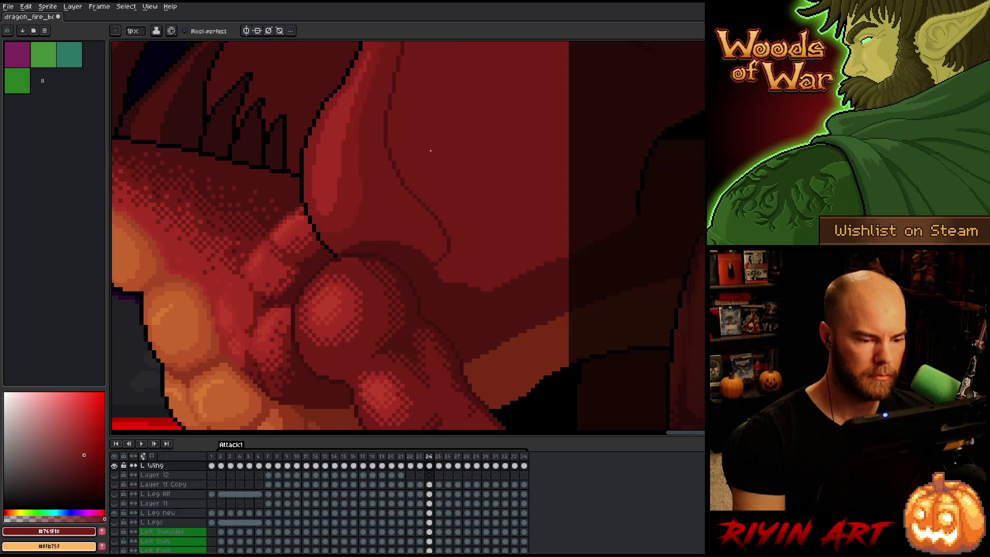
key("Left")
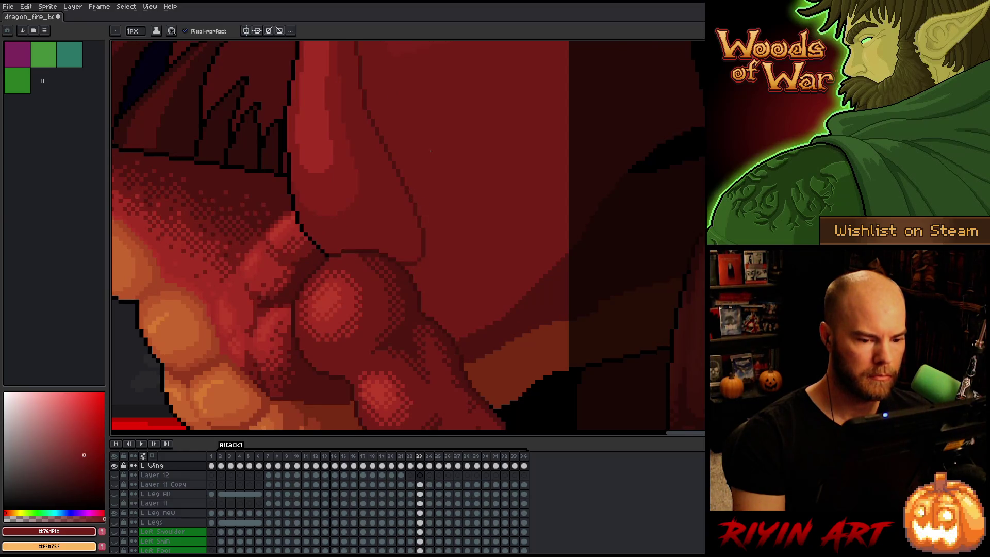
key("Right")
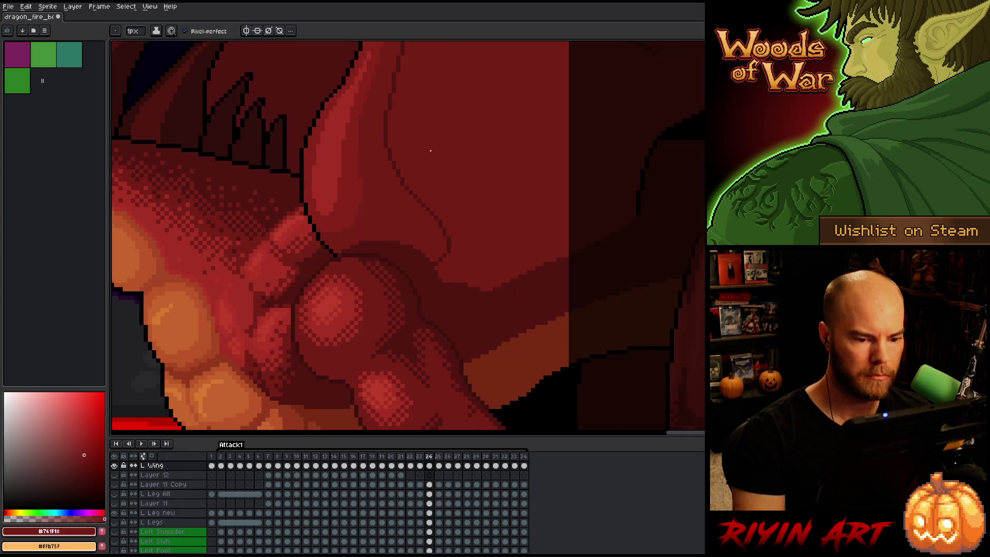
key("Left")
key("Left")
key("Left")
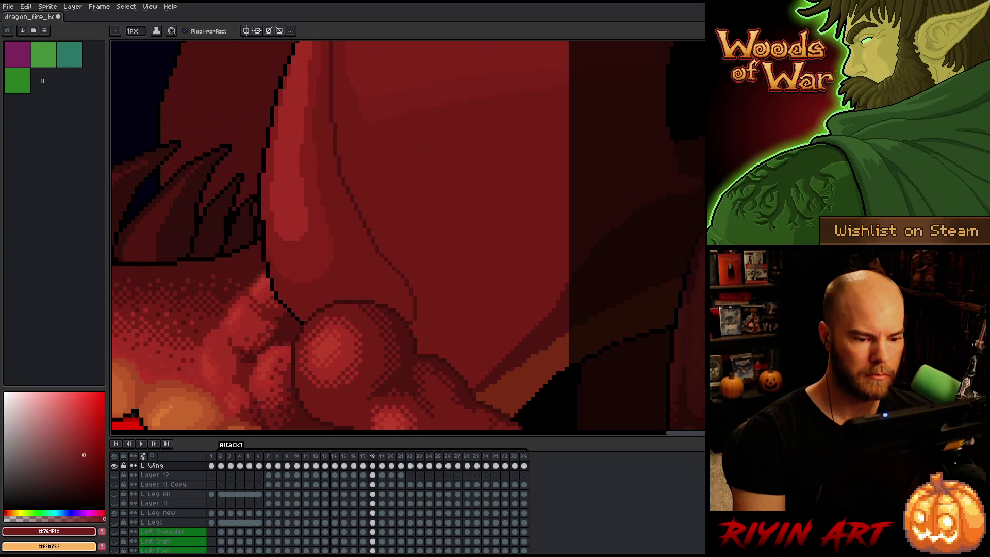
key("Left")
key("Left")
key("Left")
key("Right")
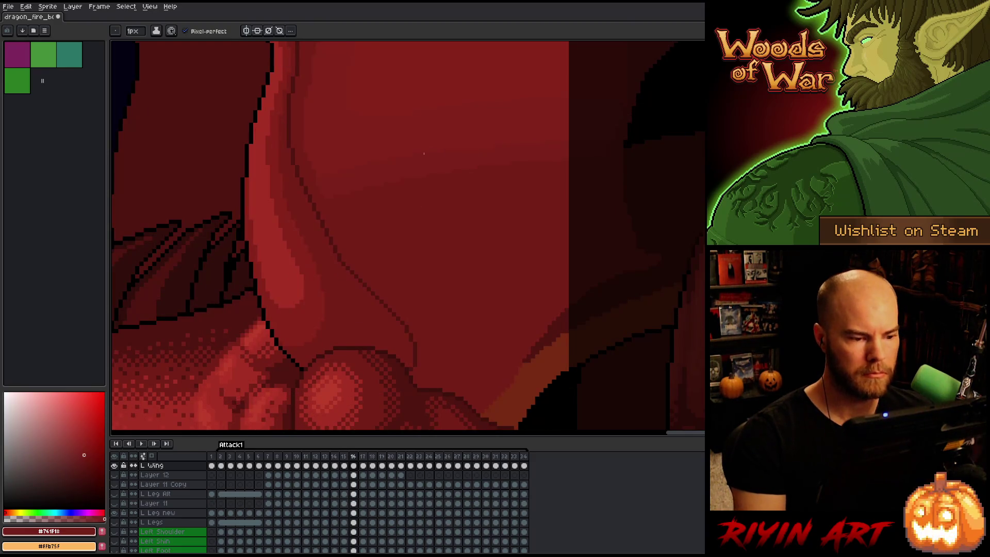
scroll(431, 151, "down", 2)
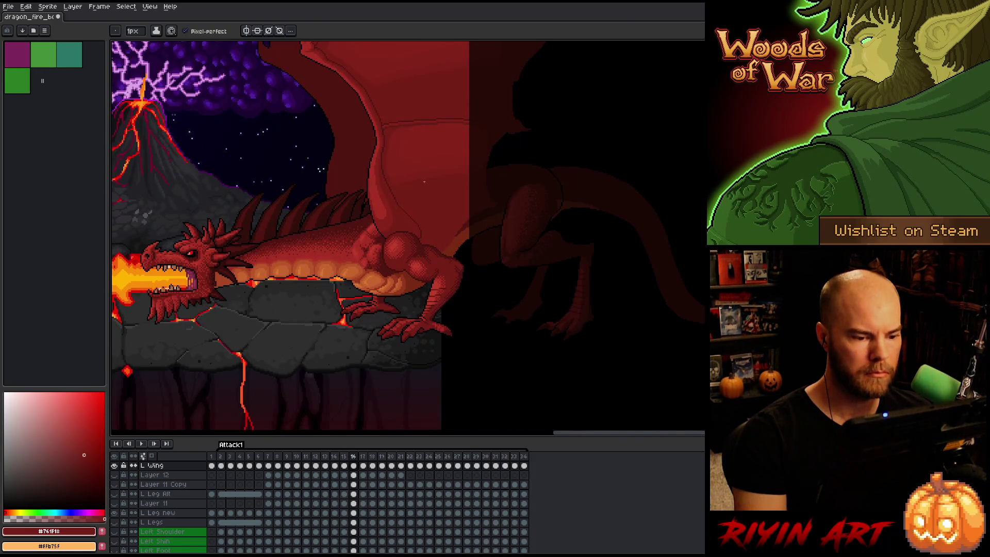
scroll(424, 181, "up", 2)
scroll(424, 181, "down", 1)
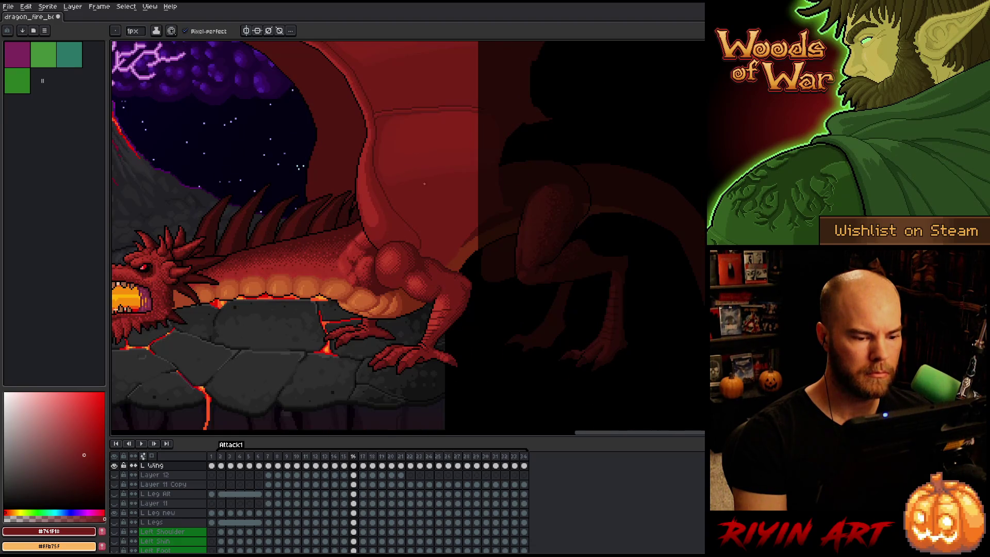
scroll(425, 193, "up", 1)
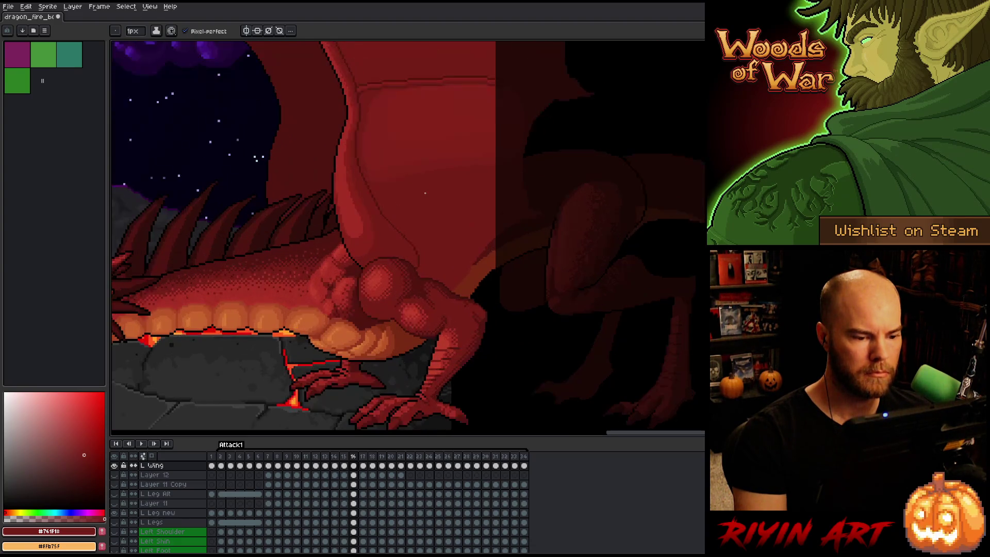
scroll(424, 192, "down", 1)
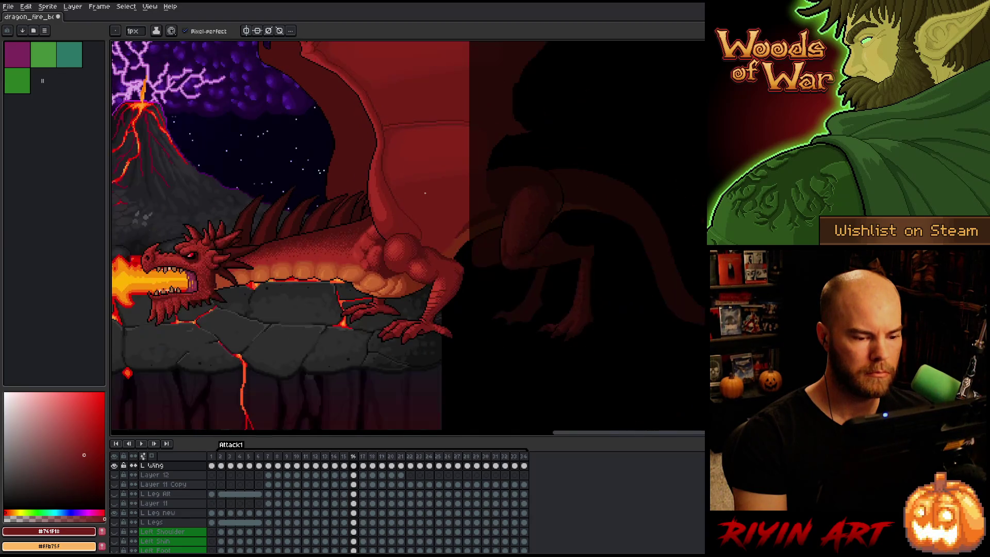
scroll(442, 240, "up", 2)
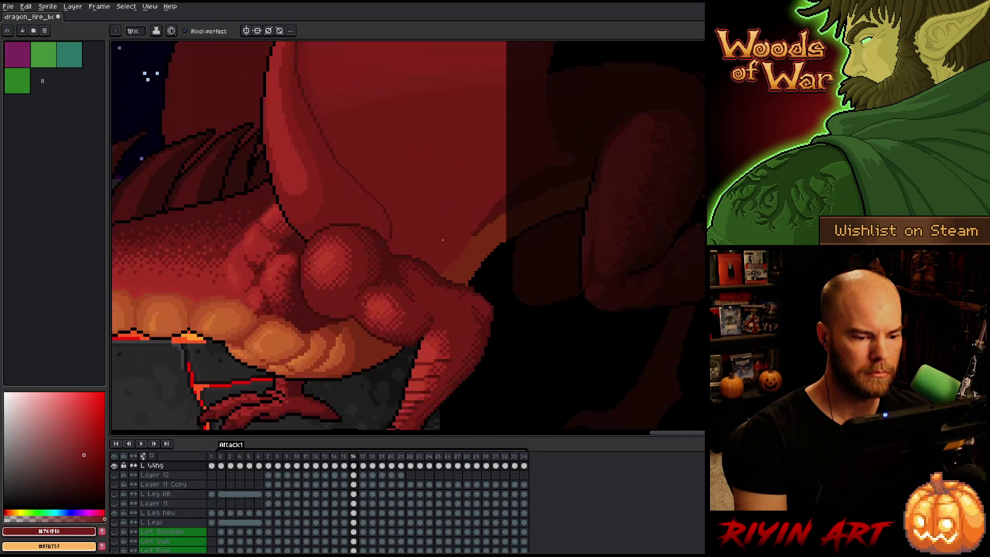
scroll(442, 240, "up", 1)
key("period")
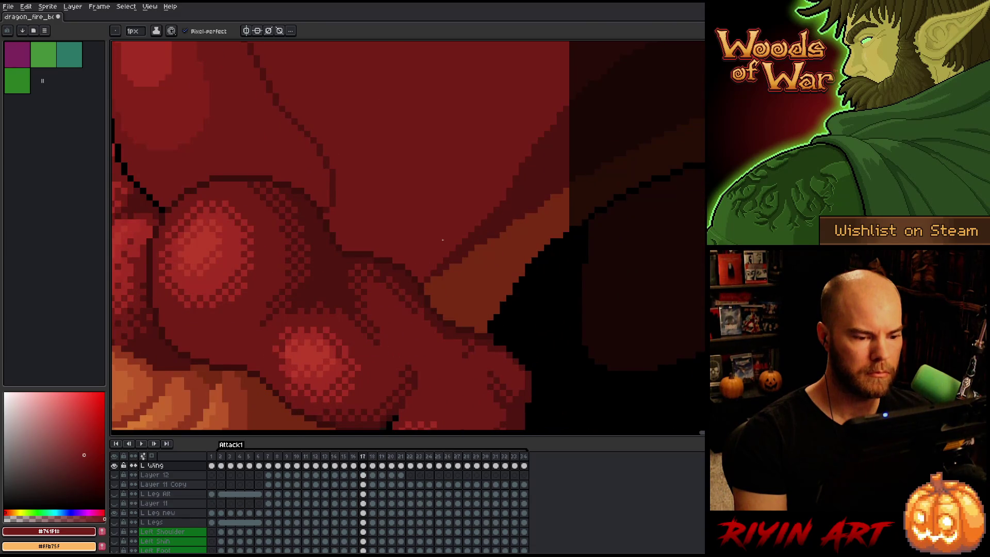
scroll(442, 239, "down", 2)
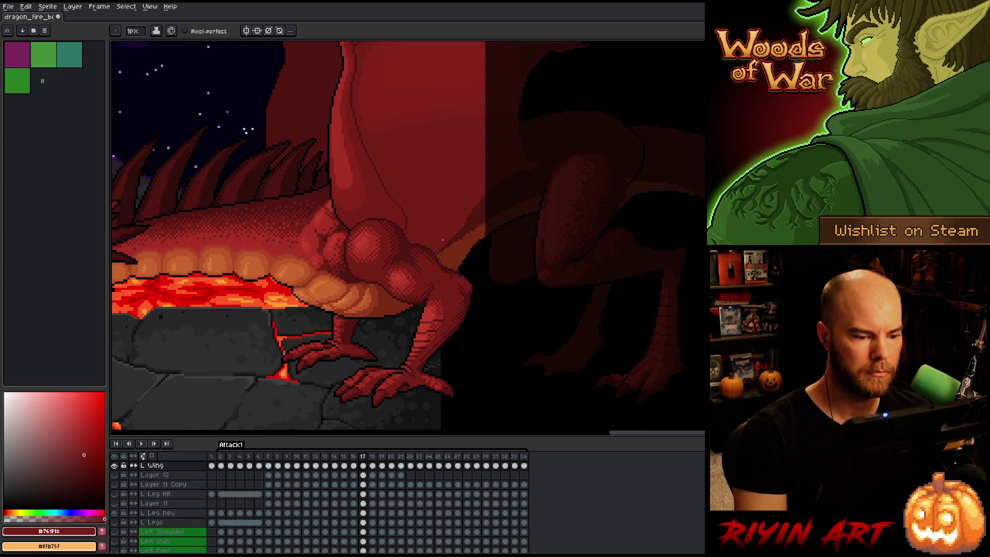
scroll(447, 237, "down", 1)
key("period")
key("period")
key("period")
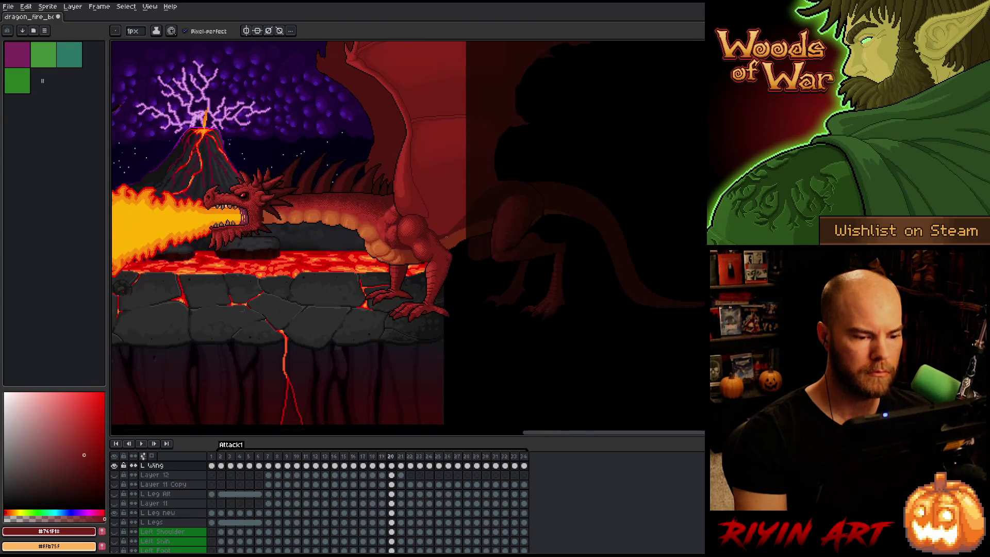
key("comma")
key("comma")
key("comma")
scroll(455, 231, "up", 2)
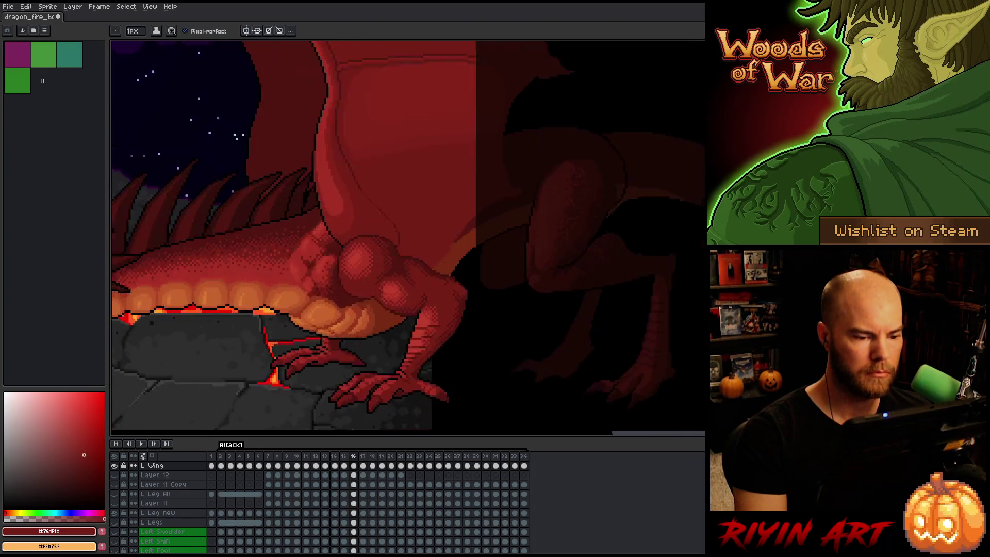
scroll(455, 231, "up", 2)
scroll(456, 232, "down", 1)
key("space")
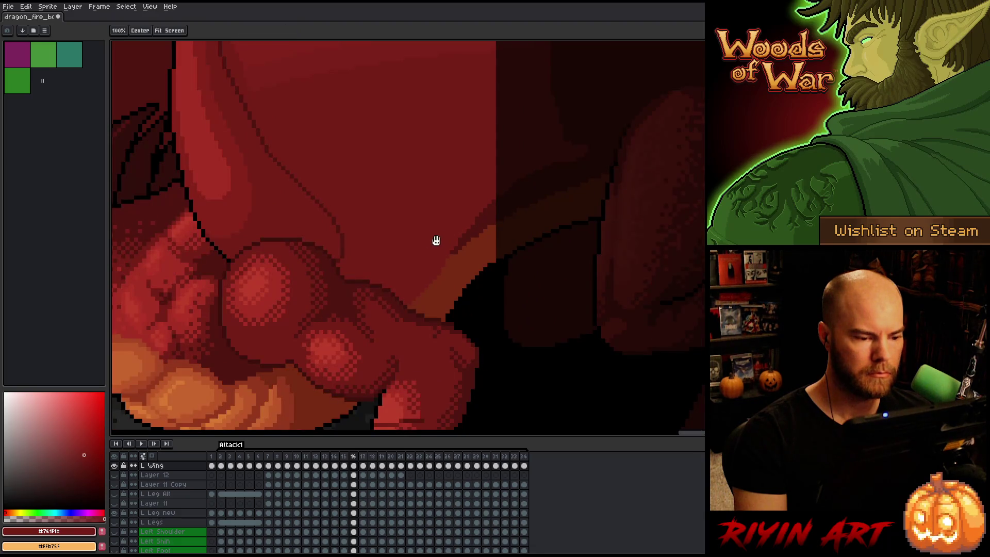
left_click_drag(435, 237, 496, 323)
scroll(495, 320, "down", 2)
scroll(493, 315, "up", 2)
key("comma")
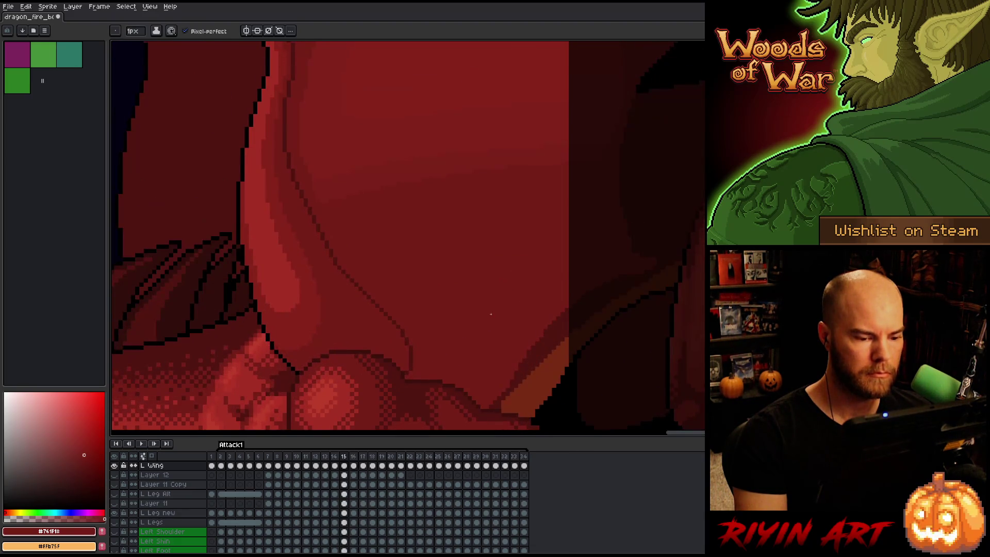
key("period")
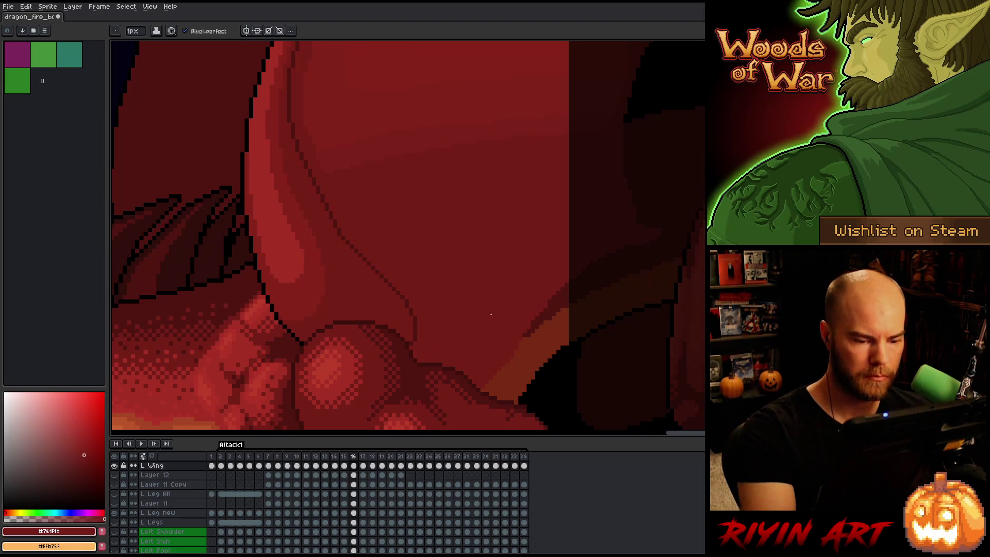
On the Body Copy layer, draw two dark-red diagonal strokes along the orange edge under the wing
left_click(530, 356, "ctrl")
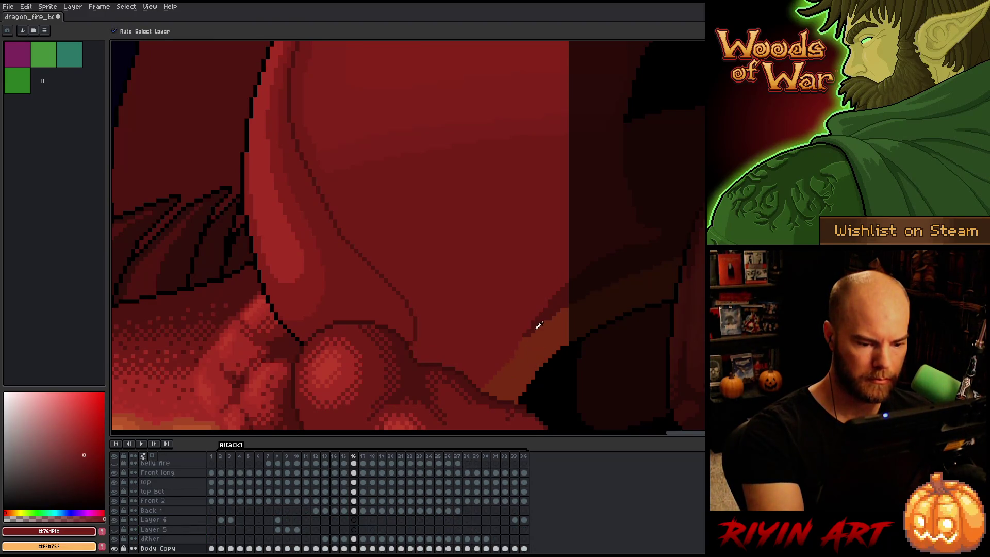
left_click_drag(529, 338, 507, 370)
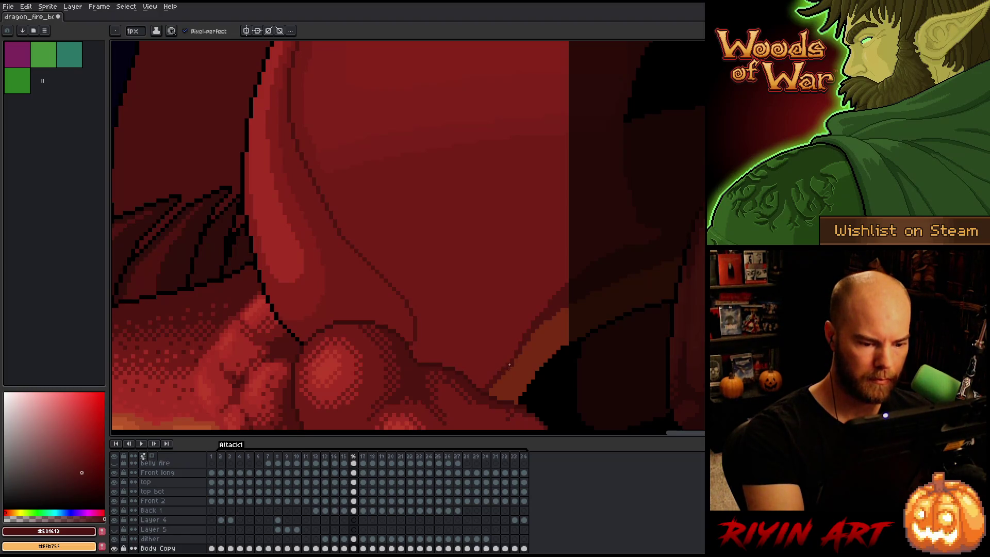
left_click_drag(524, 348, 547, 321)
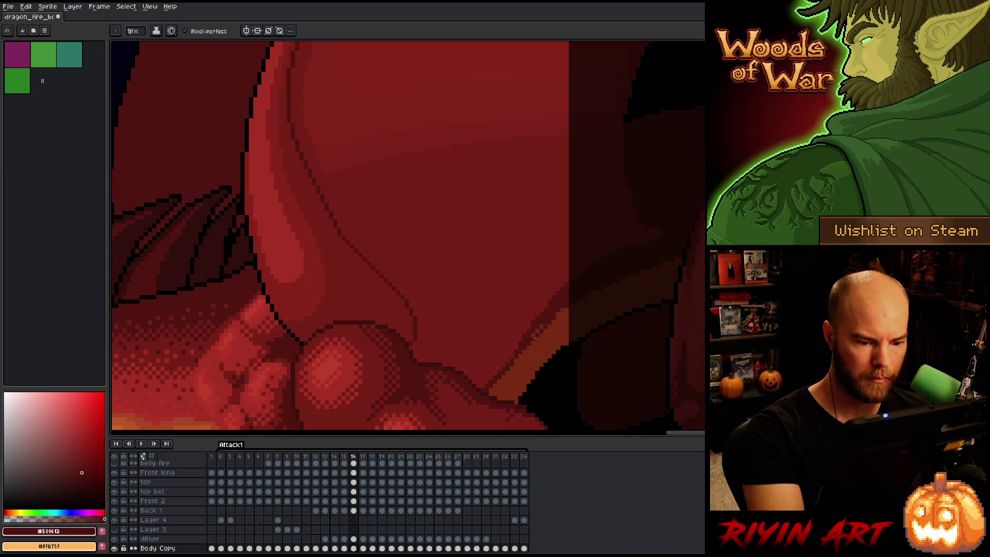
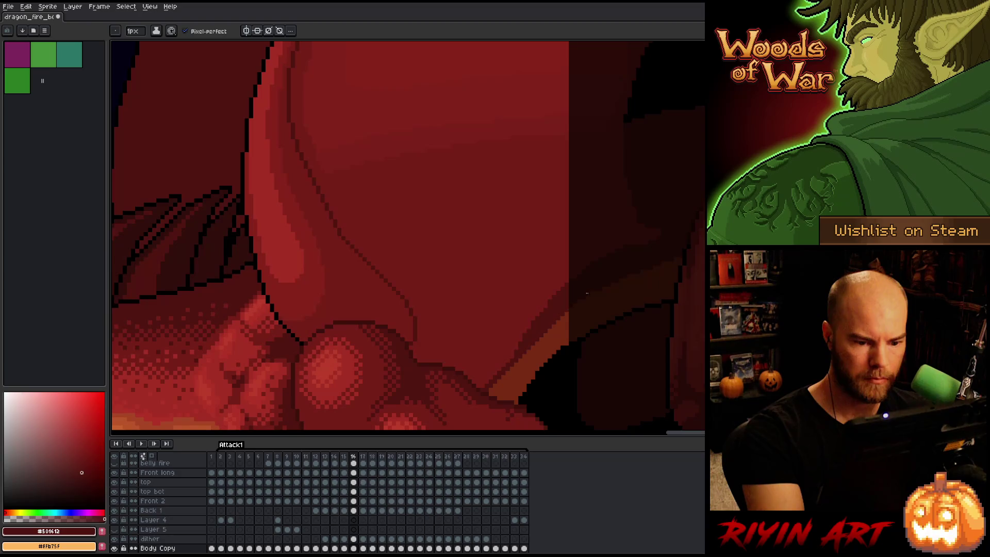
Step through attack frames 15 to 19, comparing the wing pose between neighbouring frames
key("Left")
key("Right")
key("Right")
key("Right")
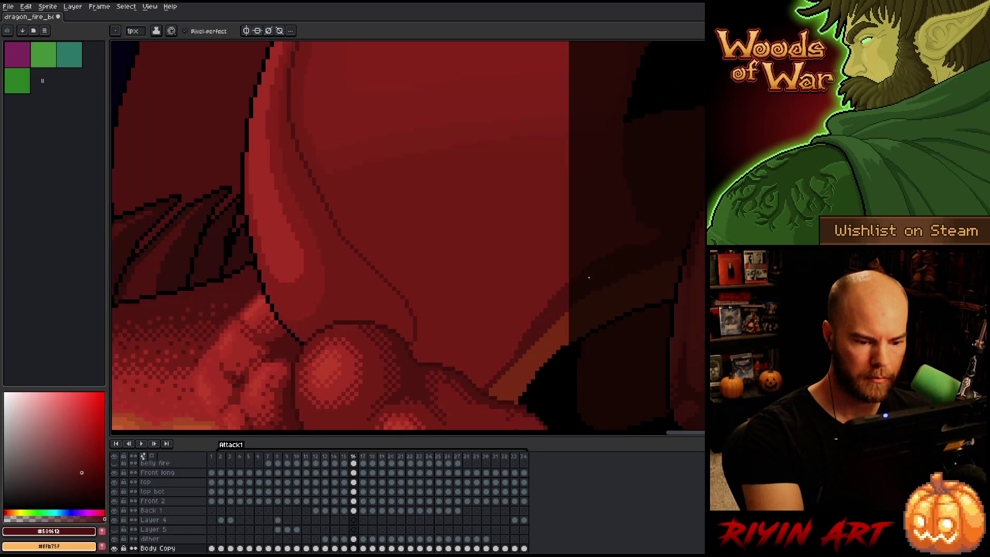
key("Right")
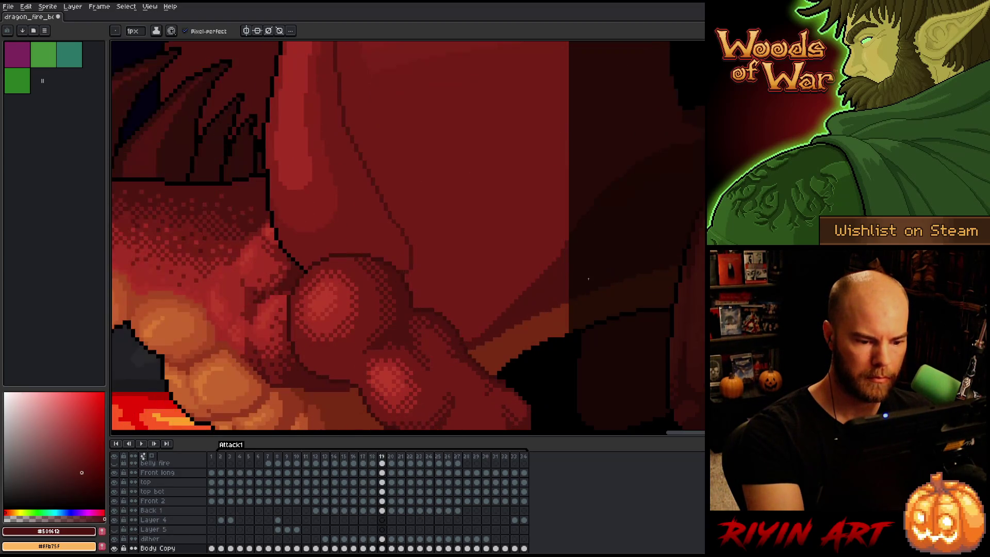
key("Left")
key("Left")
key("Left")
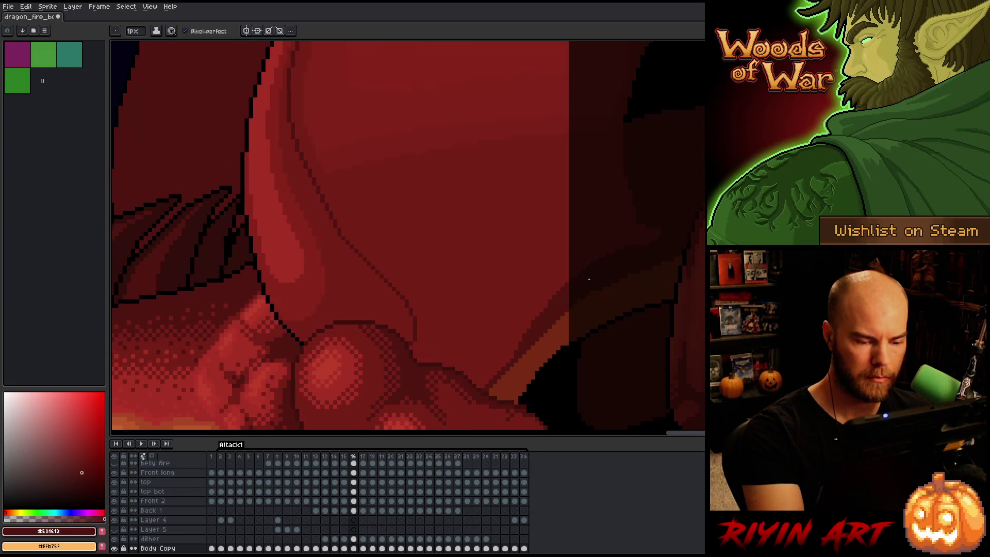
key("Right")
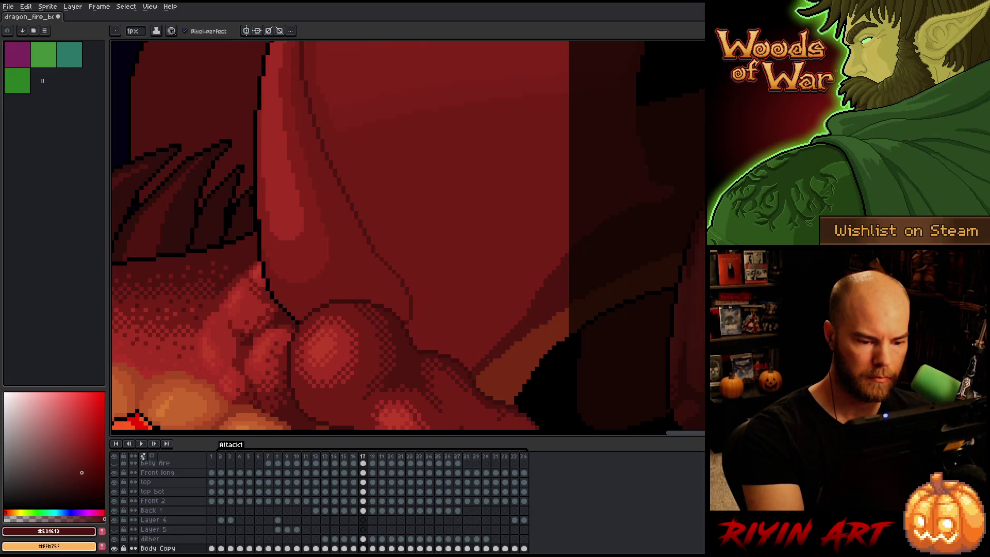
key("Right")
key("Left")
key("Right")
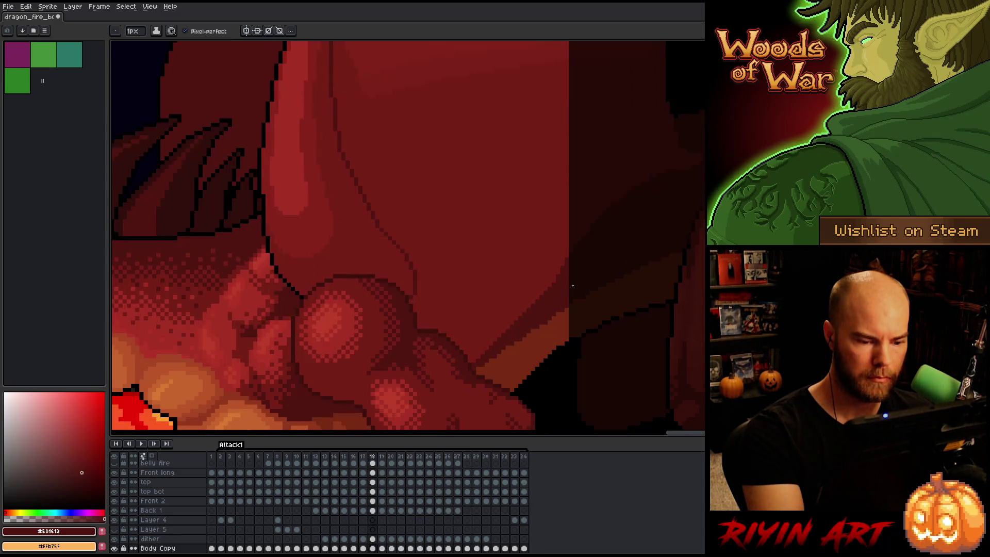
key("Left")
key("Right")
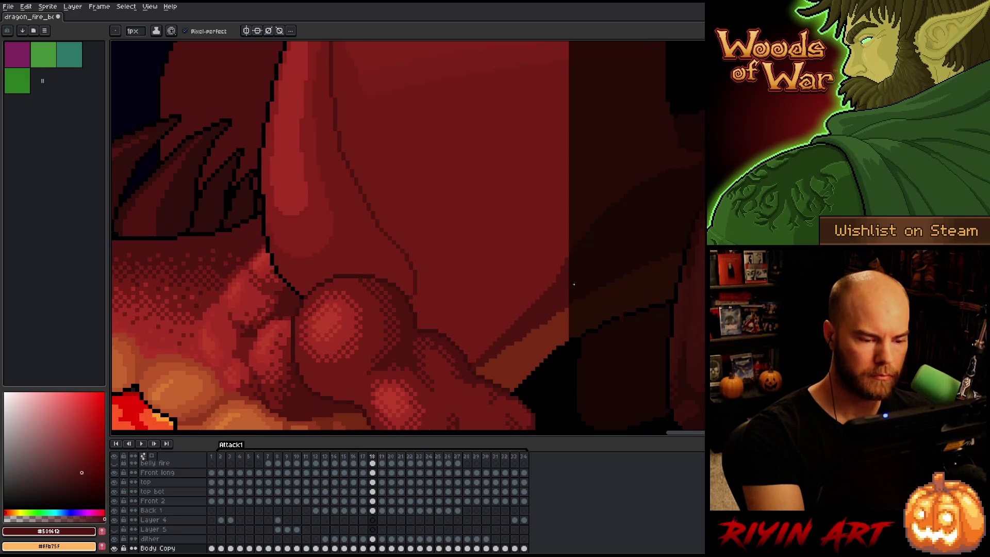
key("Right")
key("Right")
key("Left")
key("Right")
On frame 20, make the L Wing layer active and pick the wing's mid red with the Pencil
key("v")
left_click(503, 287)
key("b")
left_click(486, 324, "alt")
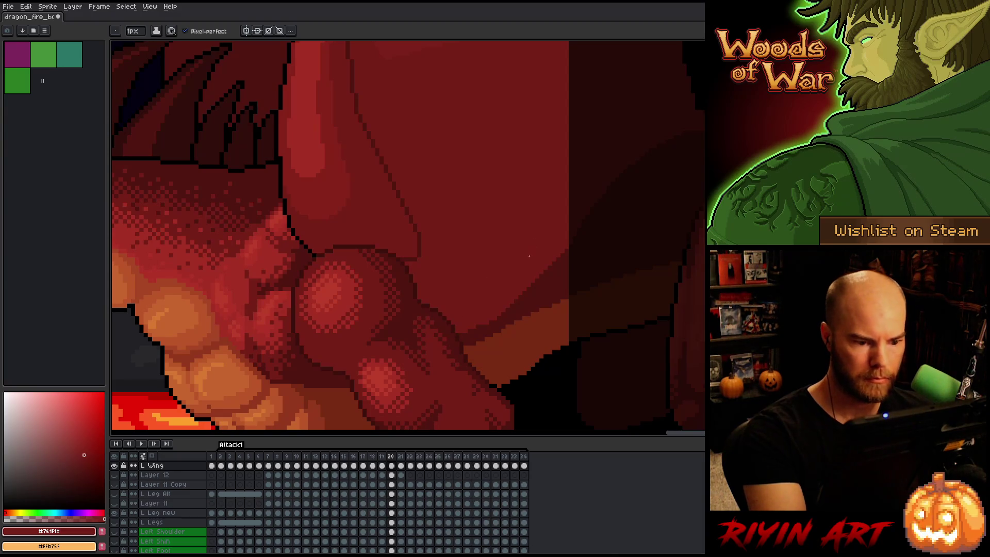
Flip through frames 21 to 24 comparing wing poses, stopping on frame 24
key("Right")
key("Left")
key("Right")
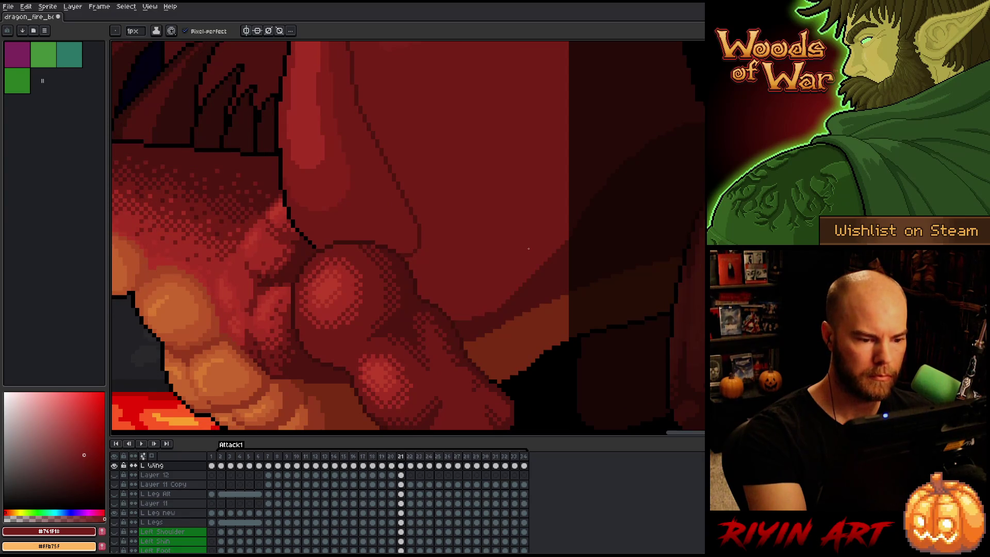
key("Right")
key("Right")
key("Left")
key("Right")
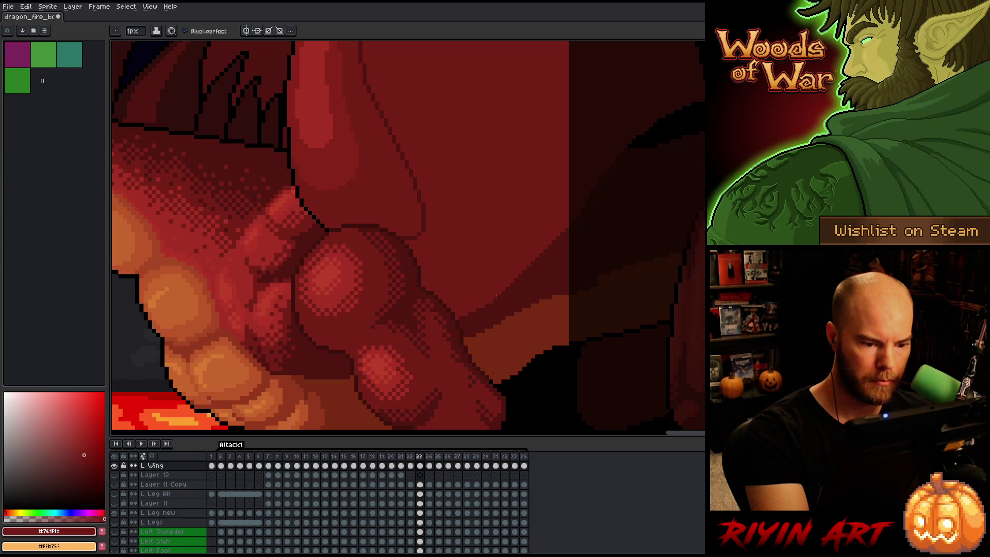
key("Left")
key("Right")
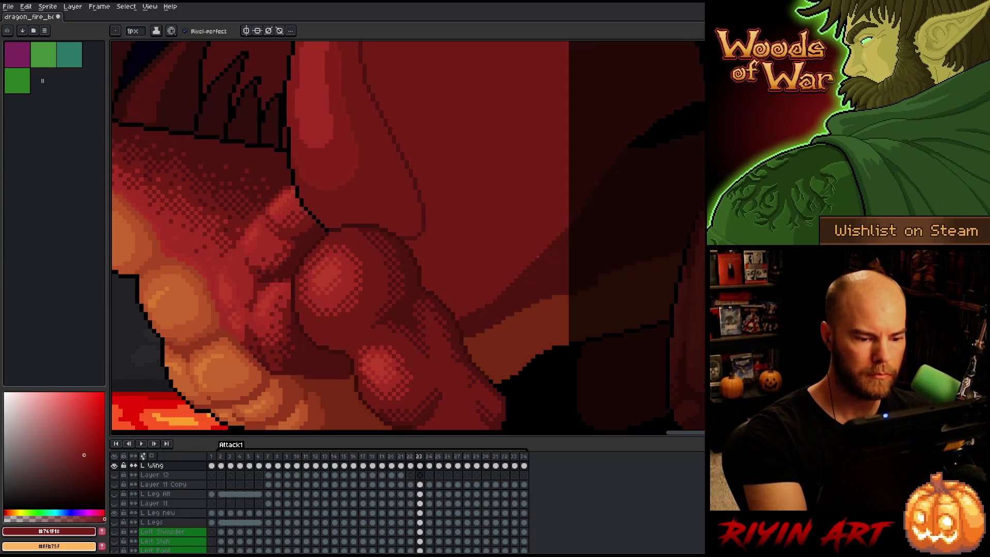
key("Left")
key("Left")
key("Right")
key("Right")
key("Left")
key("Right")
key("Right")
key("i")
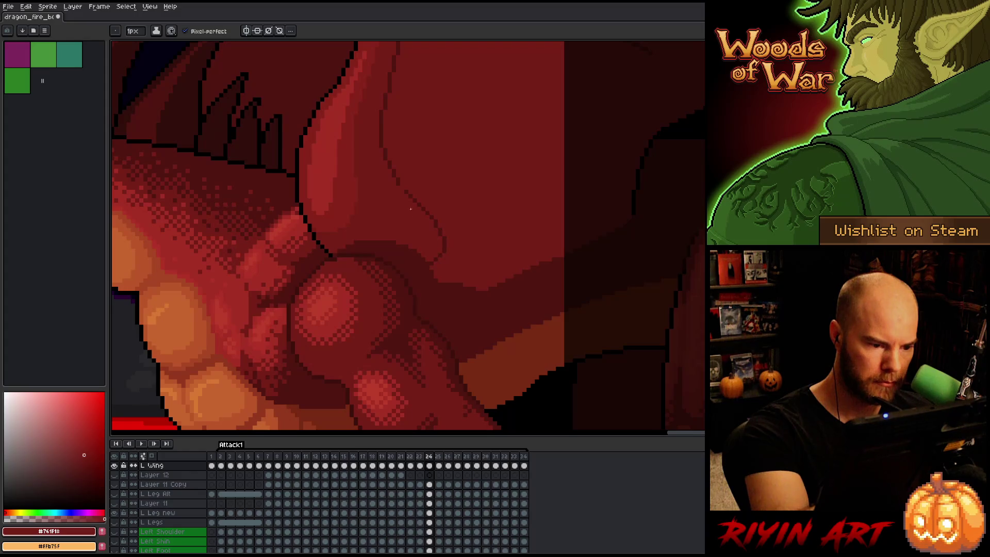
Redraw the dark red crease line on the wing, painting the old line over with lighter red
left_click(401, 182, "alt")
left_click_drag(402, 188, 411, 216)
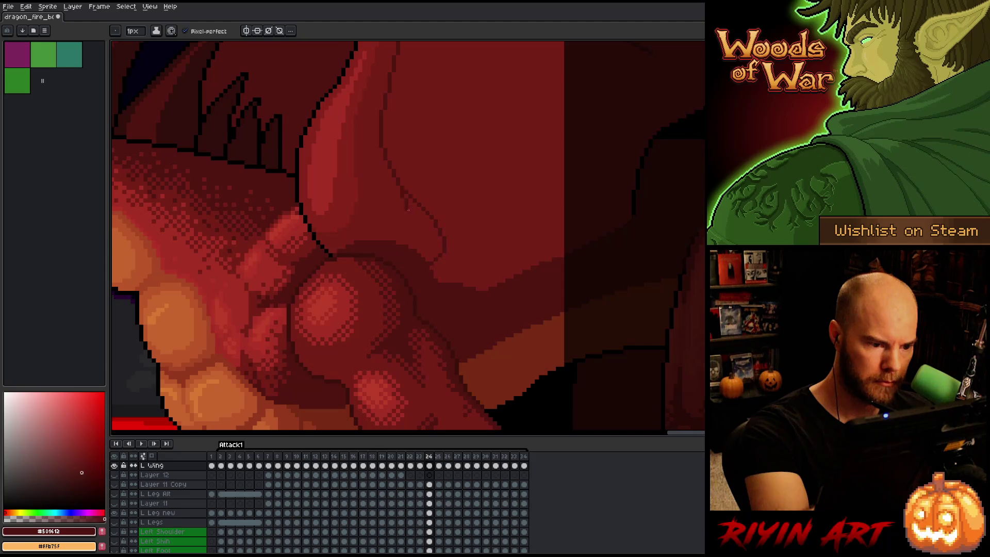
left_click_drag(407, 201, 415, 228)
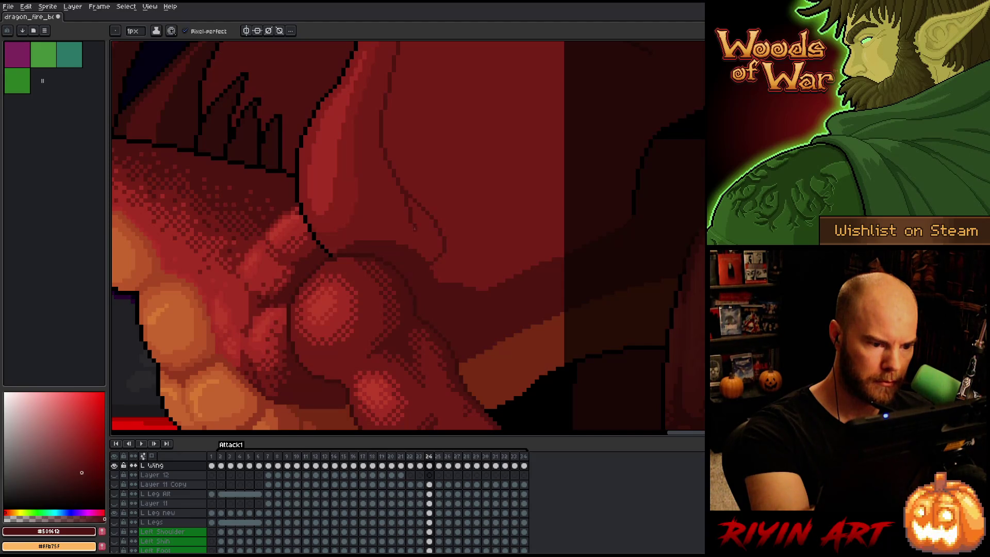
left_click(406, 188, "alt")
left_click_drag(406, 194, 433, 219)
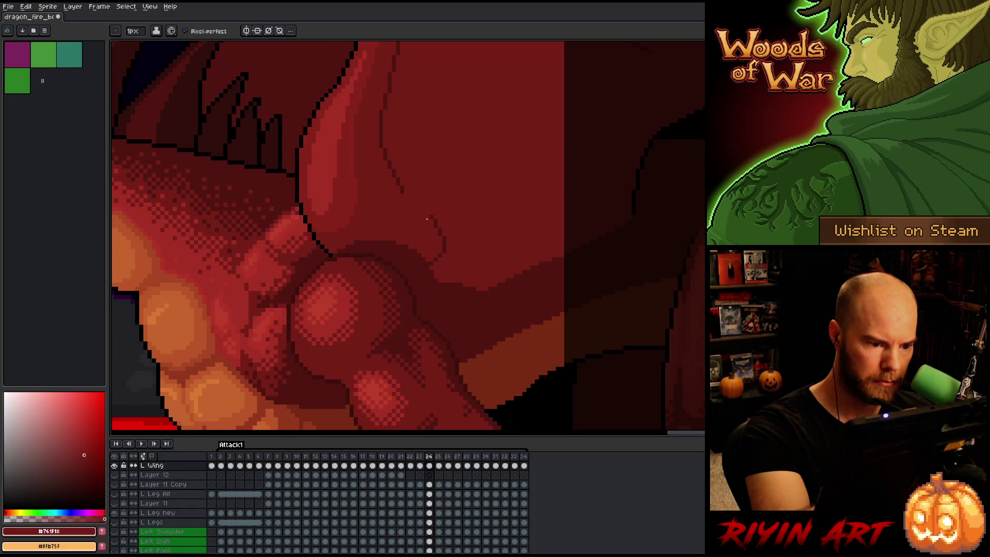
left_click(404, 192, "alt")
left_click_drag(405, 198, 416, 221)
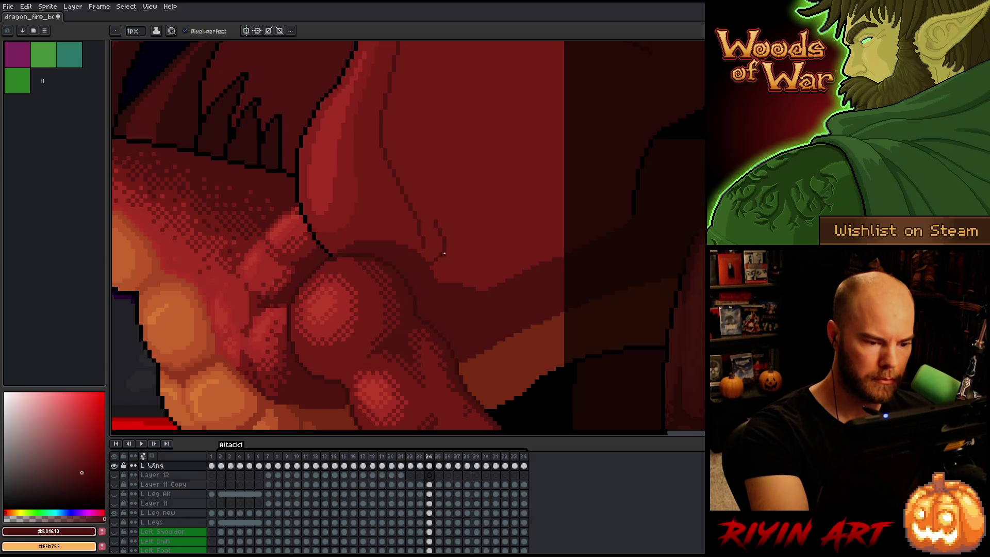
Lasso part of the wing fold and move it down into place
key("q")
mouse_move(439, 211)
left_mouse_down()
mouse_move(439, 264)
mouse_move(422, 261)
mouse_move(437, 212)
left_mouse_up()
left_click_drag(449, 245, 437, 270)
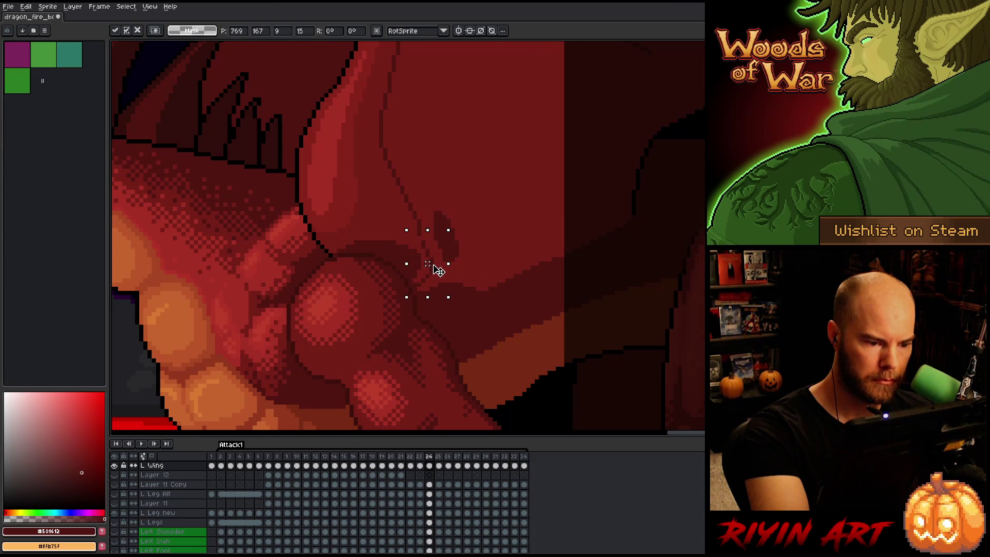
key("ctrl+d")
Add a lighter red diagonal edge along the wing and a short lighter vertical line
key("b")
left_click(473, 313, "alt")
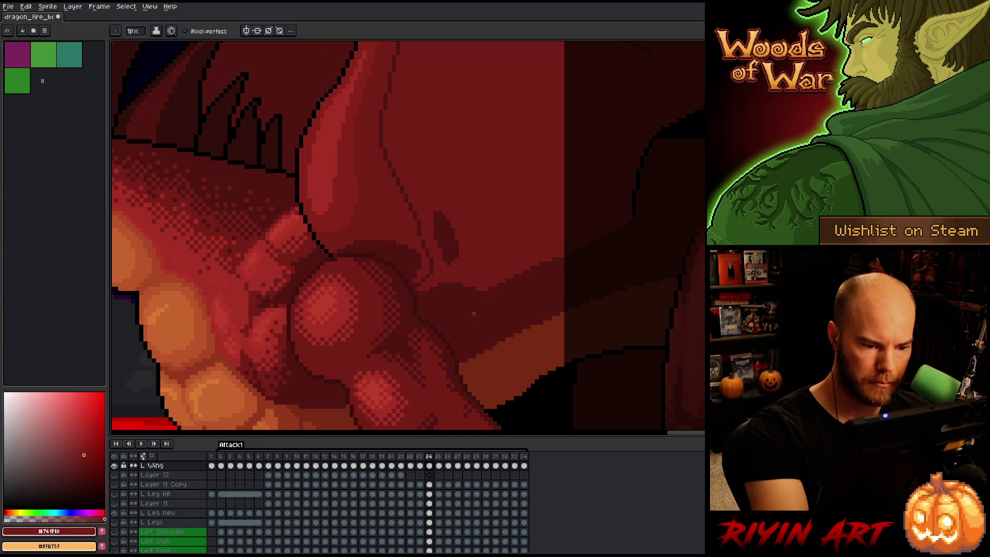
key("comma")
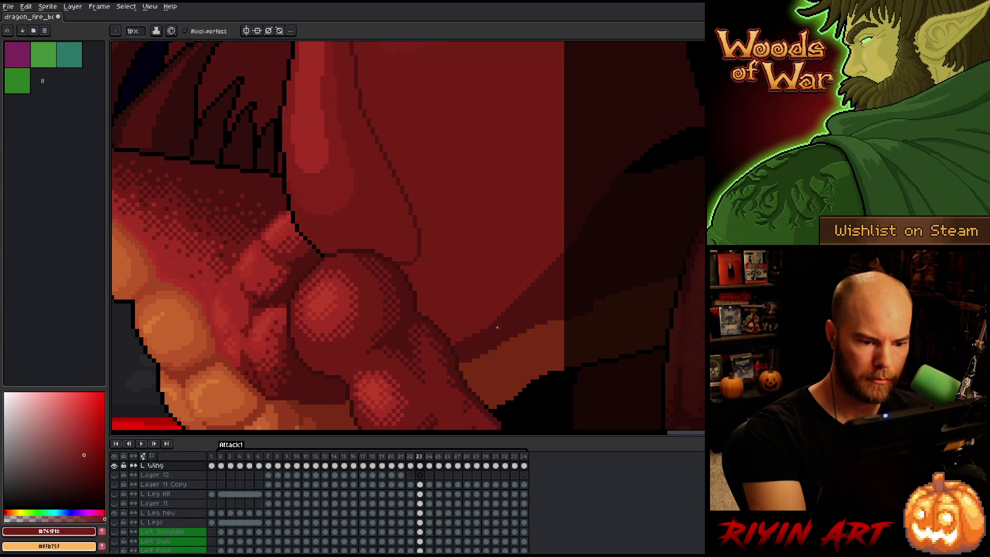
key("period")
left_click_drag(460, 341, 561, 260)
left_click_drag(483, 326, 576, 247)
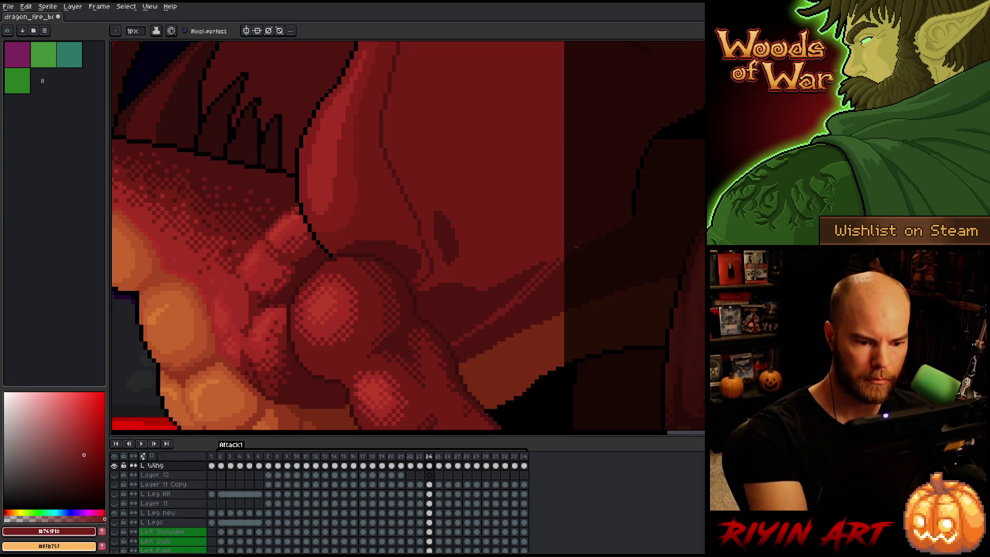
left_click_drag(520, 297, 538, 279)
left_click_drag(417, 311, 422, 298)
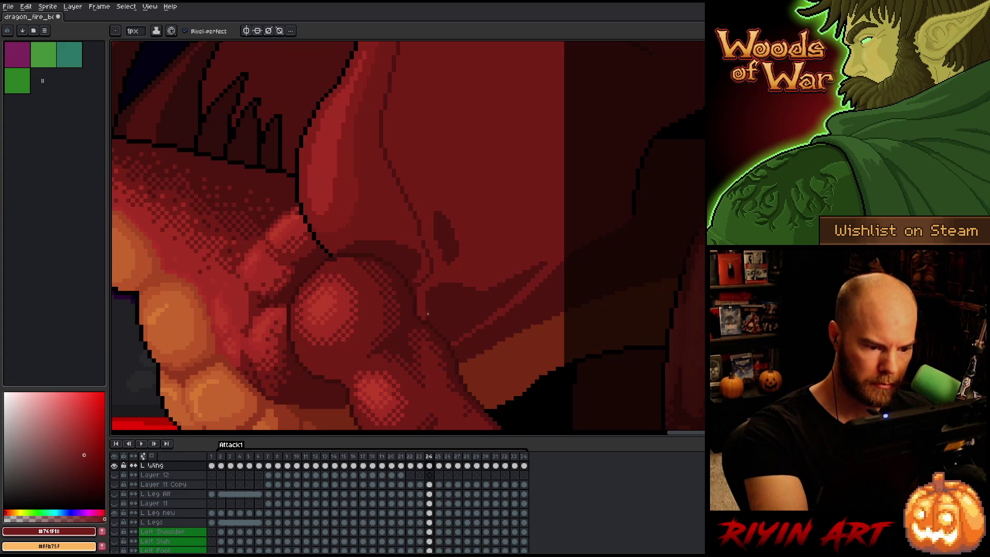
Fill the leftover dark shapes and dark oval with mid red #761f18
left_click(453, 339)
left_click(446, 234)
left_click(426, 243, "alt")
left_click(426, 261, "alt")
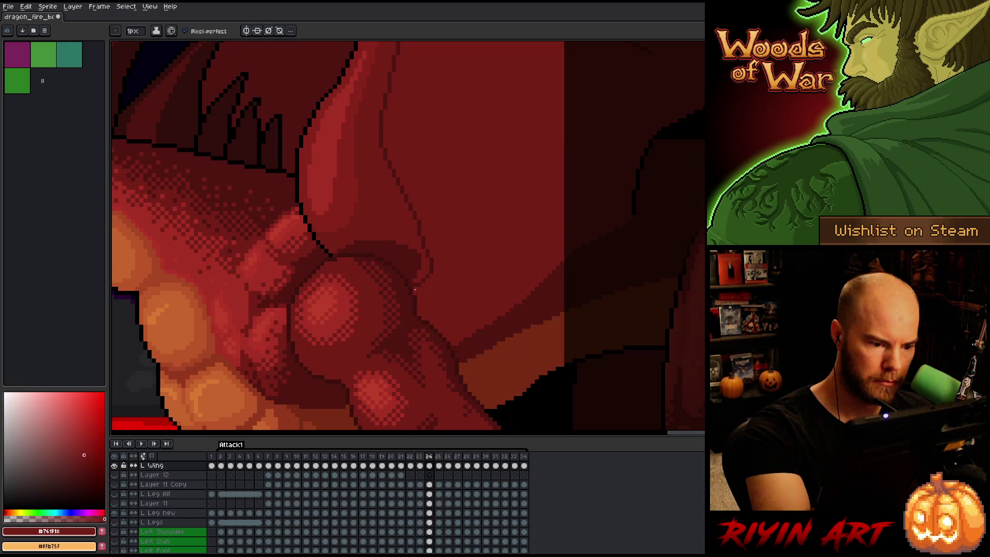
Lasso another wing section and nudge it into place, checking it against frame 23
key("comma")
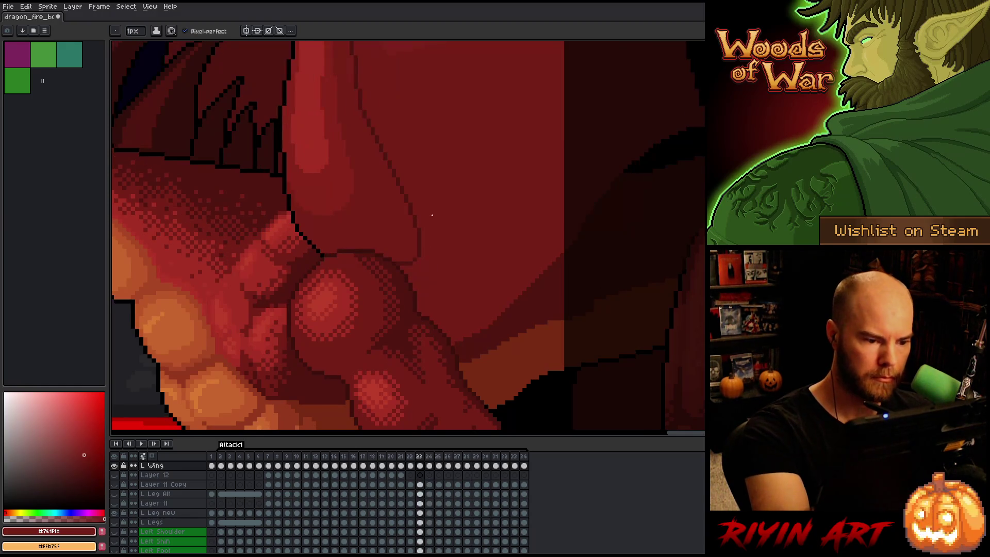
key("period")
key("comma")
key("period")
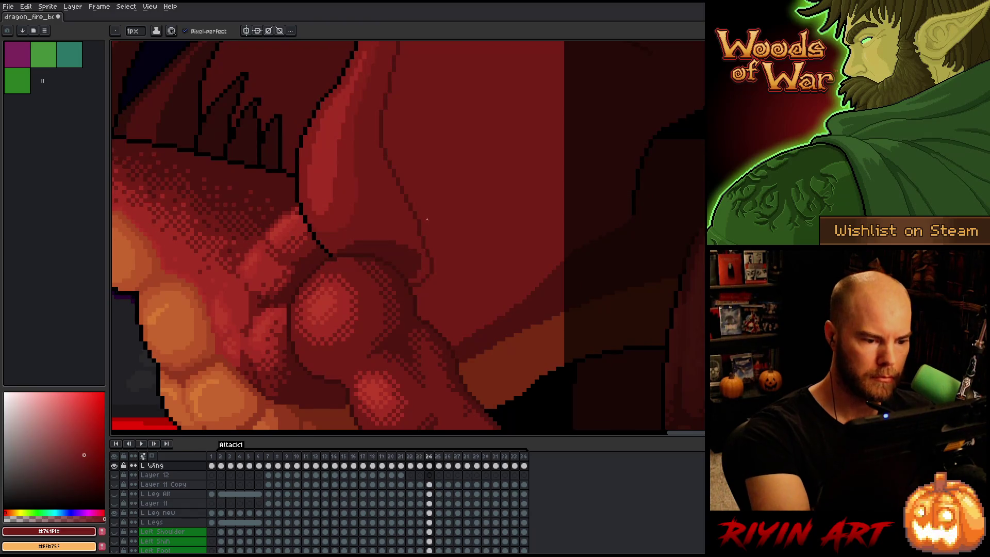
key("q")
mouse_move(440, 285)
left_mouse_down()
mouse_move(426, 241)
mouse_move(409, 291)
mouse_move(431, 272)
mouse_move(420, 261)
left_mouse_up()
key("comma")
key("period")
key("Return")
Paint over the dark claw pixels with the lighter red
key("b")
left_click(419, 243, "alt")
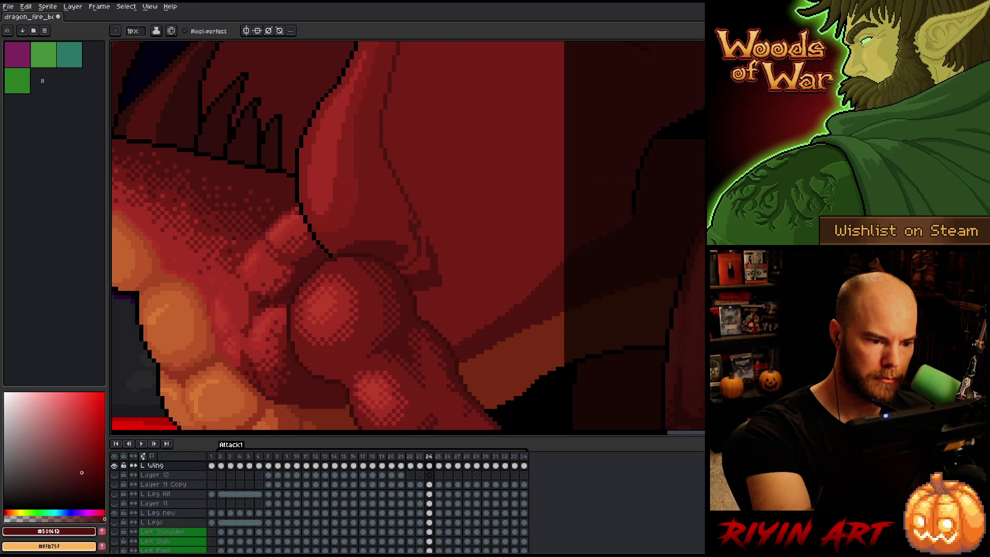
left_click(413, 241, "alt")
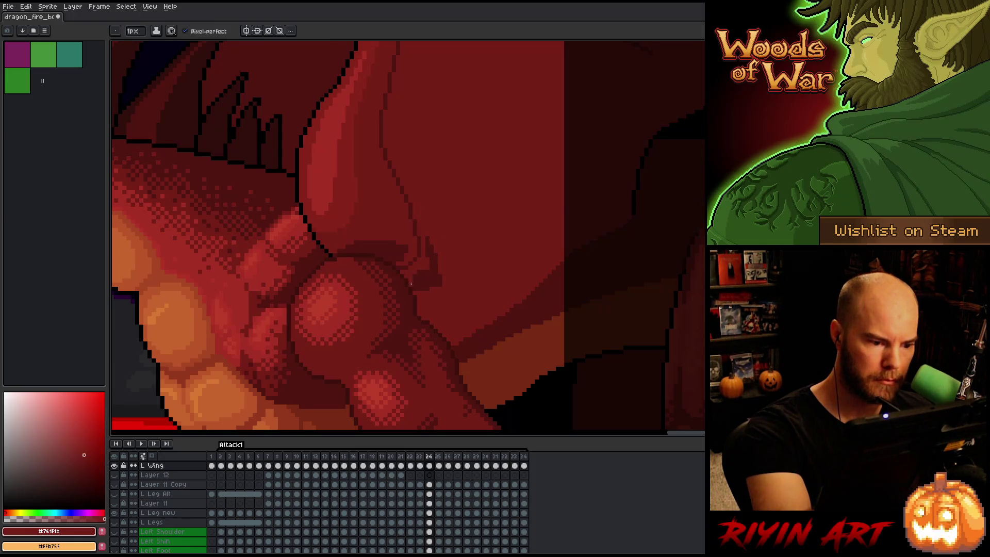
left_click_drag(438, 286, 418, 238)
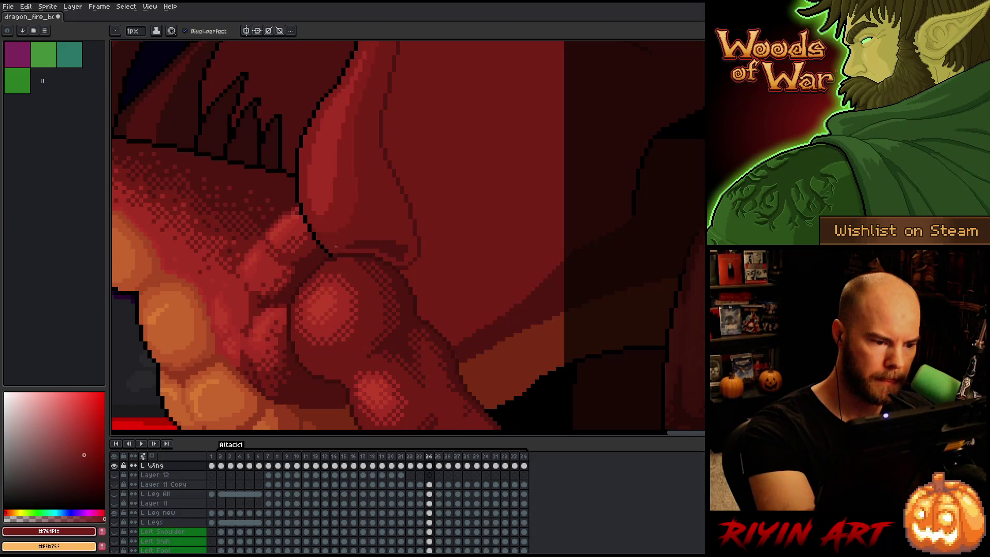
Fill the small lighter patch, then compare frames 23 and 24
key("g")
left_click(371, 248)
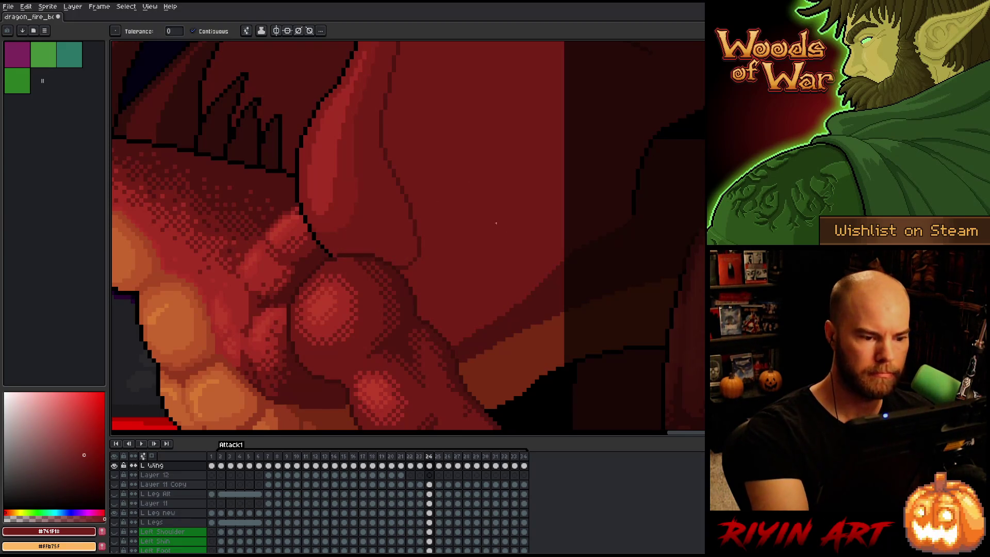
key("comma")
key("period")
key("comma")
key("period")
key("comma")
key("period")
key("comma")
key("period")
Flip between frames 24 and 25 to compare the wing and leg pose
key("period")
key("comma")
key("period")
key("comma")
key("period")
key("comma")
key("period")
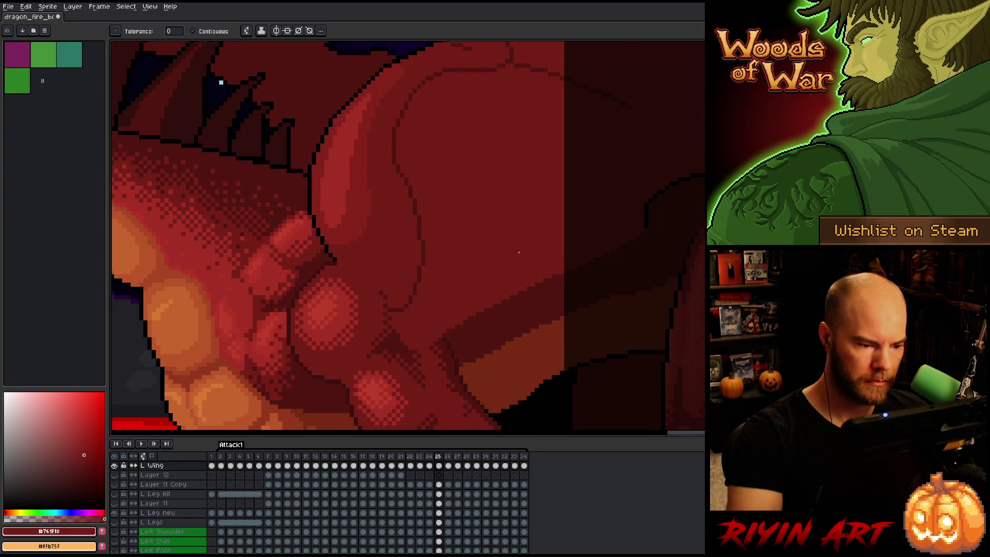
Delete the lassoed leg pixels and draw a new dark outline along the thigh edge
key("b")
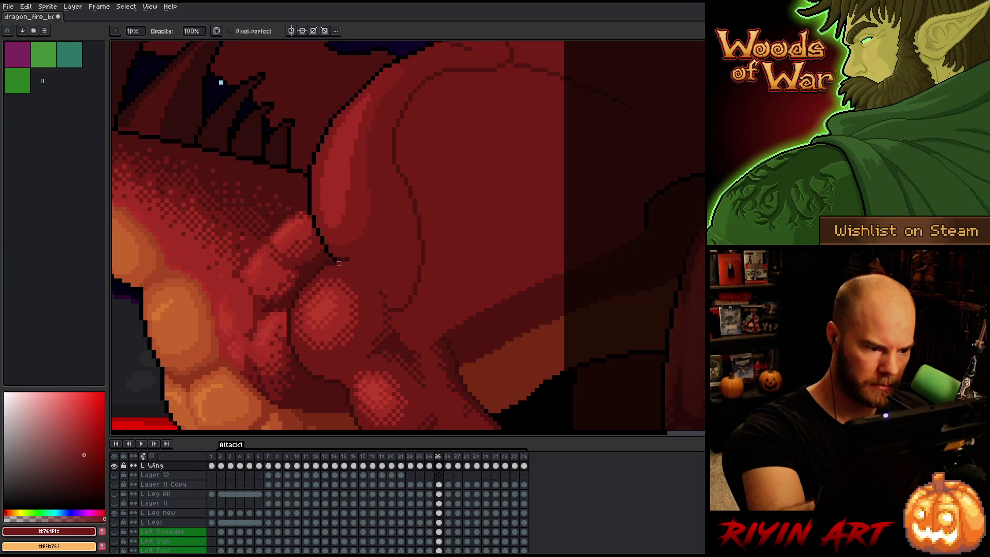
key("q")
mouse_move(343, 258)
left_mouse_down()
mouse_move(386, 275)
mouse_move(451, 355)
mouse_move(338, 294)
left_mouse_up()
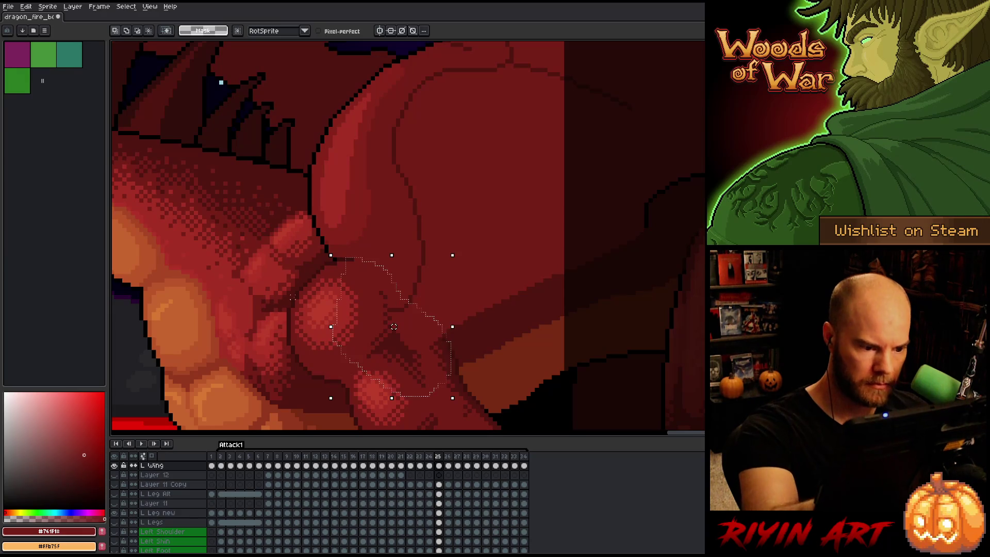
key("Delete")
key("ctrl+d")
key("b")
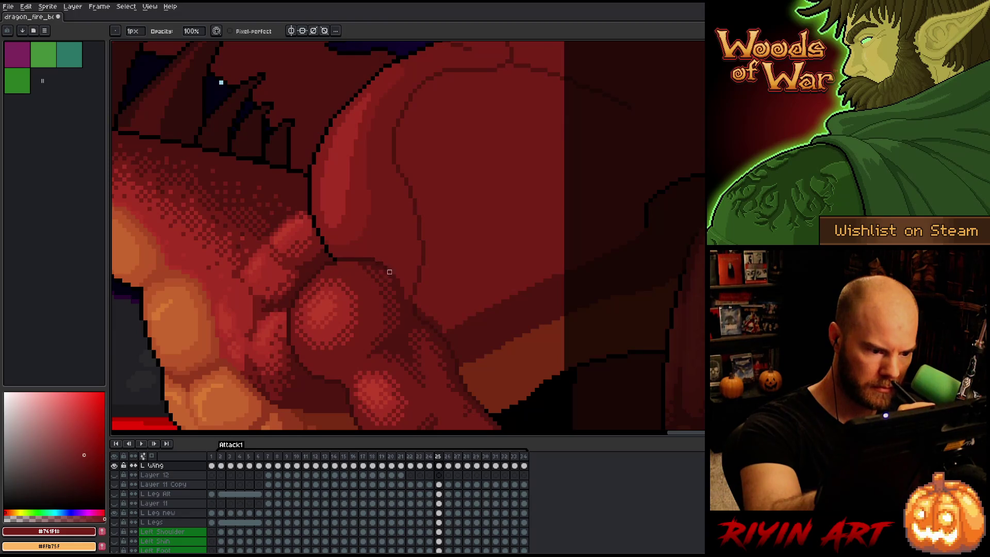
left_click_drag(398, 276, 417, 303)
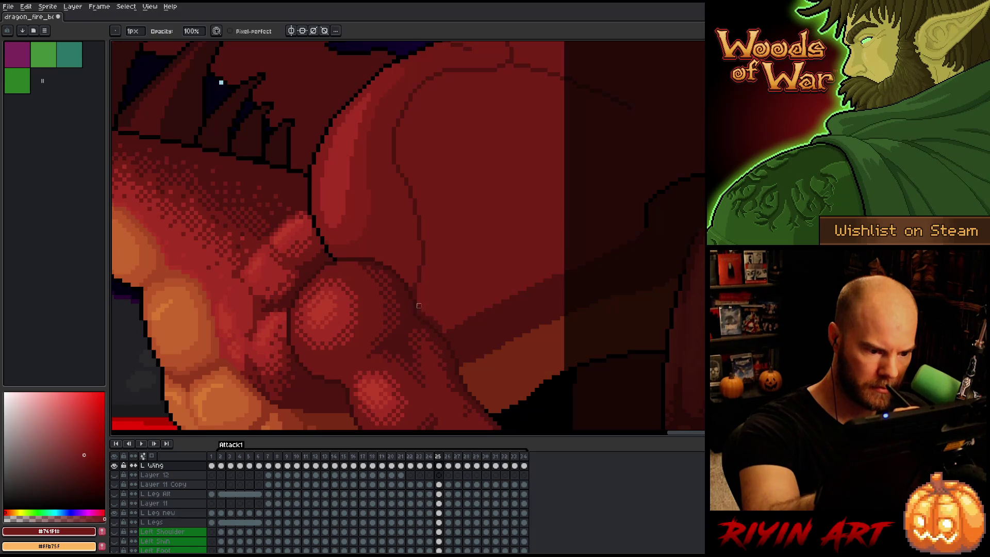
Eyedrop the dark outline and mid body reds, then draw a lighter highlight along the lower body edge
key("b")
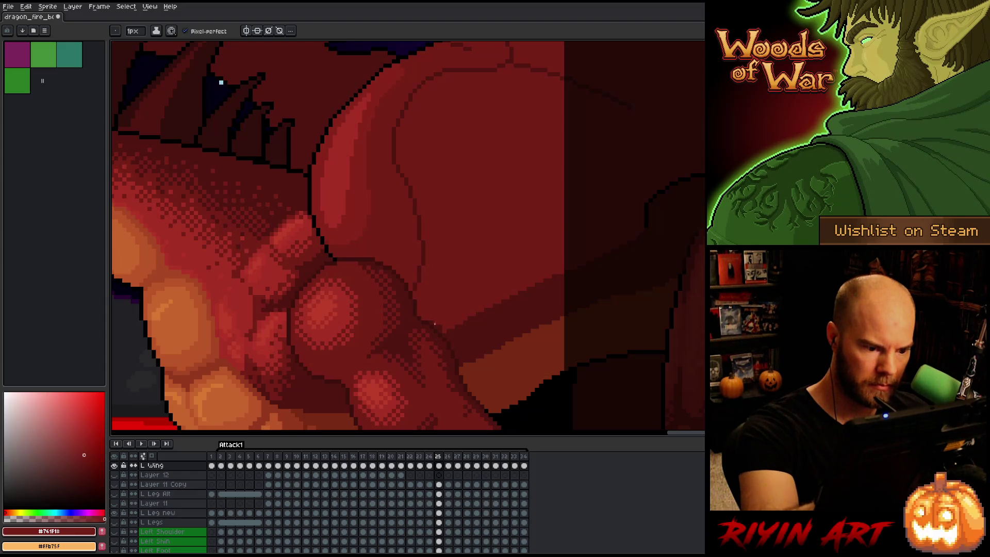
left_click(420, 272, "alt")
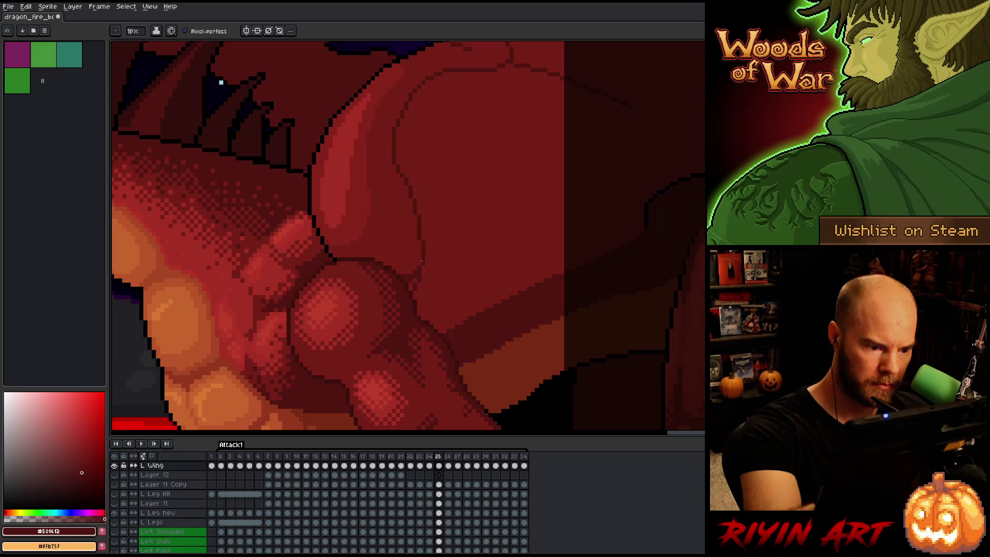
left_click(425, 266, "alt")
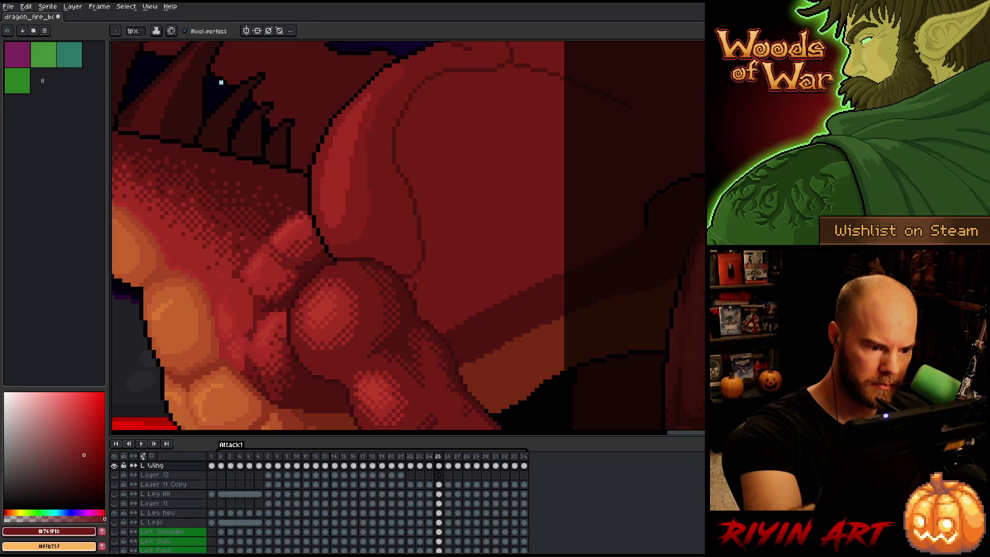
key("comma")
key("period")
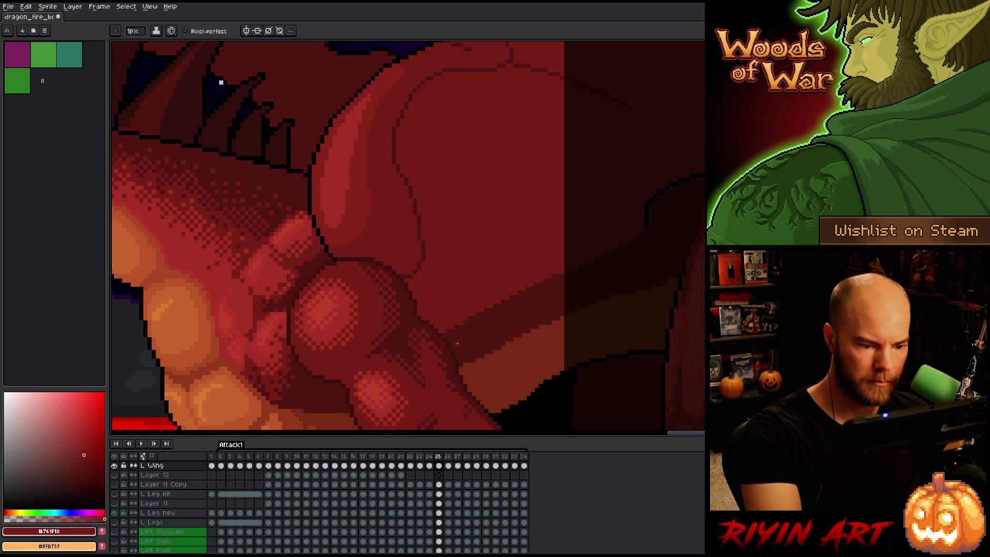
left_click_drag(456, 344, 564, 277)
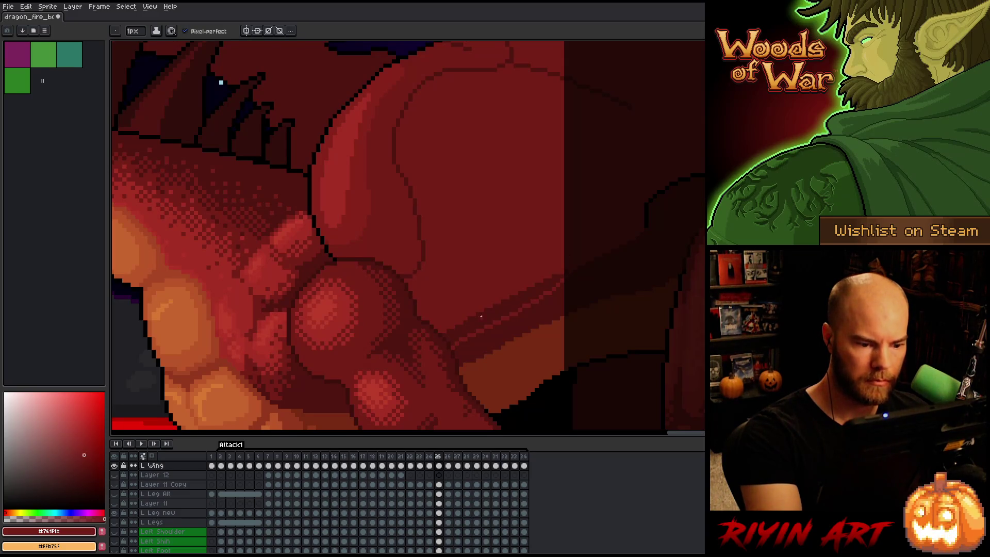
Switch to the fill tool and flip repeatedly between frames 24 and 25 to compare the thigh
key("g")
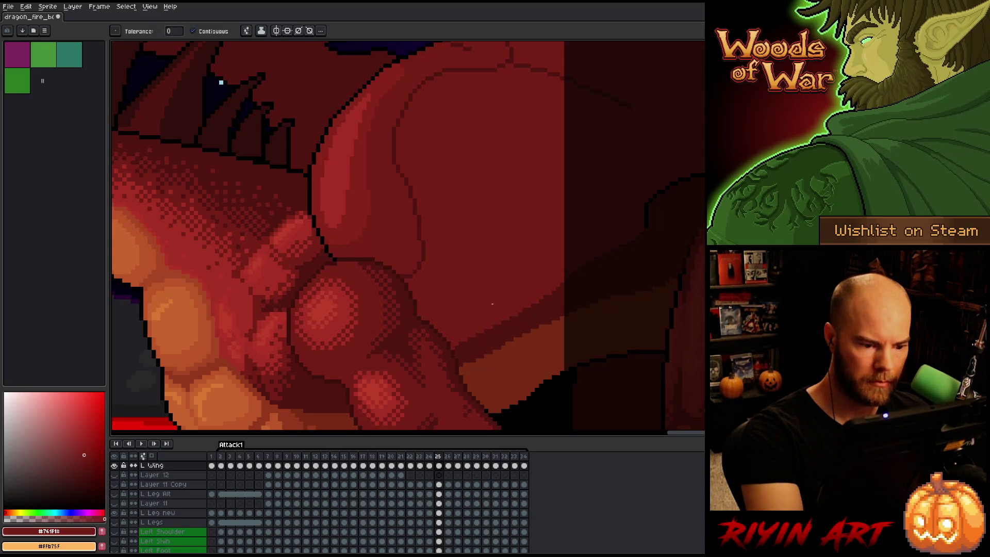
key("comma")
key("period")
key("comma")
key("period")
key("comma")
key("comma")
key("comma")
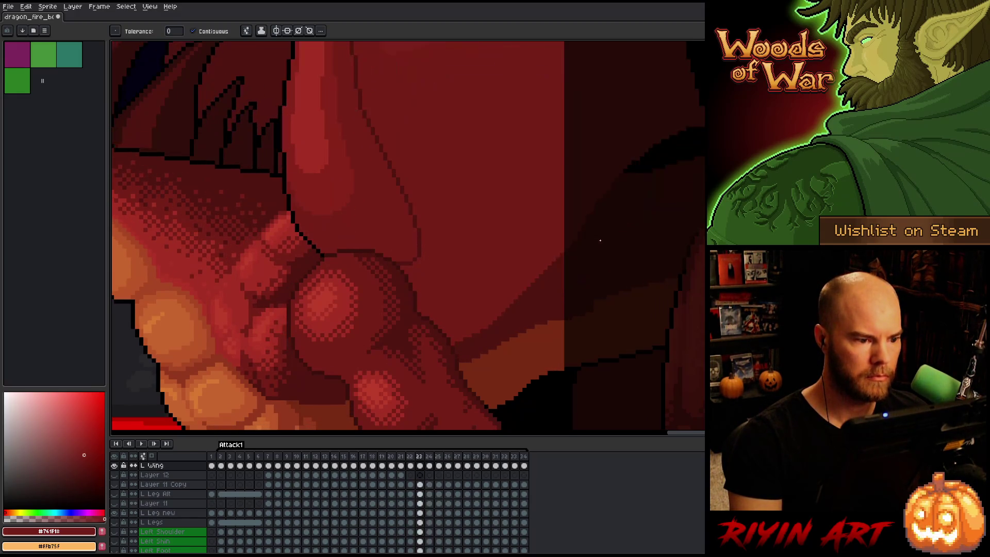
key("period")
key("period")
key("period")
key("period")
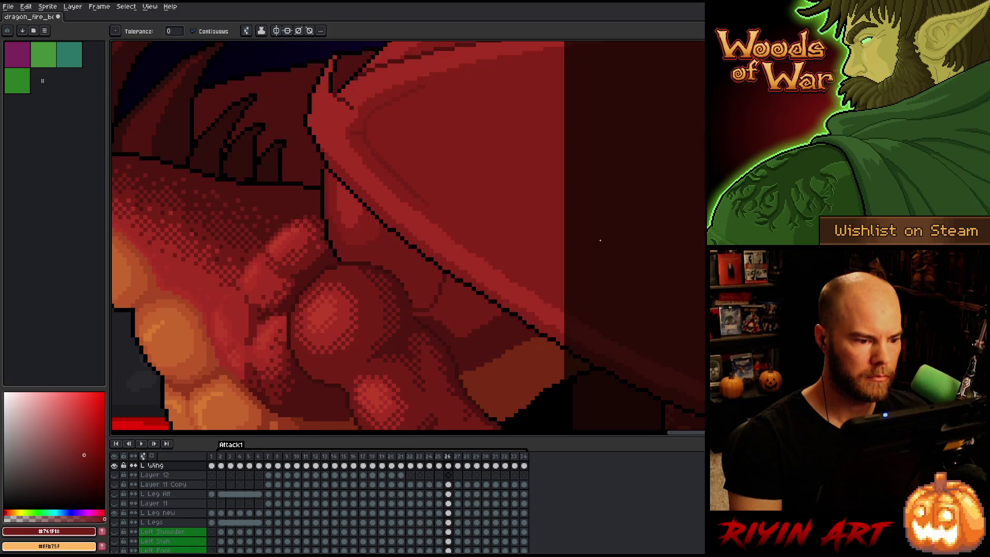
key("comma")
key("comma")
key("comma")
key("period")
key("comma")
key("comma")
key("period")
key("period")
key("comma")
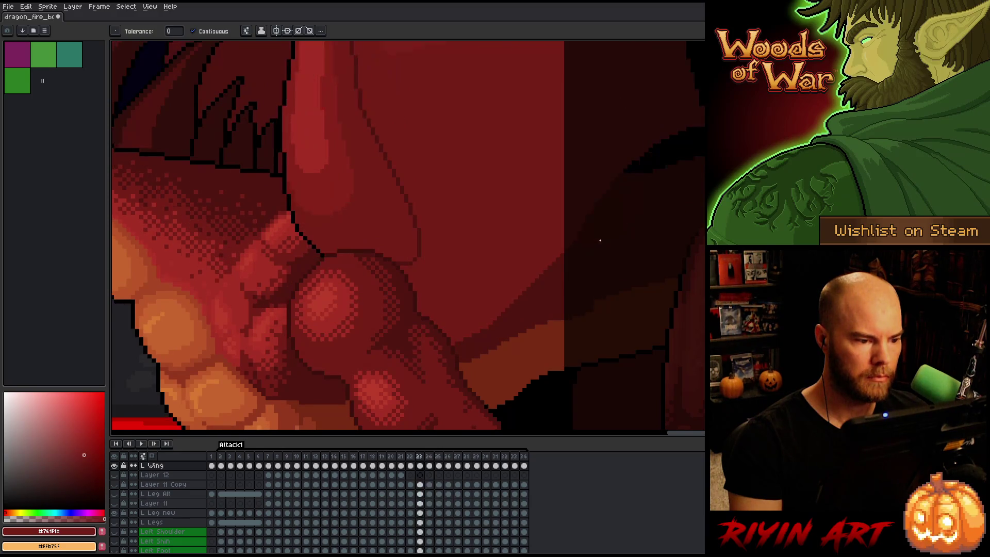
key("period")
key("period")
key("period")
key("comma")
key("comma")
key("period")
key("comma")
key("period")
key("comma")
Pick red #86231b and the brighter wing red while comparing frames 25 and 26
key("b")
left_click(312, 202, "alt")
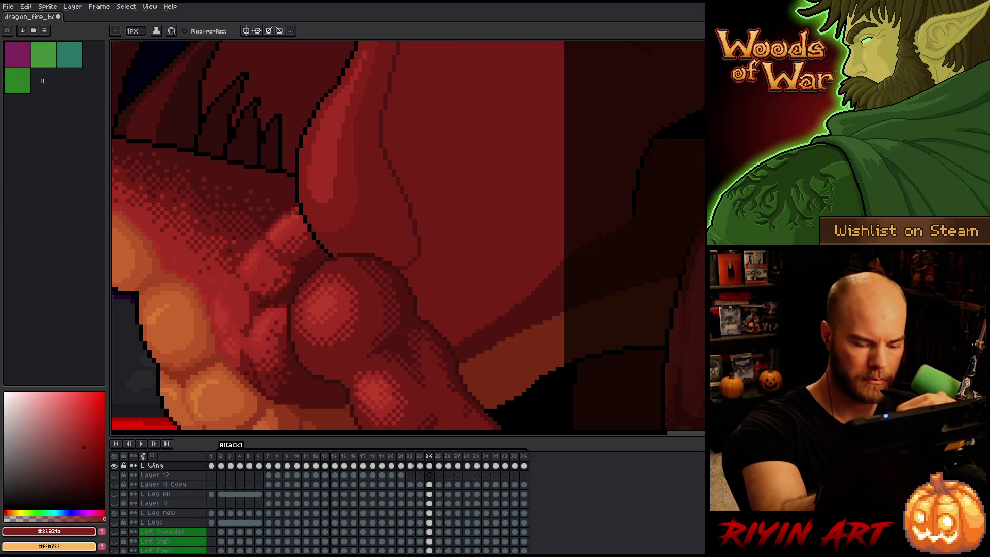
key("period")
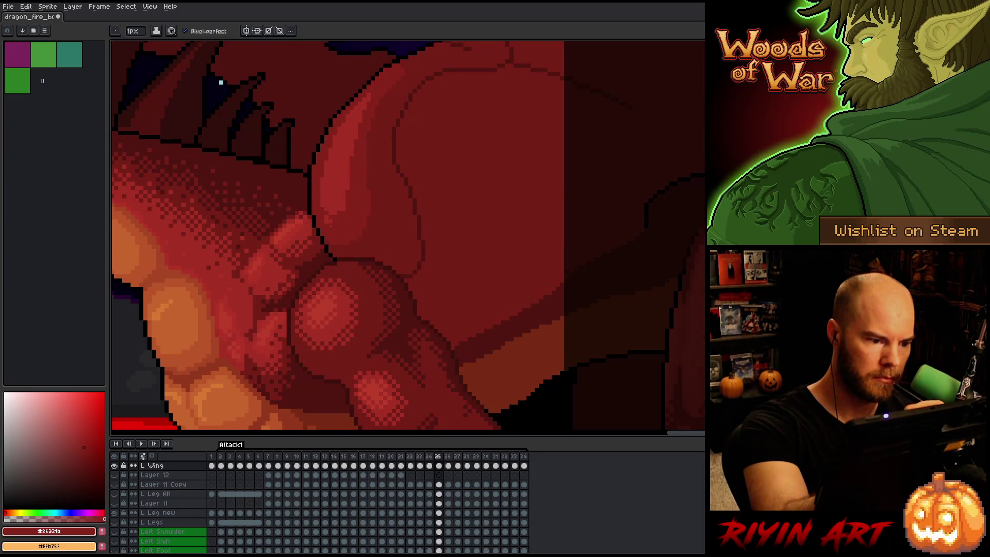
key("comma")
key("period")
key("period")
key("comma")
key("period")
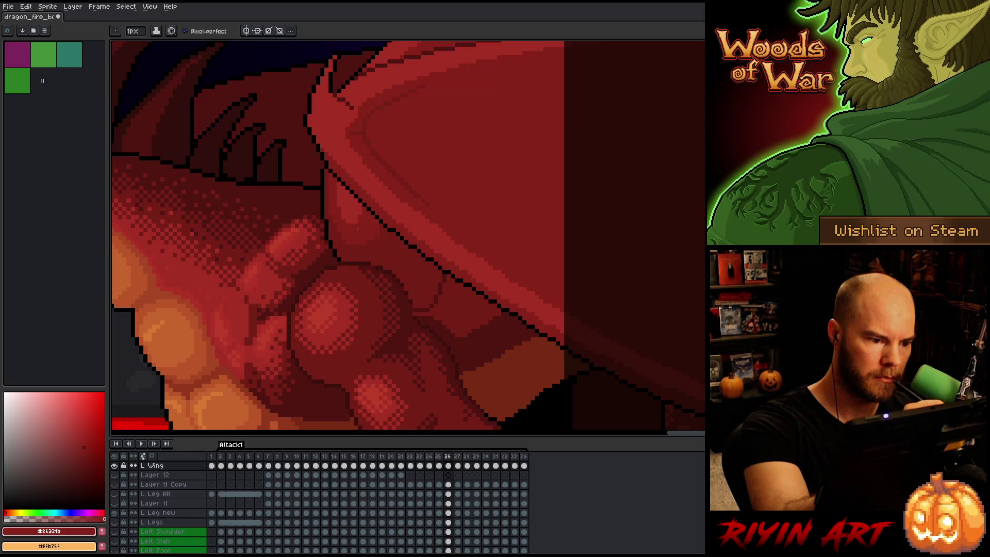
left_click(354, 199, "alt")
key("comma")
key("period")
key("period")
key("comma")
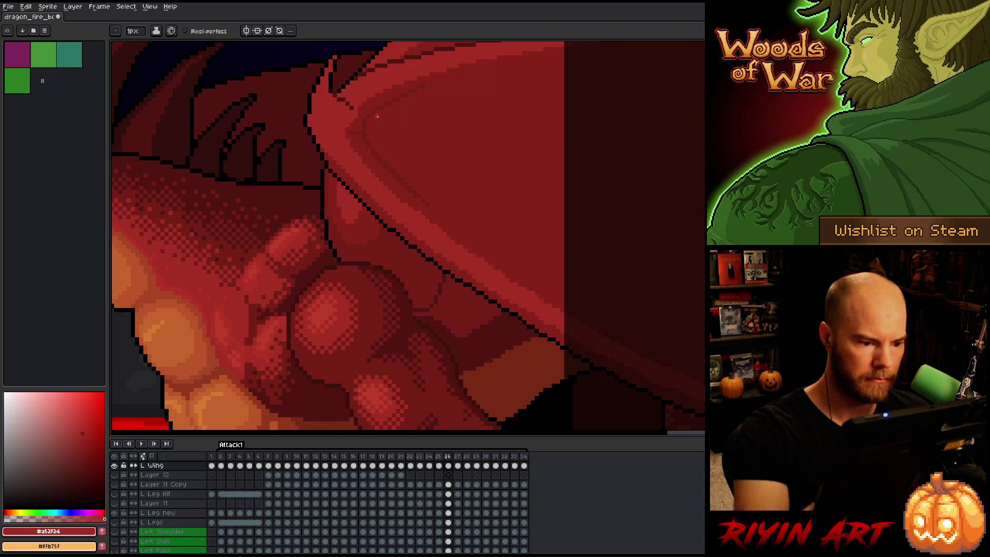
Erase stray pixels, then pick the mid red with the Pencil
key("e")
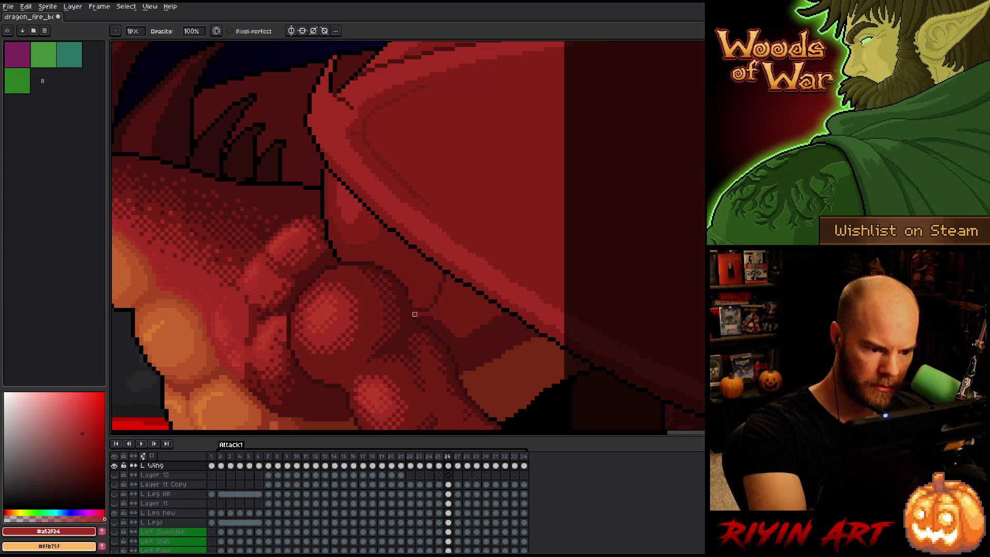
key("b")
left_click(456, 356, "alt")
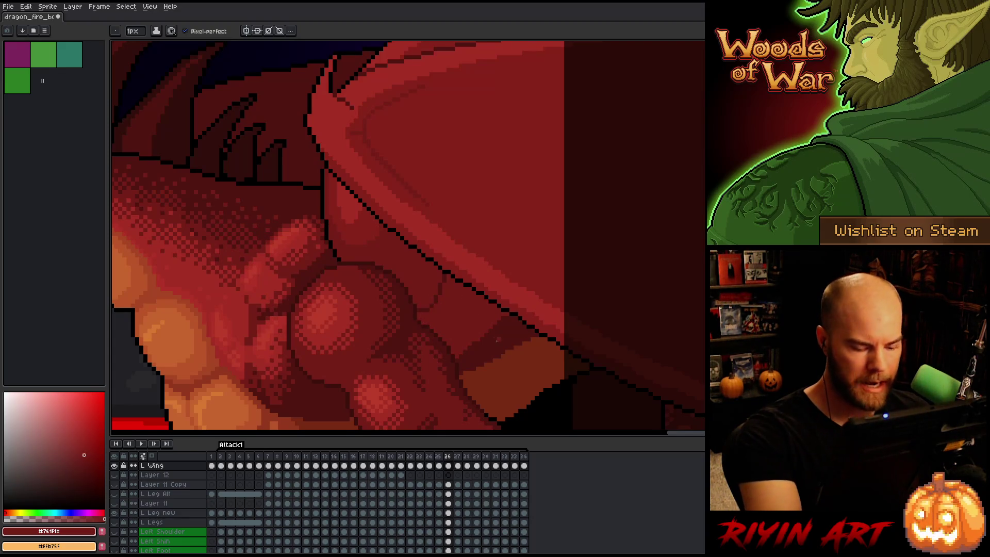
Sample the wing's dark outline red and mid red, flipping to the neighbouring frame to compare
key("Left")
key("Right")
left_click(424, 300, "alt")
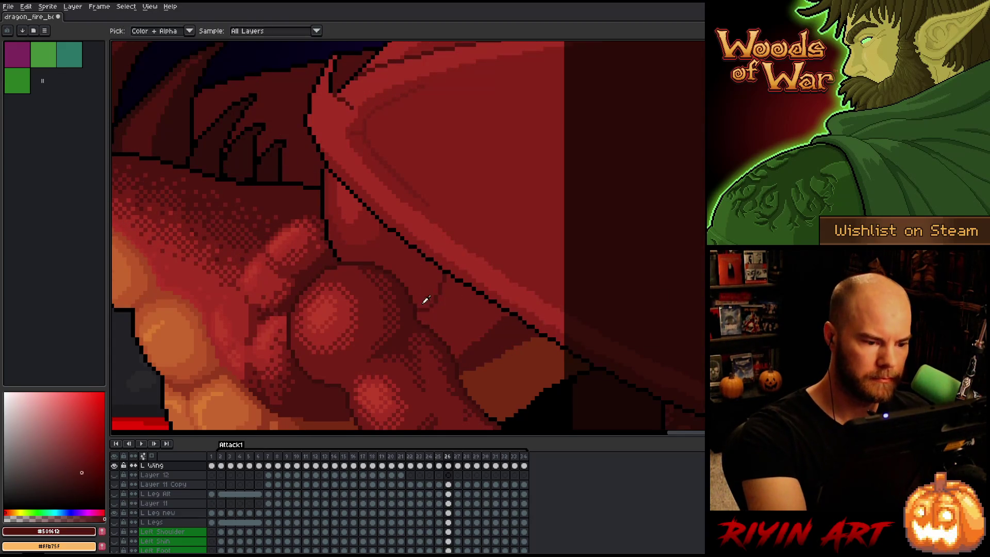
key("Left")
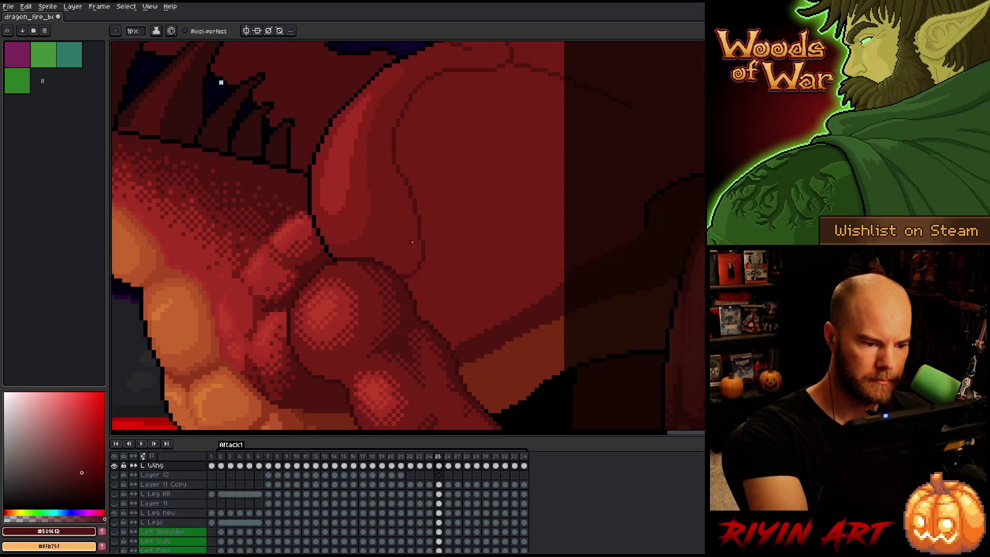
key("Right")
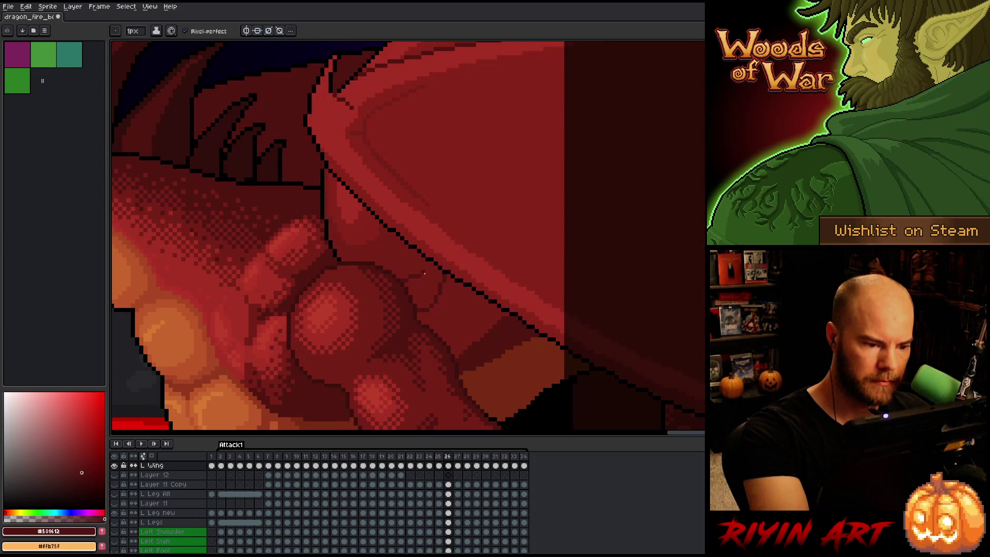
left_click(444, 285, "alt")
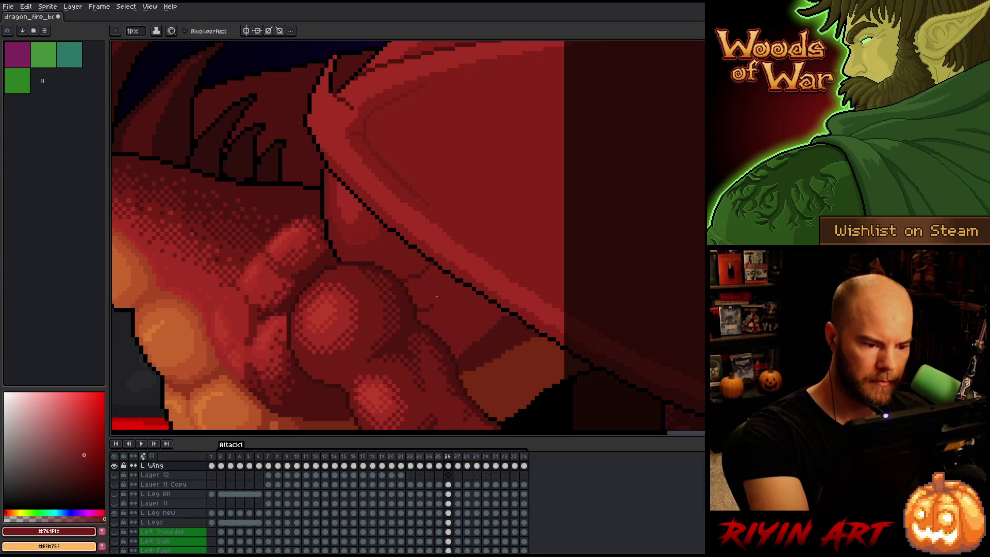
Touch up the wing's lower-edge outline in dark and mid red, checking it against neighbouring frames
key("Left")
key("Right")
key("Left")
key("Right")
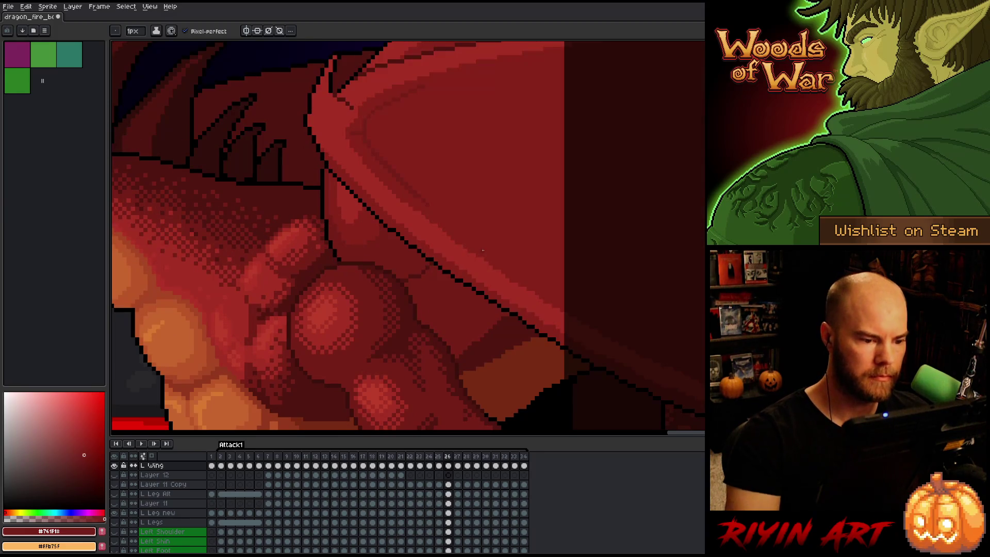
left_click(430, 266, "alt")
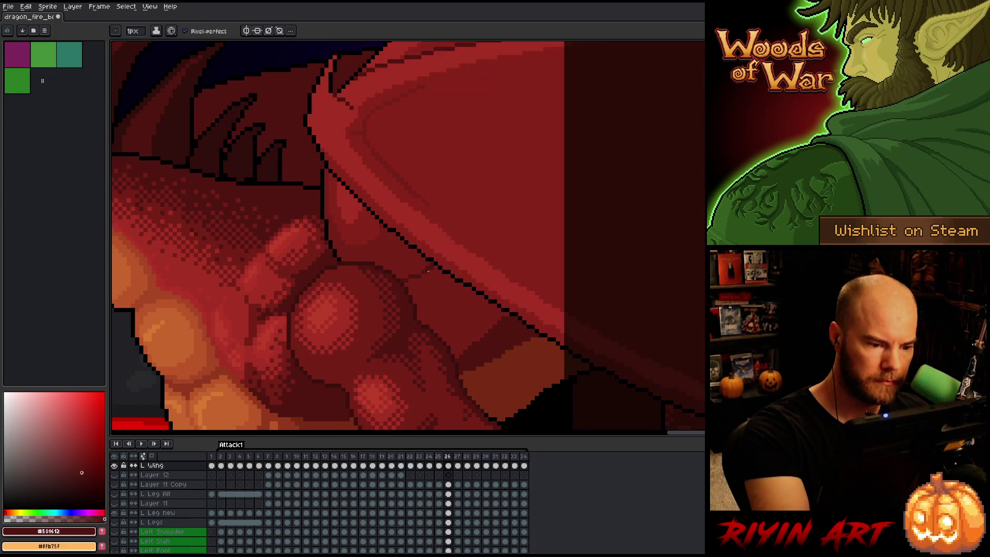
left_click(403, 279, "alt")
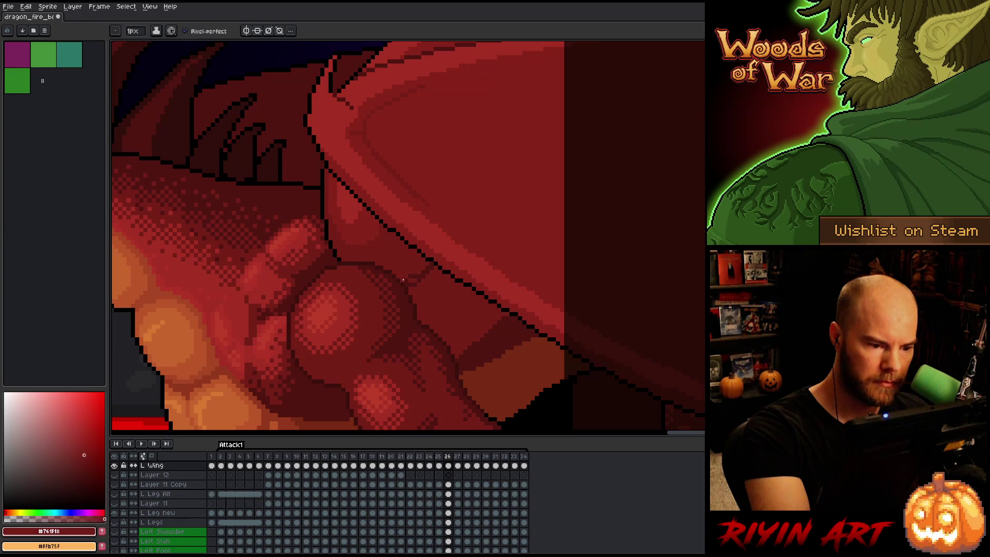
left_click(420, 282, "alt")
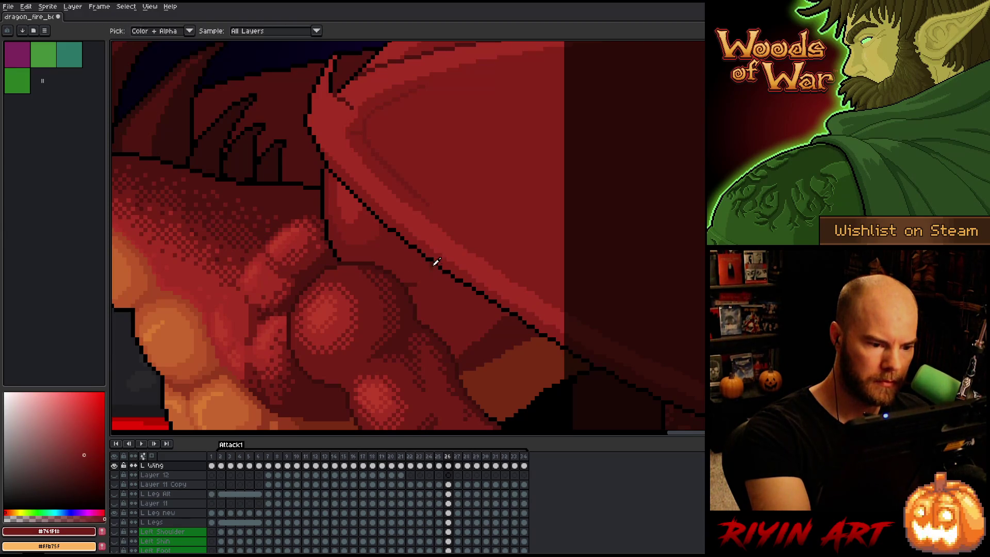
key("Return")
key("Return")
key("Return")
key("Return")
left_click(456, 355, "alt")
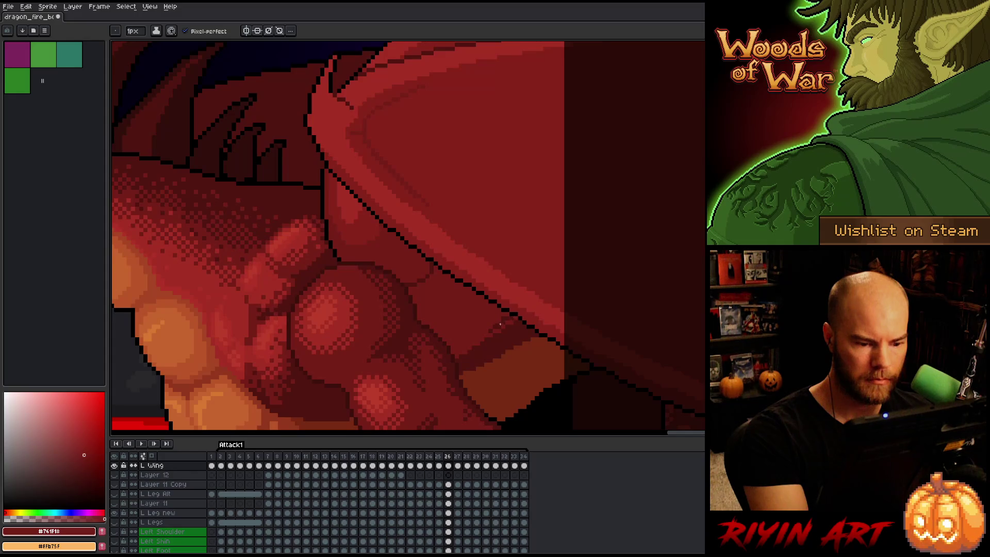
scroll(507, 319, "down", 3)
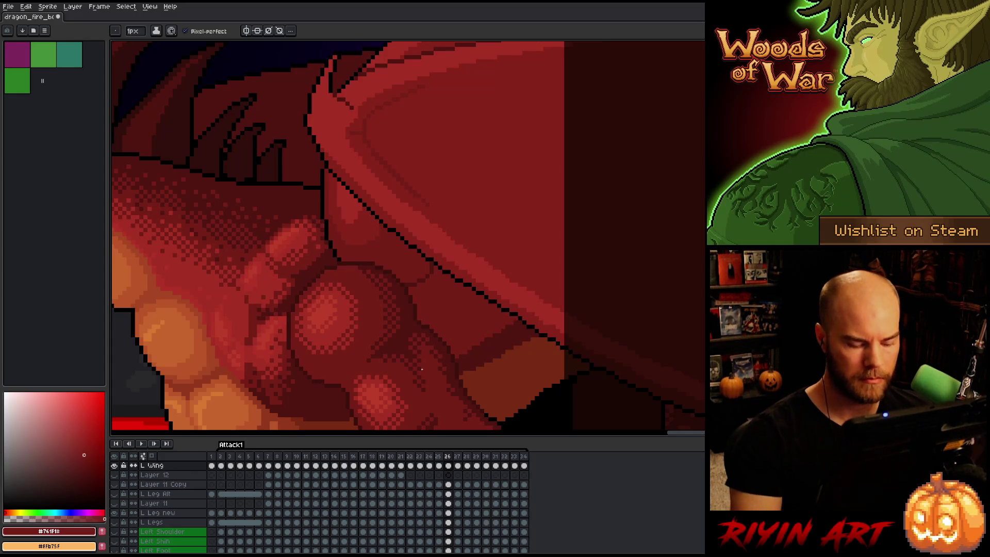
Zoom into the wing-shoulder joint while stepping between frames 26 and 27, ending on frame 25
scroll(384, 327, "down", 2)
key("Right")
key("Left")
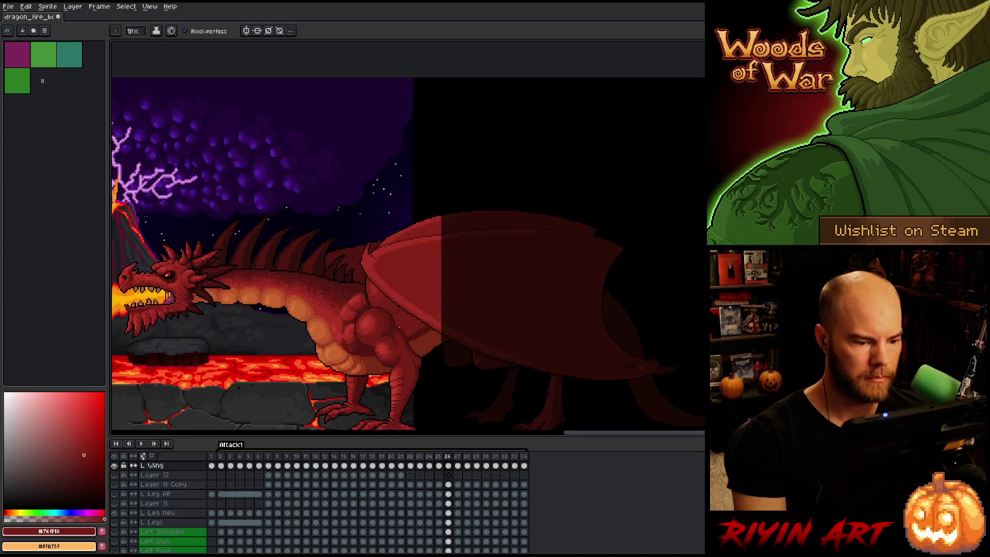
key("Right")
key("Left")
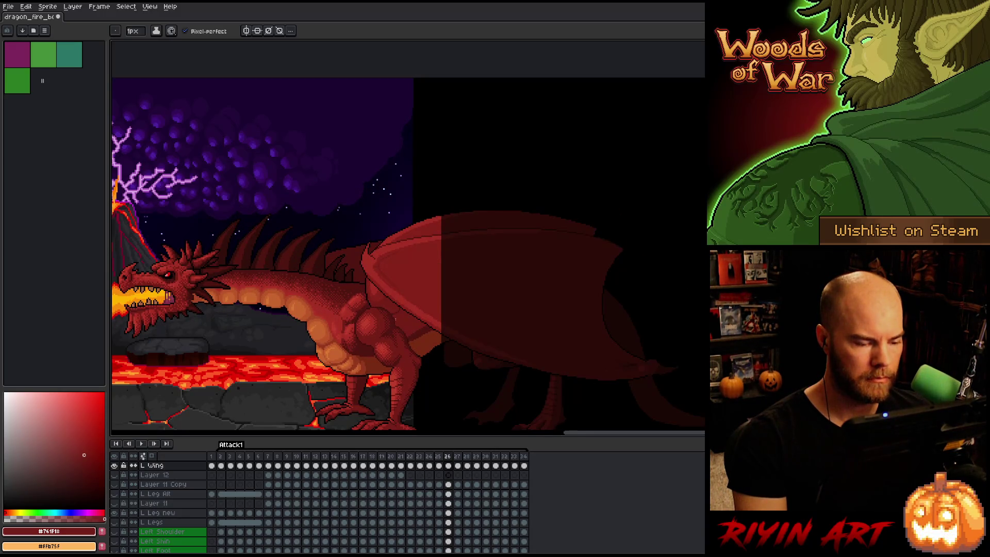
scroll(395, 319, "up", 3)
scroll(397, 321, "down", 3)
key("Right")
scroll(403, 325, "up", 1)
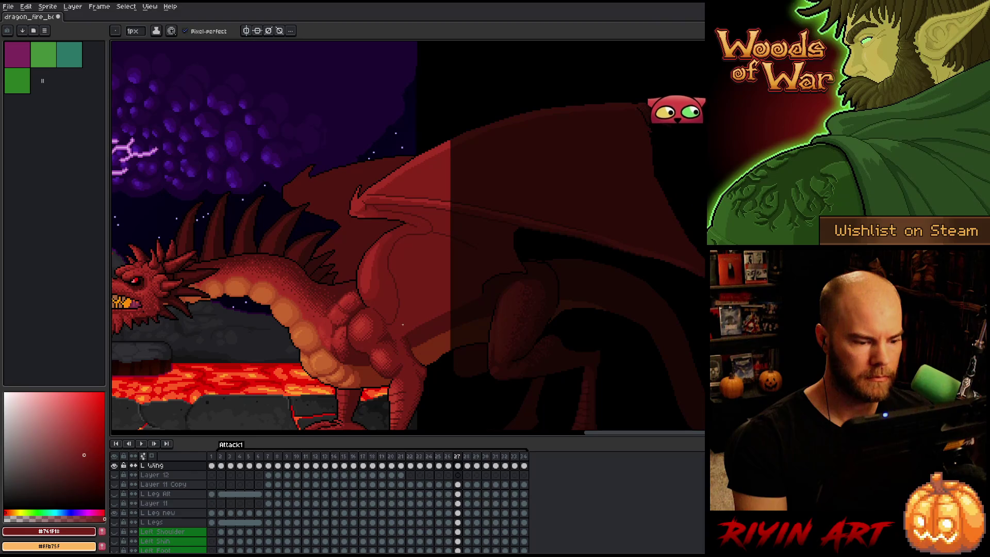
scroll(403, 325, "up", 2)
key("Left")
key("Left")
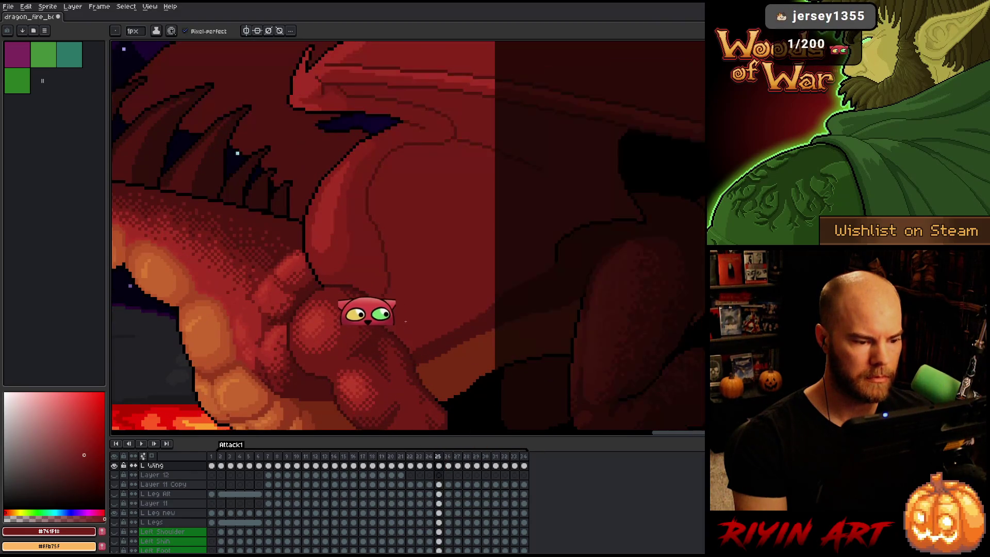
Step back and forth through frames 24 to 32 to check the wing flap, finishing on frame 26
key("Right")
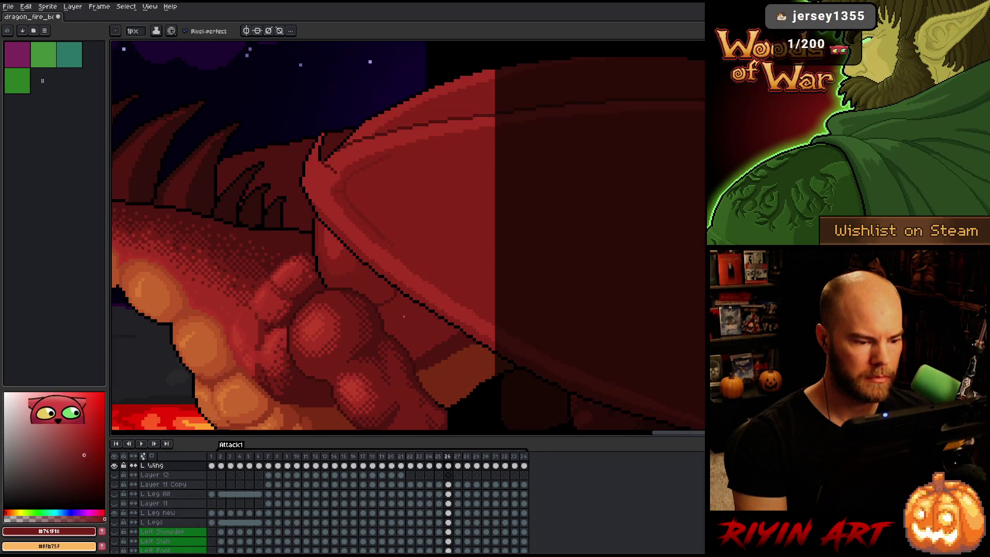
key("Left")
key("Left")
key("Right")
key("Left")
key("Right")
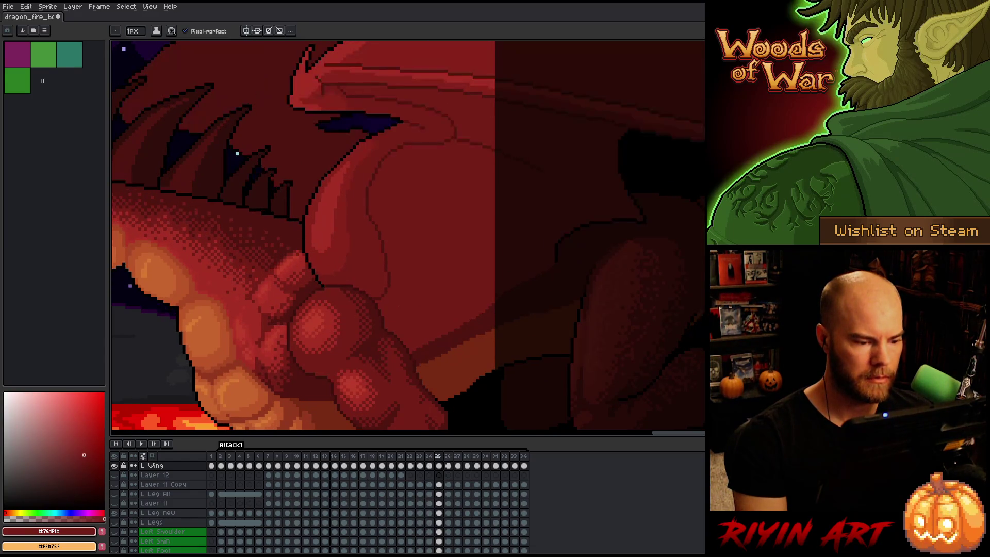
key("Right")
key("Right")
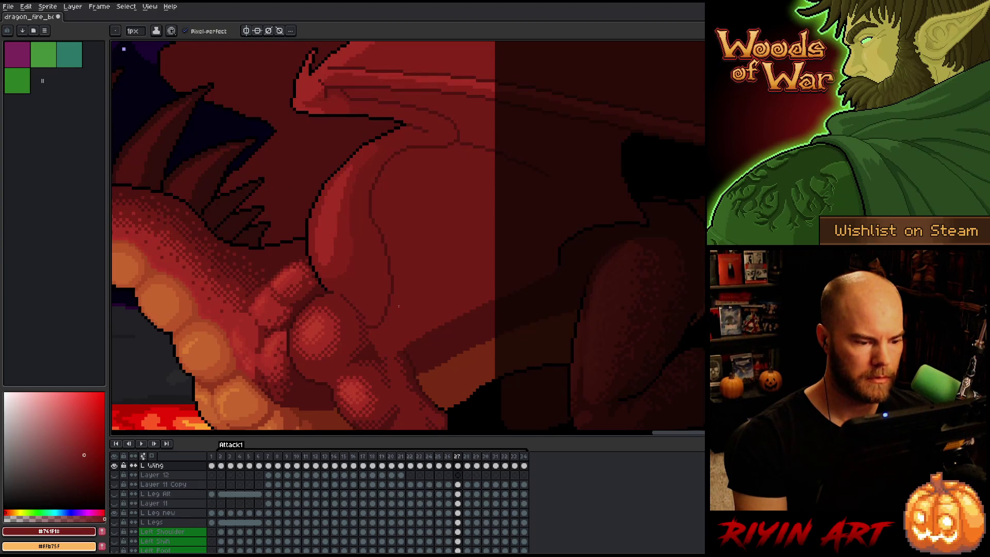
key("Left")
key("Left")
key("Right")
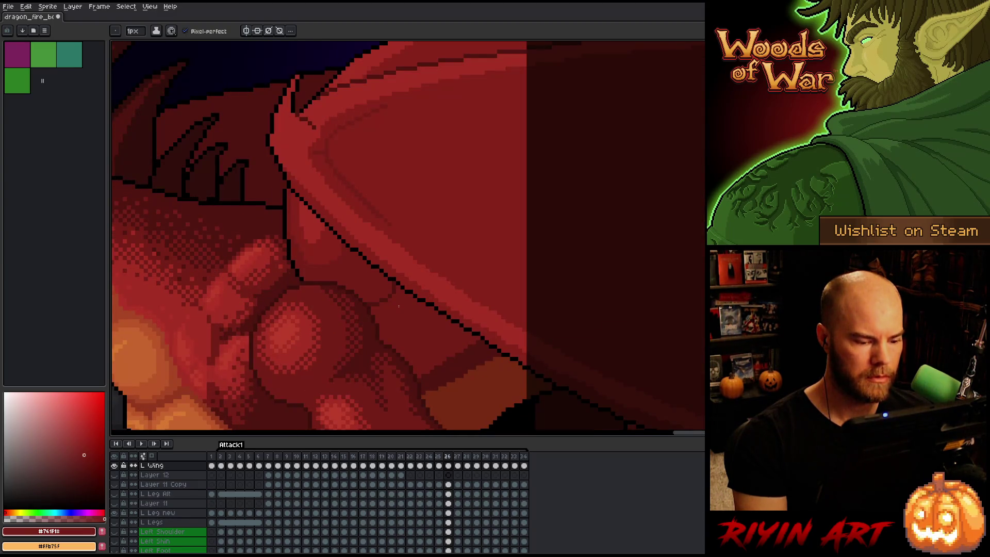
key("Right")
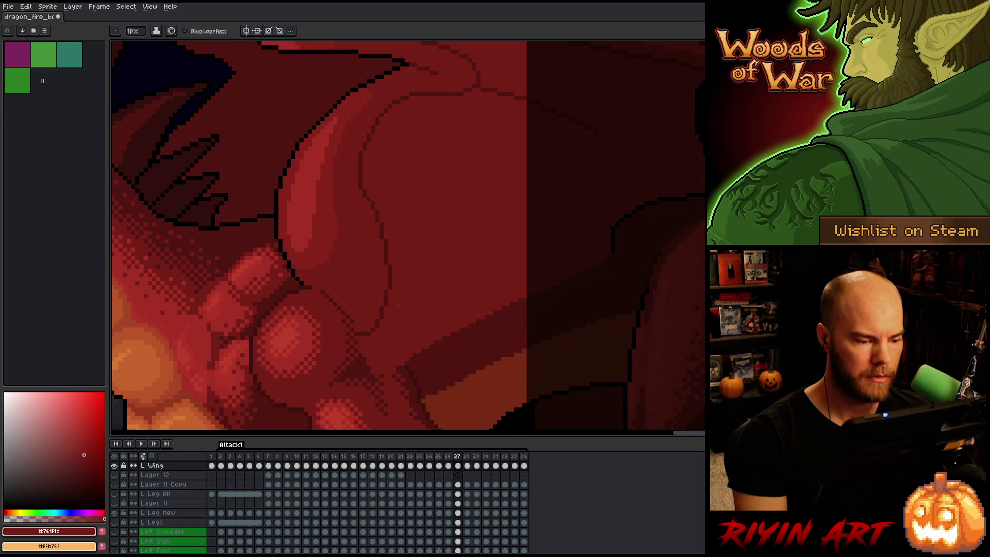
key("Left")
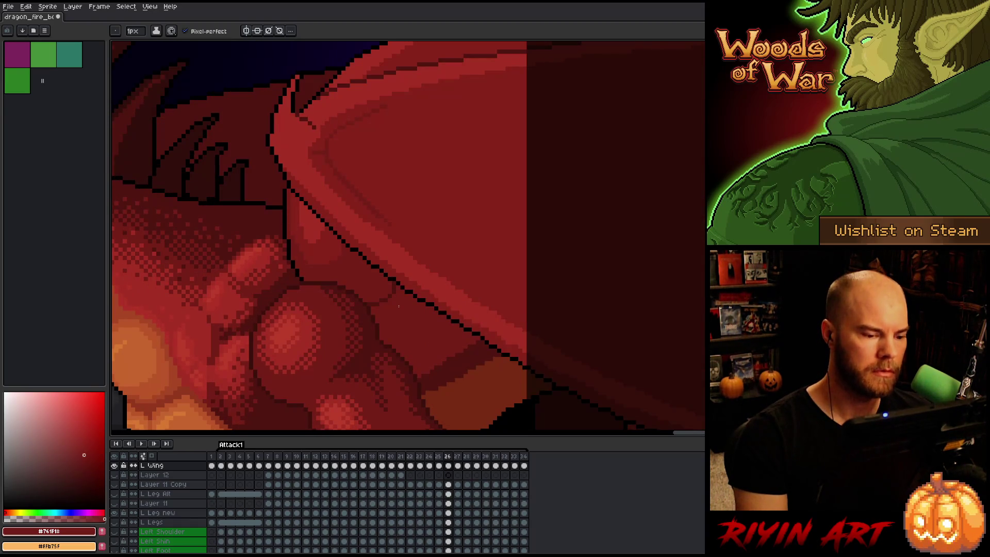
key("Left")
key("Right")
key("Right")
key("Right")
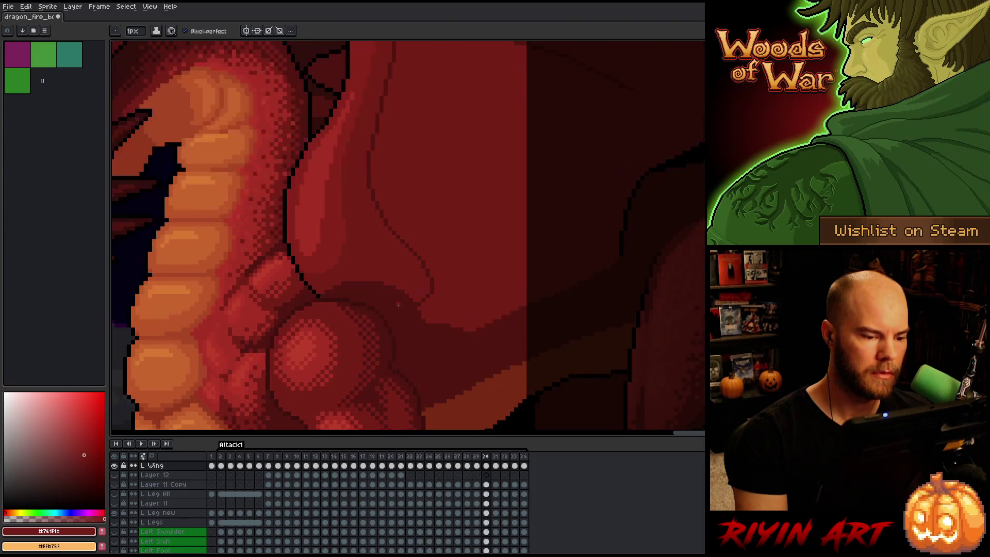
key("Left")
key("Left")
key("Left")
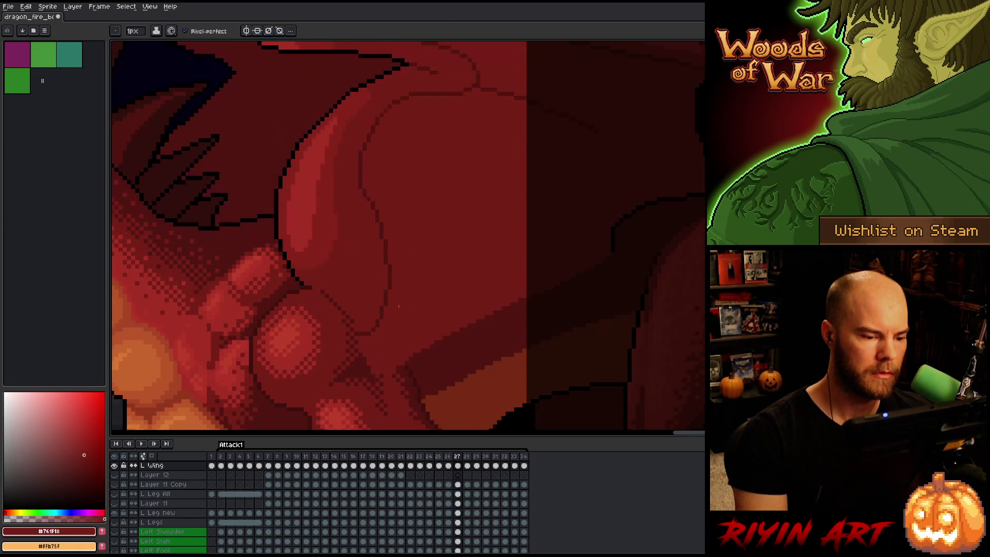
key("Right")
key("Right")
key("Left")
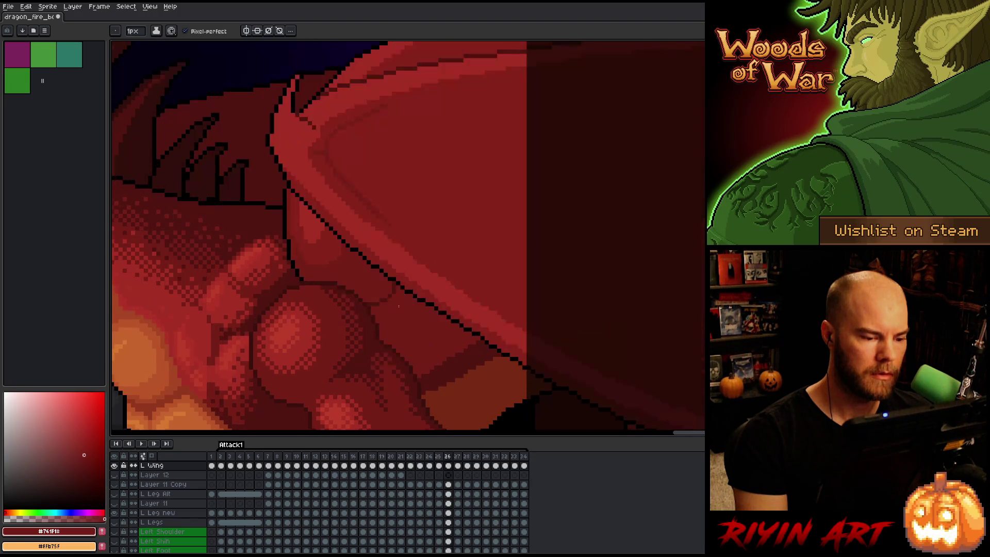
Lasso the upper arm on frame 26 and paste it in place onto frame 27
key("q")
mouse_move(409, 402)
left_mouse_down()
mouse_move(419, 309)
mouse_move(393, 287)
mouse_move(376, 407)
left_mouse_up()
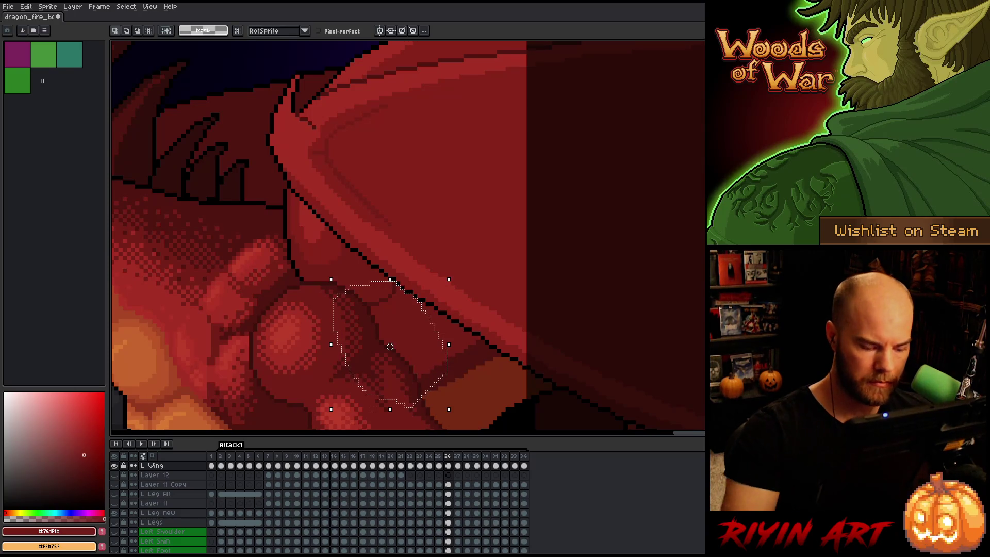
key("Right")
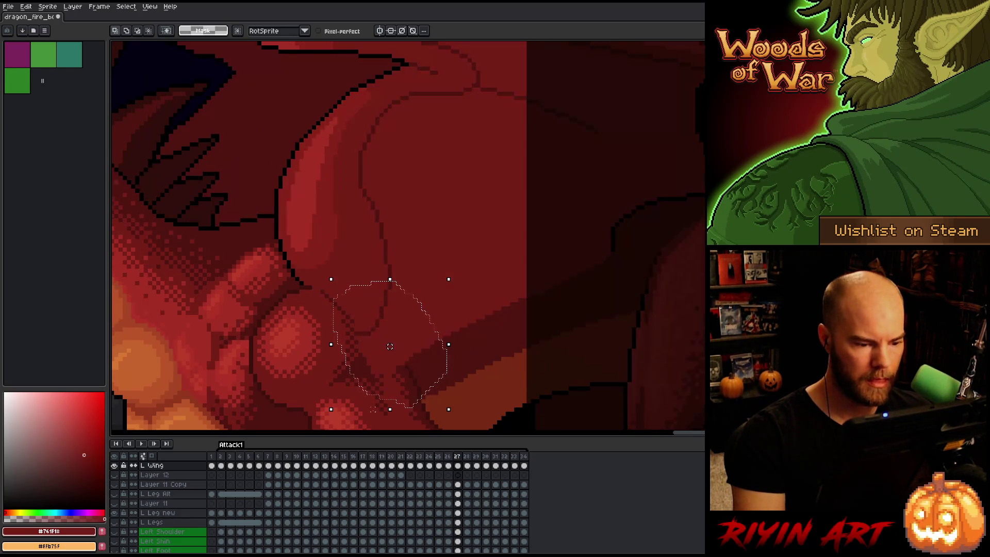
key("ctrl+v")
key("Return")
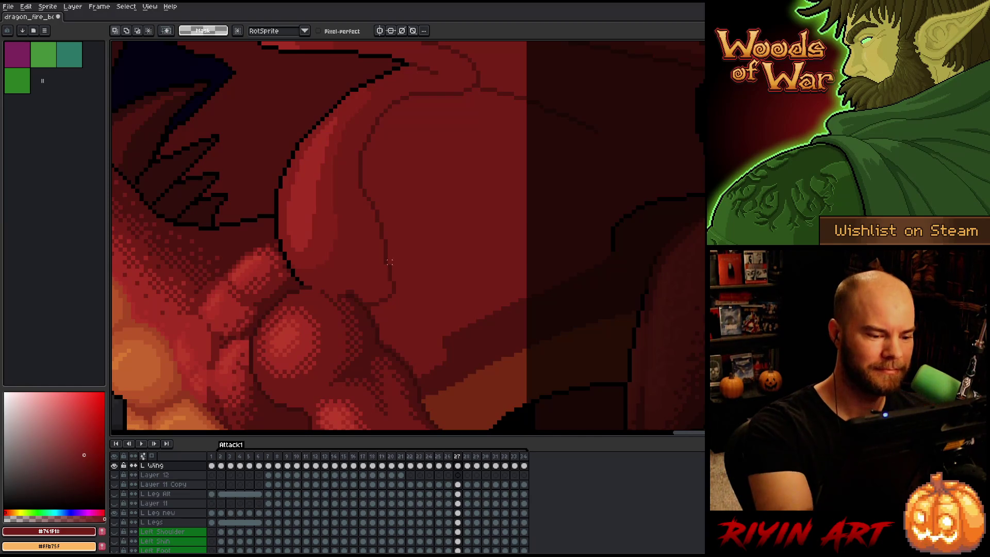
key("b")
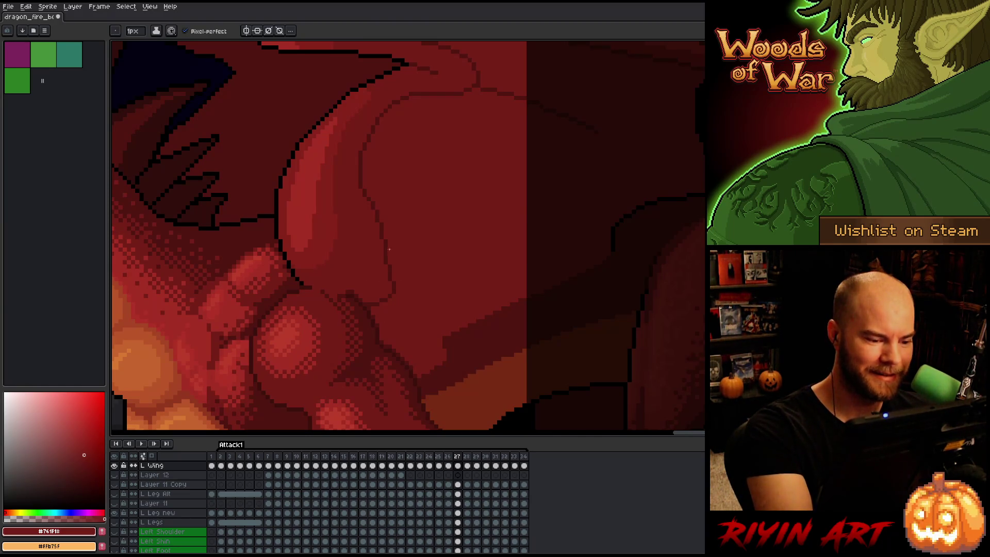
Compare against frame 26, then paint a light diagonal stroke on the wing beside the arm
key("comma")
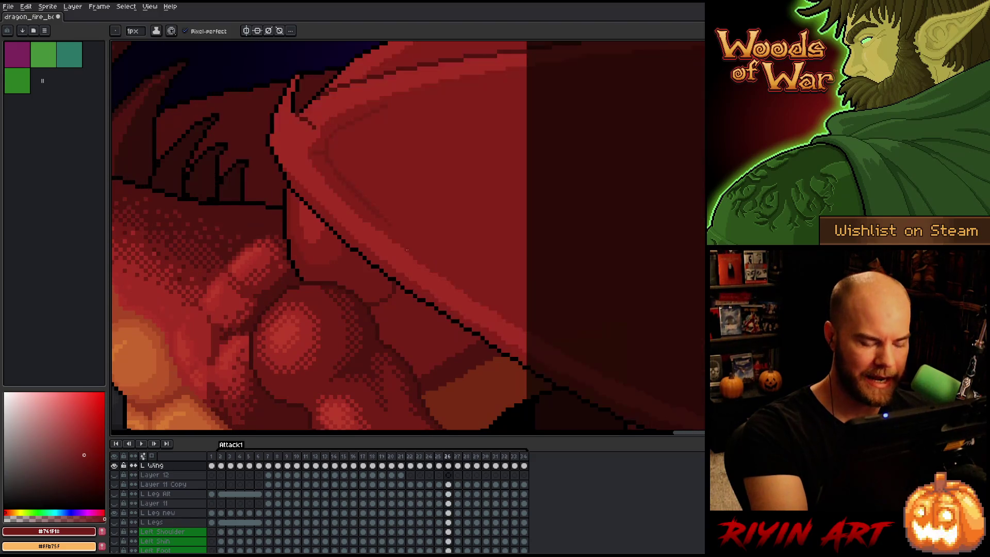
key("period")
key("q")
mouse_move(436, 399)
left_mouse_down()
mouse_move(450, 369)
mouse_move(419, 304)
mouse_move(393, 283)
mouse_move(355, 281)
left_mouse_up()
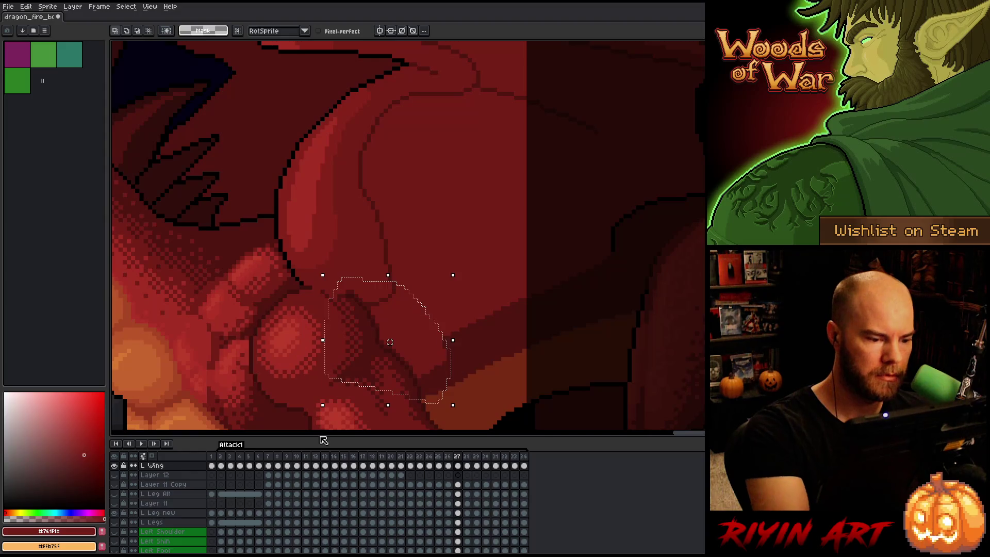
key("ctrl+d")
key("b")
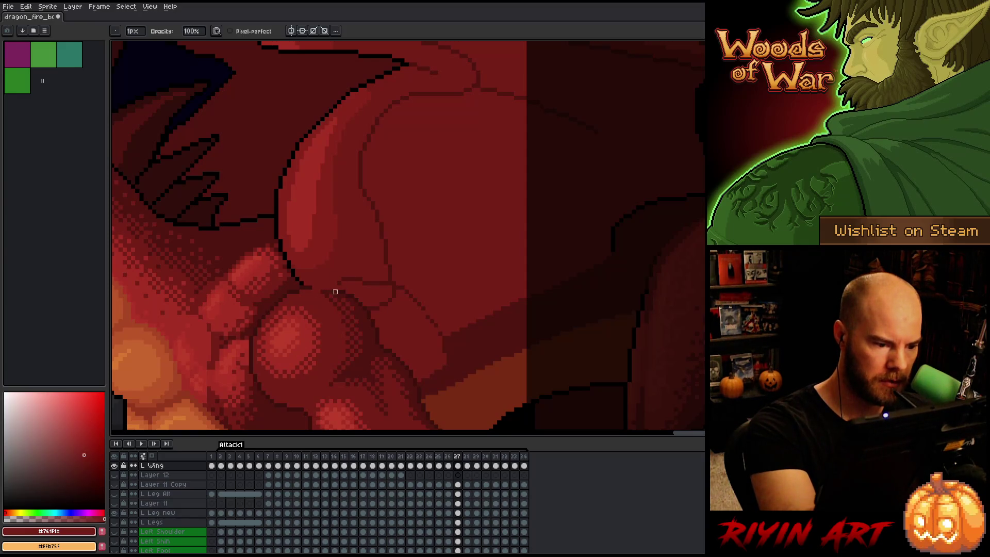
key("i")
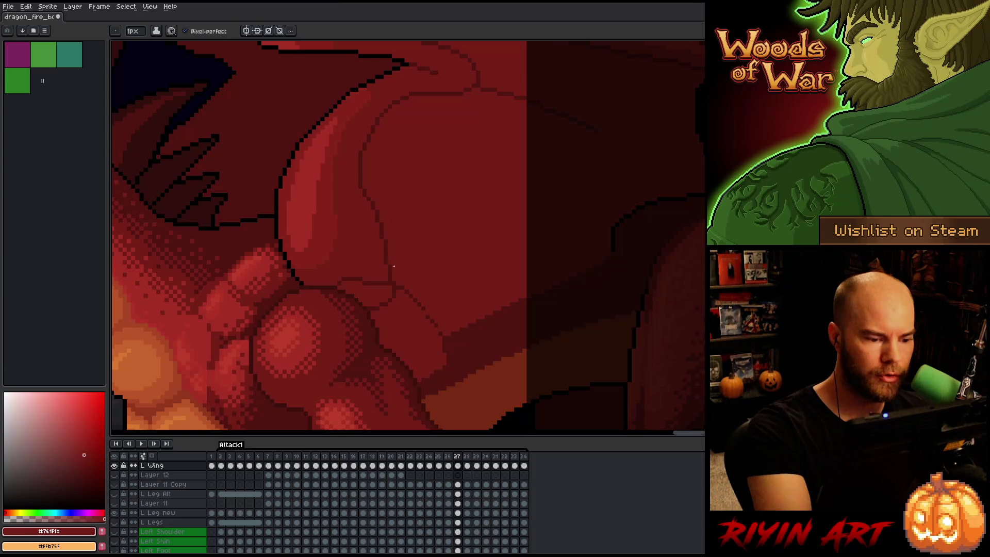
key("b")
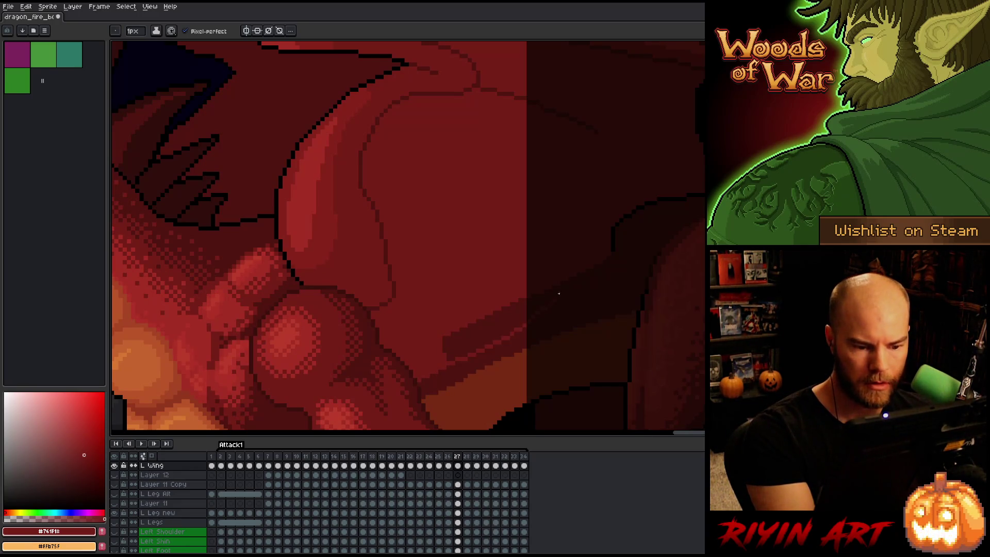
mouse_move(522, 312)
left_mouse_down()
mouse_move(431, 349)
mouse_move(480, 337)
mouse_move(512, 312)
left_mouse_up()
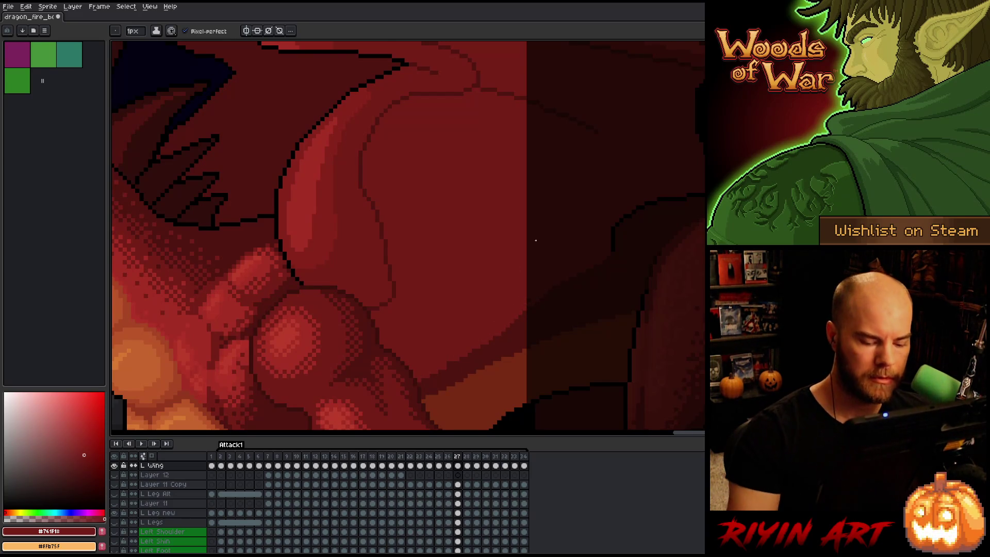
key("Left")
key("Right")
key("Left")
key("Right")
key("Left")
key("Right")
key("Left")
key("Right")
key("Left")
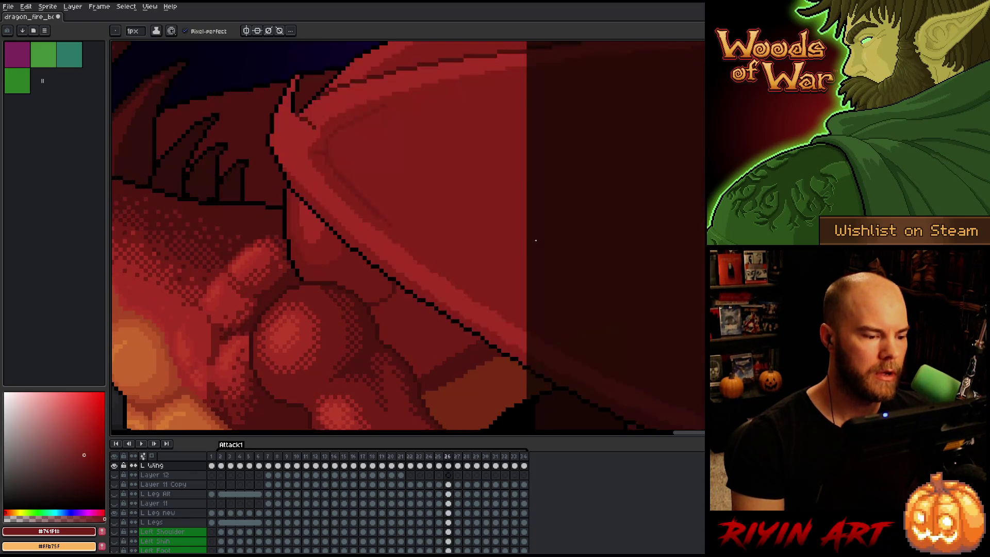
key("Right")
key("Left")
key("Left")
key("Right")
key("Right")
key("Left")
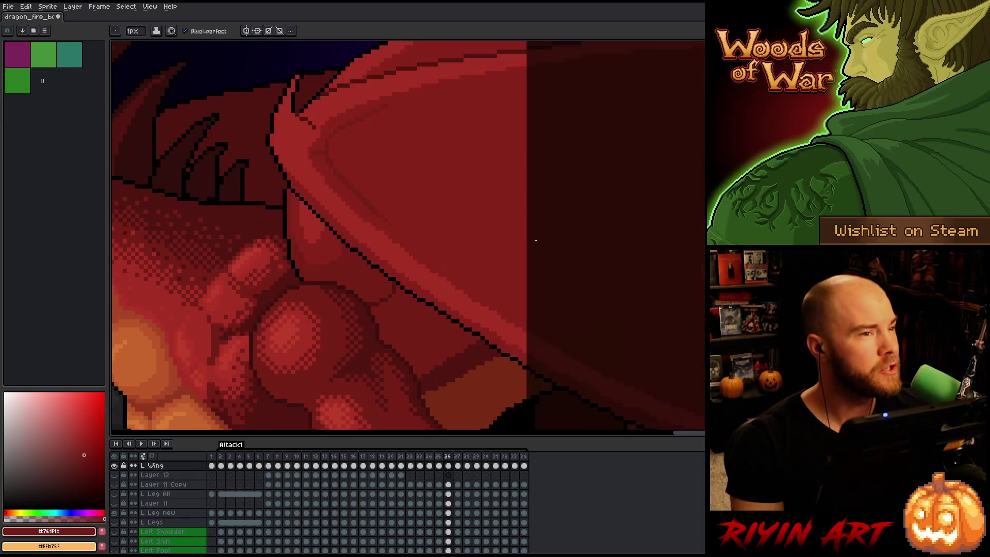
key("Left")
key("Right")
key("Right")
key("Left")
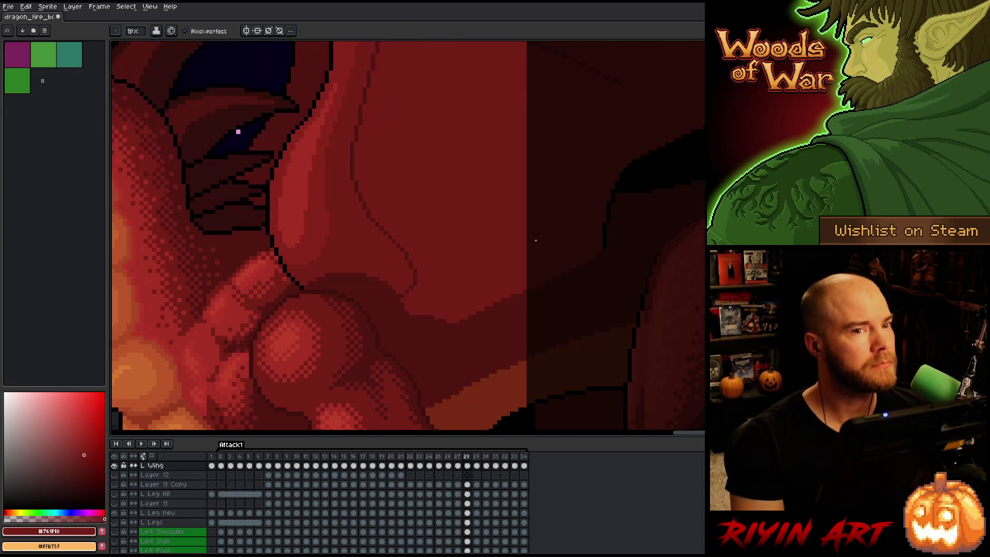
key("Left")
key("Right")
key("Right")
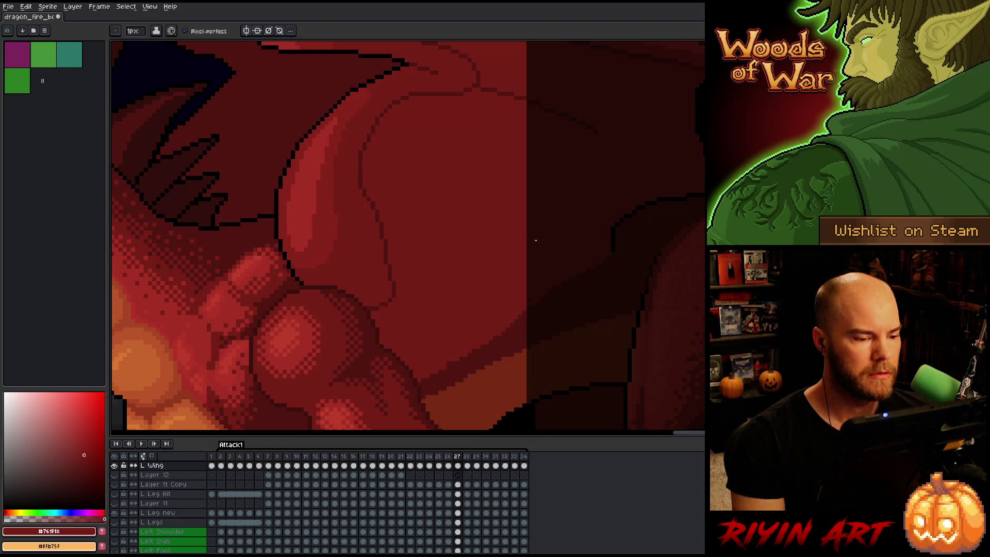
key("Left")
key("Right")
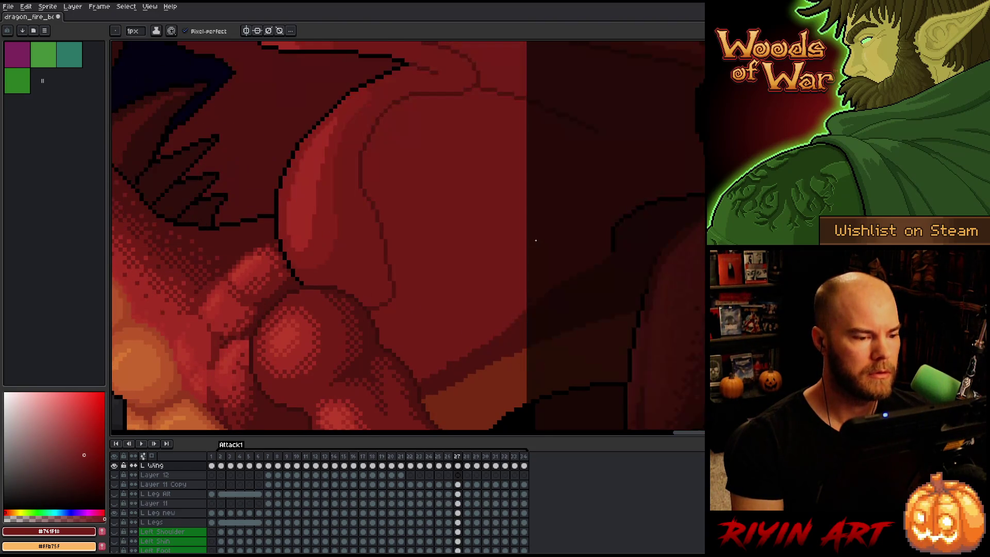
key("i")
left_click(368, 192, "alt")
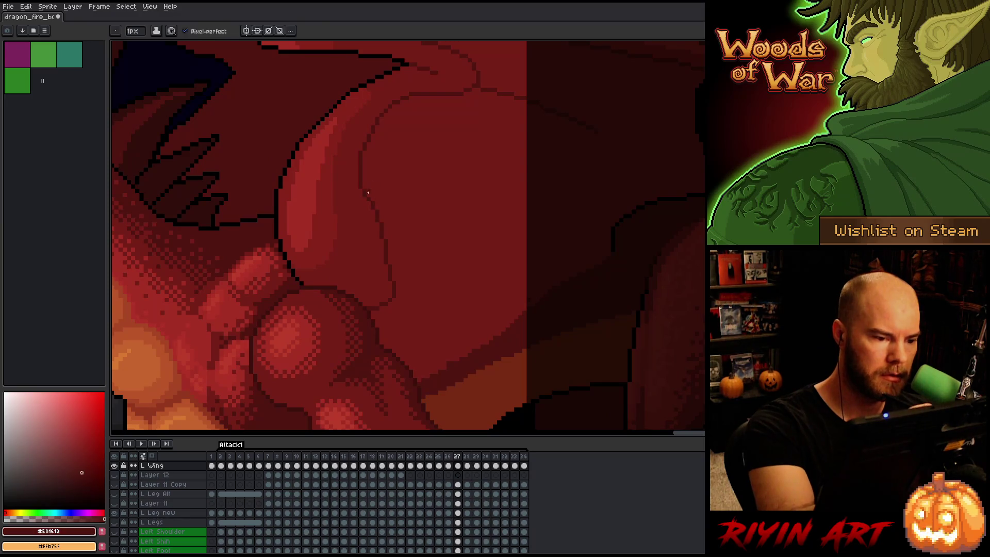
left_click(364, 195, "alt")
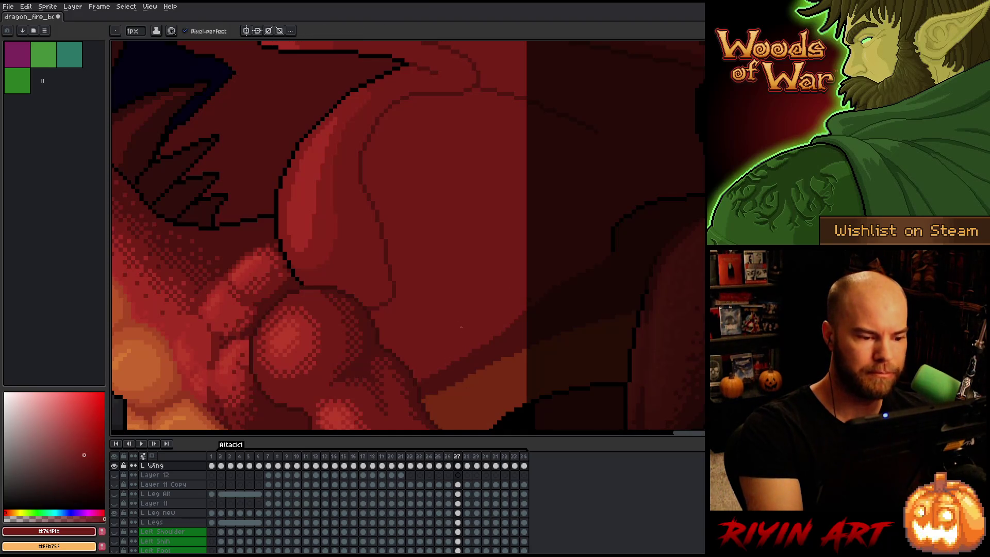
key("m")
mouse_move(417, 401)
left_mouse_down()
mouse_move(438, 395)
mouse_move(460, 289)
mouse_move(405, 203)
mouse_move(361, 176)
mouse_move(343, 375)
mouse_move(356, 388)
left_mouse_up()
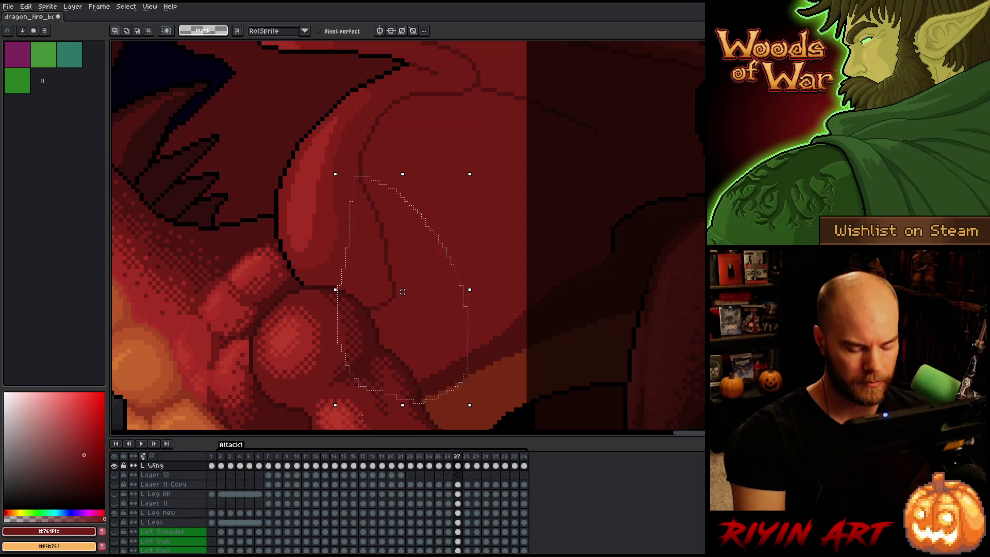
Paste the arm piece onto frame 28, nudge it down and set it, then undo the stray blue stroke
key("period")
key("ctrl+v")
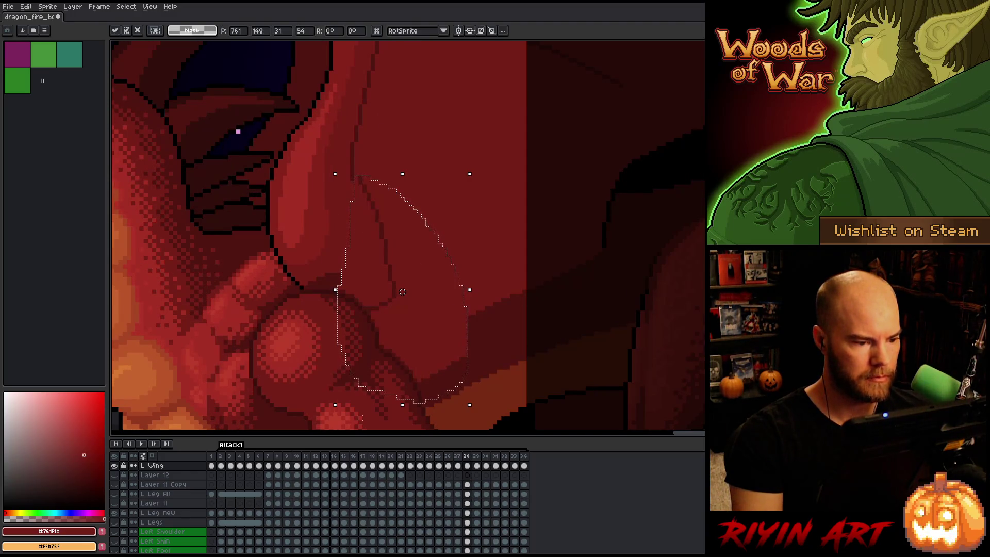
key("Down")
key("comma")
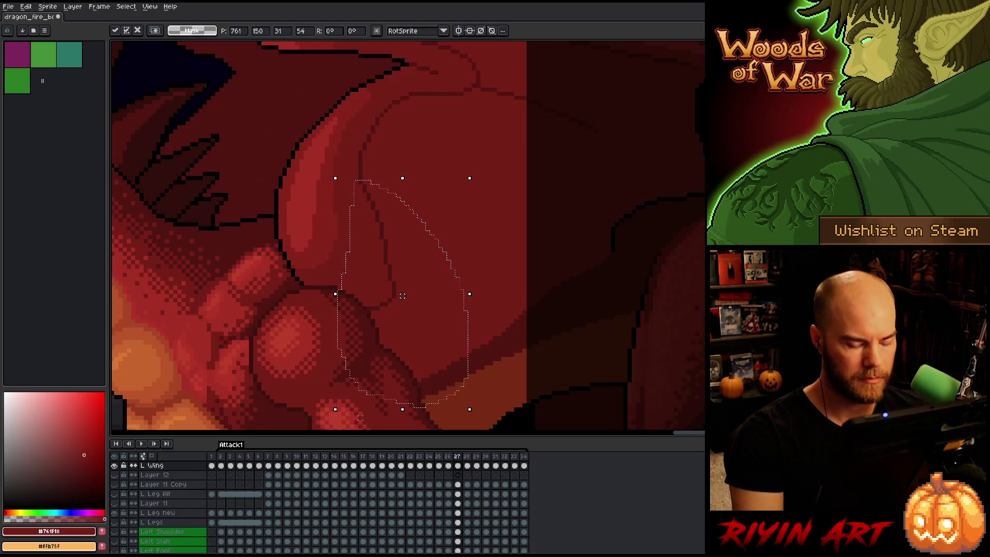
key("period")
key("comma")
key("period")
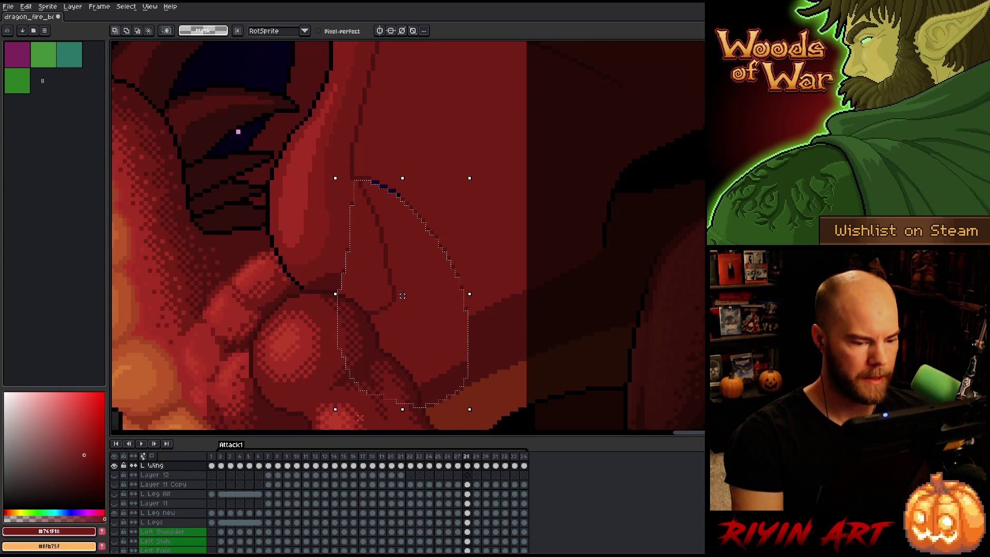
key("ctrl+d")
key("b")
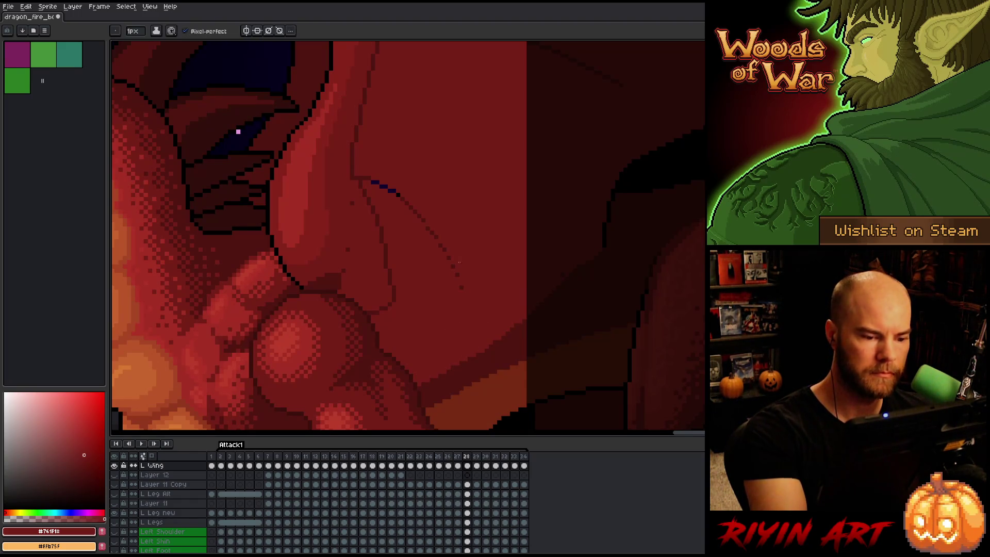
key("ctrl+z")
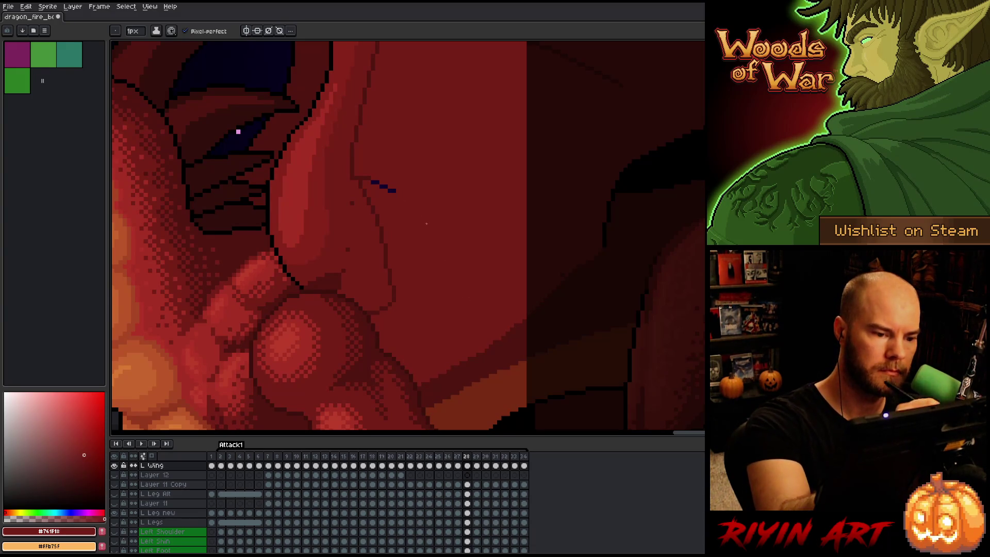
Undo the leftover blue dot, sample the dark and base reds, and flip between frames 27 and 28
key("ctrl+z")
left_click(359, 180, "alt")
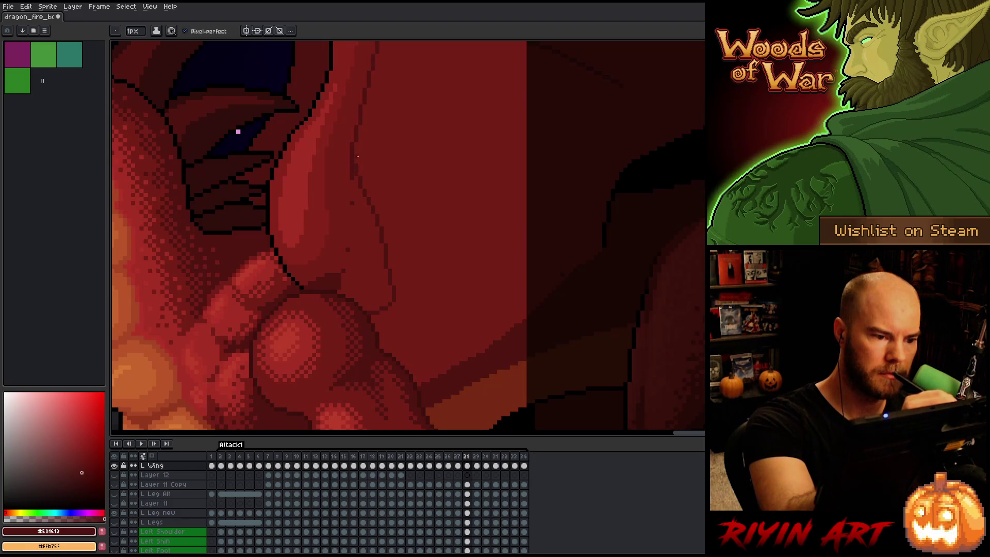
left_click(345, 283, "alt")
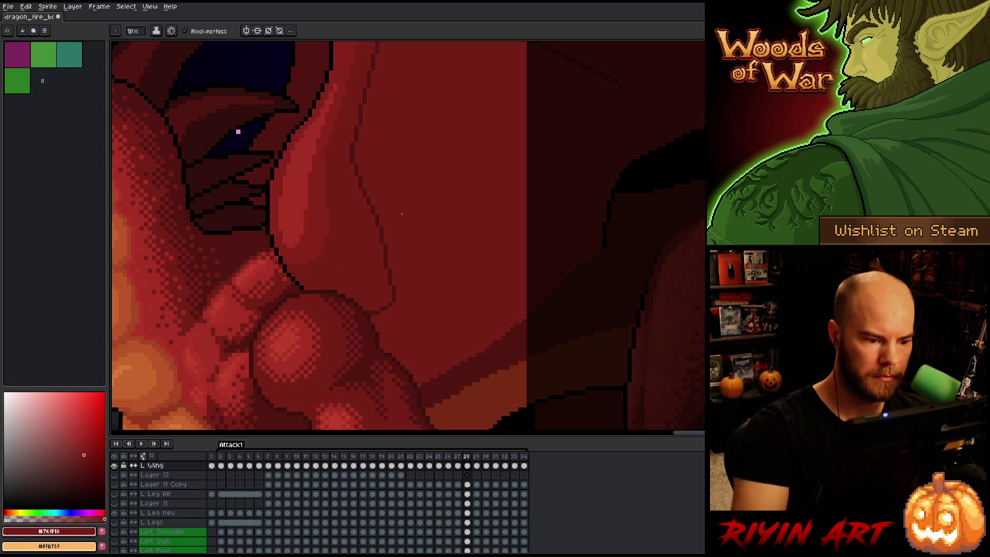
key("comma")
key("period")
key("comma")
key("period")
key("comma")
key("period")
key("comma")
key("period")
key("period")
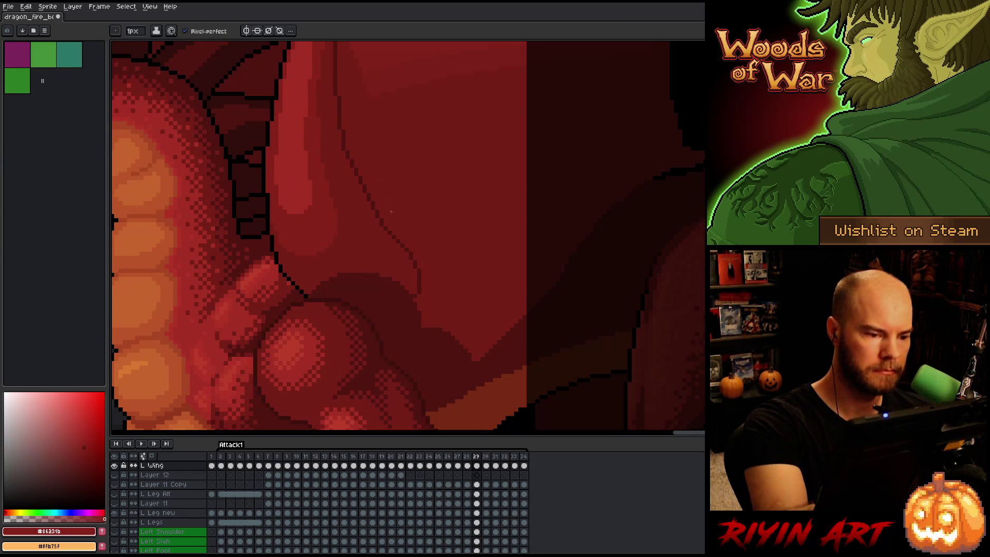
On frame 29, redraw the thigh's dark inner contour line using sampled dark and base reds
key("period")
key("comma")
key("comma")
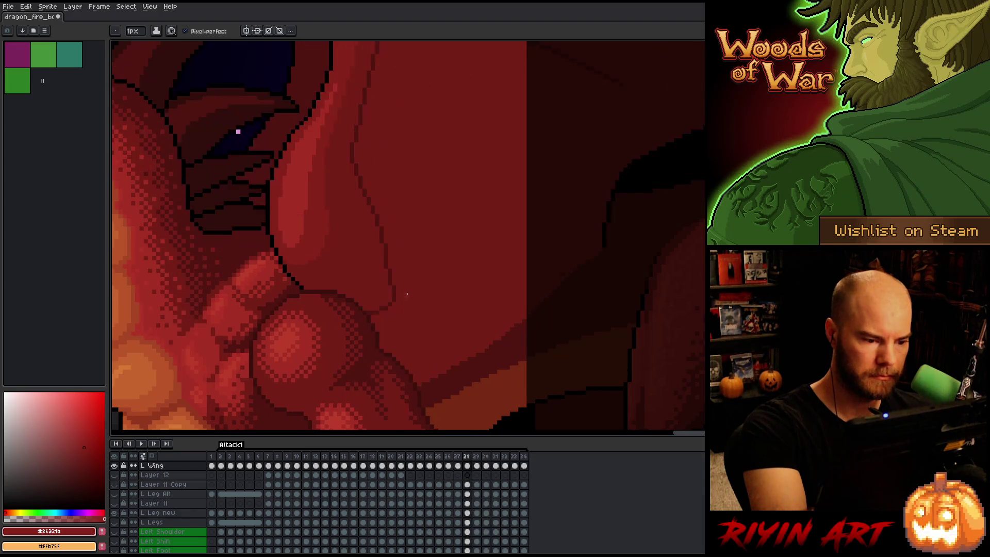
key("period")
left_click(412, 282, "alt")
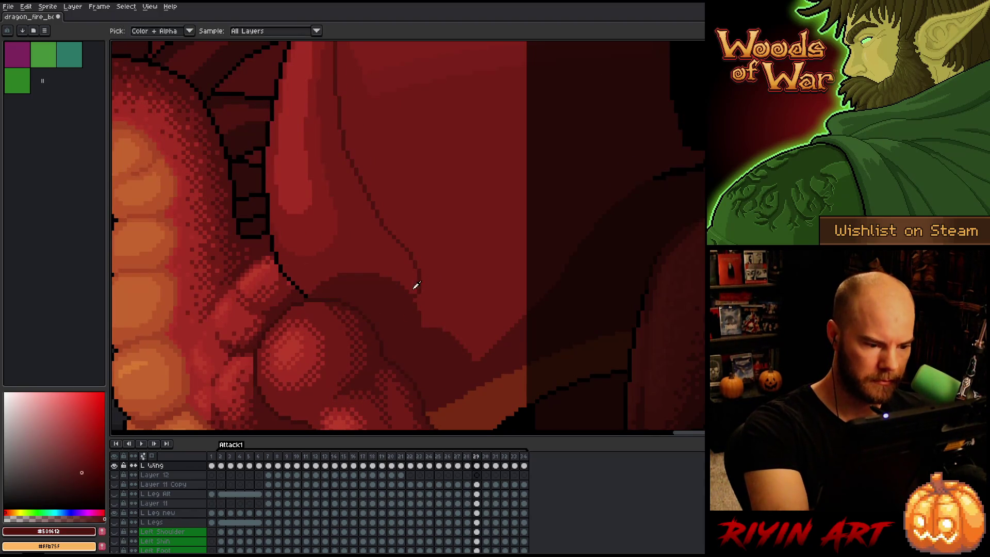
left_click(399, 283, "alt")
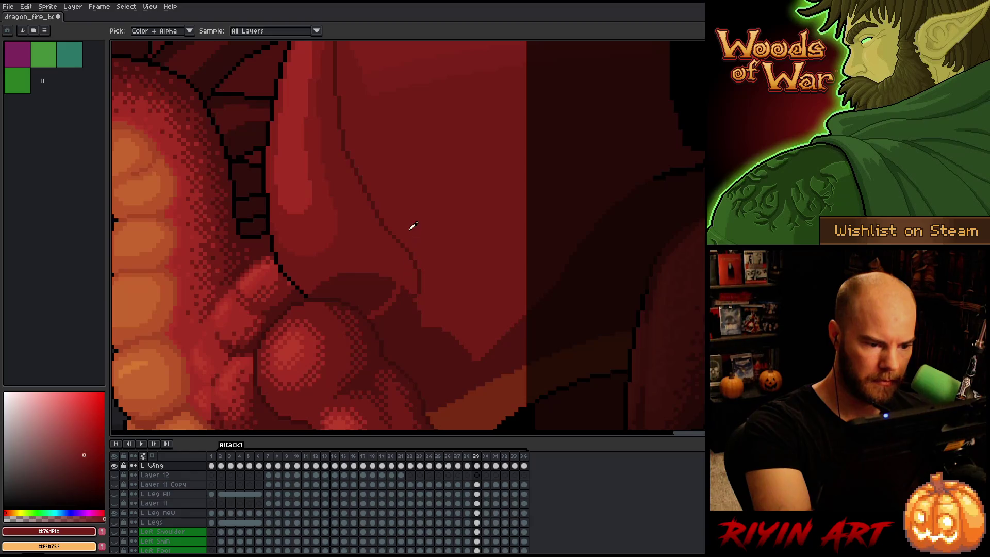
left_click_drag(419, 288, 416, 263)
left_click(387, 232, "alt")
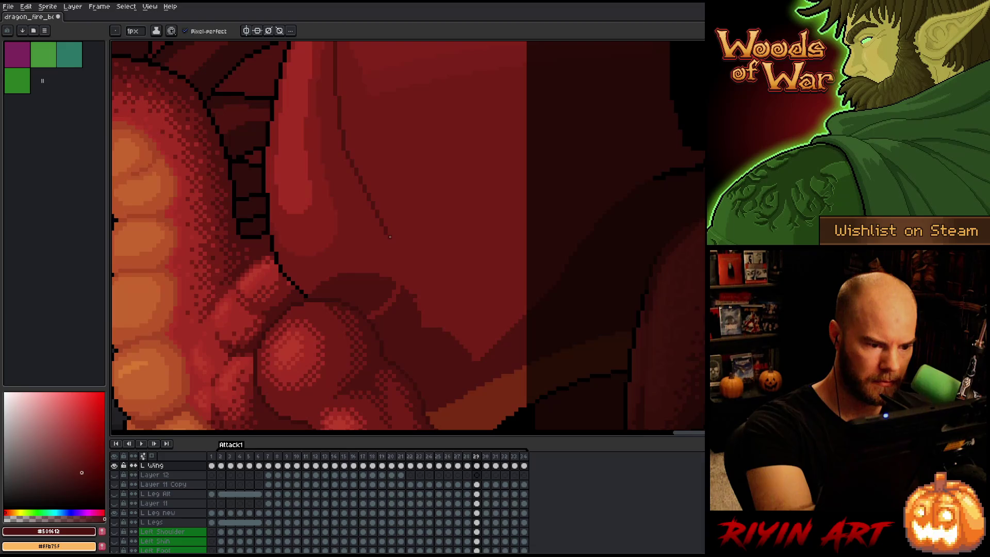
left_click_drag(394, 249, 400, 277)
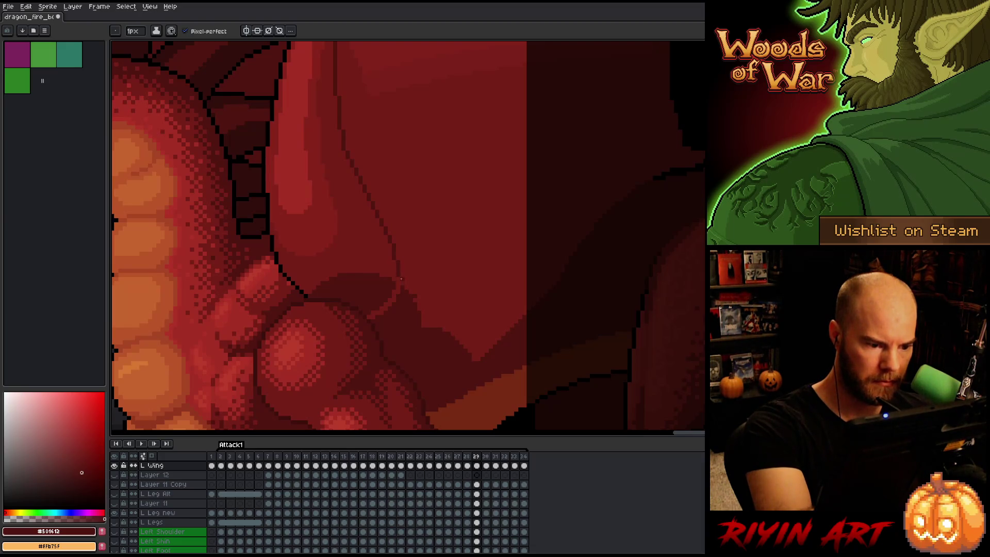
left_click(398, 273, "alt")
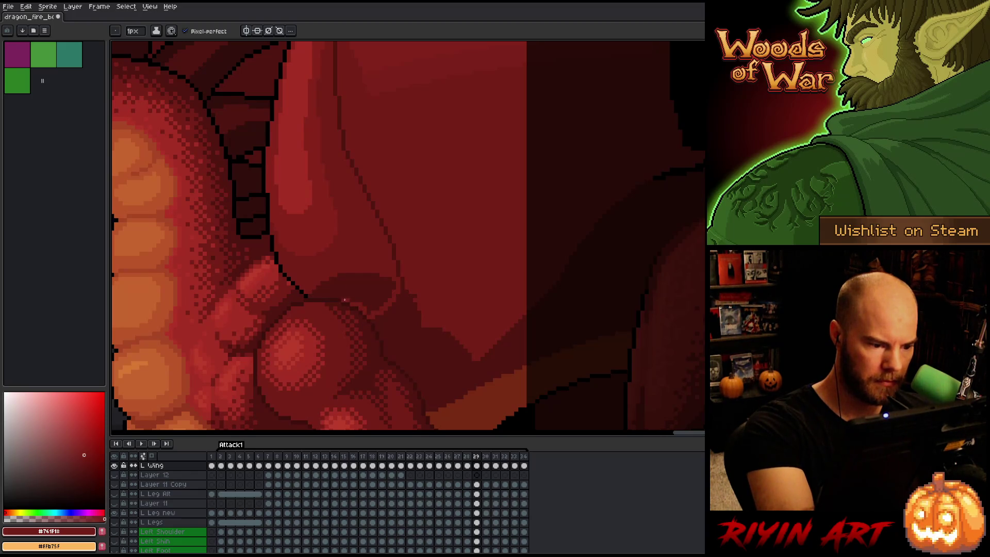
left_click_drag(339, 296, 317, 295)
key("ctrl+z")
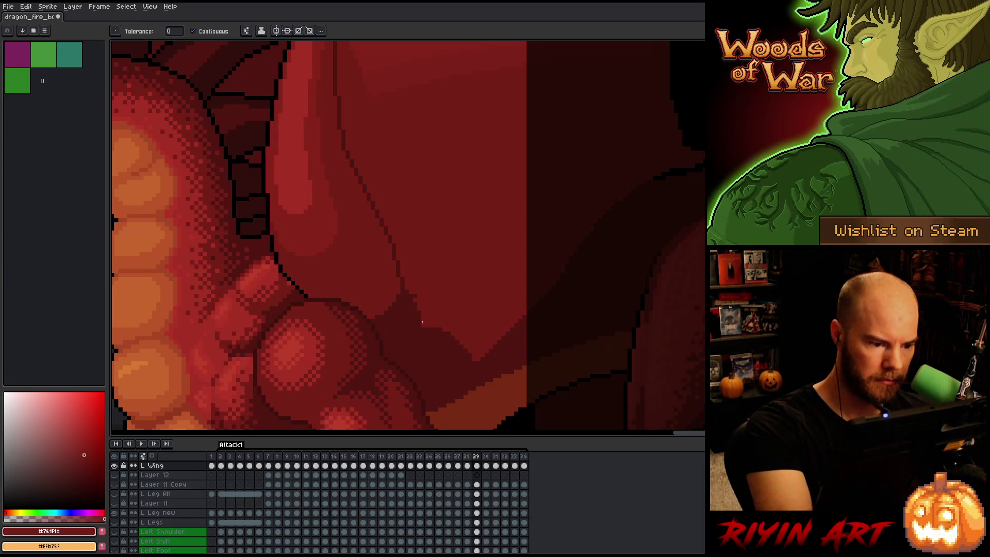
left_click_drag(406, 322, 403, 297)
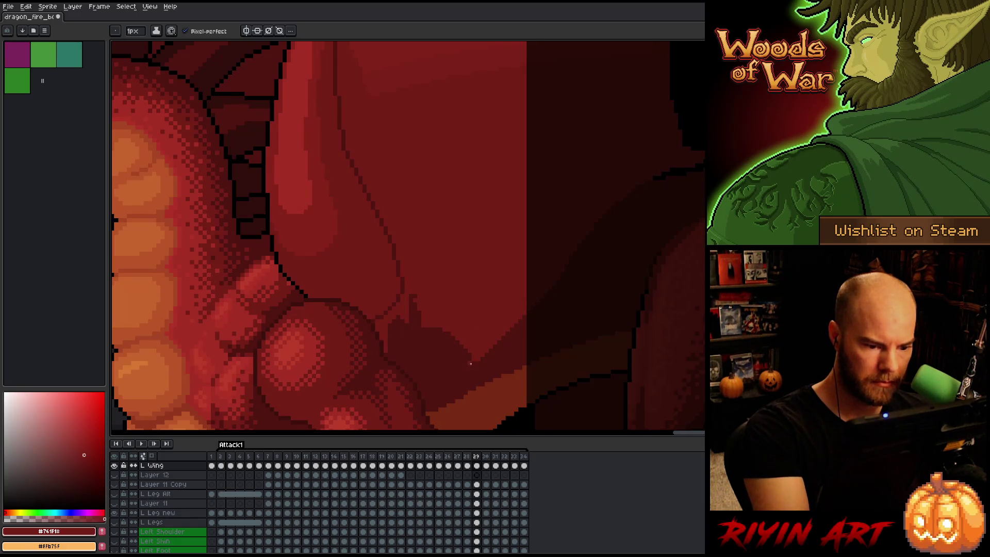
Fill the stray dark patch with base red using the Paint Bucket, then check frame 30
left_click(436, 392, "alt")
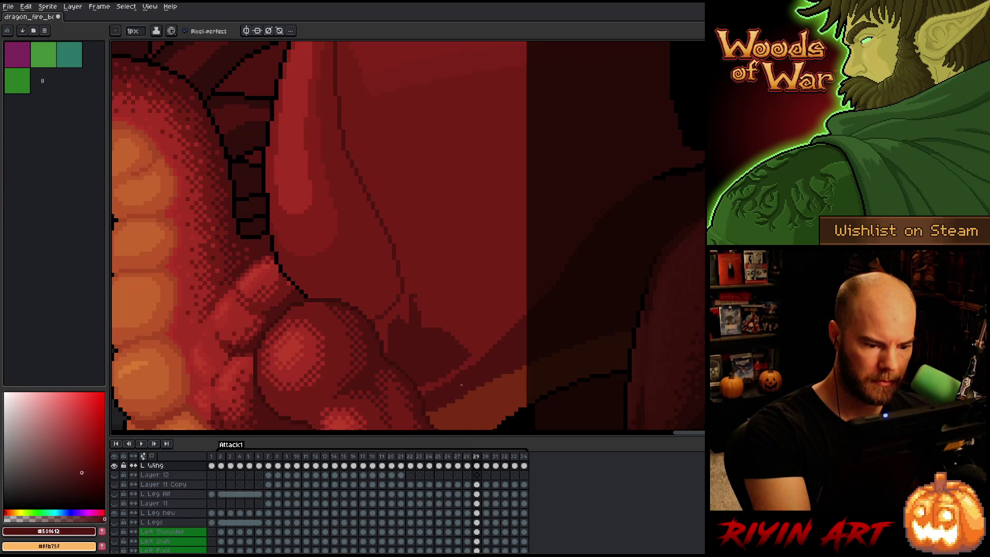
left_click(475, 352, "alt")
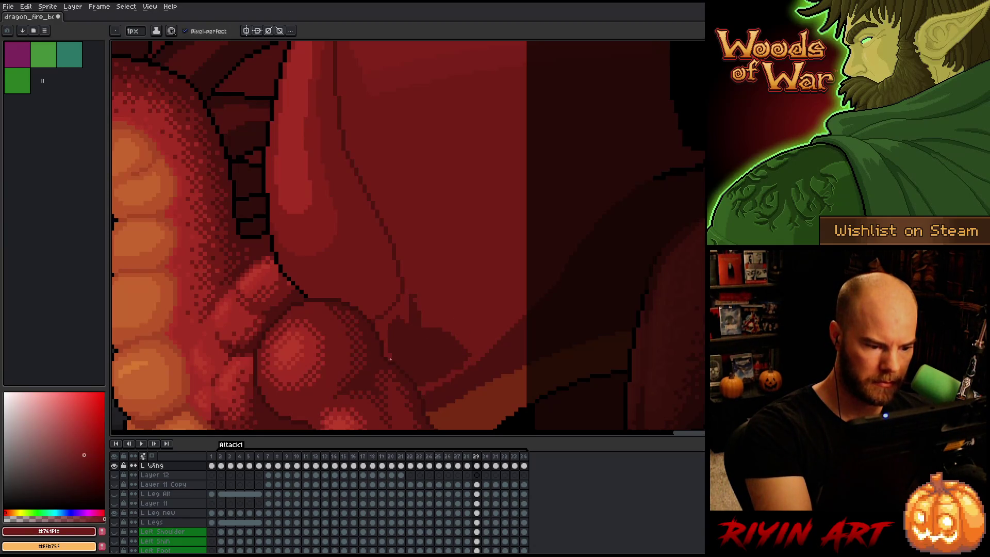
key("g")
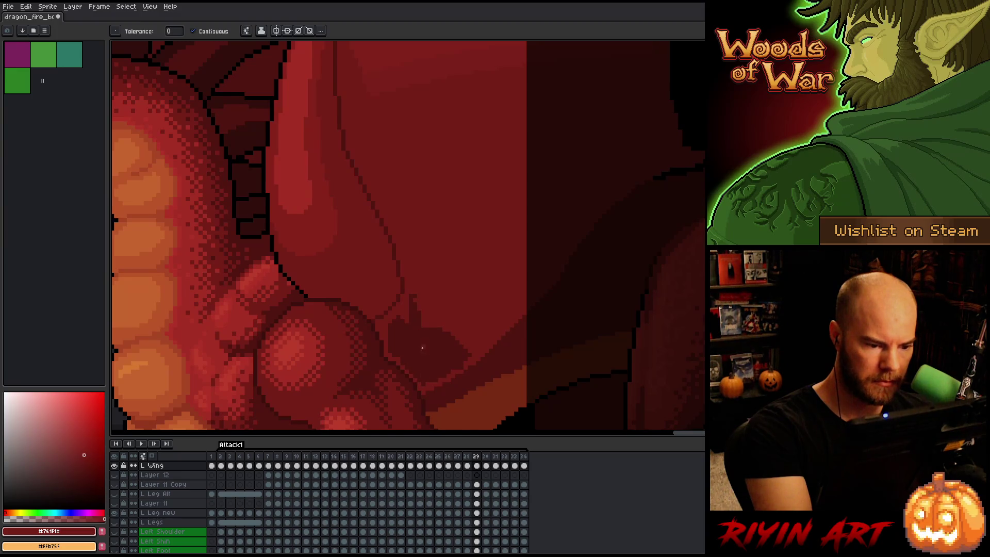
left_click(420, 380)
key("b")
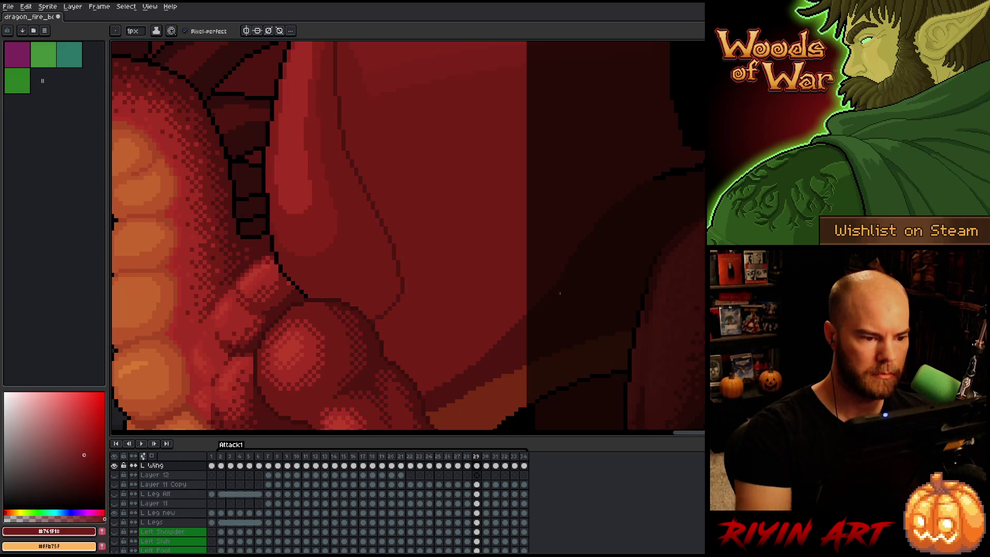
key("Right")
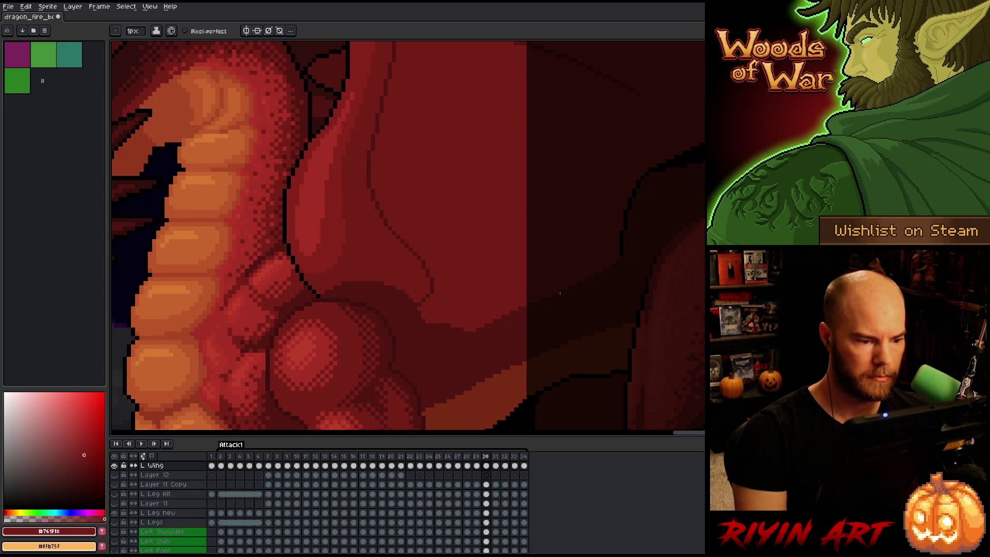
key("Left")
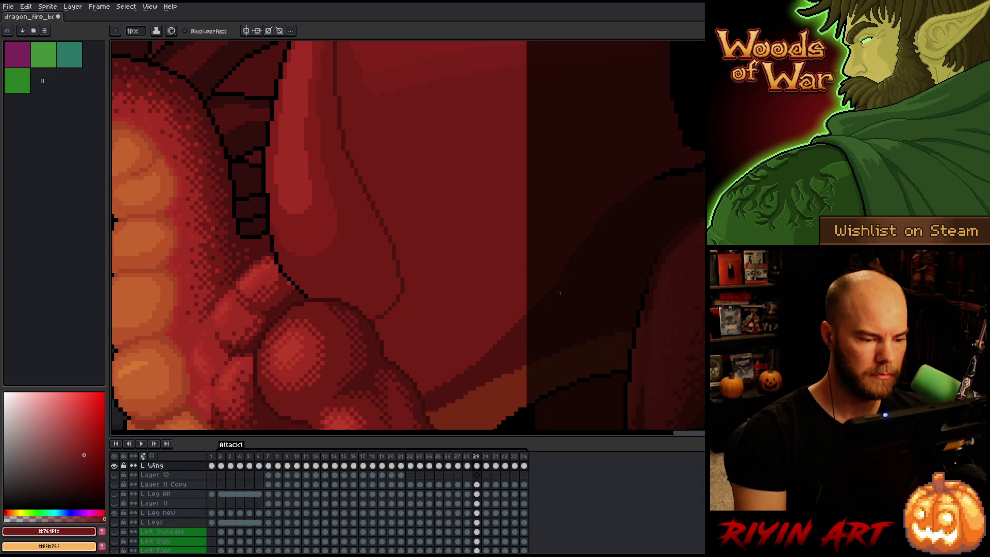
Lasso the thigh, carry the selection to frame 30, and move the piece right and slightly up
key("q")
mouse_move(397, 421)
left_mouse_down()
mouse_move(464, 336)
mouse_move(379, 176)
mouse_move(360, 376)
mouse_move(392, 420)
left_mouse_up()
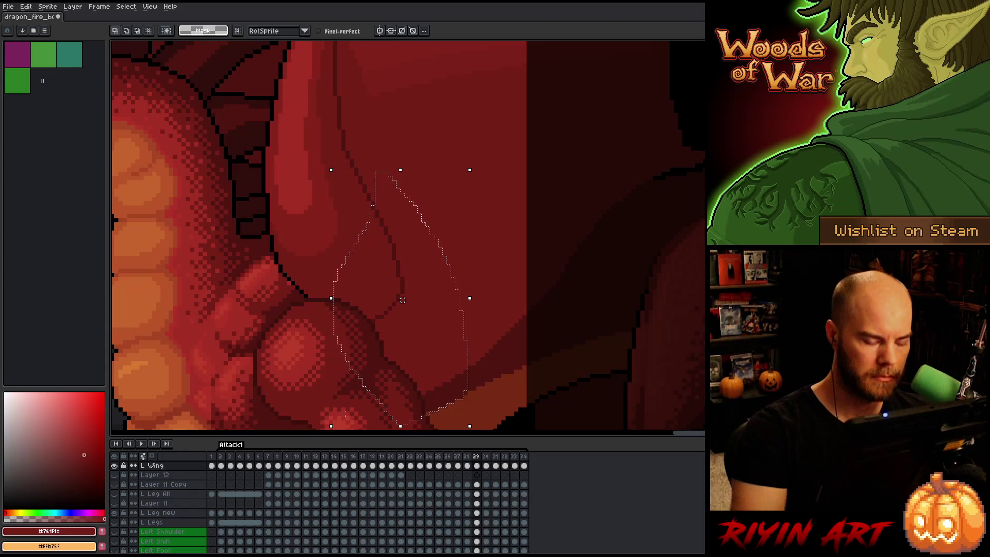
key("Right")
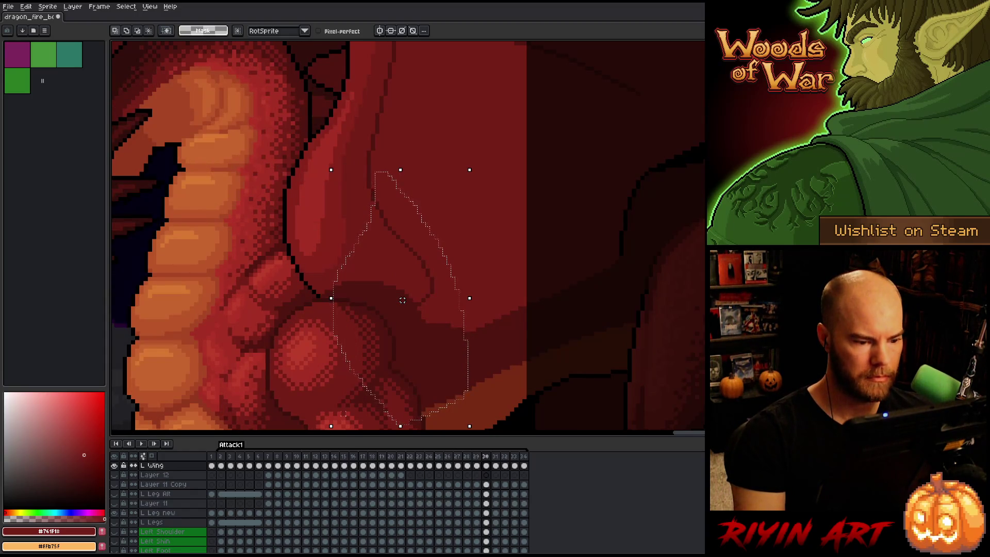
left_click(426, 256)
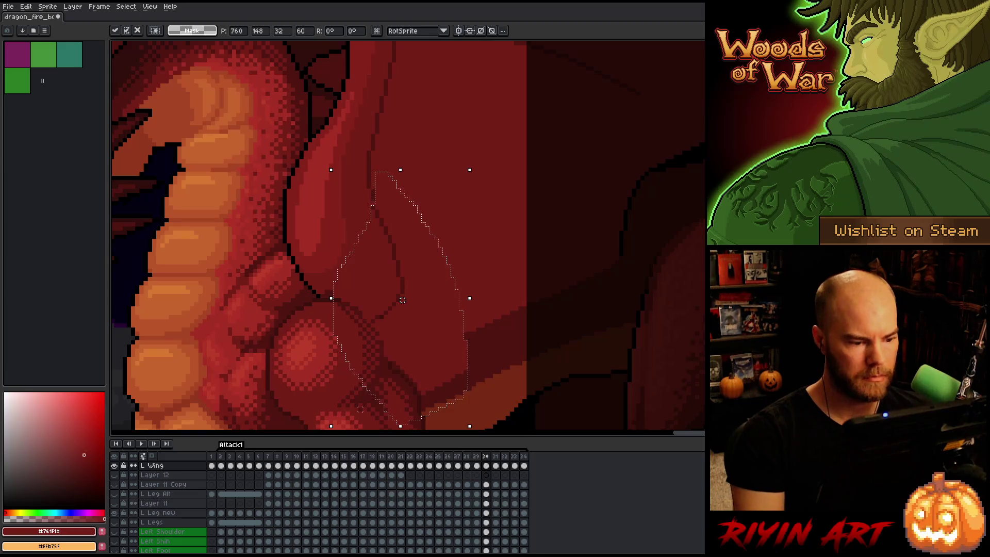
left_click_drag(383, 301, 401, 287)
key("Return")
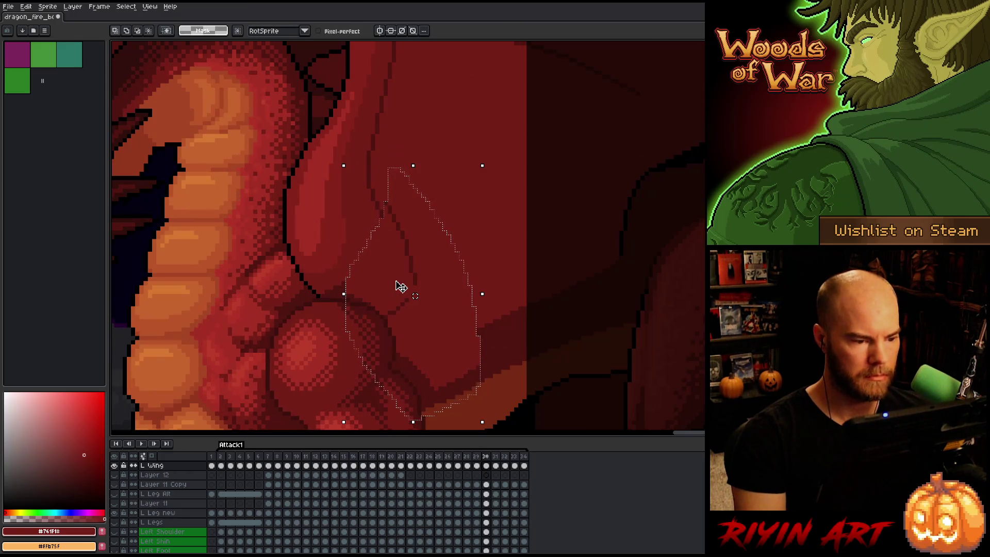
key("ctrl+d")
key("b")
left_click(410, 296, "alt")
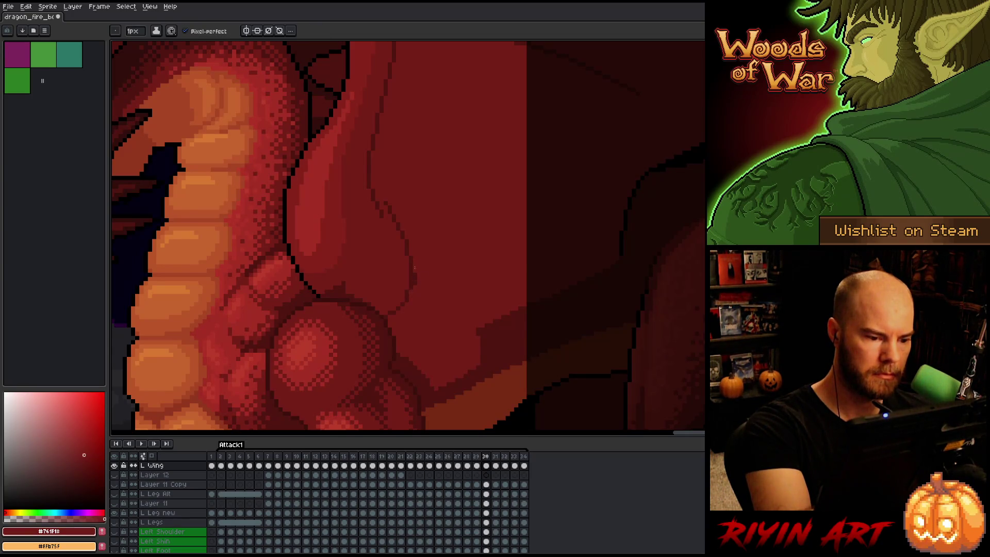
Sample the base red and paint over the stray dark pixels beside the thigh outline
left_click(389, 199, "alt")
left_click(378, 166, "alt")
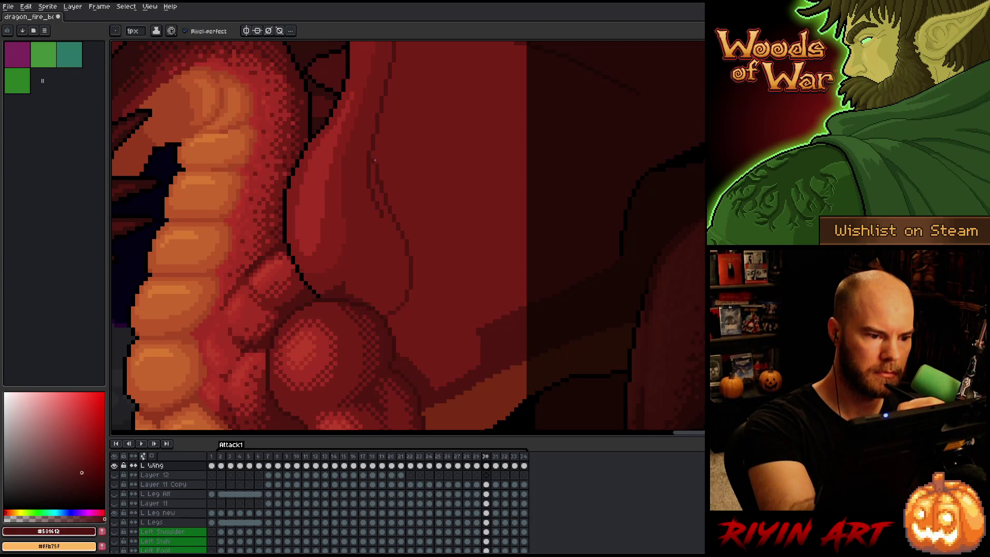
left_click(375, 155, "alt")
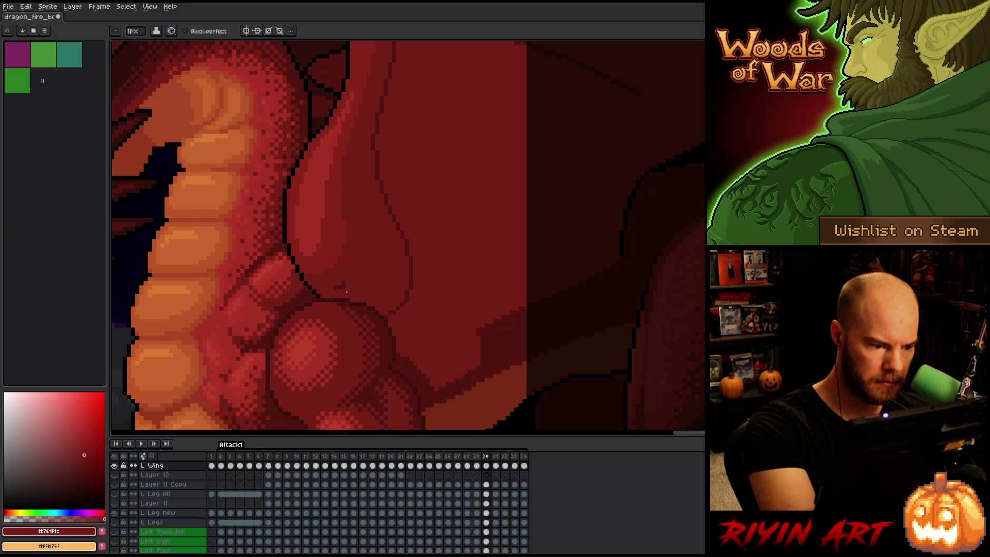
left_click_drag(344, 288, 333, 286)
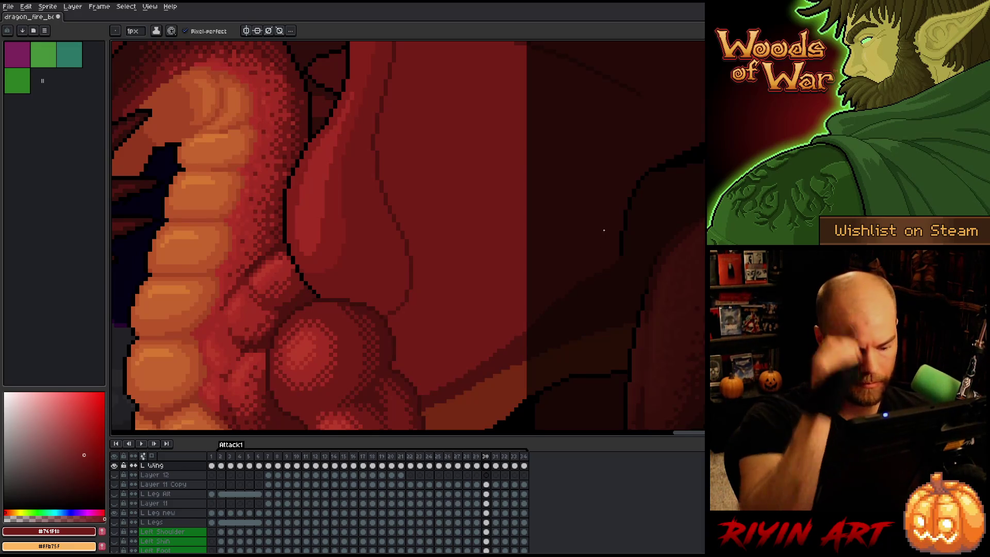
Flip between frames 29, 30 and 31 to compare the motion, settling on frame 31
key("Left")
key("Right")
key("Left")
key("Right")
key("Left")
key("Right")
scroll(422, 281, "down", 3)
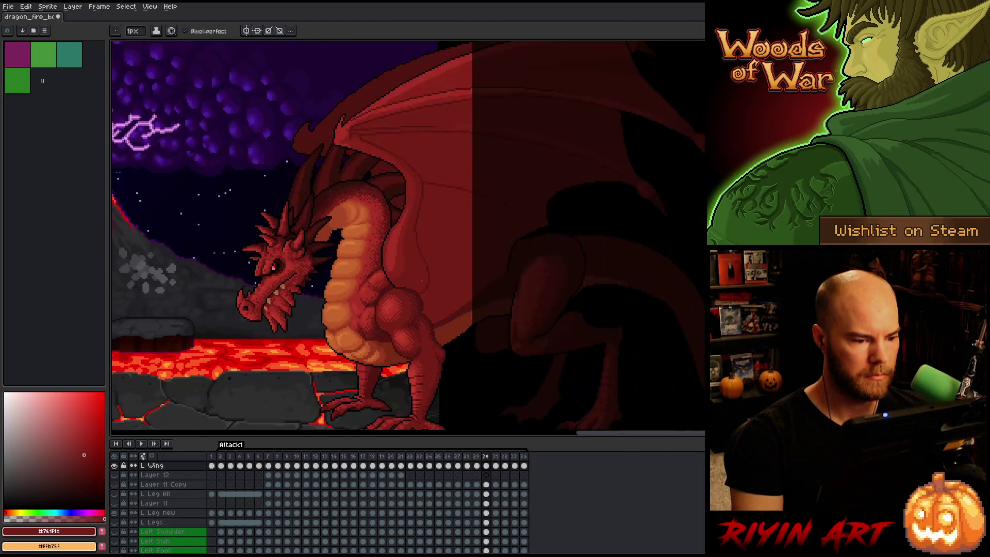
key("Right")
key("Left")
key("Right")
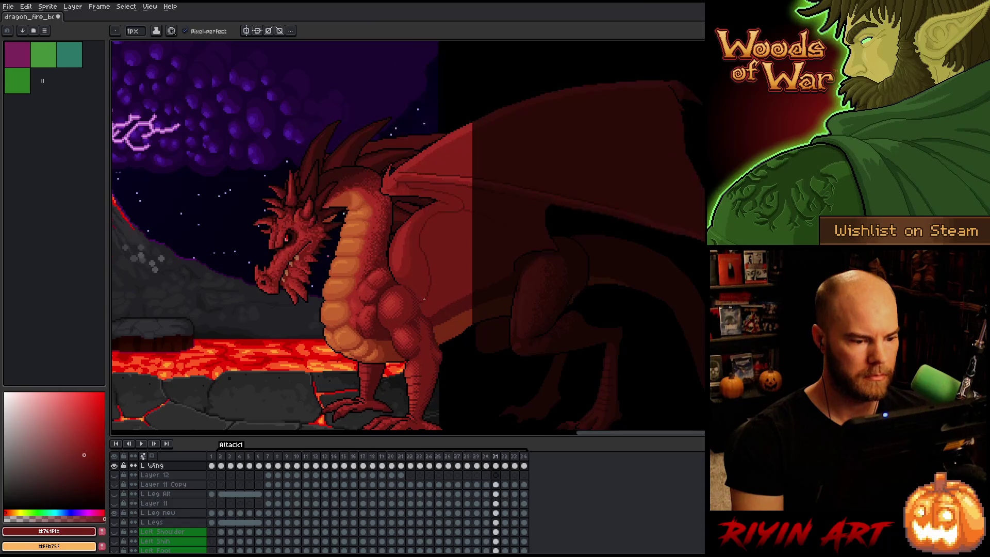
scroll(421, 281, "up", 3)
scroll(425, 298, "up", 1)
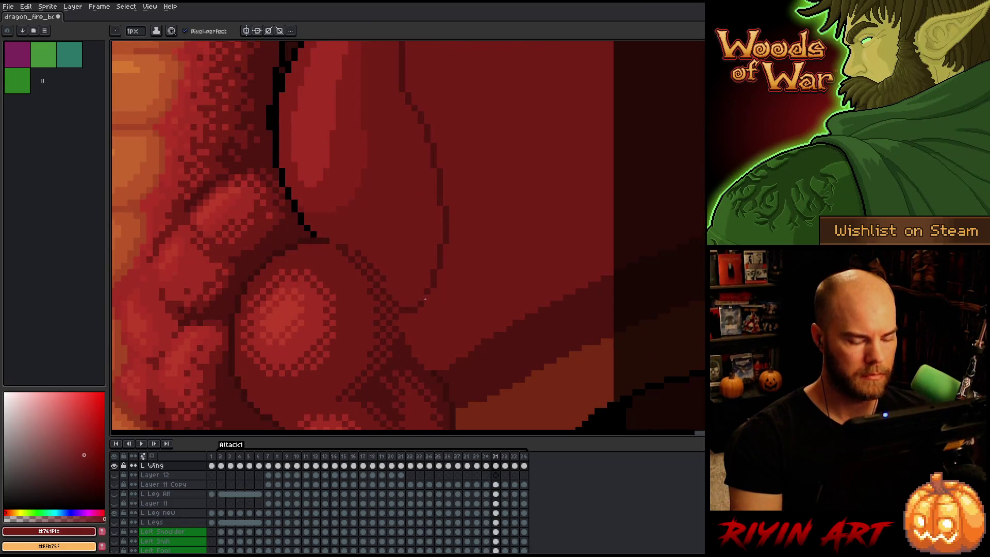
Marquee-select the wing area above the thigh and nudge it up and one pixel right
key("m")
mouse_move(512, 399)
left_mouse_down()
mouse_move(280, 252)
mouse_move(271, 218)
left_mouse_up()
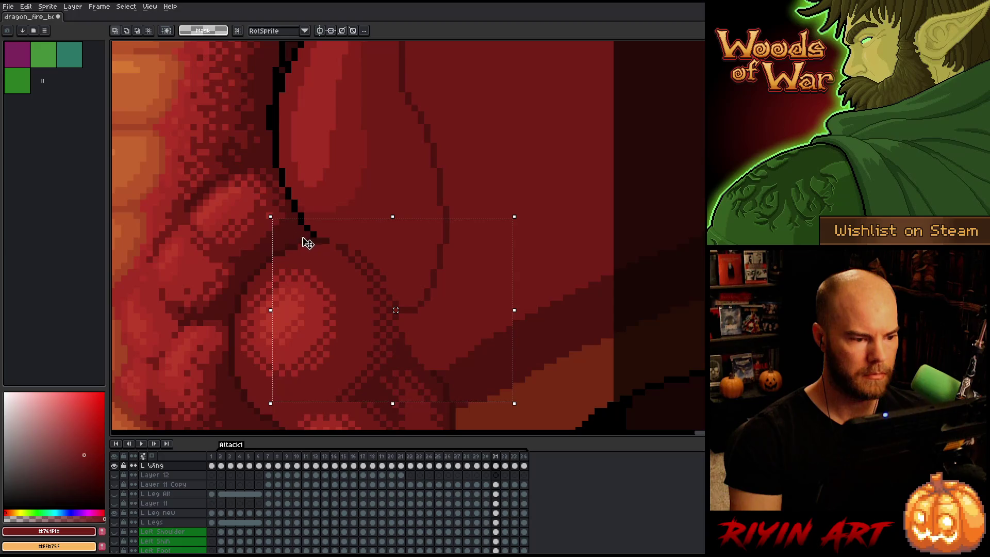
key("Up")
key("Up")
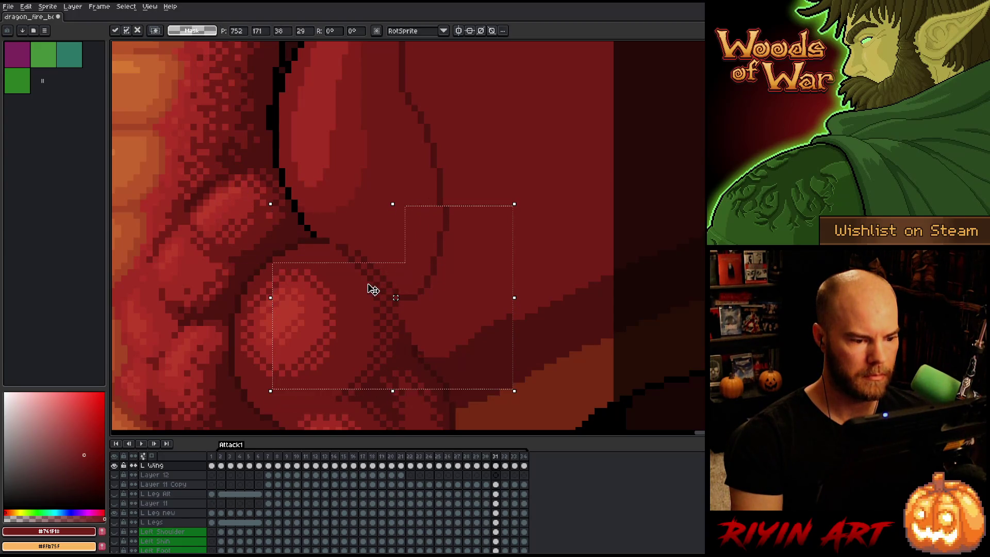
mouse_move(464, 190)
left_mouse_down()
mouse_move(394, 271)
mouse_move(387, 263)
left_mouse_up()
key("Right")
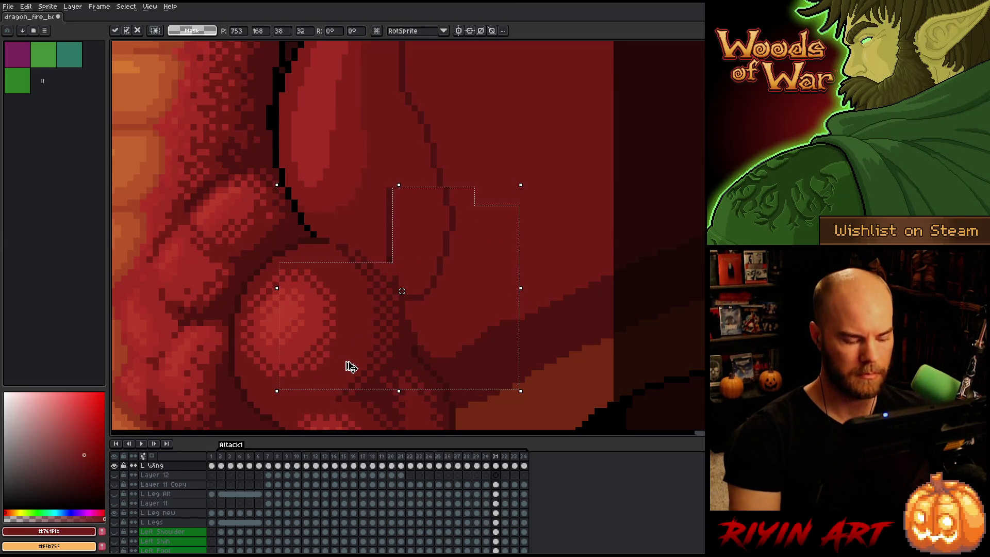
key("b")
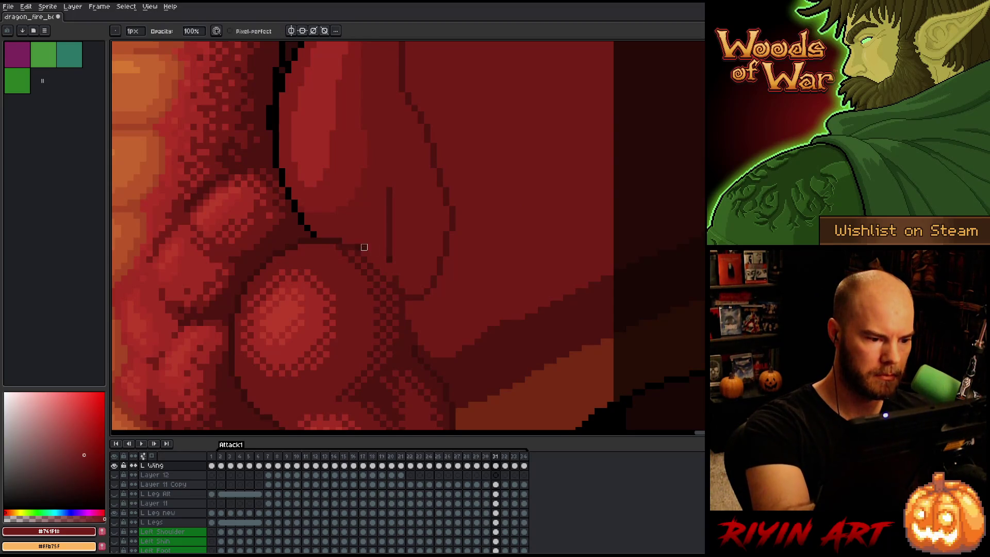
Redraw the dark outline along the wing's lower edge, erasing a stray line
mouse_move(339, 240)
left_mouse_down()
mouse_move(376, 249)
mouse_move(386, 272)
mouse_move(371, 247)
mouse_move(389, 213)
left_mouse_up()
key("e")
key("b")
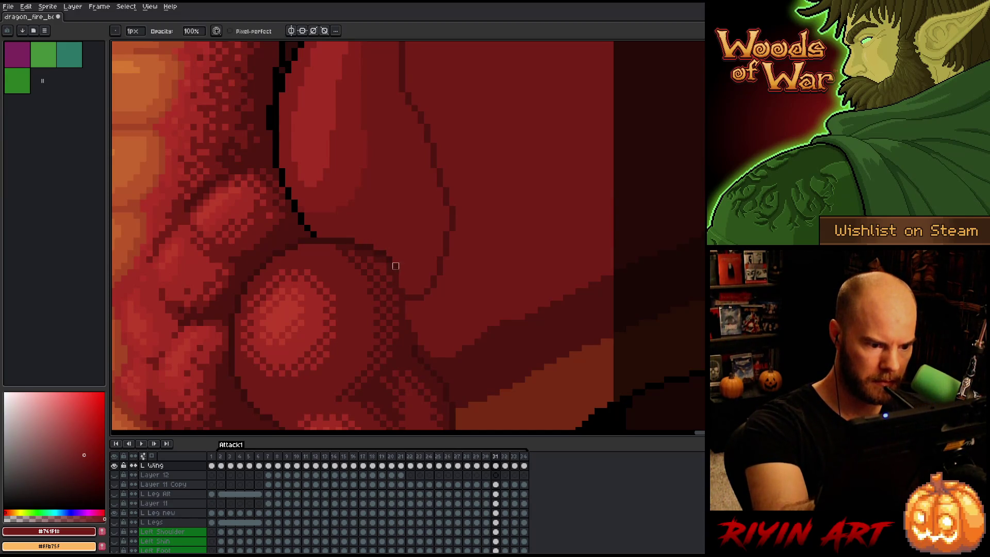
left_click_drag(409, 278, 415, 329)
left_click_drag(413, 295, 420, 347)
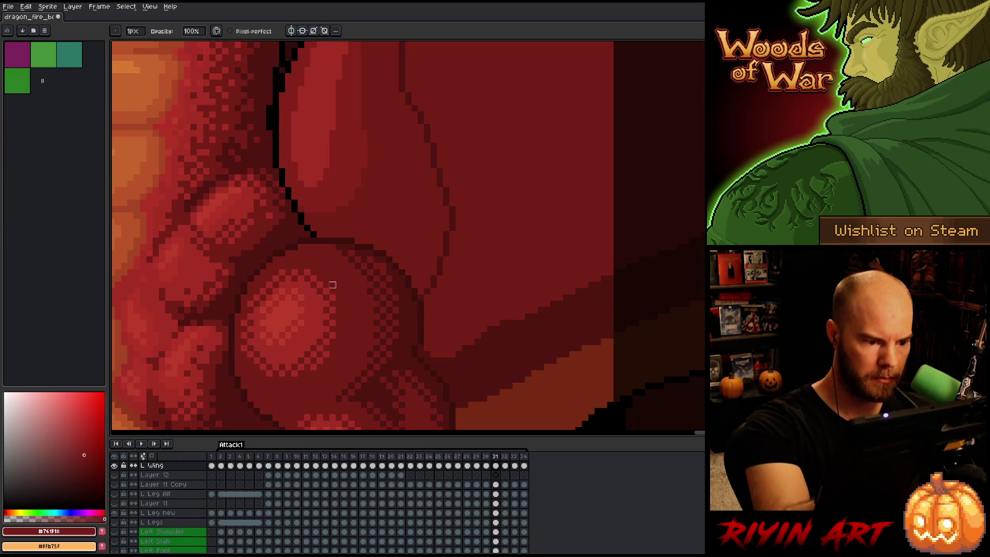
key("e")
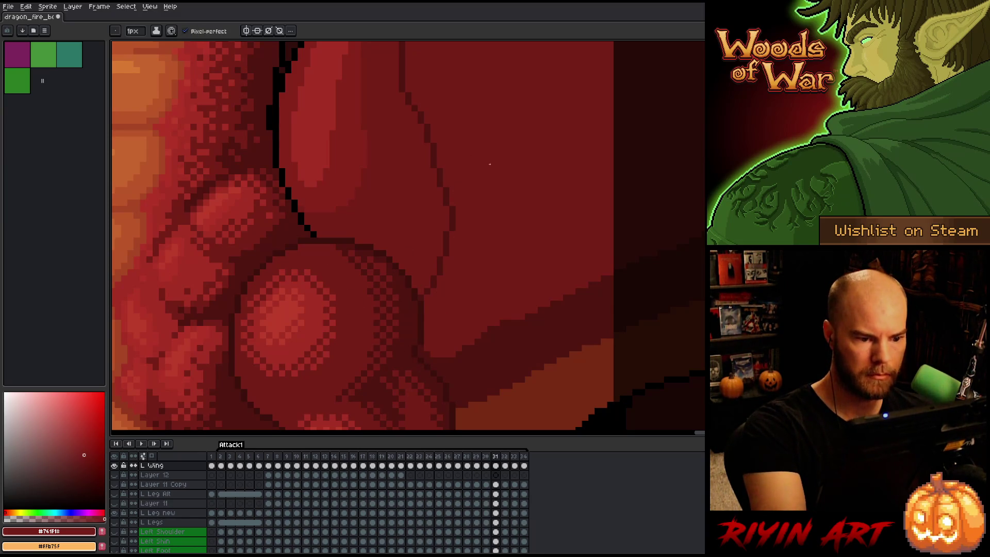
Sample the dark and base reds and brighten the diagonal edge band along the wing
left_click(434, 272, "alt")
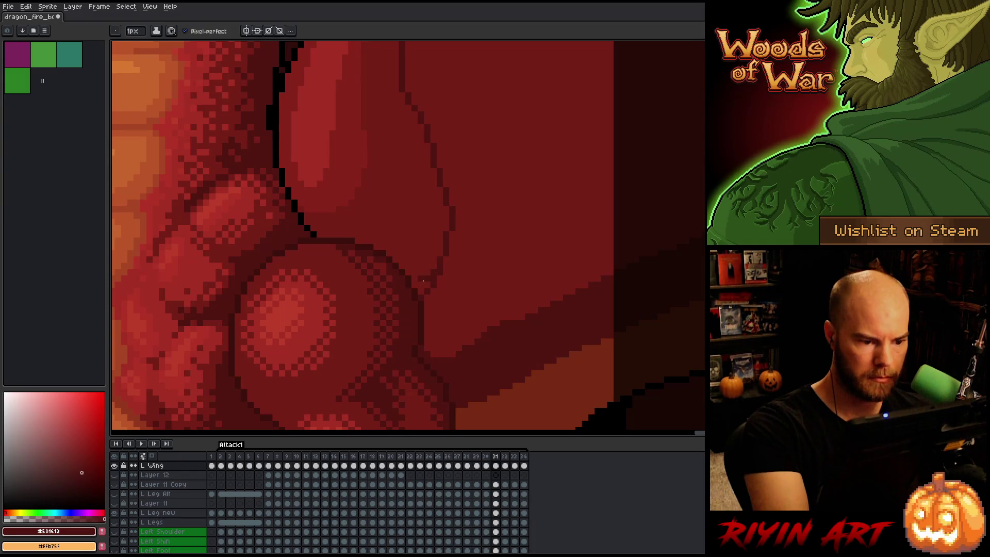
left_click(432, 284, "alt")
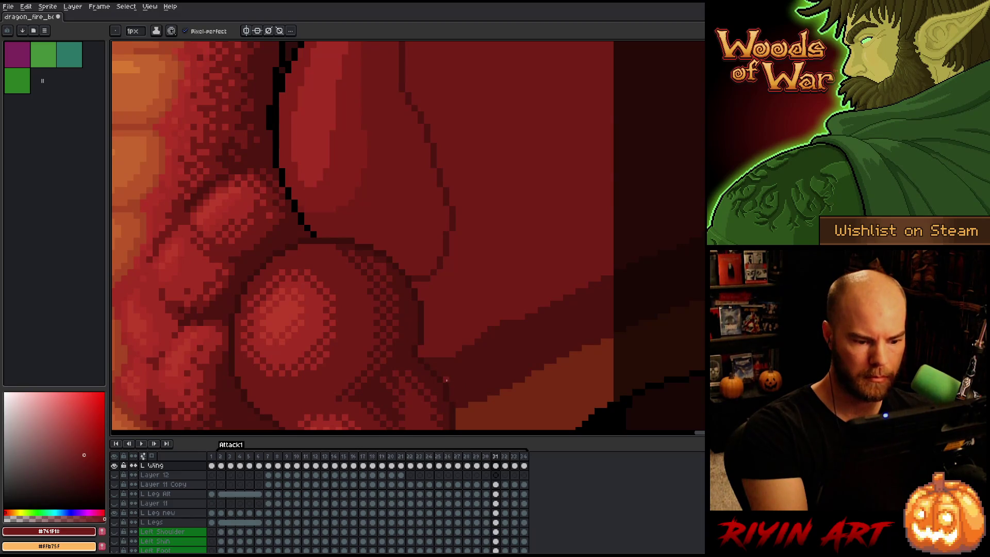
left_click_drag(475, 365, 613, 274)
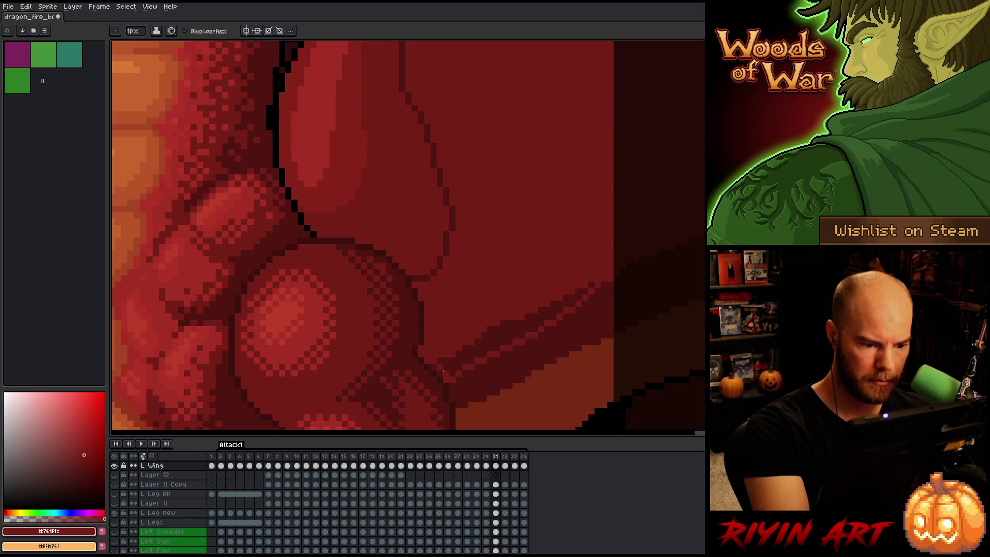
left_click_drag(440, 374, 593, 283)
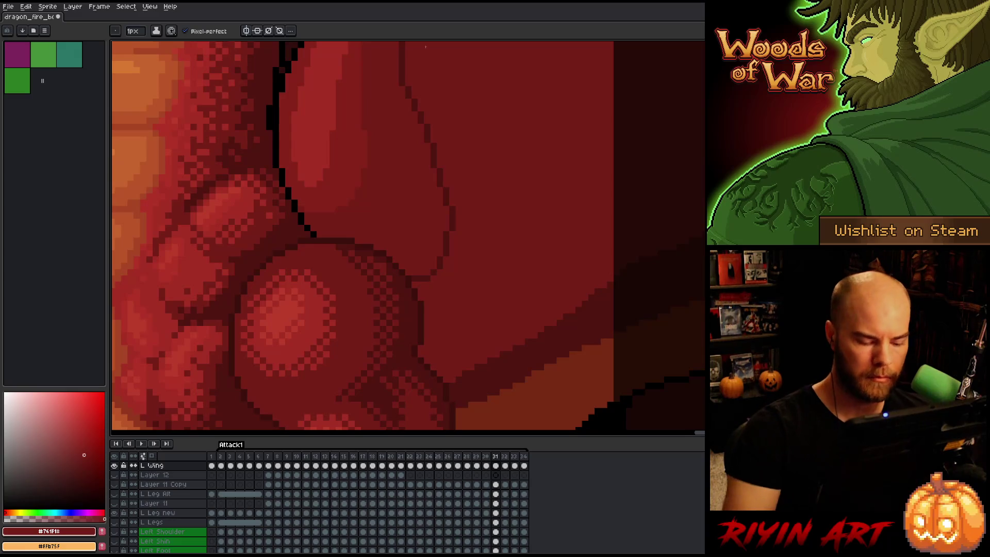
Settle on frame 32, zoomed in, flipping against its neighbour to compare the wing
scroll(394, 129, "down", 3)
key("comma")
key("period")
key("period")
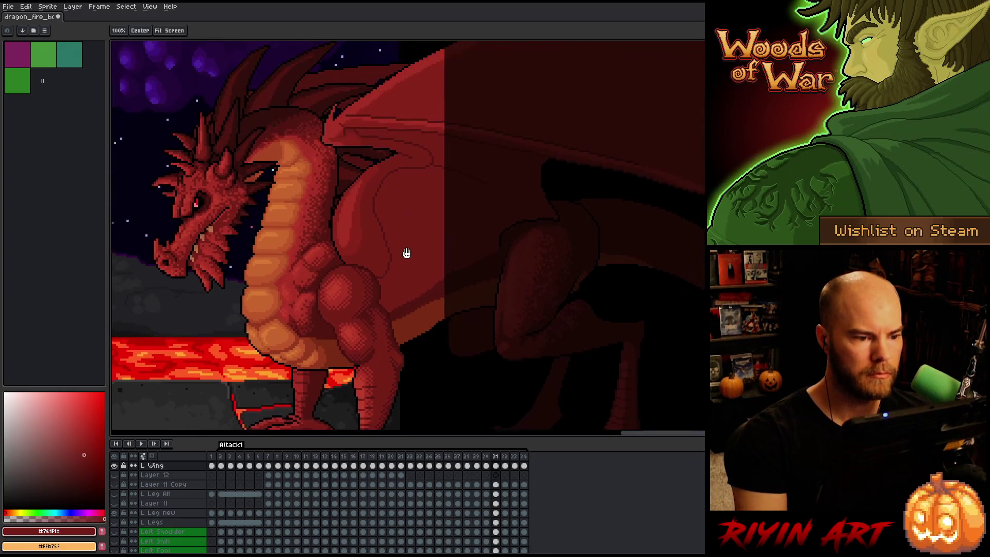
scroll(396, 257, "up", 4)
key("period")
key("comma")
scroll(362, 335, "up", 2)
key("period")
key("comma")
key("period")
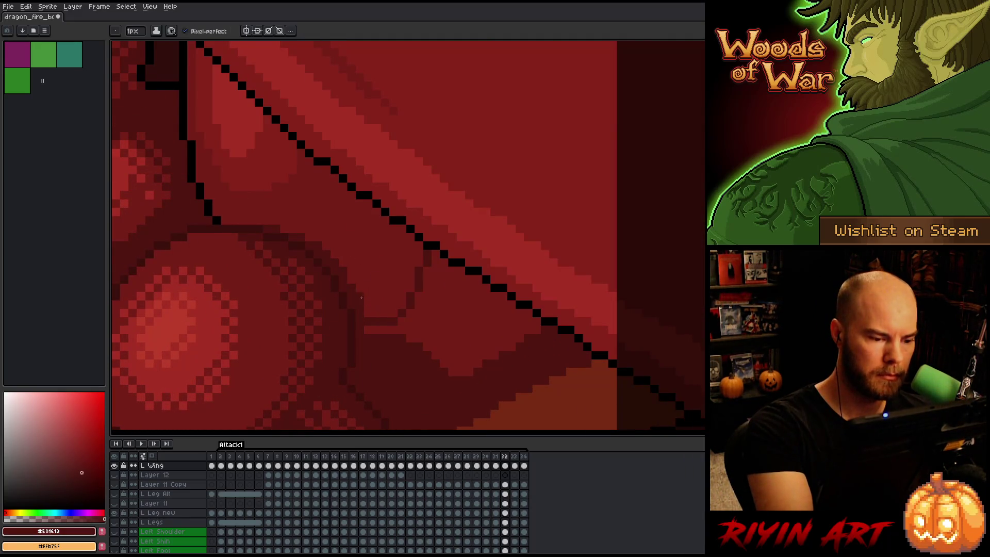
key("comma")
Eyedrop the base wing red and paint it over the stray dark outline run
left_click(367, 311, "alt")
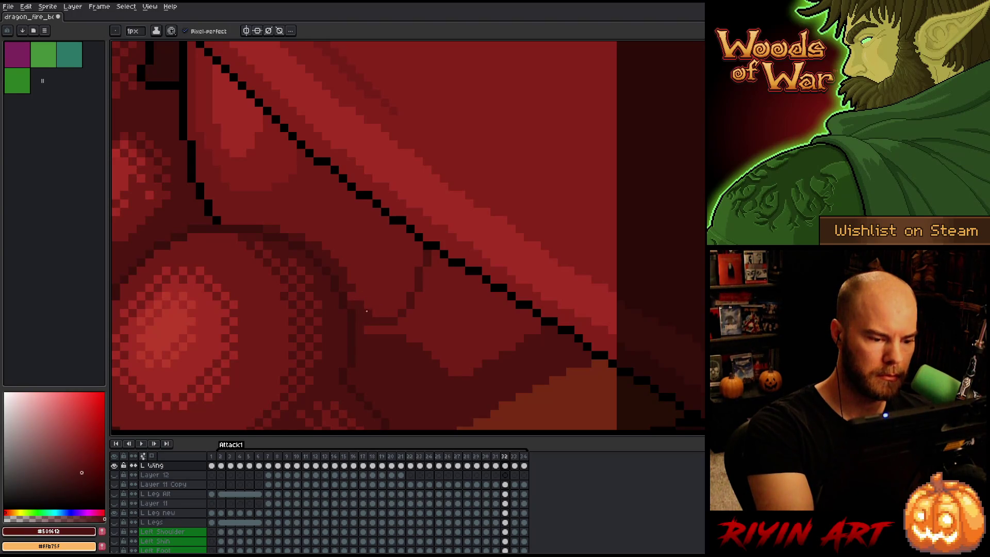
left_click(417, 290, "alt")
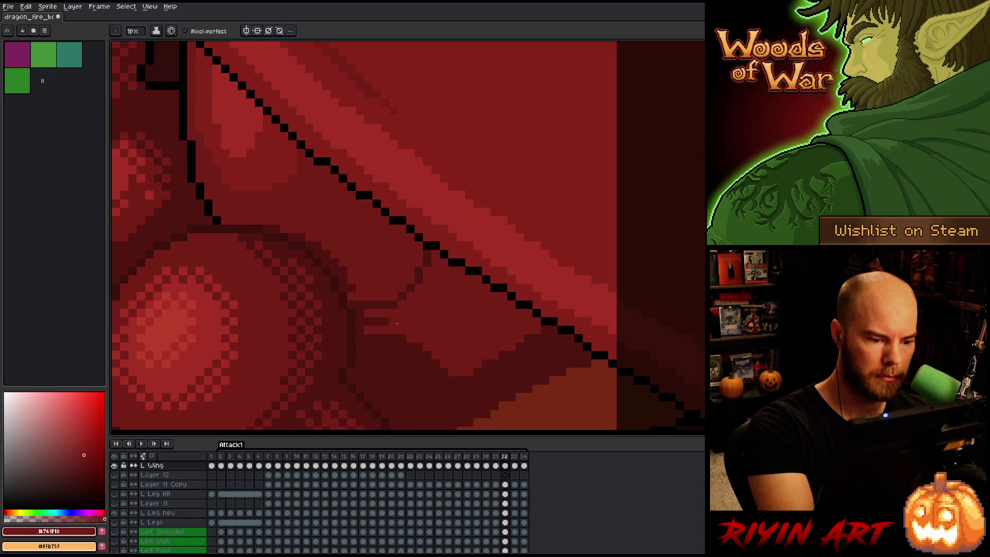
mouse_move(345, 270)
left_mouse_down()
mouse_move(344, 286)
mouse_move(315, 243)
mouse_move(265, 229)
left_mouse_up()
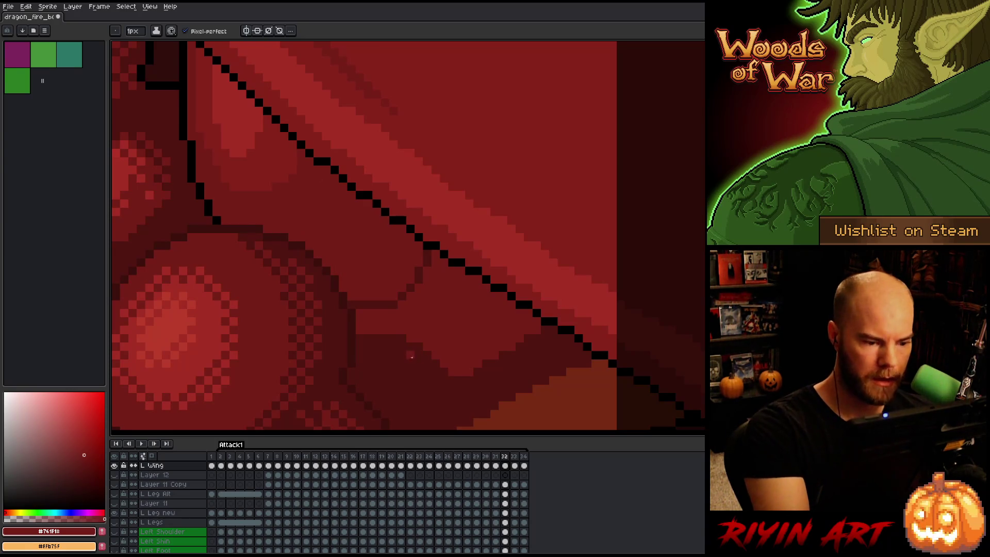
Flood-fill the dark patch on the lower wing edge with medium red
mouse_move(489, 332)
left_mouse_down()
mouse_move(510, 295)
mouse_move(500, 329)
mouse_move(411, 380)
left_mouse_up()
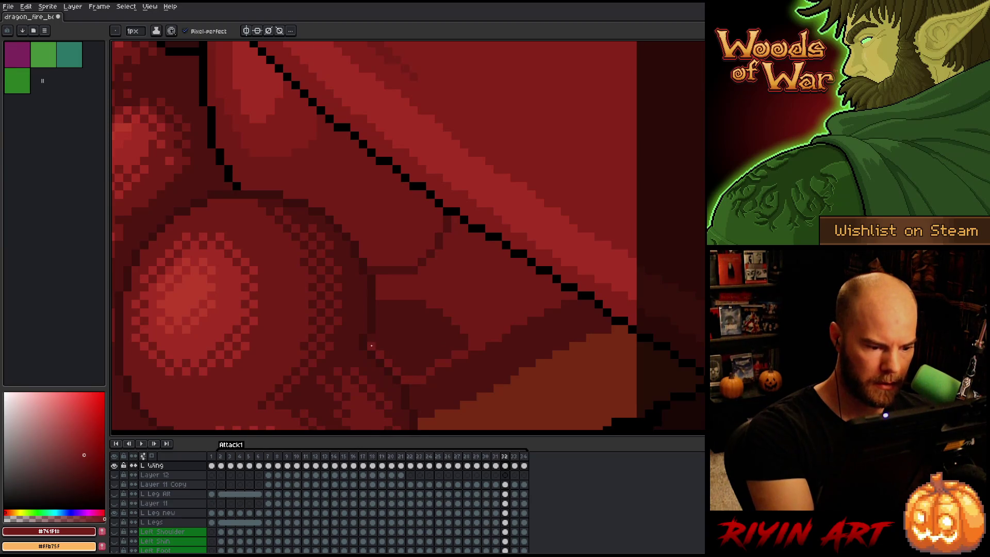
key("g")
left_click(388, 312)
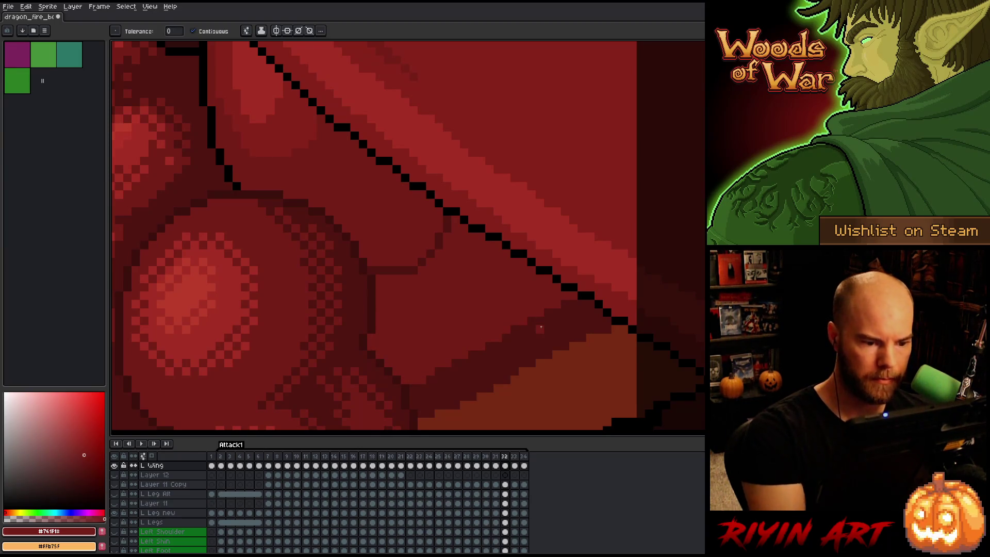
Toggle between frames 32 and 33 to compare poses, ending on frame 32
scroll(540, 328, "down", 5)
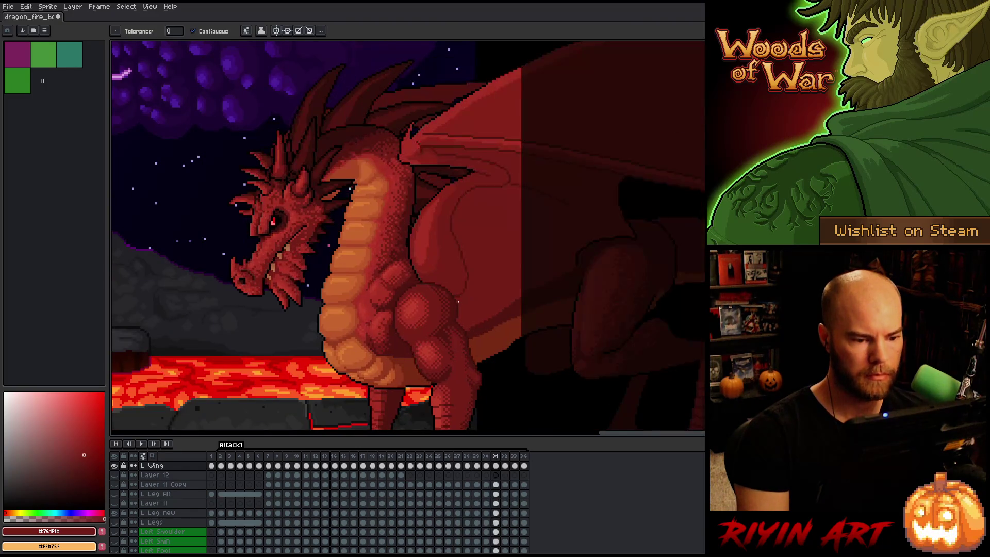
key("Right")
key("Left")
key("Right")
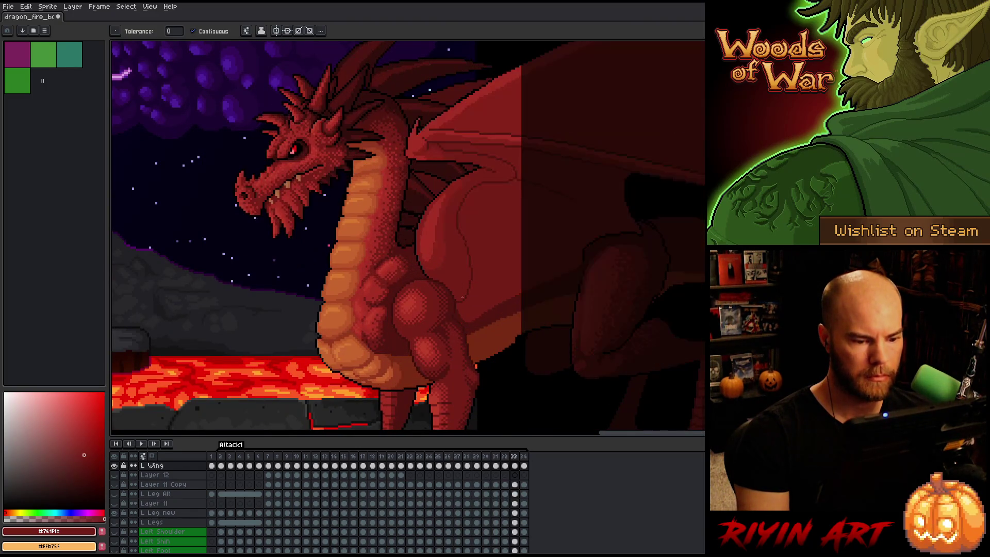
key("Left")
key("Right")
key("Left")
key("Right")
key("Left")
key("Right")
key("Left")
Eyedrop the dark outline red and draw a dark contour along the wing's lower fold
scroll(471, 306, "up", 3)
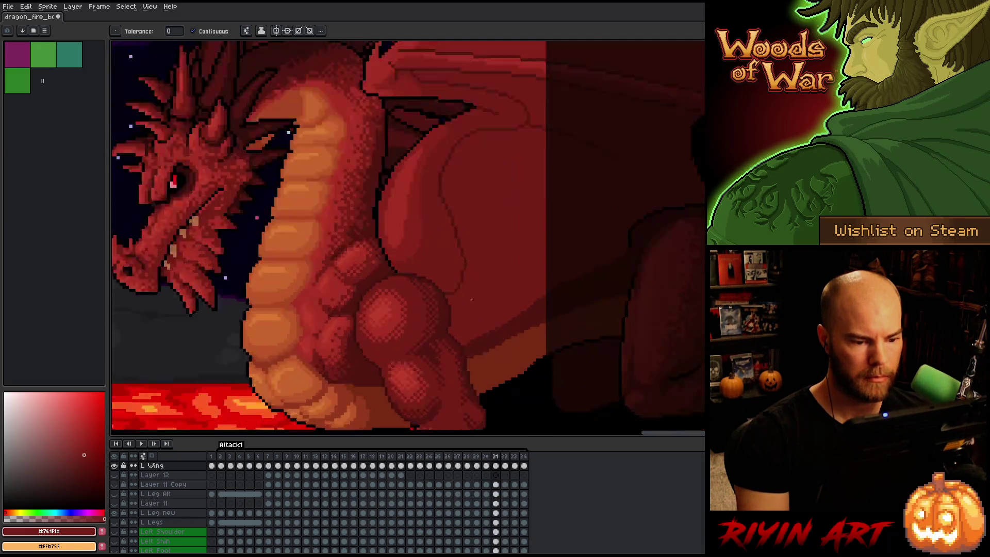
left_click(450, 296, "alt")
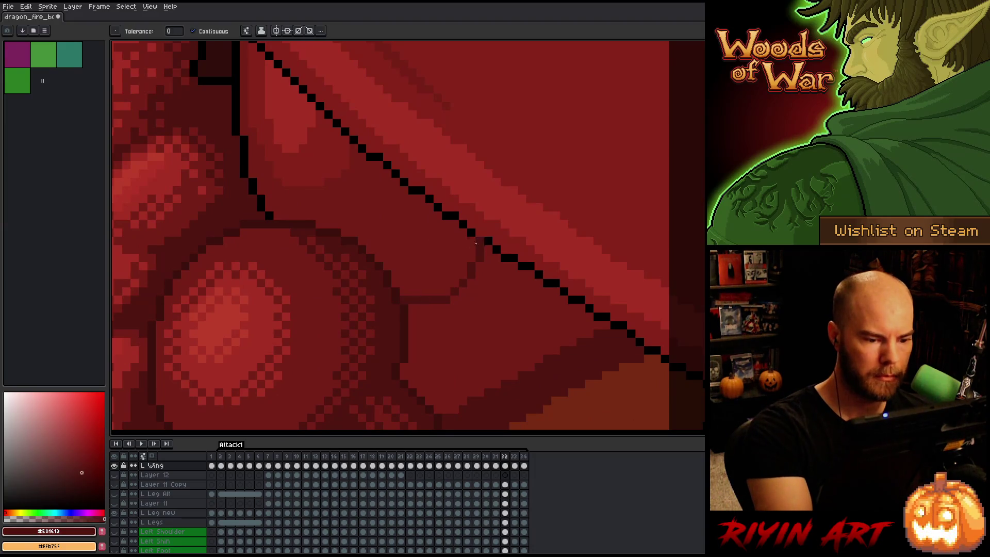
key("q")
mouse_move(469, 310)
left_mouse_down()
mouse_move(482, 252)
mouse_move(466, 247)
mouse_move(457, 281)
mouse_move(432, 283)
mouse_move(472, 246)
left_mouse_up()
key("ctrl+d")
key("b")
key("ctrl+z")
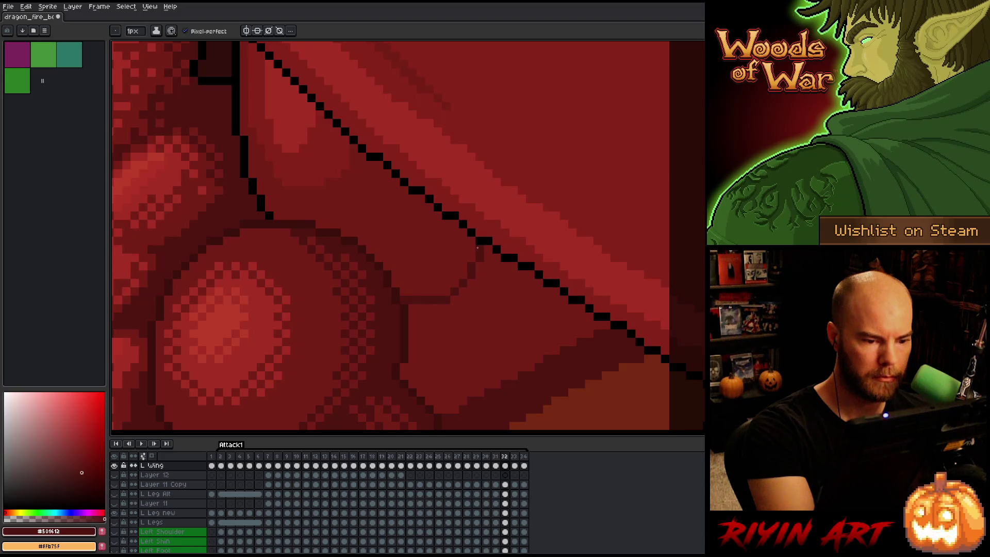
left_click_drag(461, 265, 406, 282)
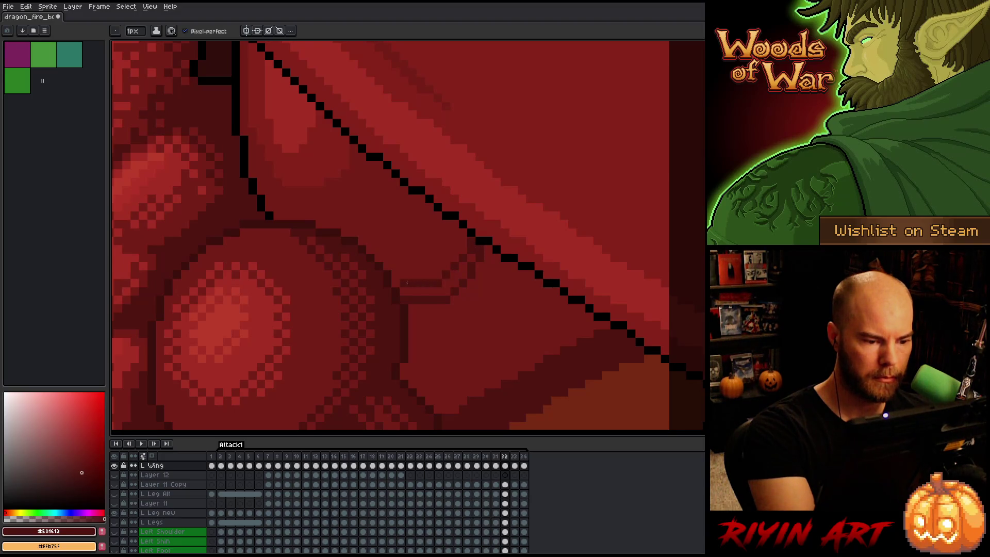
Paint over stray dark pixels in base red and trim the contour's end
left_click(470, 281, "alt")
mouse_move(480, 257)
left_mouse_down()
mouse_move(460, 287)
mouse_move(414, 299)
left_mouse_up()
left_click(437, 283)
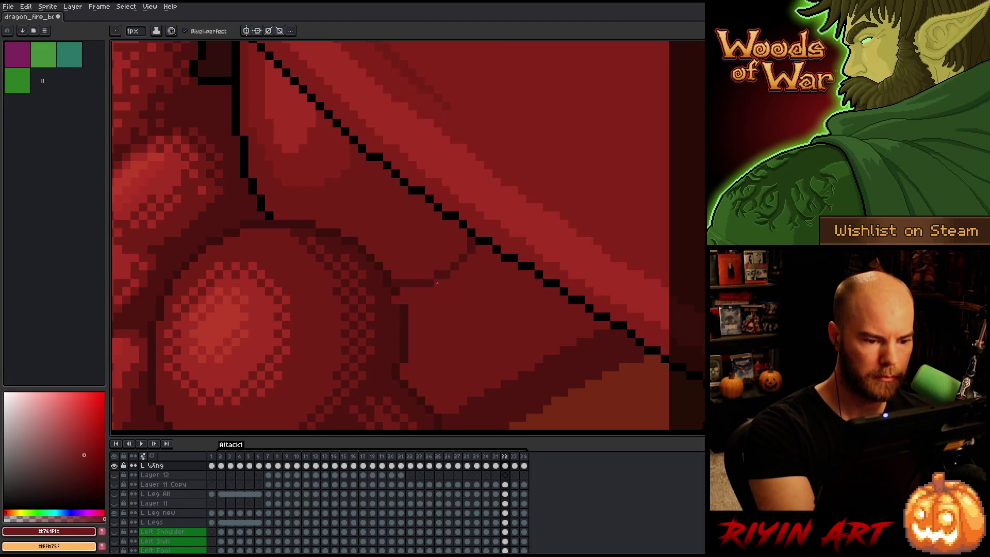
key("e")
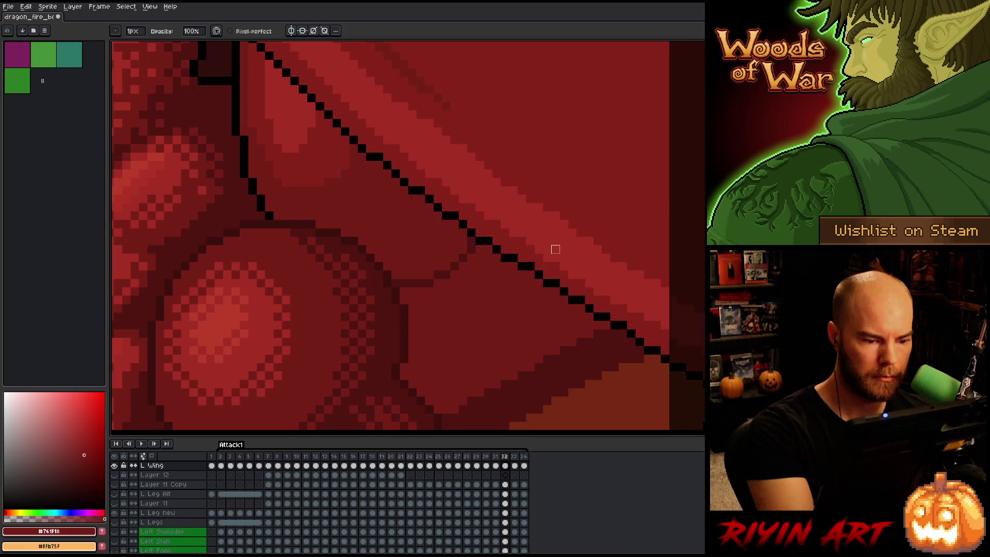
Check the contour across neighbouring frames, then lasso-select the small contour piece by the wing edge
key("Left")
key("Right")
key("Left")
key("Right")
key("b")
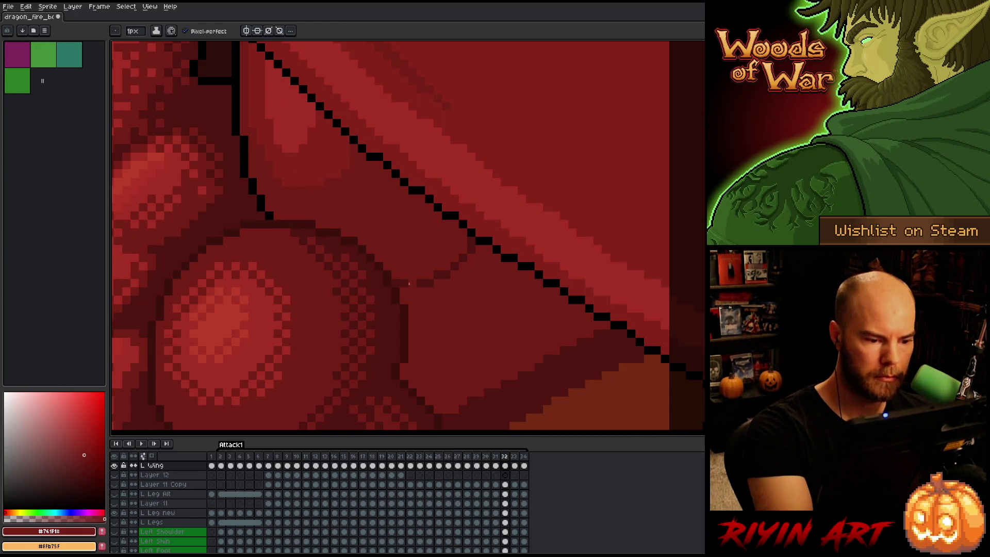
key("q")
mouse_move(470, 234)
left_mouse_down()
mouse_move(470, 250)
mouse_move(402, 265)
mouse_move(449, 247)
left_mouse_up()
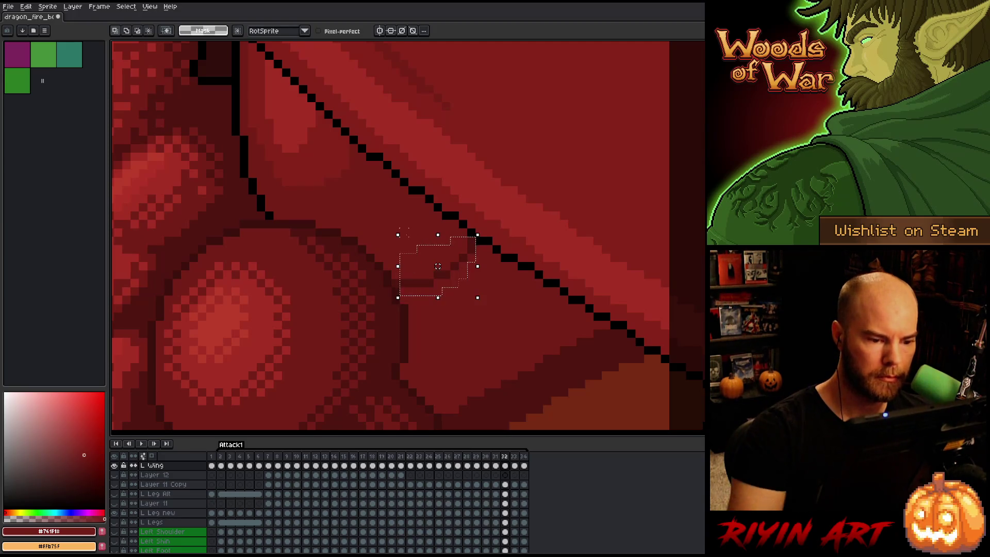